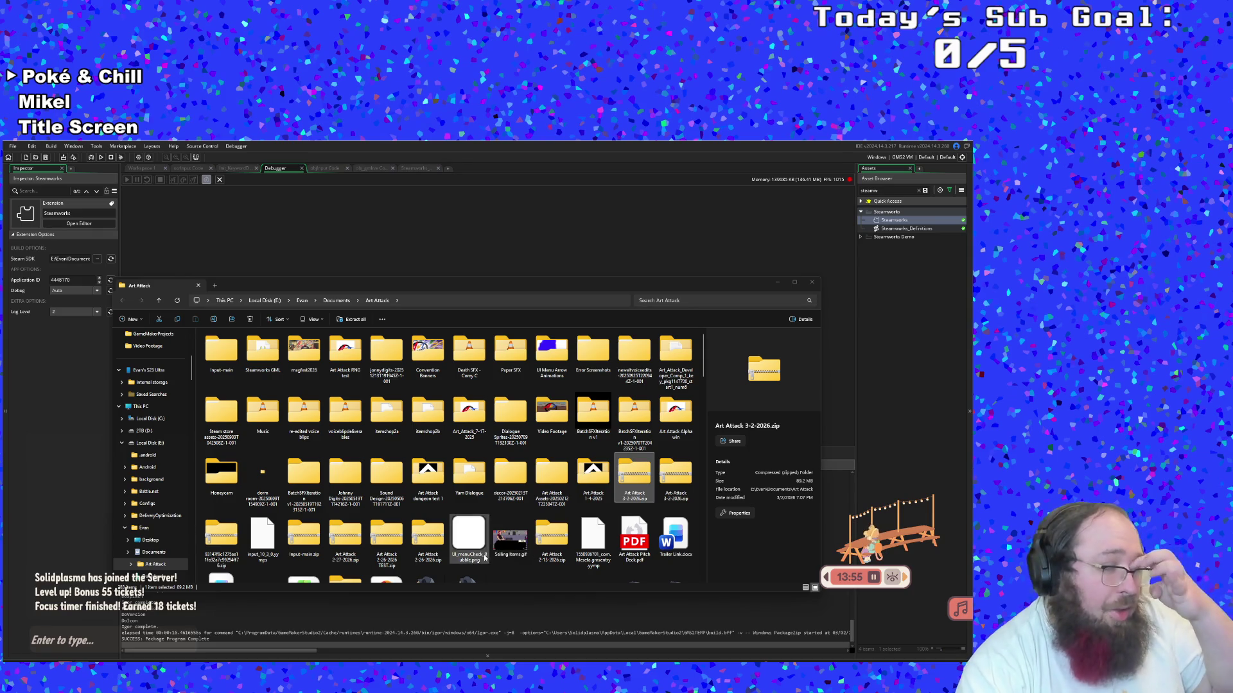
# Extract Art Attack 3-2-2026.zip with 7-Zip into its own folder, then return to Steam's Art Attack Playtest page
pyautogui.scroll(-3, 487, 539)
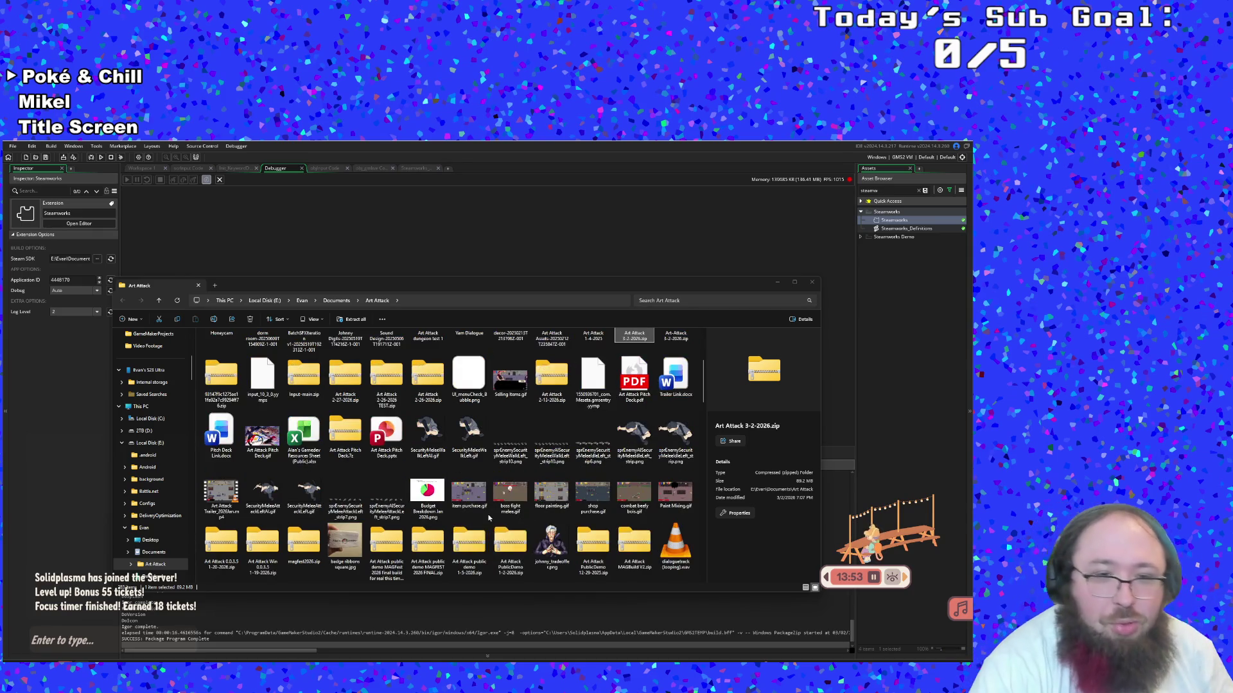
pyautogui.scroll(3, 488, 517)
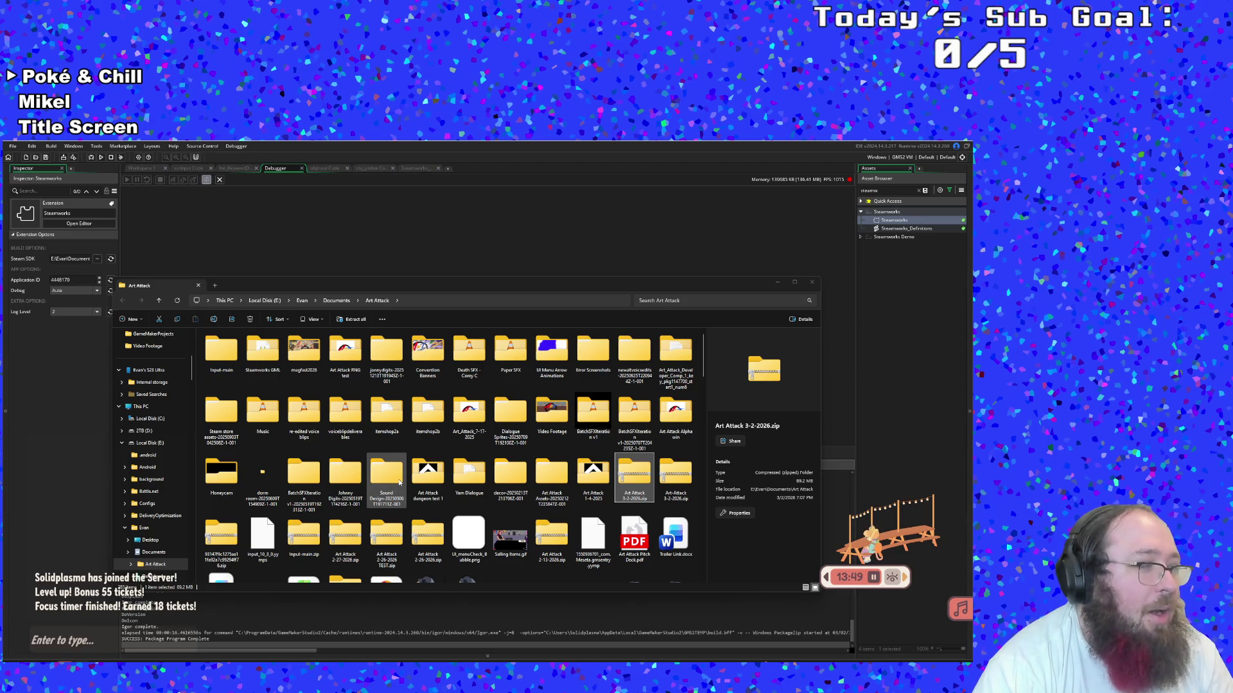
pyautogui.scroll(-3, 399, 482)
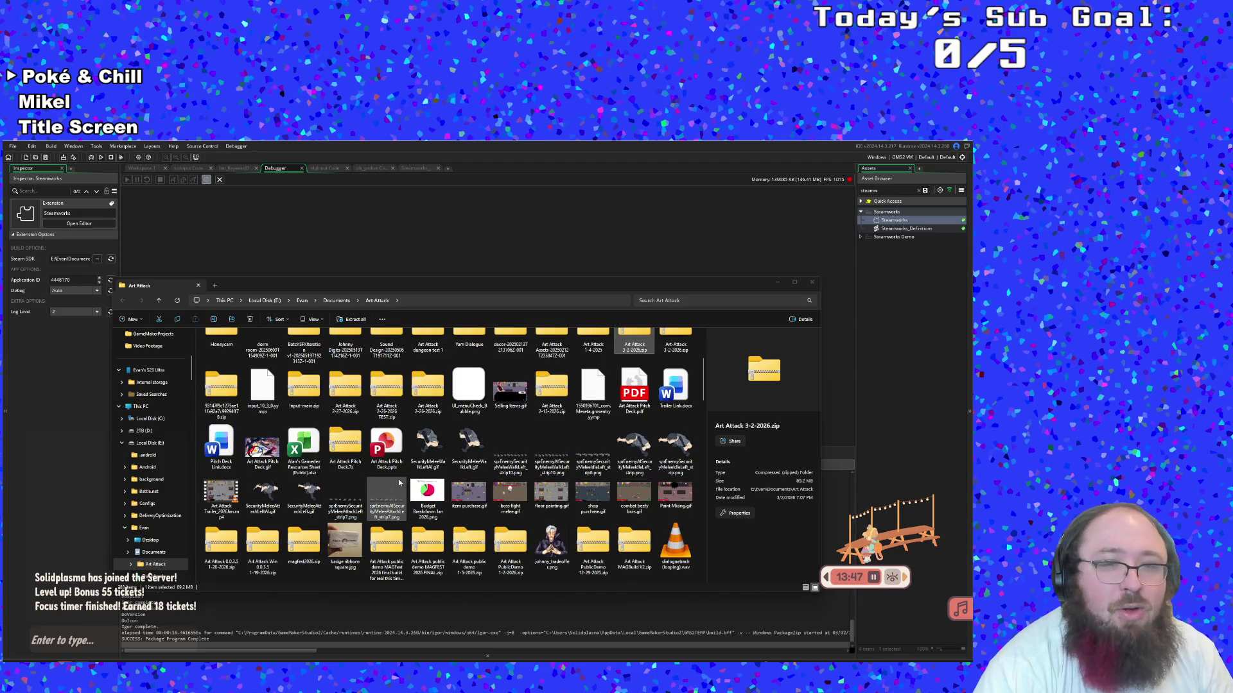
pyautogui.scroll(3, 399, 483)
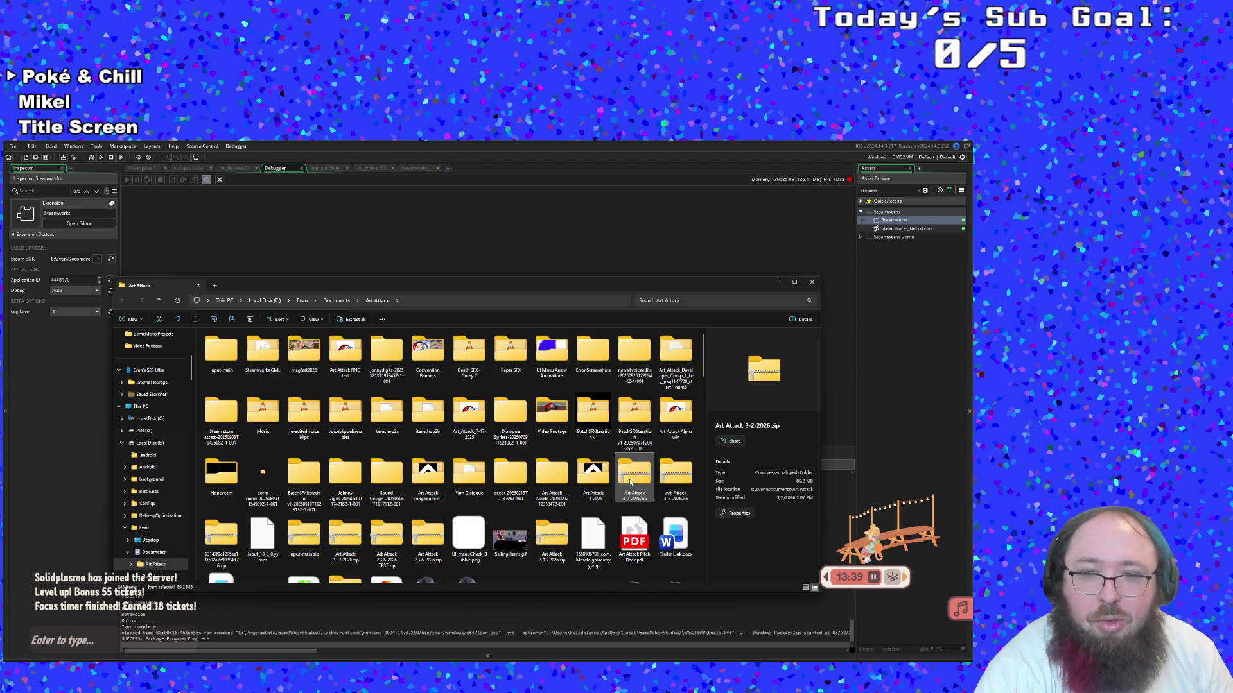
pyautogui.rightClick(626, 479)
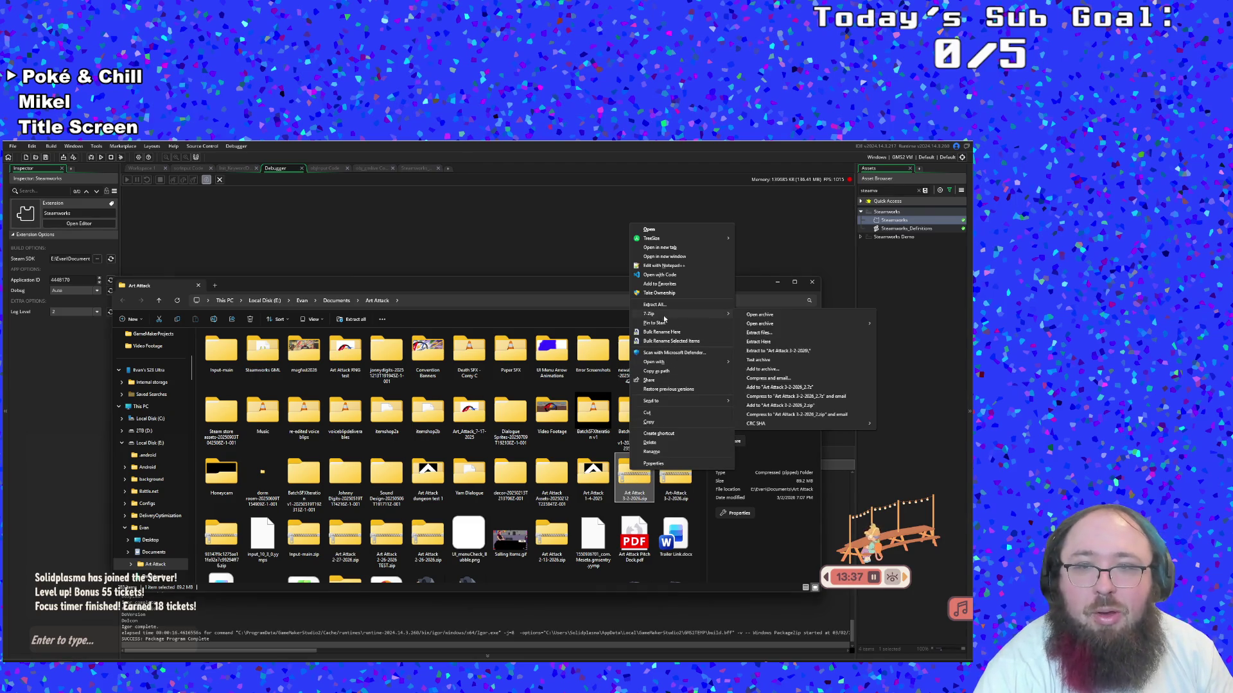
pyautogui.moveTo(722, 314)
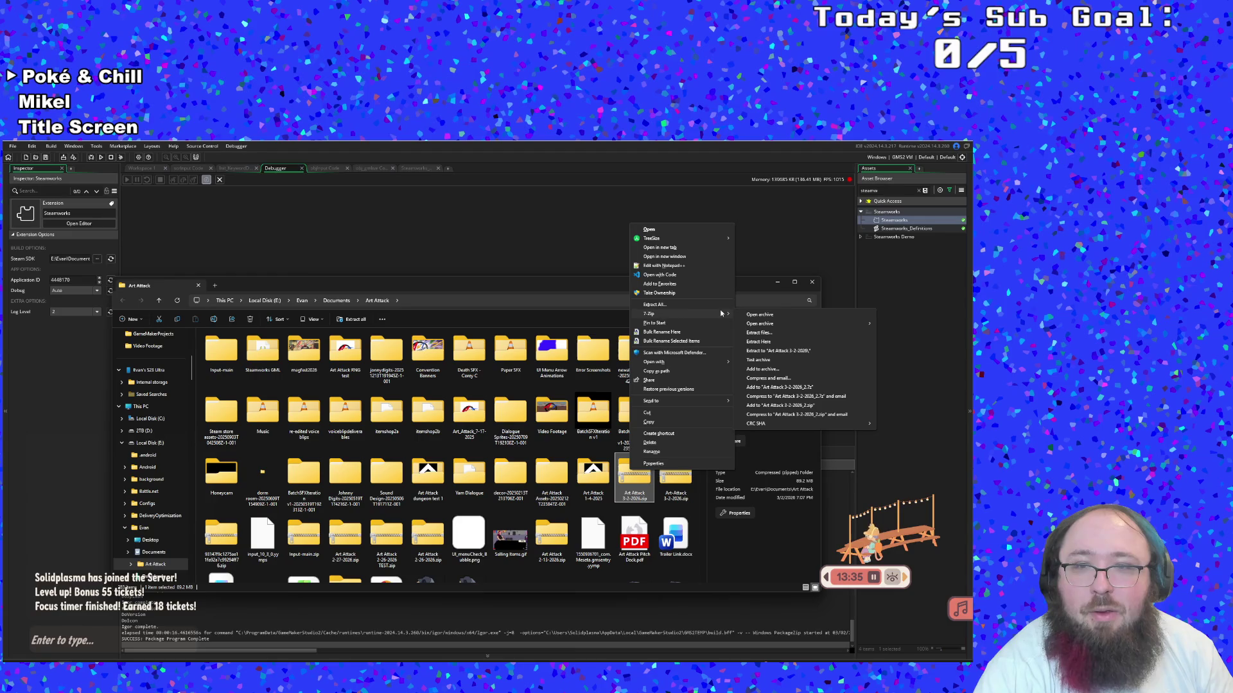
pyautogui.click(760, 333)
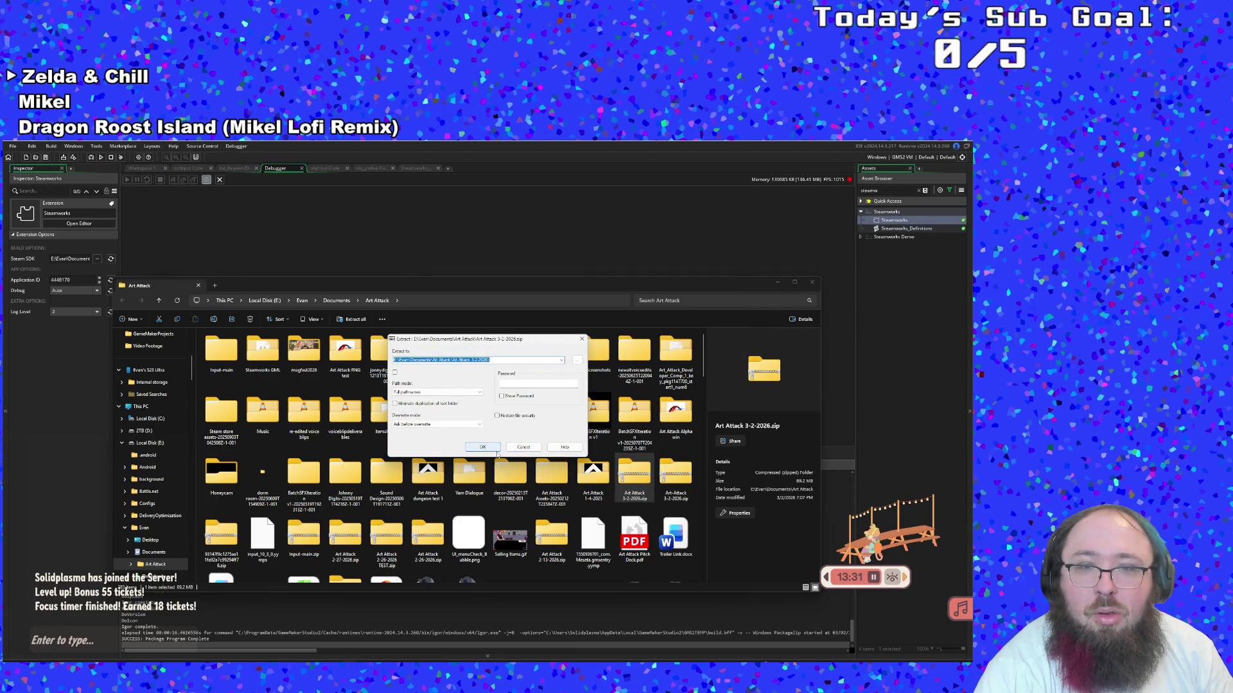
pyautogui.click(496, 450)
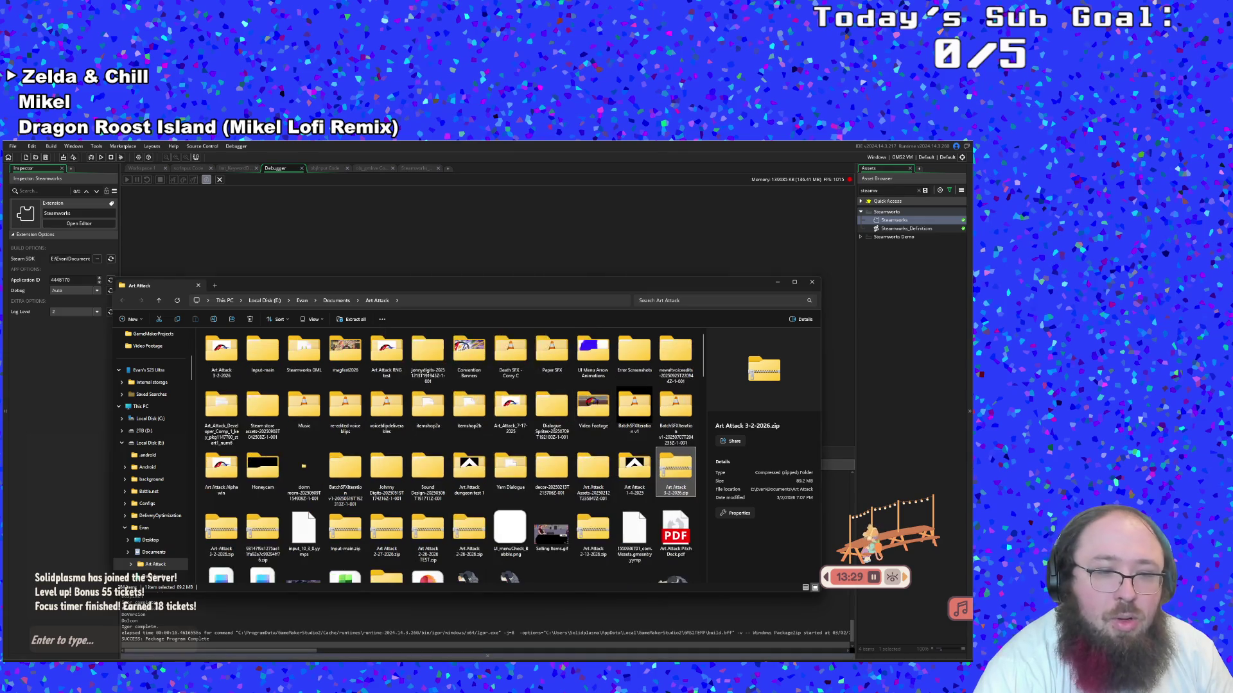
pyautogui.hotkey('alt', 'Tab')
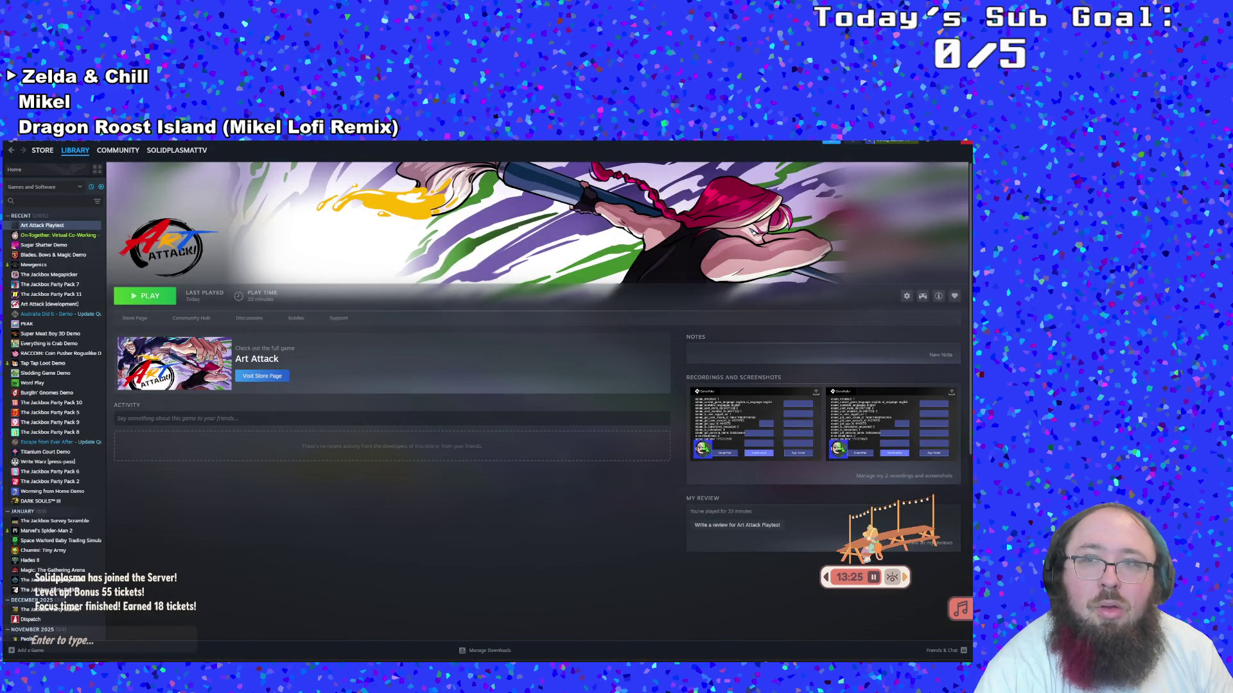
# Close Steam, open the extracted Art Attack 3-2-2026 folder and select Art-Attack.exe
pyautogui.click(963, 142)
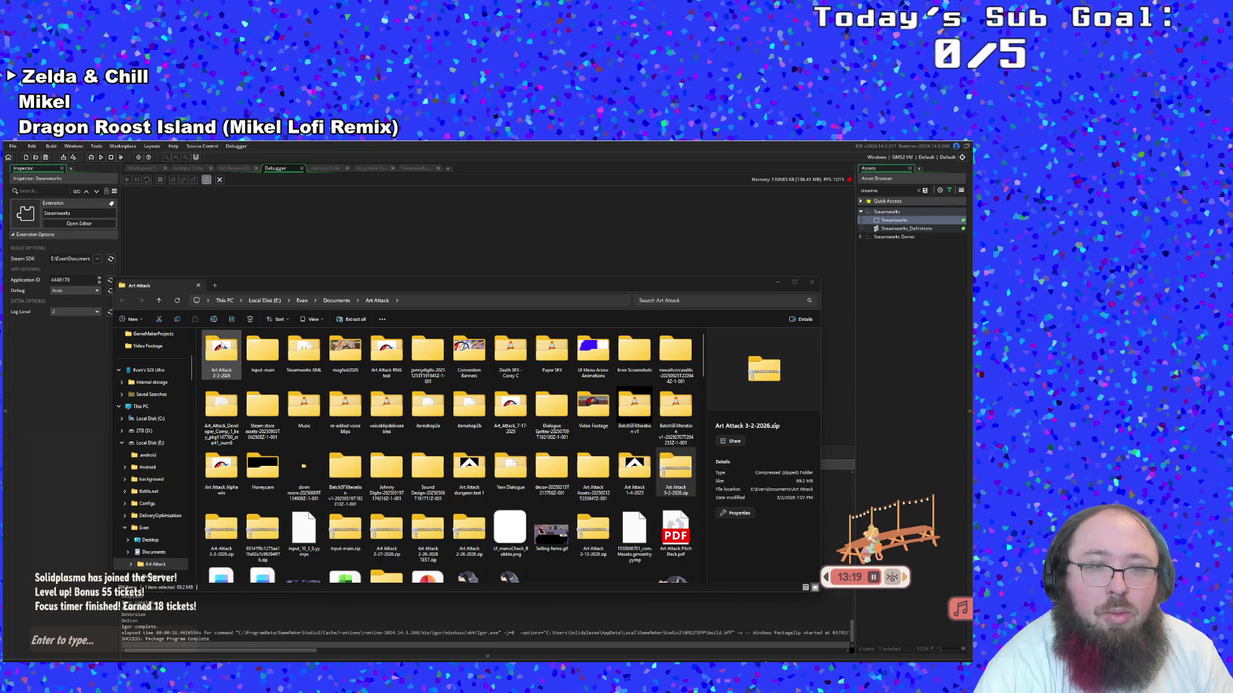
pyautogui.press('Return')
pyautogui.click(235, 370)
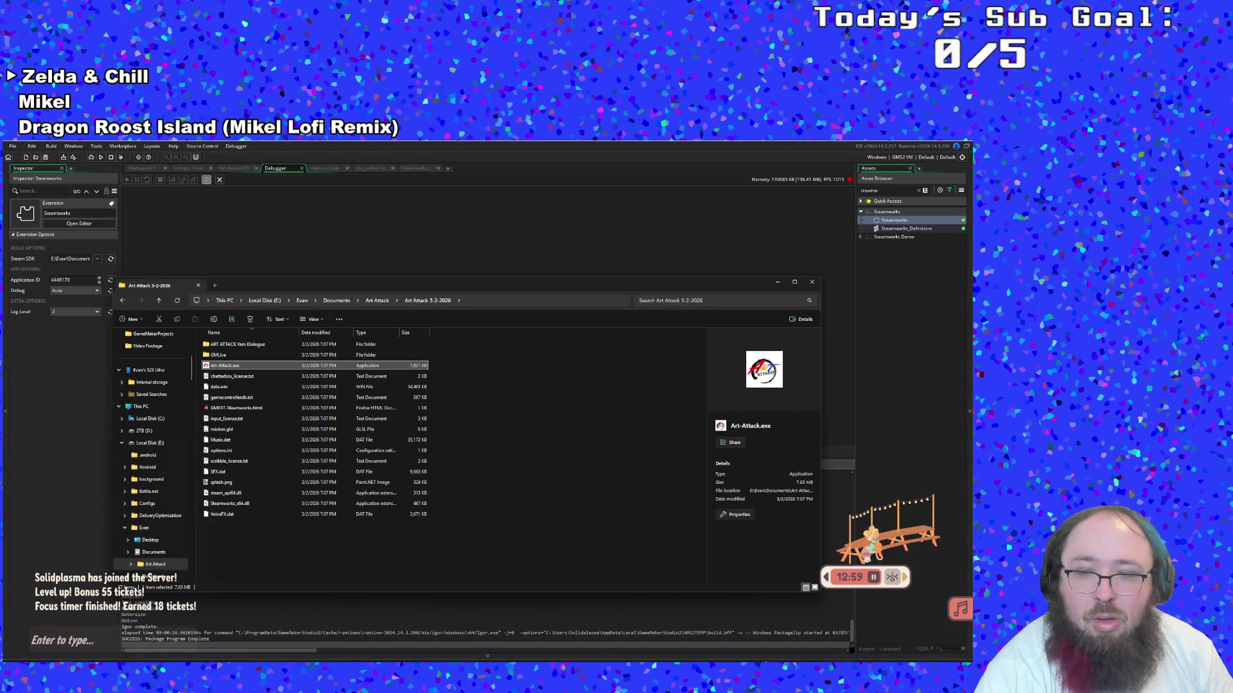
# Reopen the Steam library from the tray to get the Art Attack Playtest install dialog for Gaming (G:)
pyautogui.rightClick(864, 662)
pyautogui.click(902, 508)
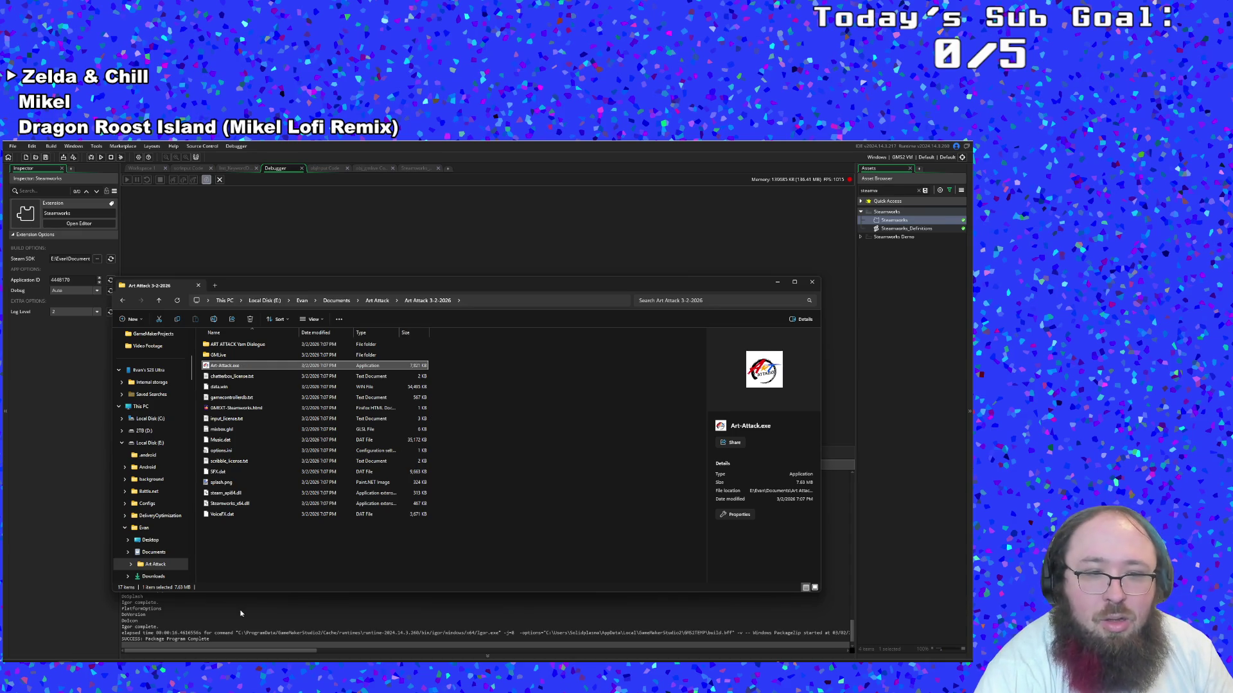
pyautogui.click(308, 579)
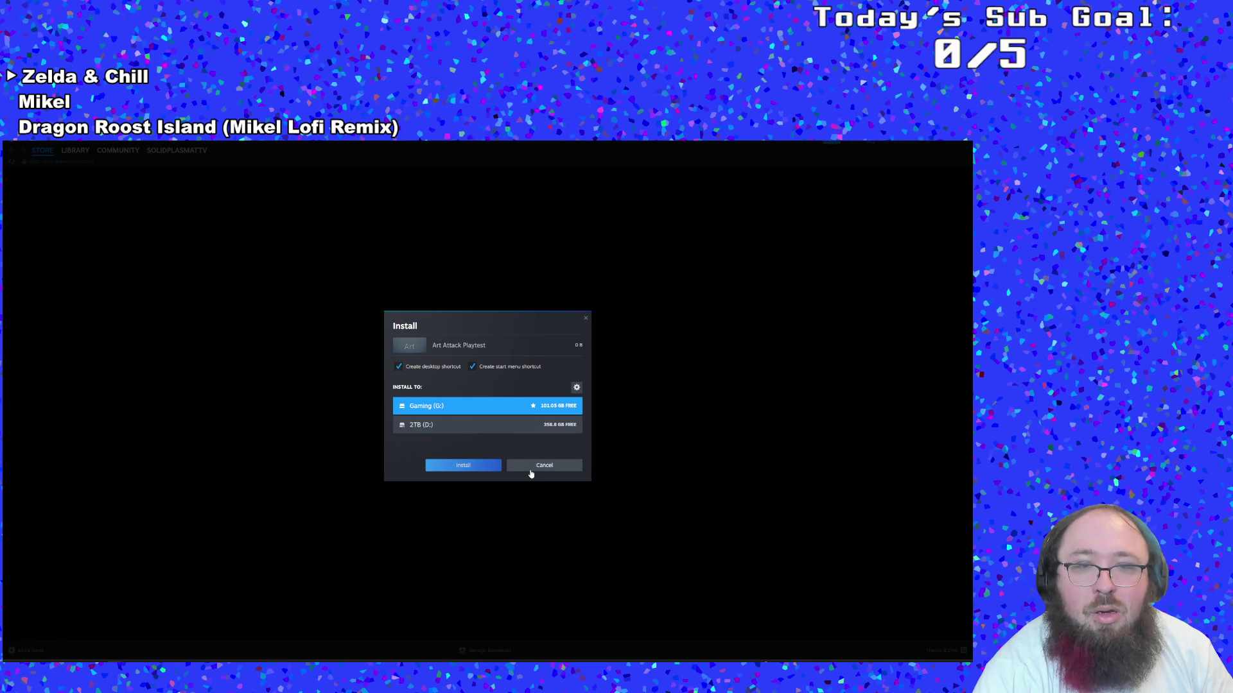
# Cancel the Art Attack Playtest install, close Steam and the Next Fest popup, then close Explorer
pyautogui.click(526, 466)
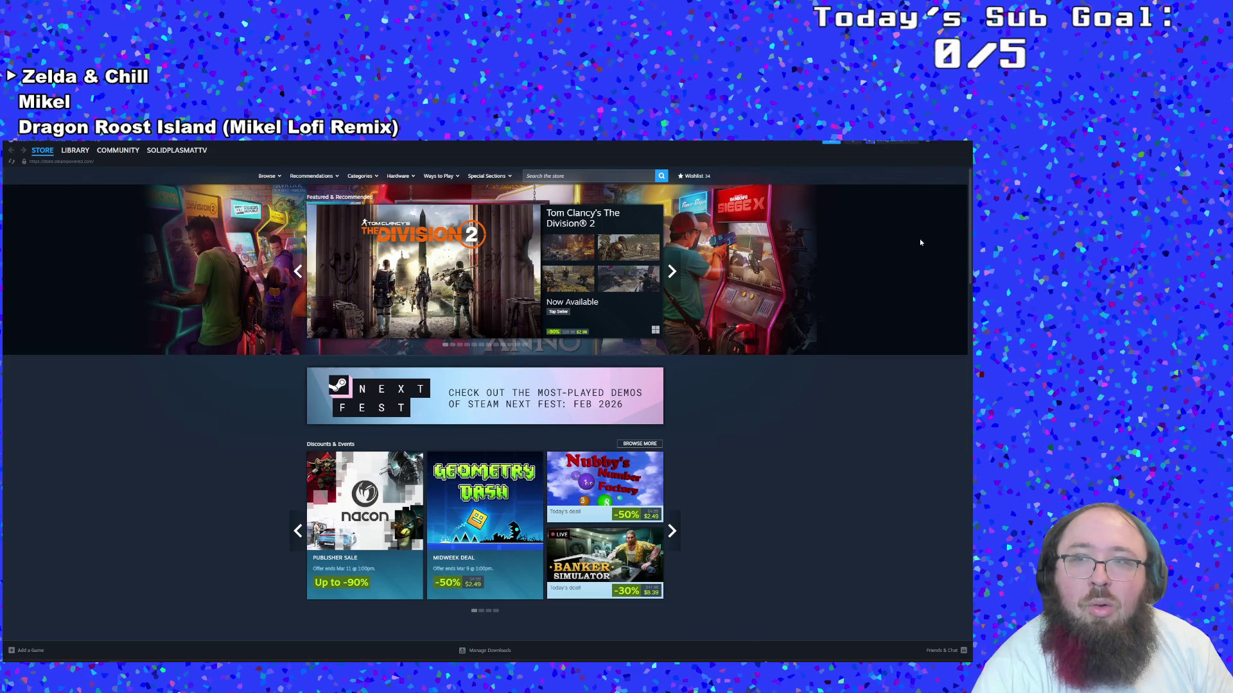
pyautogui.click(943, 146)
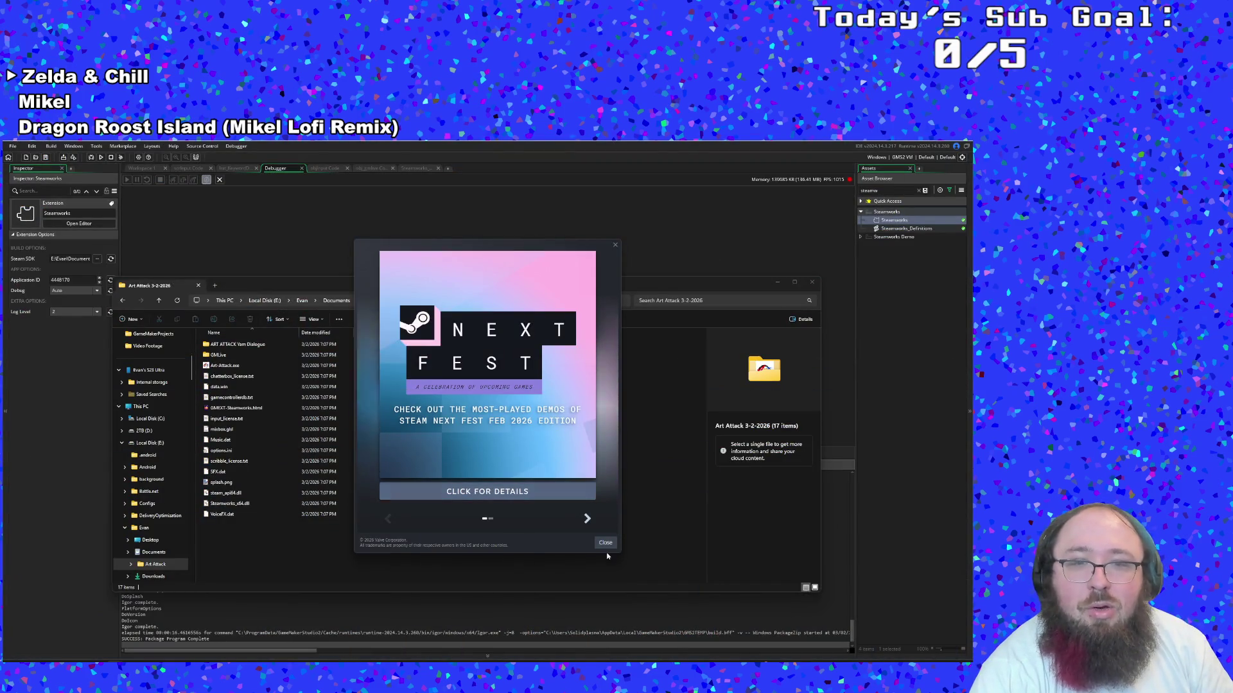
pyautogui.click(606, 543)
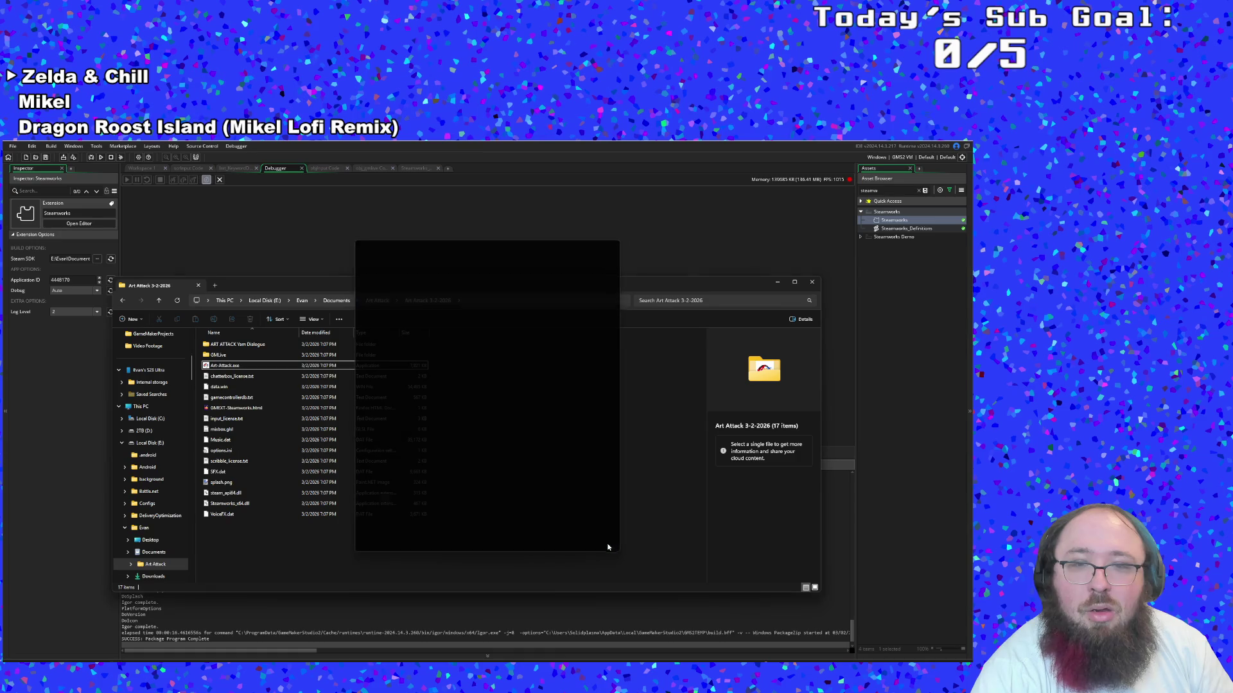
pyautogui.click(813, 282)
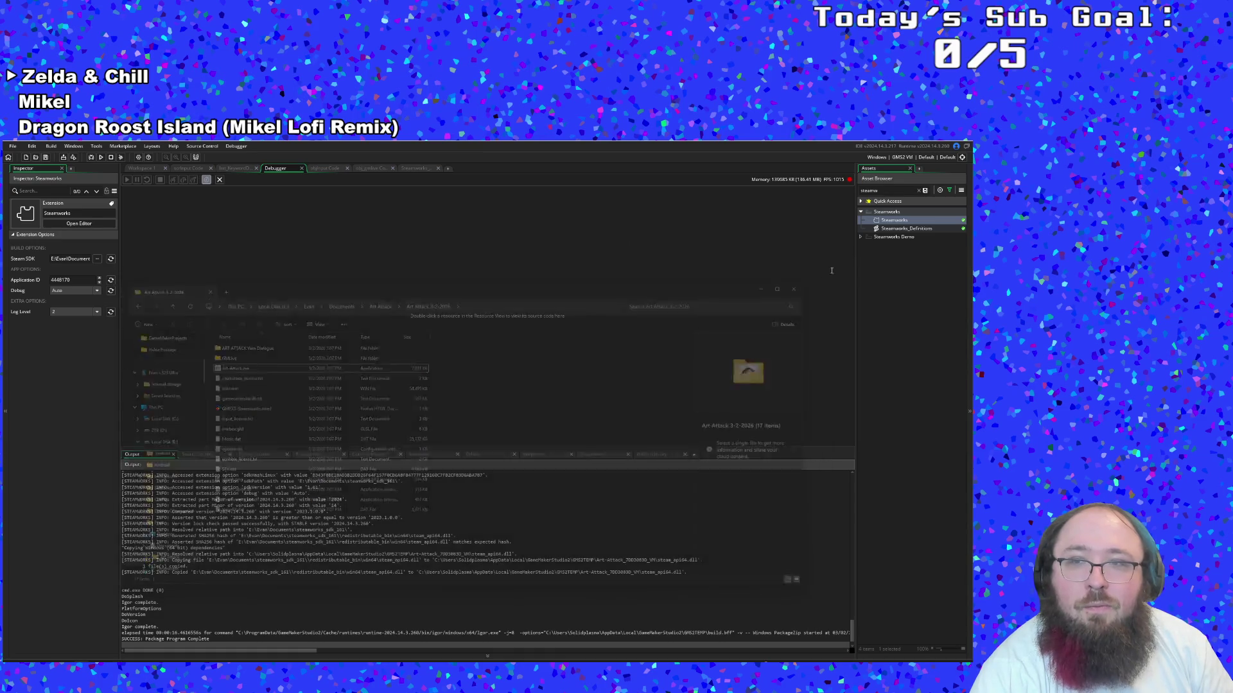
# Change the Steamworks extension's Application ID to 0 and close its editor
pyautogui.doubleClick(889, 230)
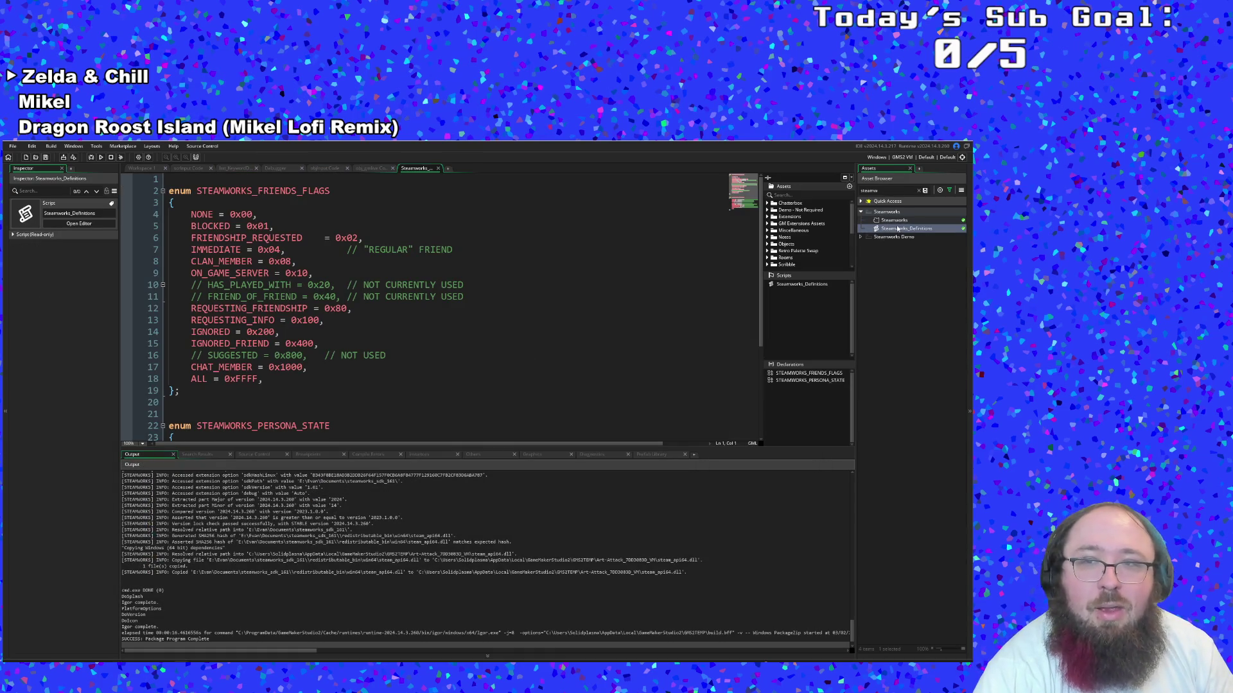
pyautogui.doubleClick(894, 220)
pyautogui.moveTo(360, 402); pyautogui.dragTo(290, 398)
pyautogui.write('0')
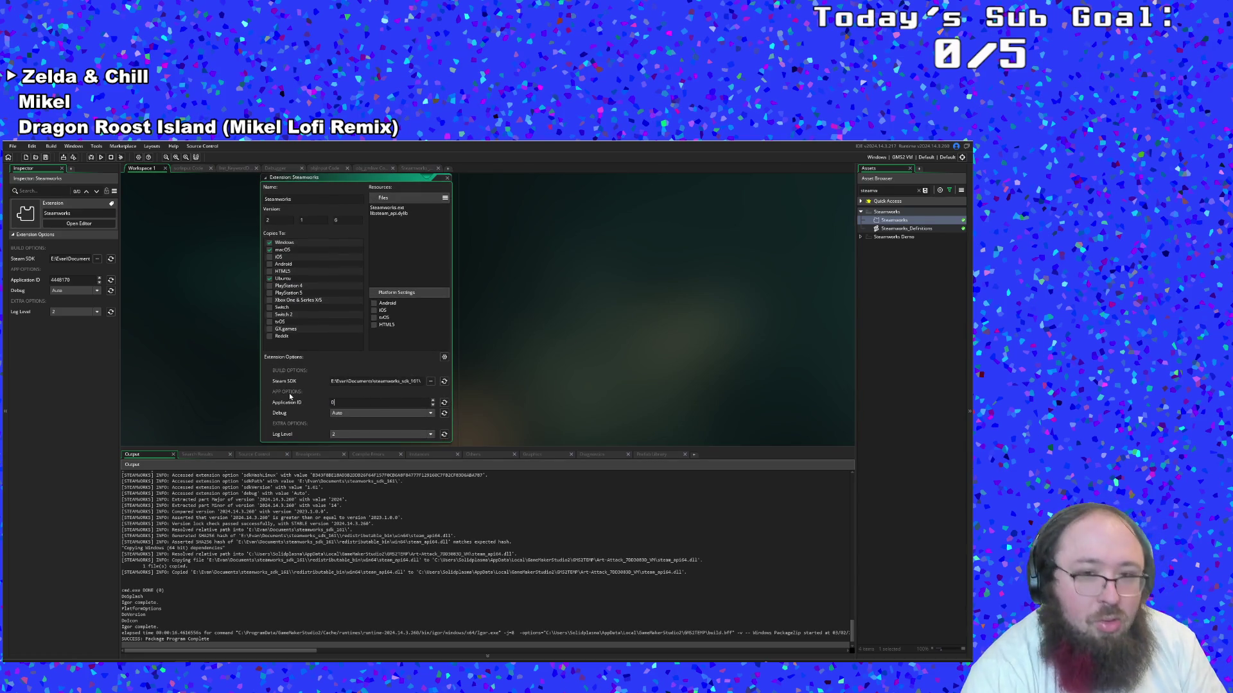
pyautogui.click(242, 402)
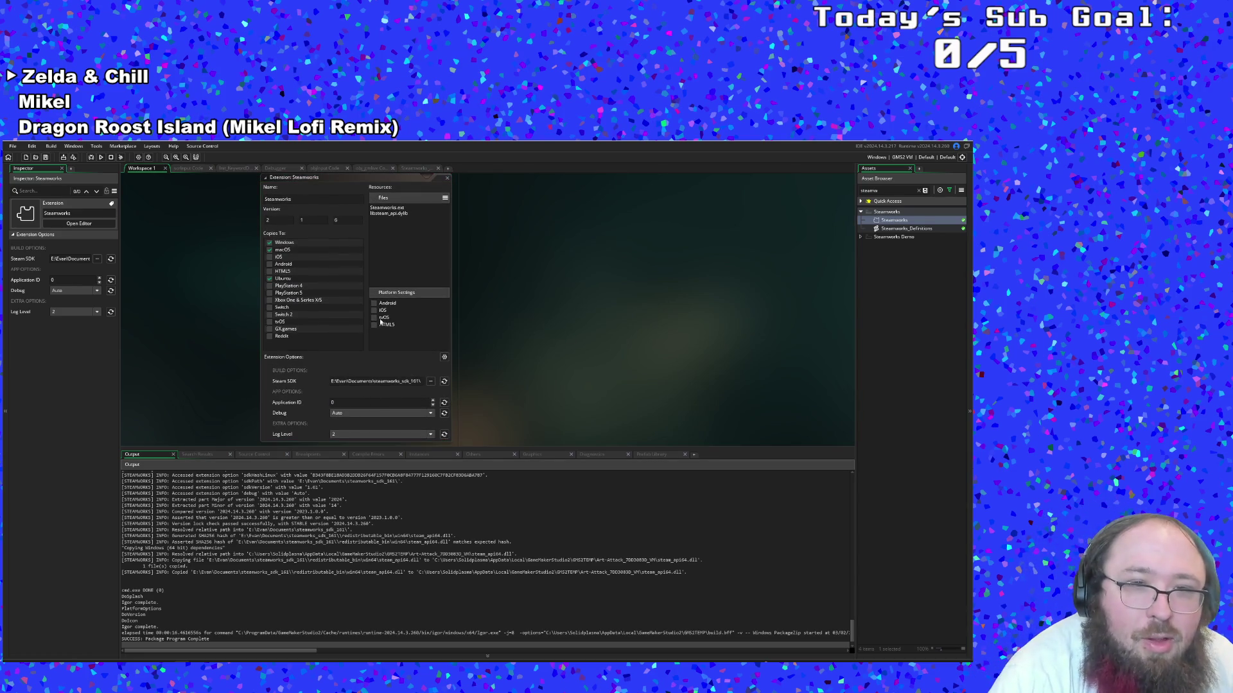
pyautogui.click(448, 173)
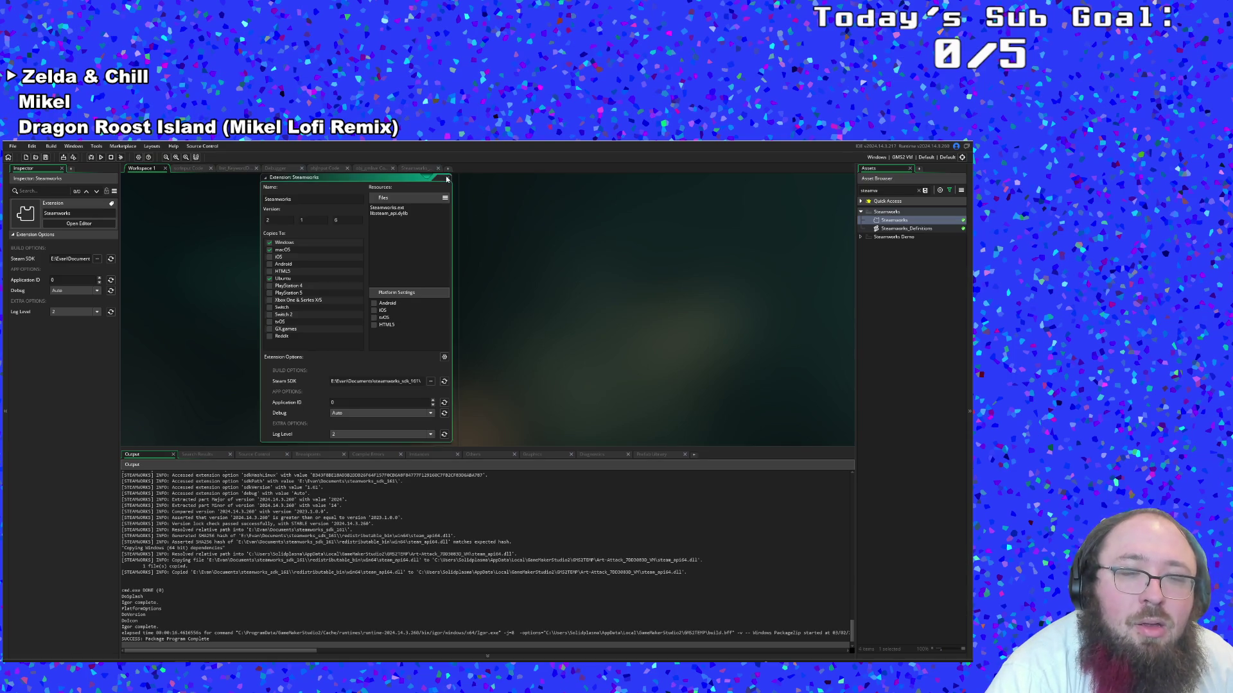
# Bring up GameMaker's build options menu
pyautogui.click(13, 145)
pyautogui.click(33, 189)
pyautogui.click(51, 146)
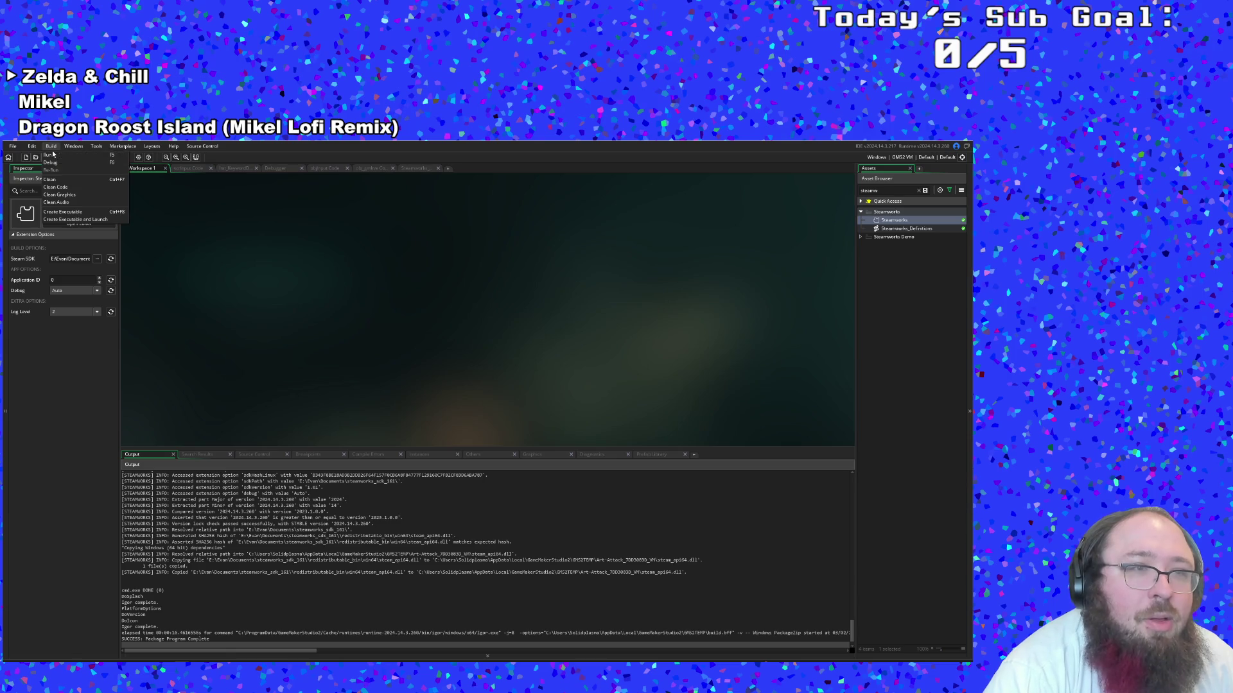
# Package the game as a zip named Art-Attack 2-3-2026.zip in the Art Attack folder
pyautogui.click(63, 212)
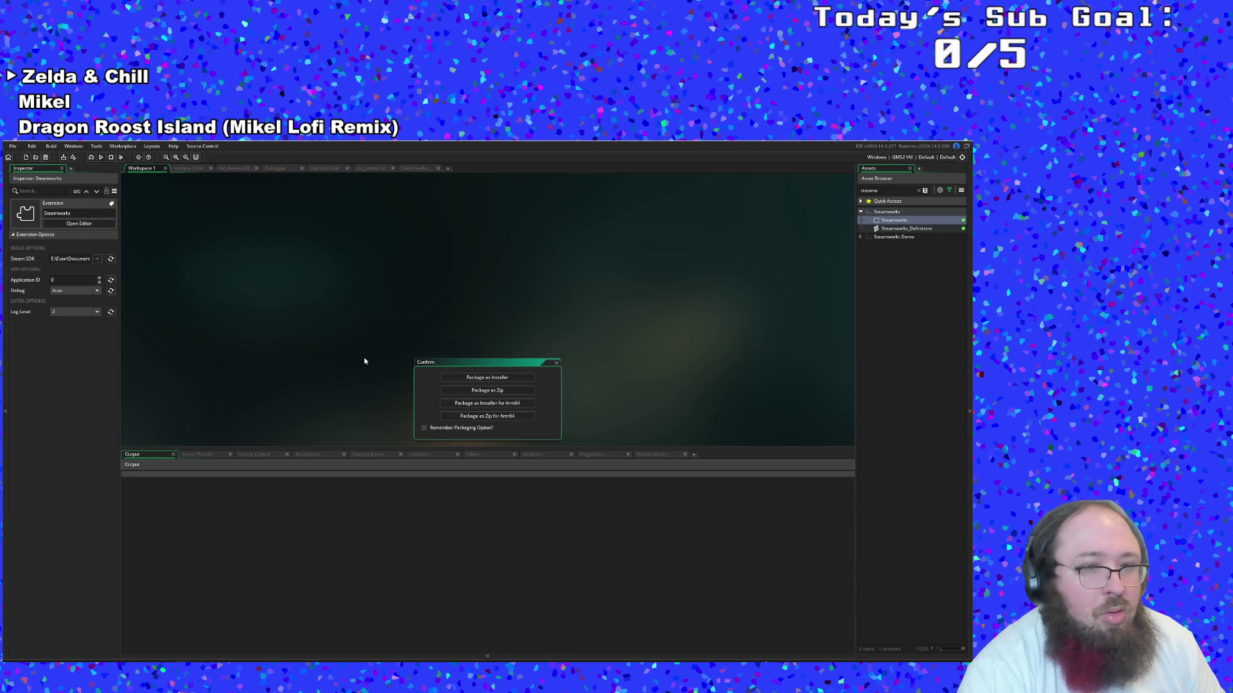
pyautogui.click(470, 393)
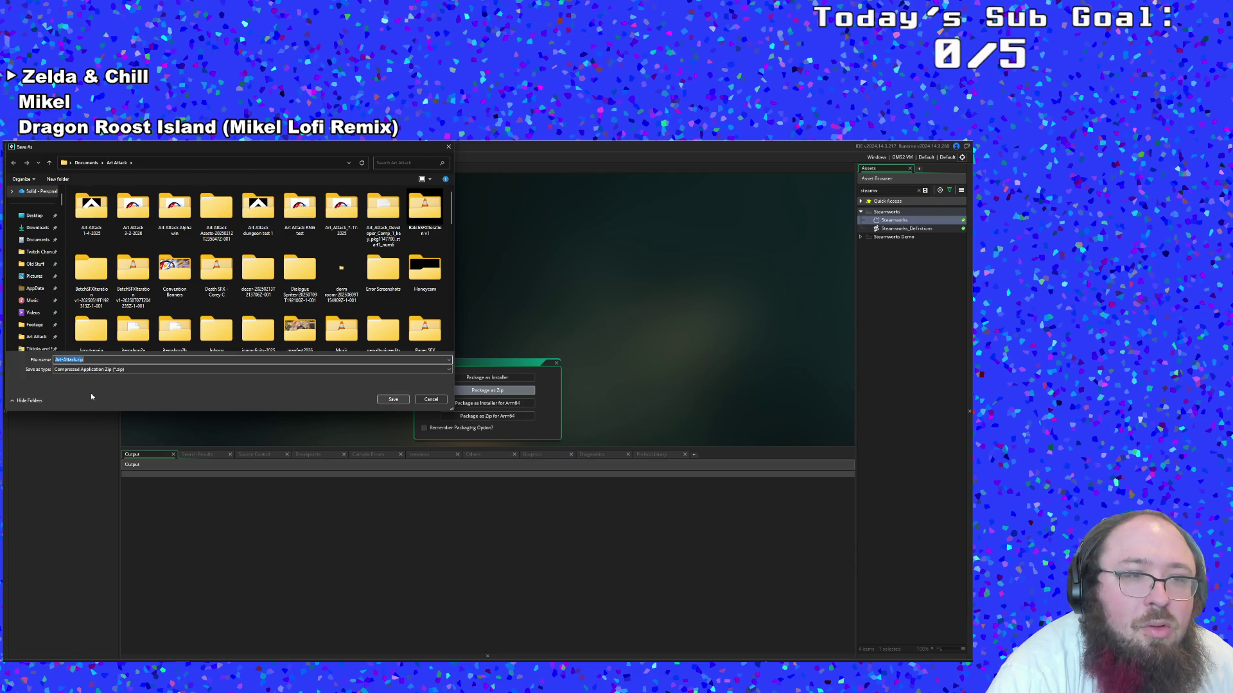
pyautogui.click(75, 359)
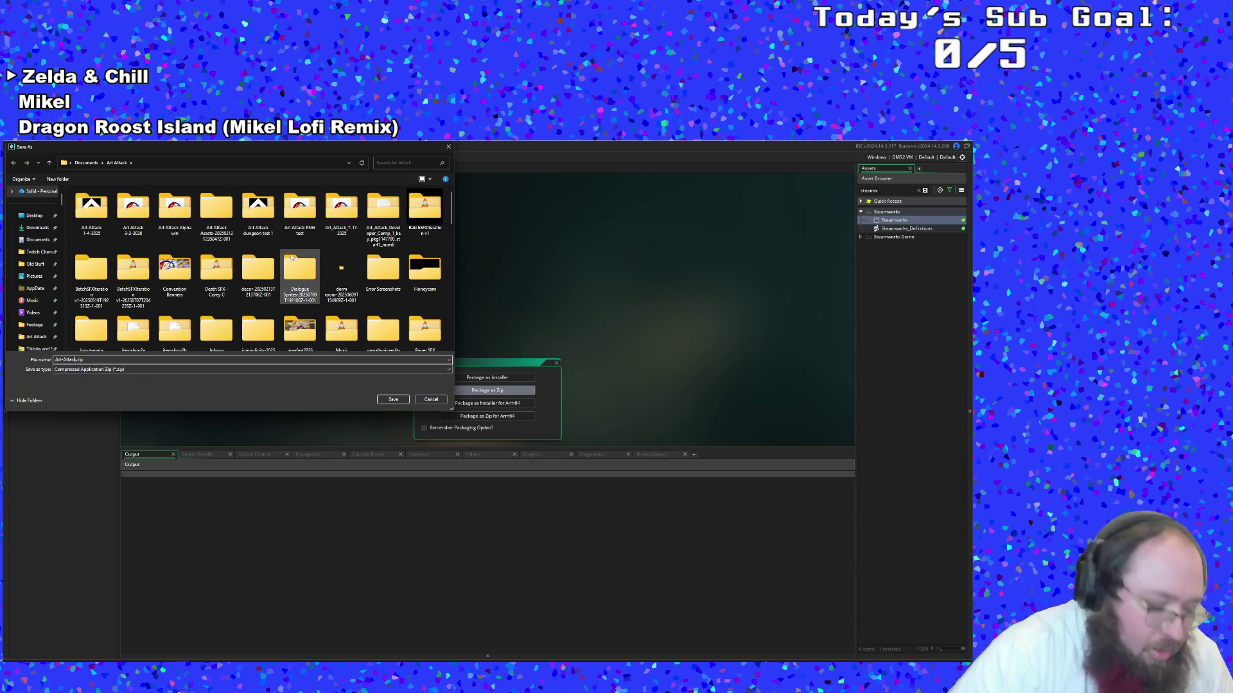
pyautogui.write('2-3-')
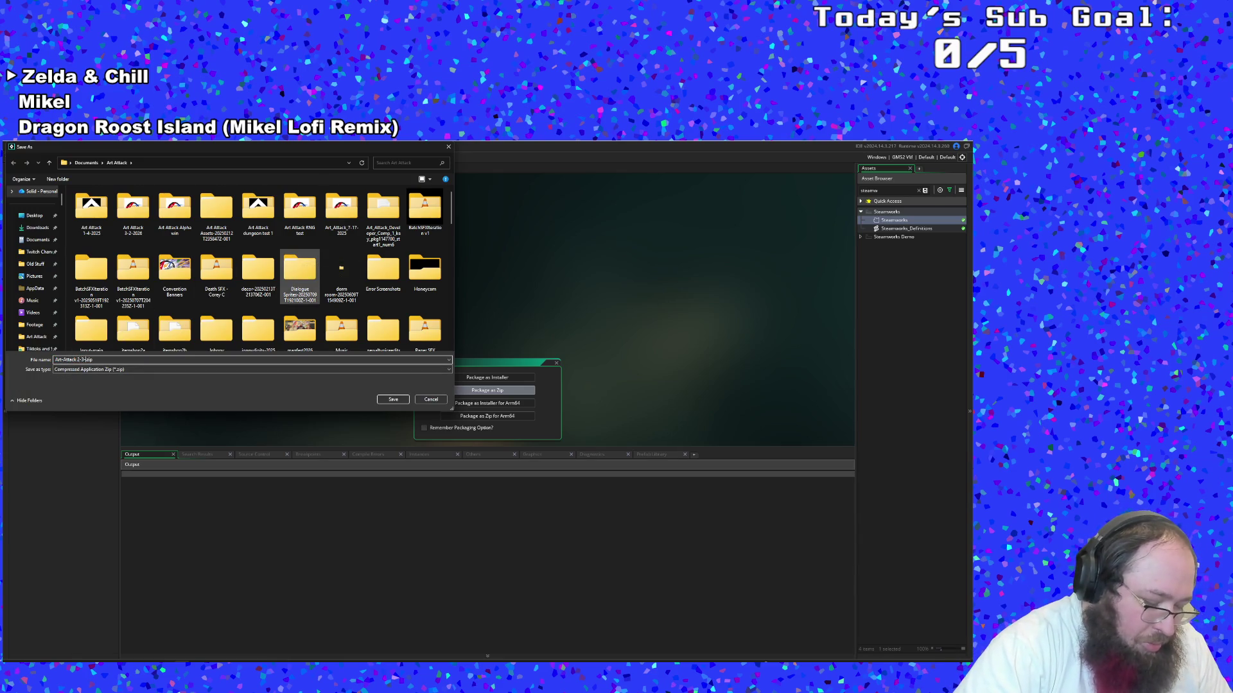
pyautogui.write('2026')
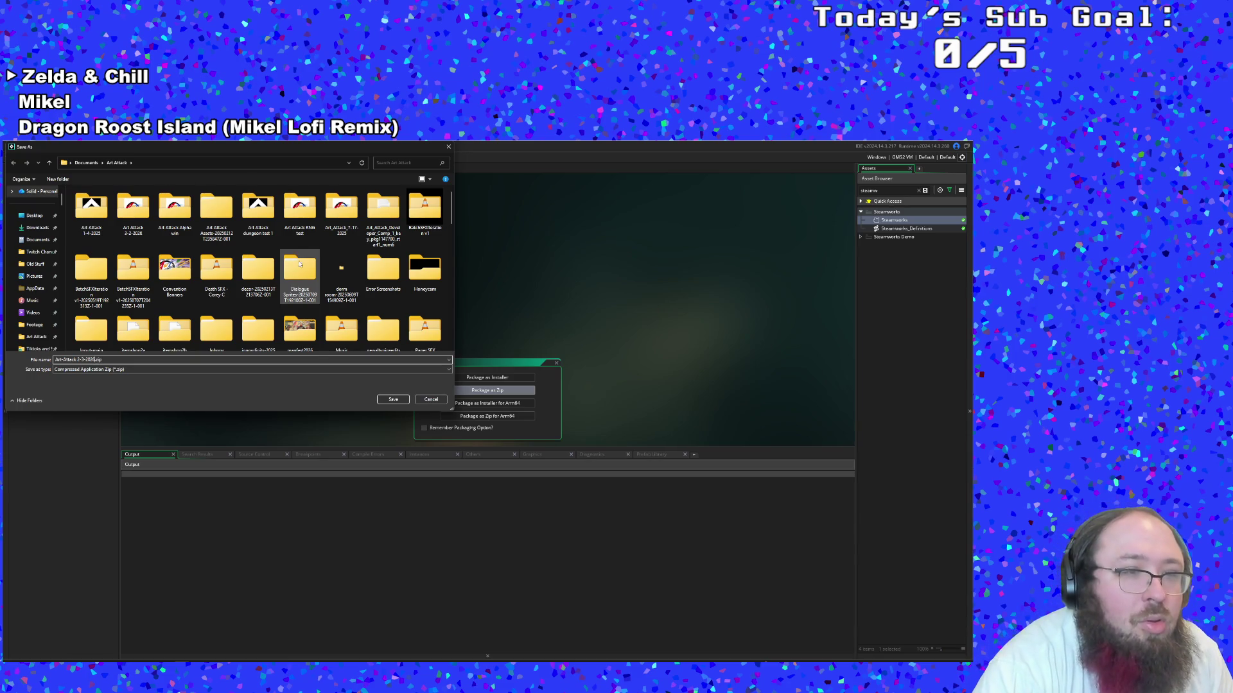
pyautogui.click(385, 399)
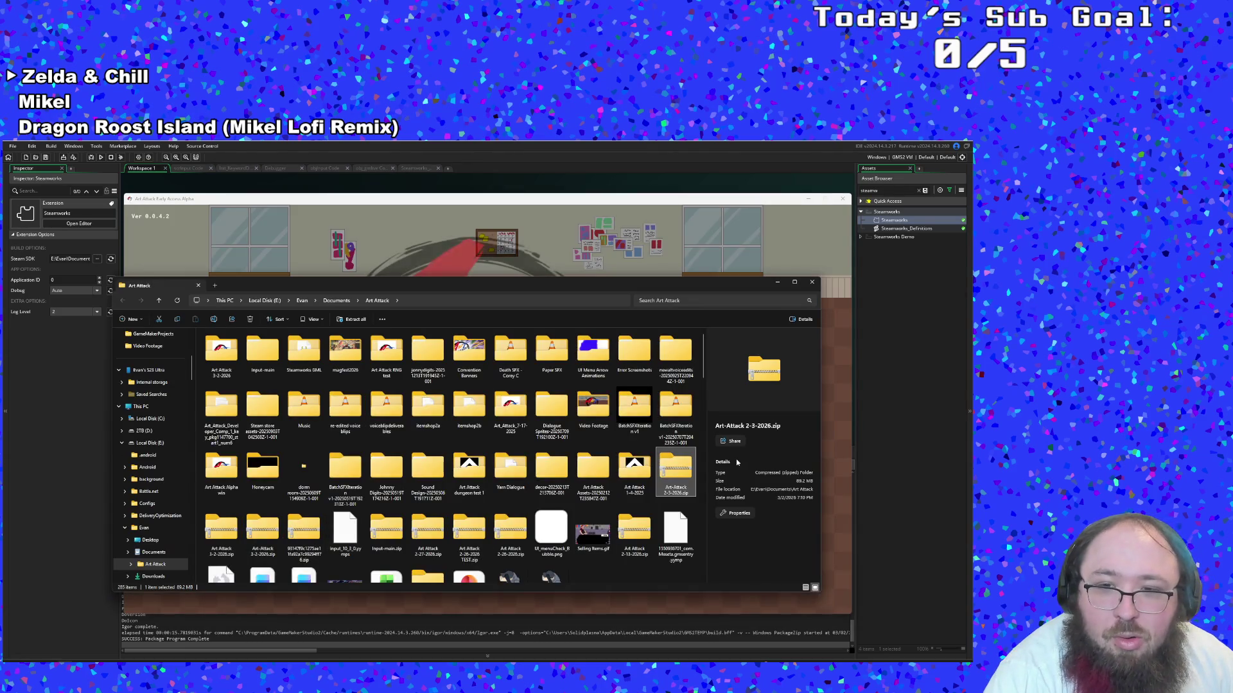
# With the build finished, select the old Art Attack 3-2-2026 folder beside the new zip
pyautogui.hotkey('shift', 'F10')
pyautogui.click(222, 364)
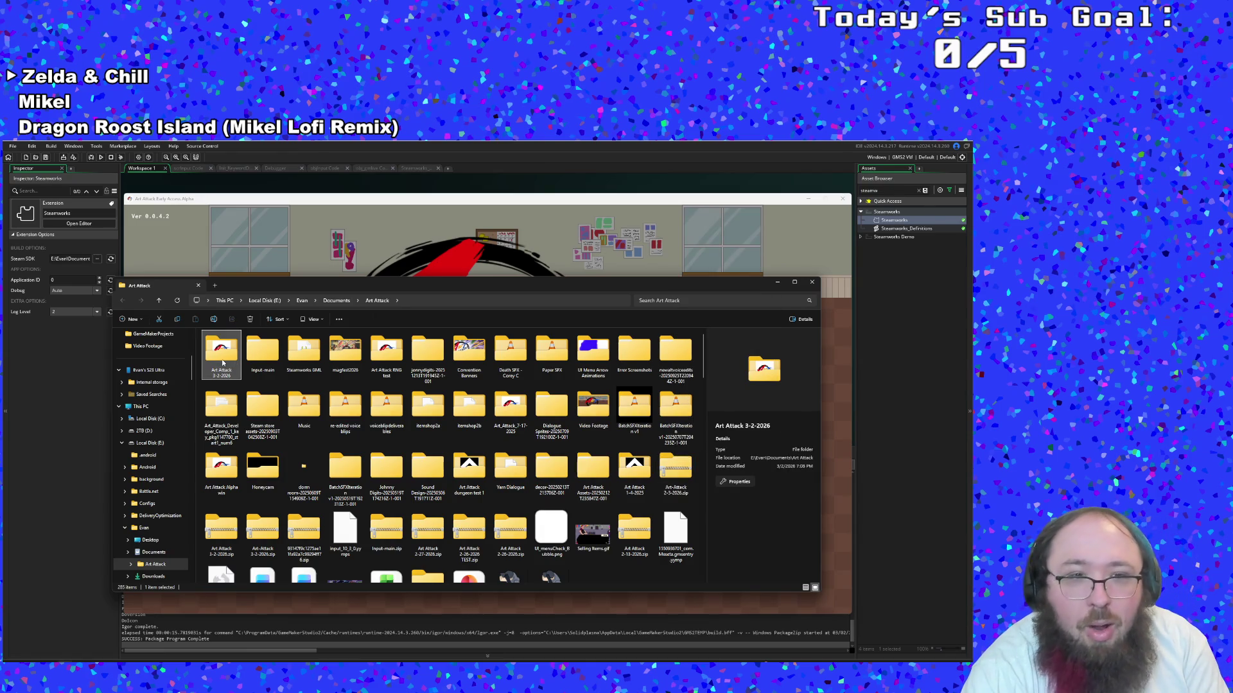
# Delete the old Art Attack 3-2-2026 folder and the older Art Attack 3-2-2026.zip
pyautogui.press('Delete')
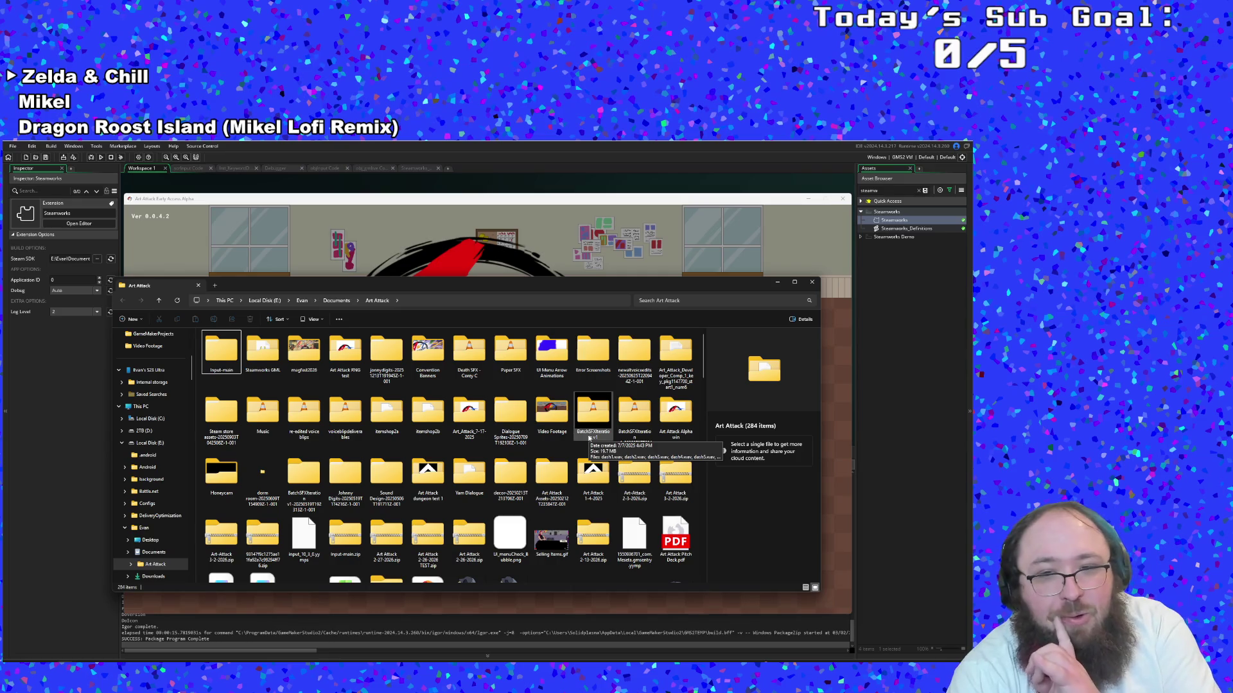
pyautogui.click(645, 483)
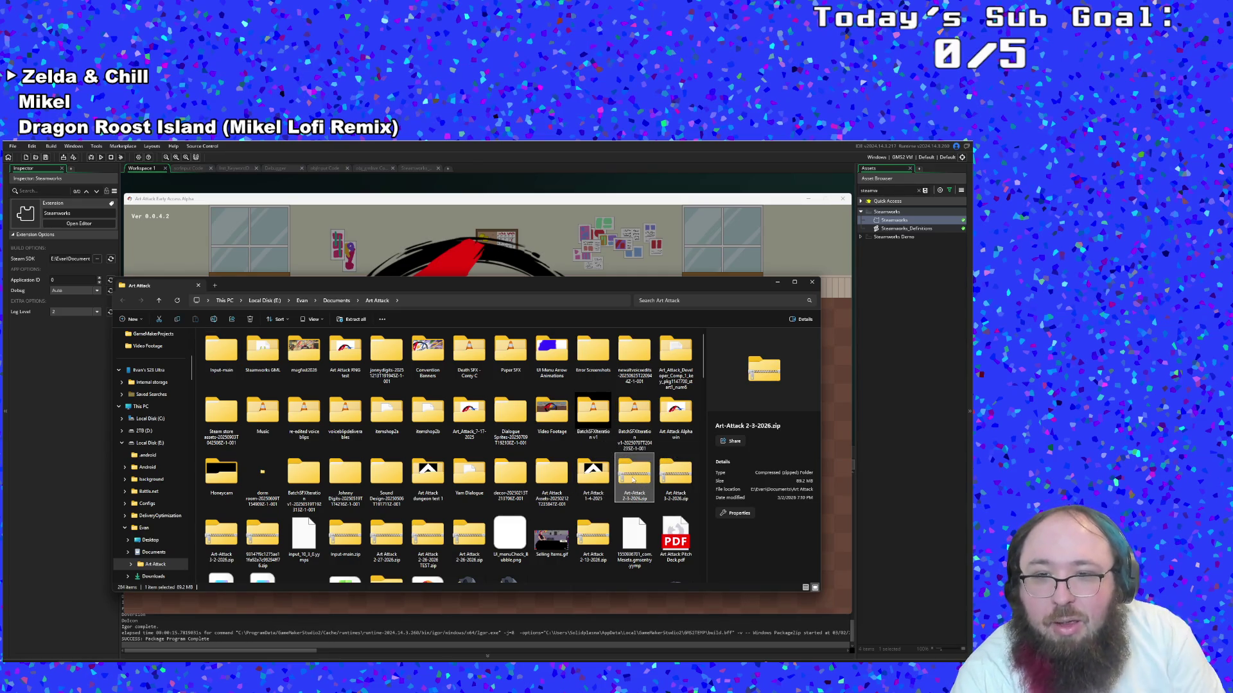
pyautogui.doubleClick(632, 475)
pyautogui.rightClick(632, 479)
pyautogui.click(656, 482)
pyautogui.click(679, 486)
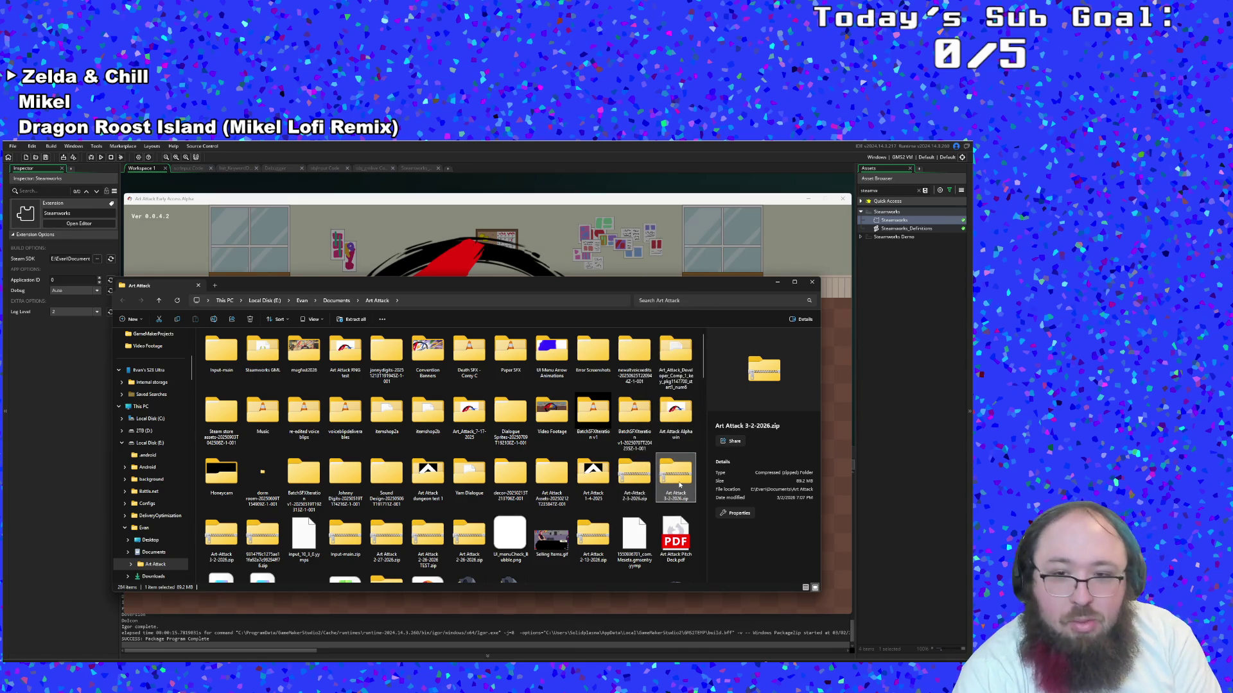
pyautogui.press('Delete')
# Delete the remaining Art-Attack 3-2-2026.zip, leaving Art-Attack 2-3-2026.zip selected
pyautogui.rightClick(637, 483)
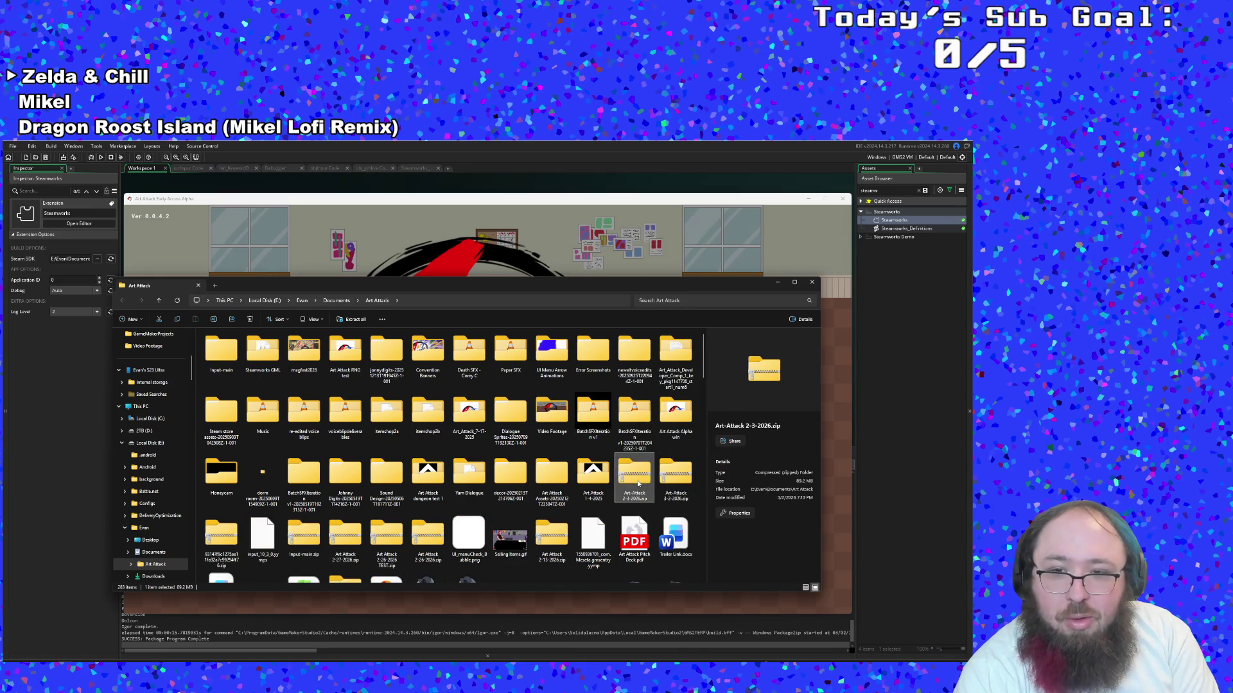
pyautogui.click(685, 488)
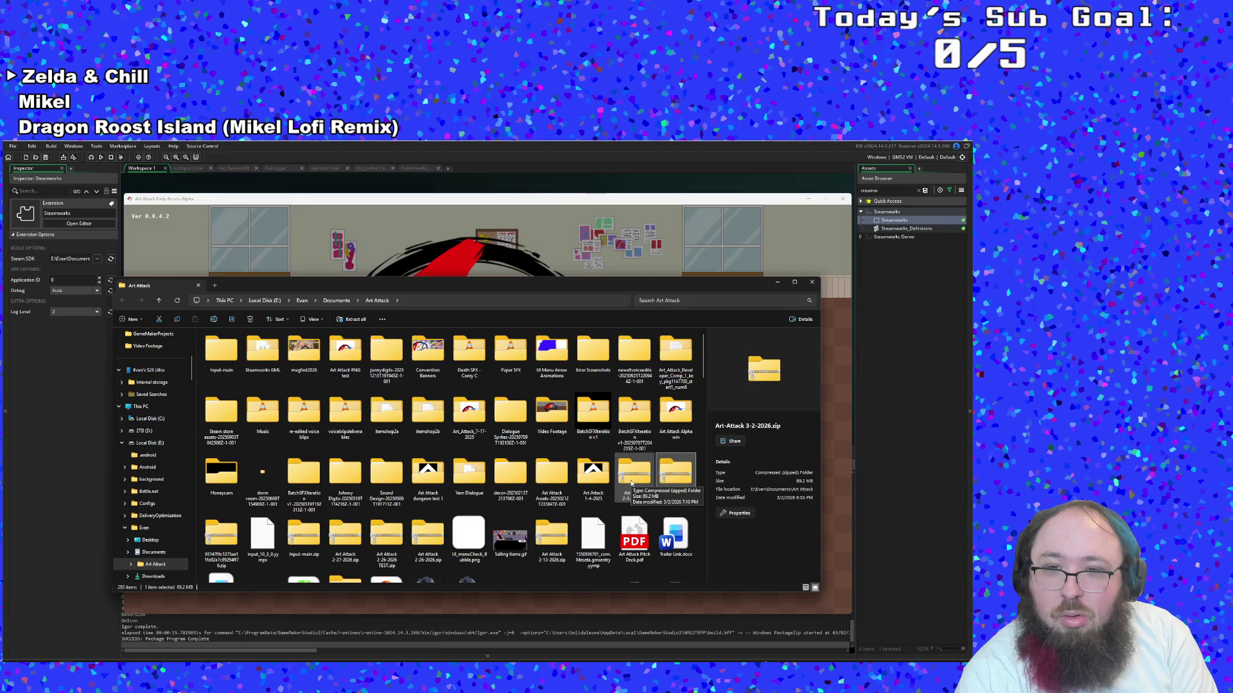
pyautogui.press('Delete')
pyautogui.click(633, 474)
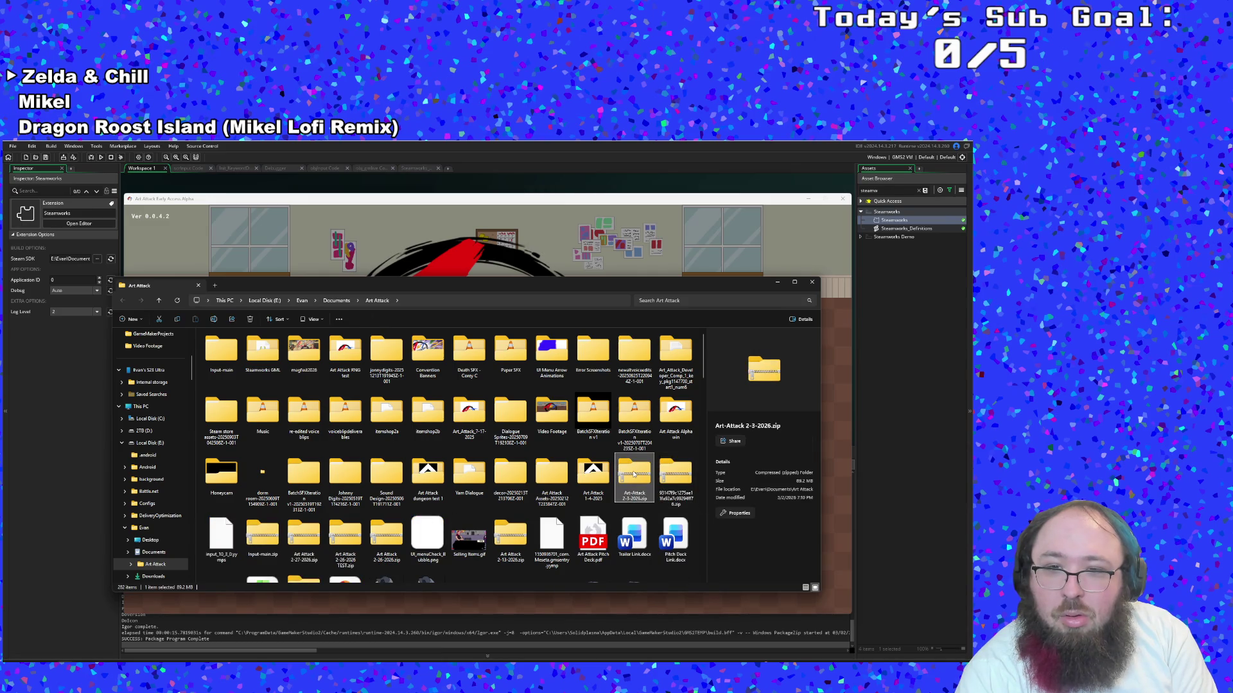
pyautogui.rightClick(631, 468)
# Rename Art-Attack 2-3-2026.zip to Art-Attack 3-2-2026.zip
pyautogui.click(646, 448)
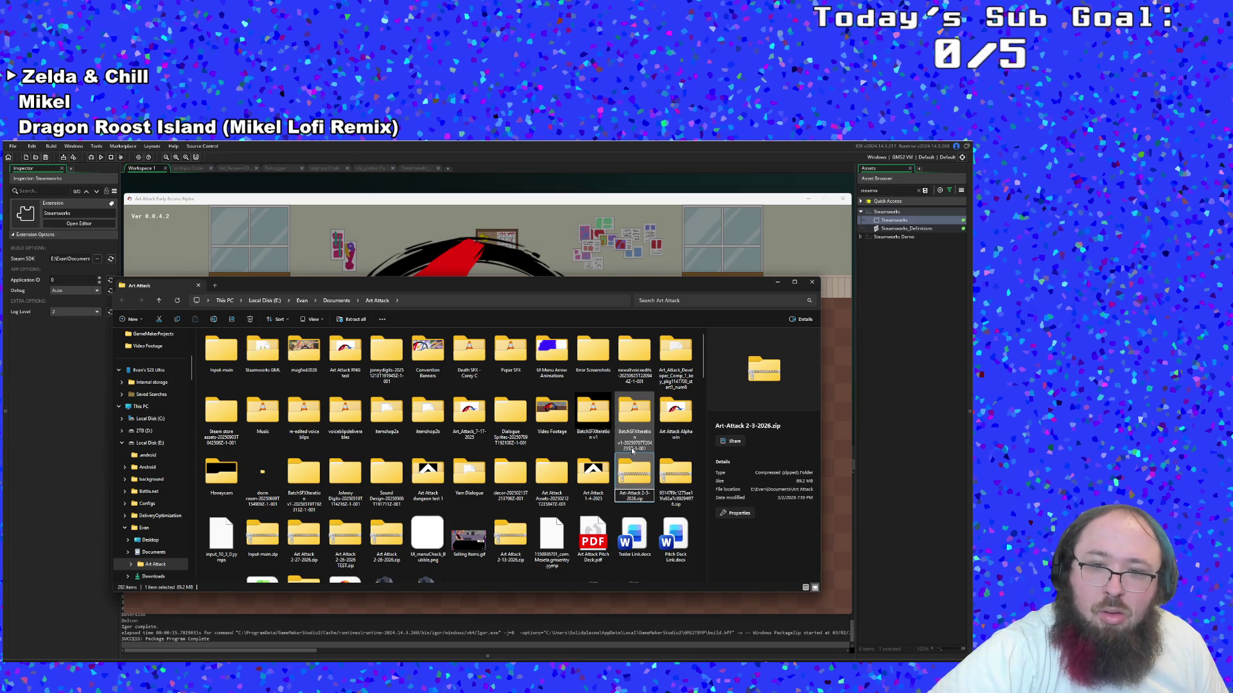
pyautogui.press('BackSpace')
pyautogui.press('BackSpace')
pyautogui.press('BackSpace')
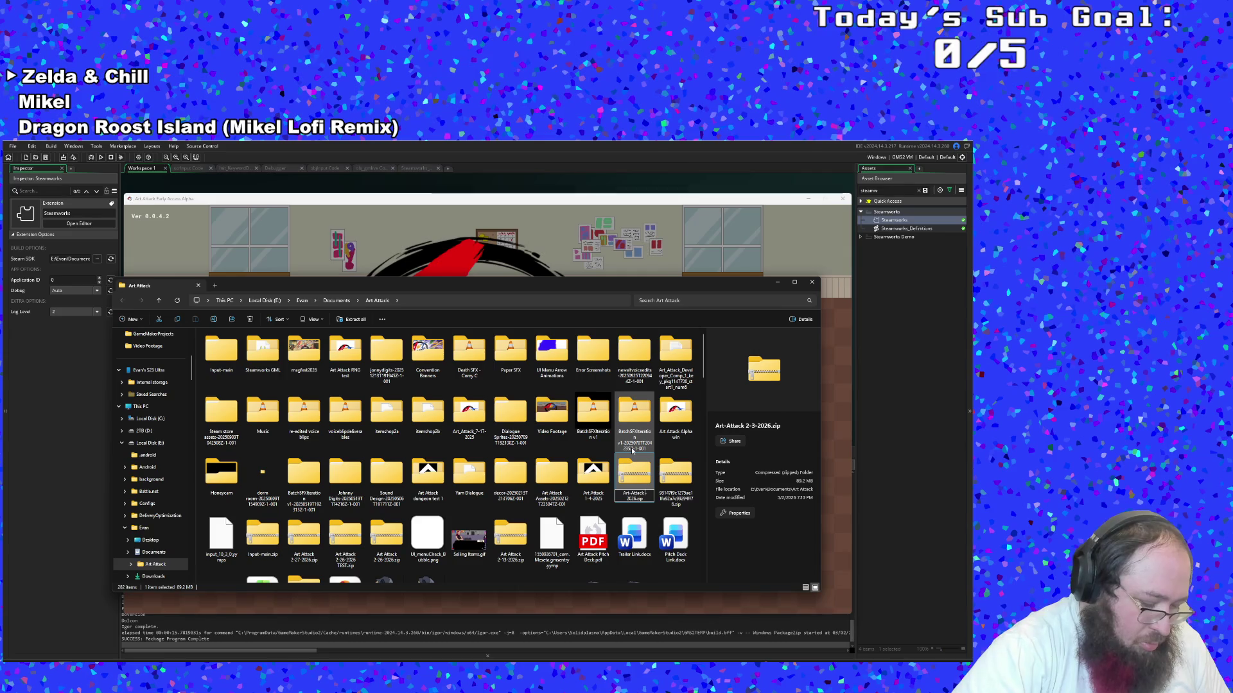
pyautogui.write('3-2-')
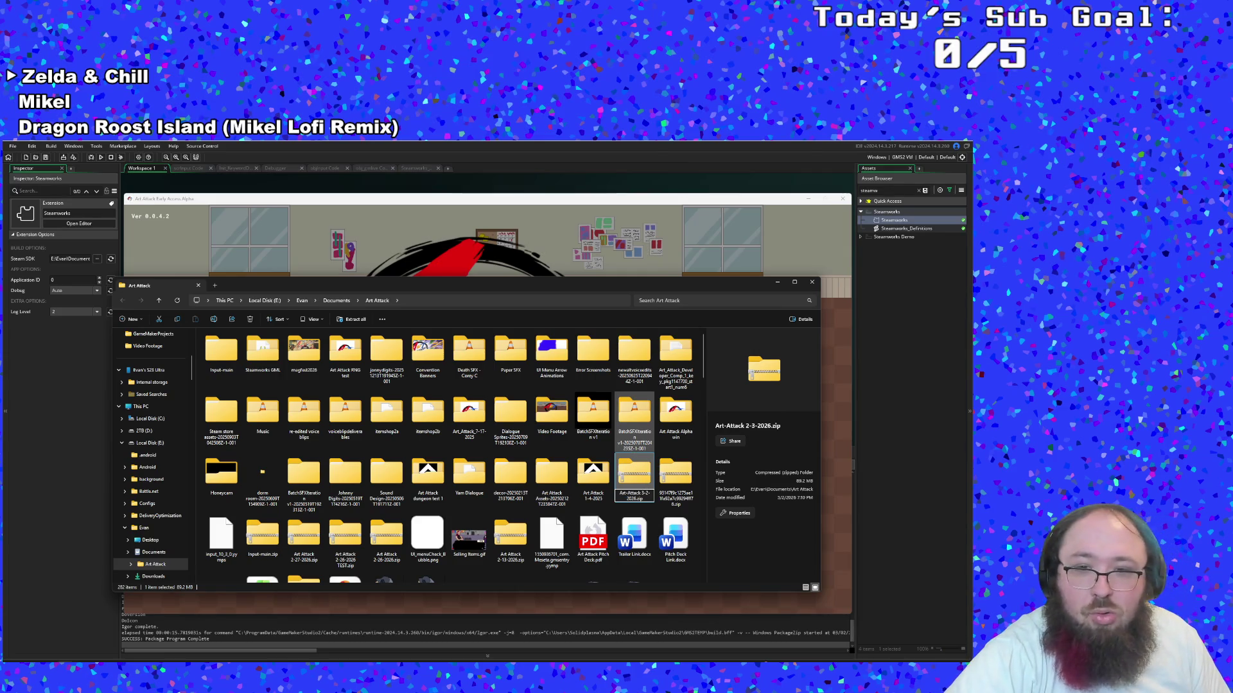
pyautogui.press('Return')
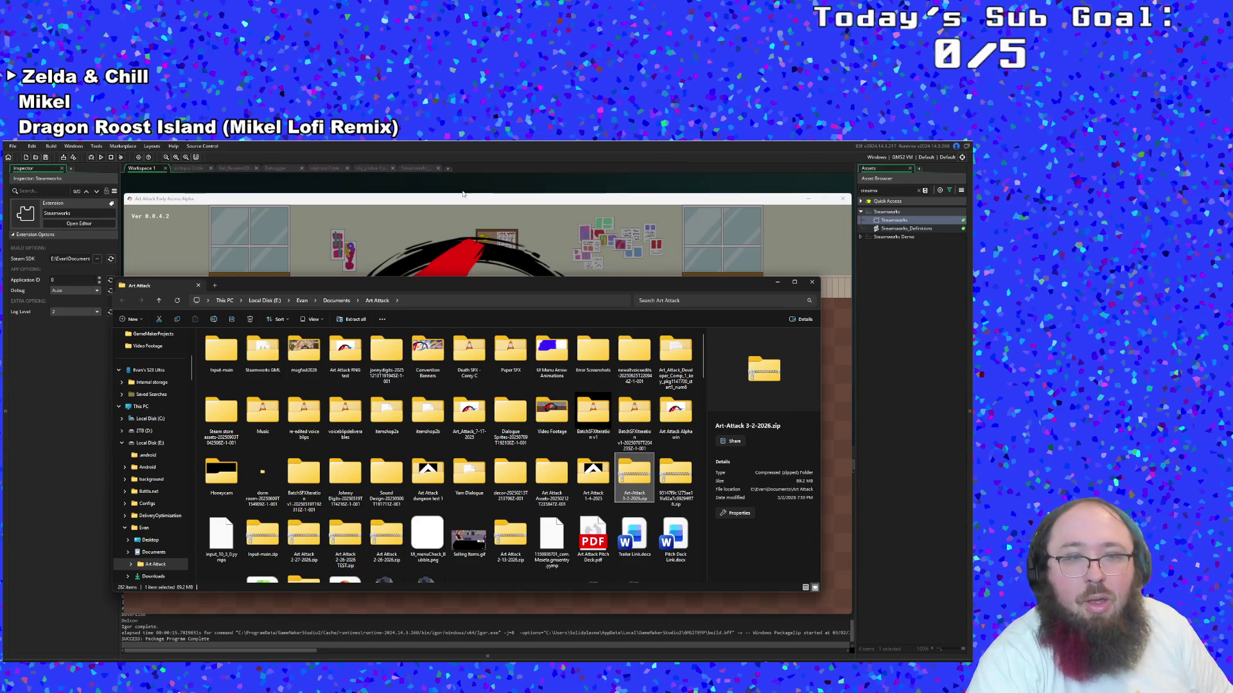
# Start extracting the renamed zip with 7-Zip's Extract files
pyautogui.rightClick(635, 492)
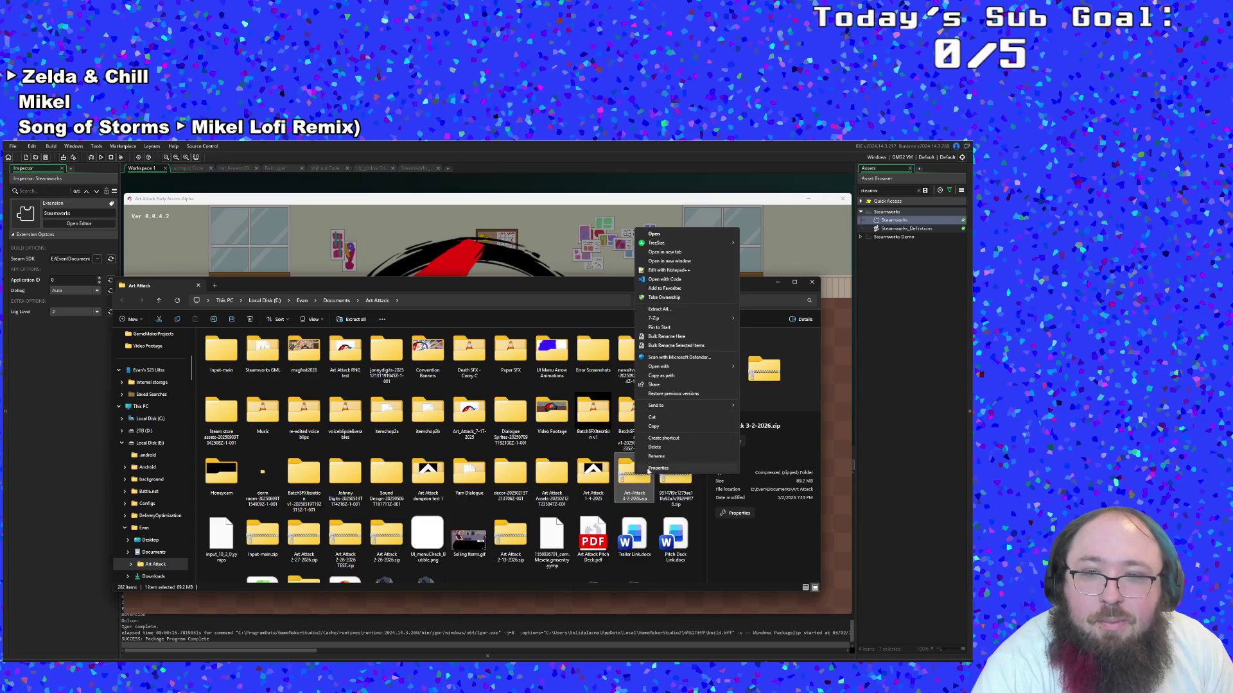
pyautogui.moveTo(660, 409)
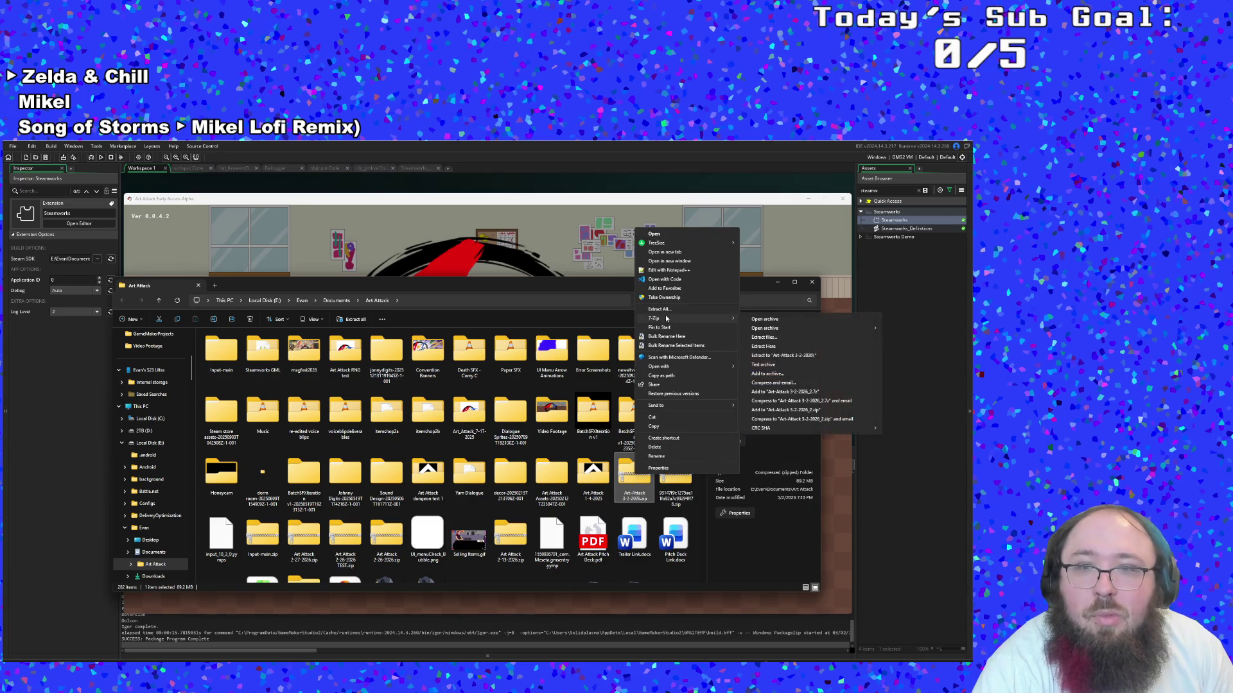
pyautogui.moveTo(713, 318)
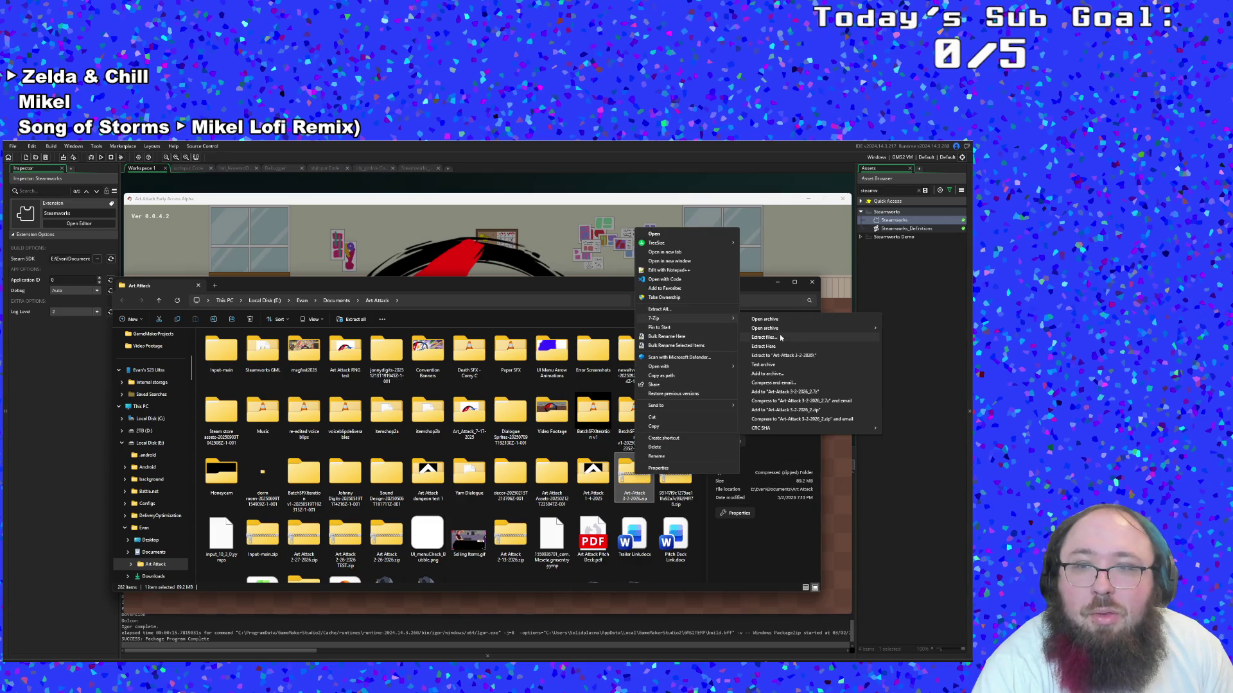
pyautogui.click(803, 337)
# Extract into a new Art-Attack 3-2-2026 folder, open it, and test-launch Art-Attack.exe
pyautogui.click(482, 447)
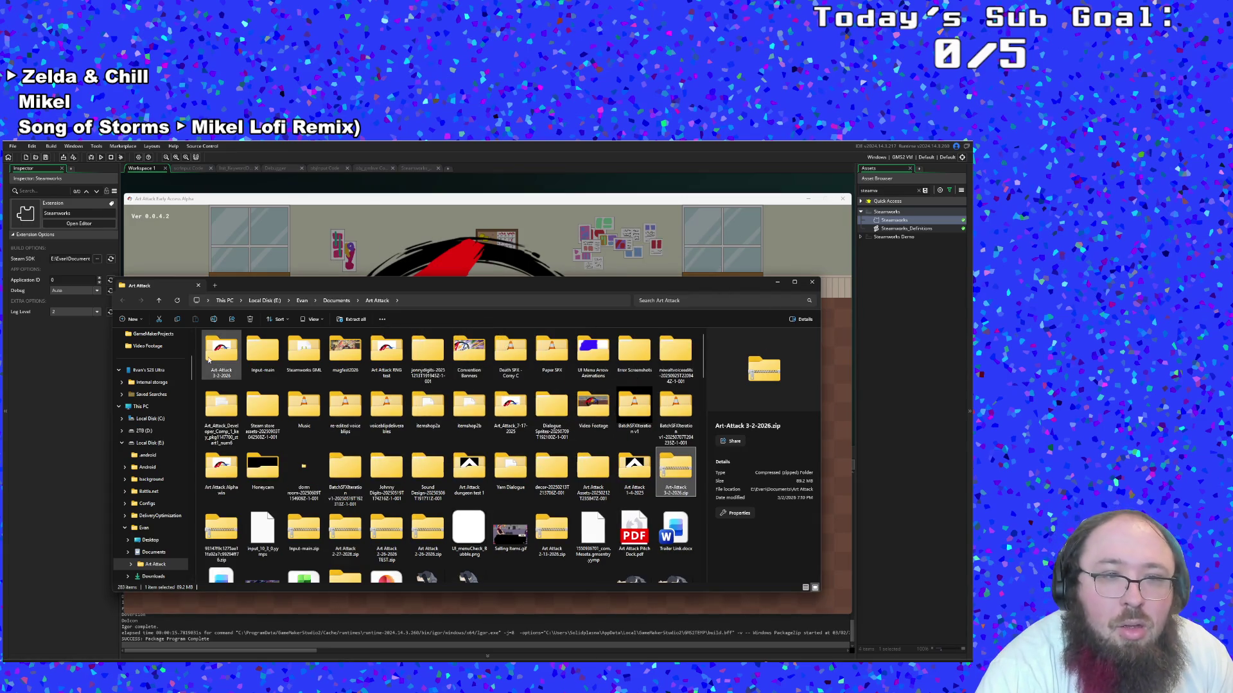
pyautogui.doubleClick(221, 352)
pyautogui.click(843, 198)
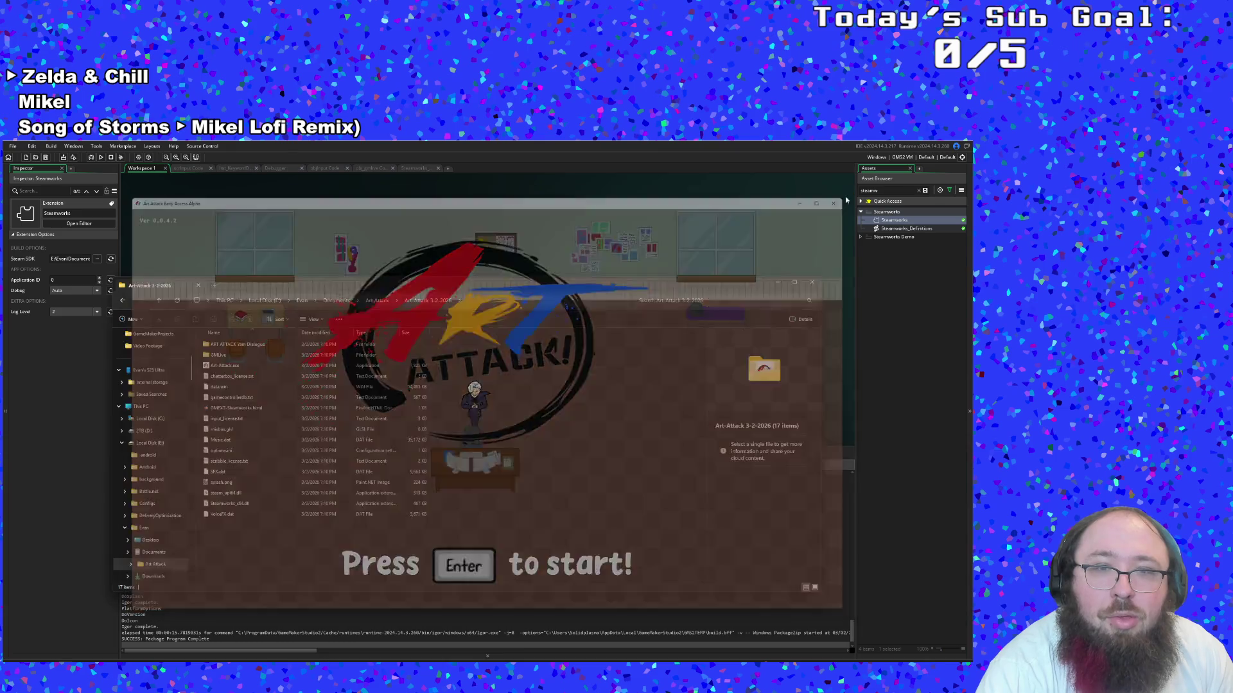
pyautogui.doubleClick(235, 366)
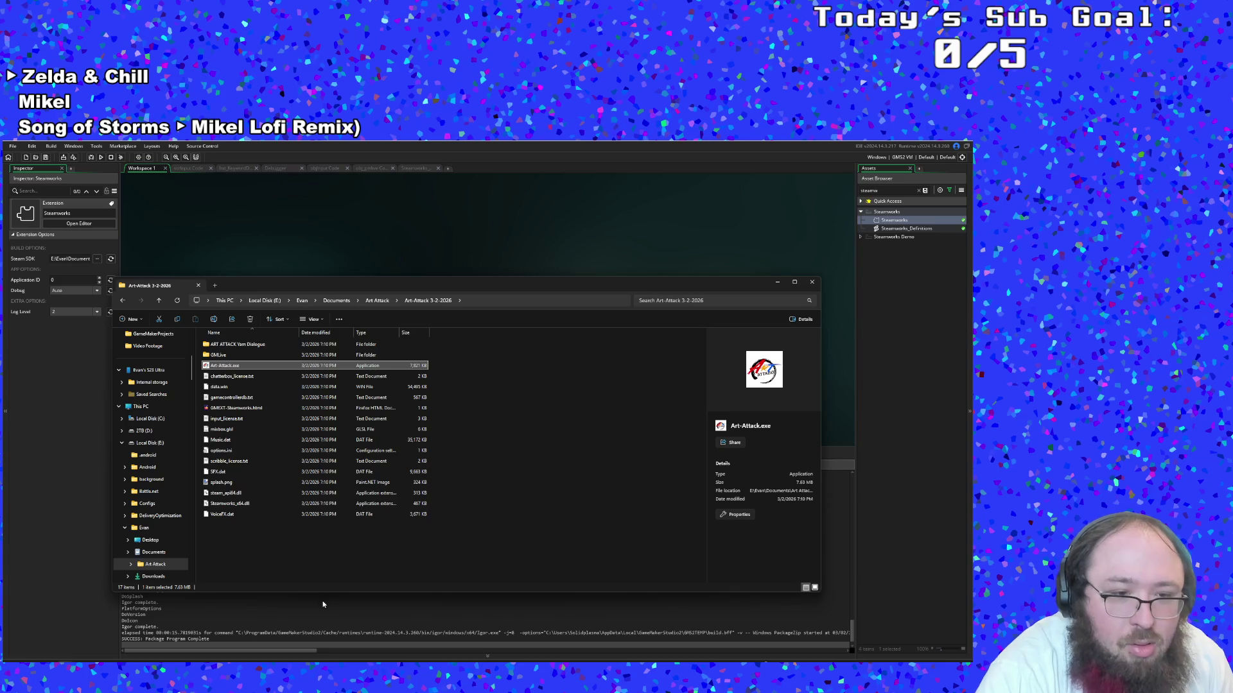
pyautogui.click(284, 574)
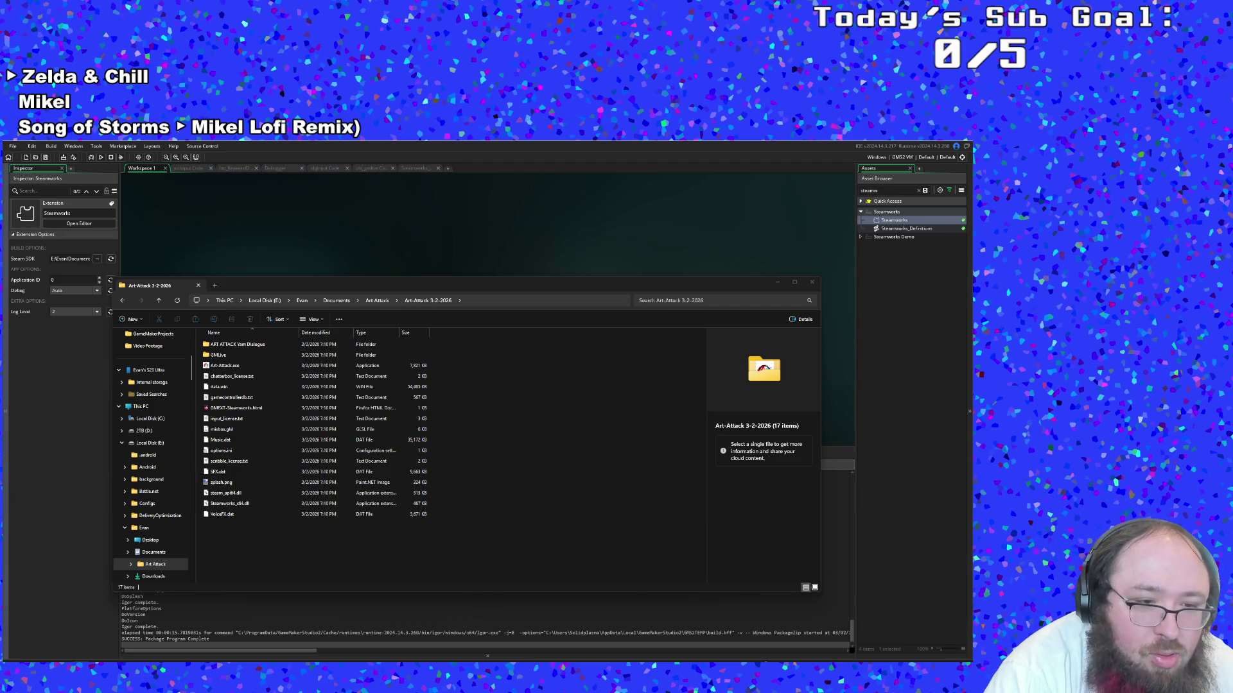
# Exit Steam from its system tray icon menu
pyautogui.hotkey('alt', 'Tab')
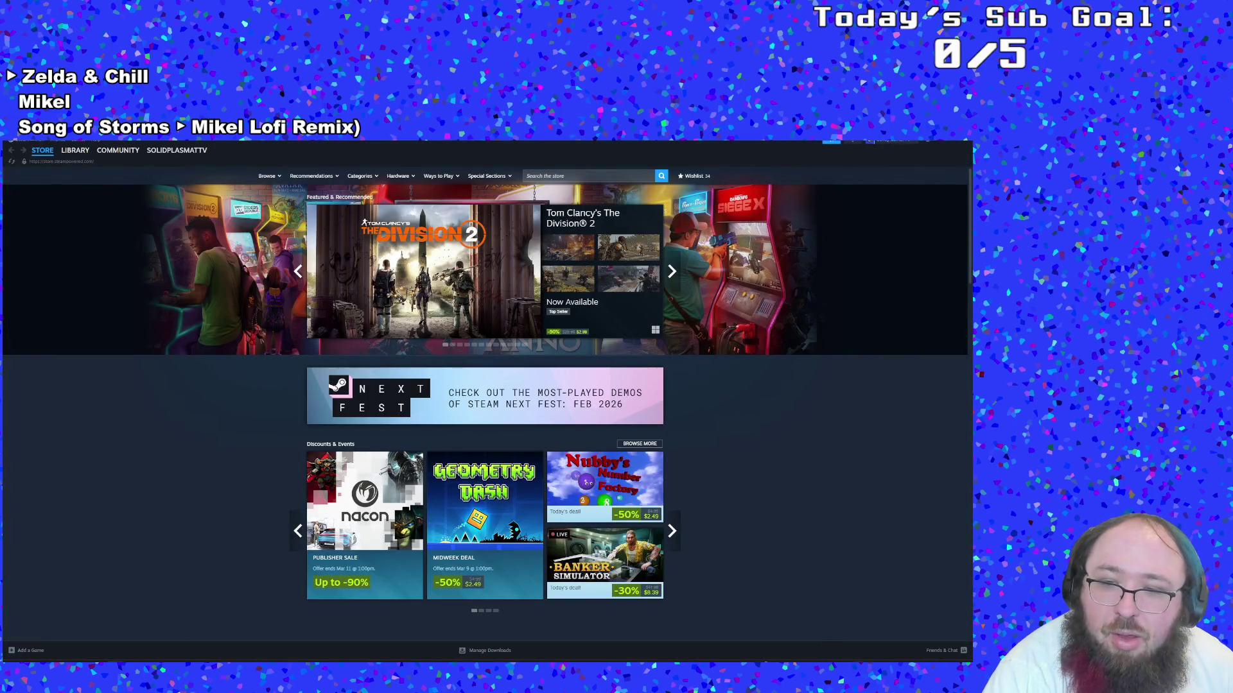
pyautogui.rightClick(860, 662)
pyautogui.click(887, 655)
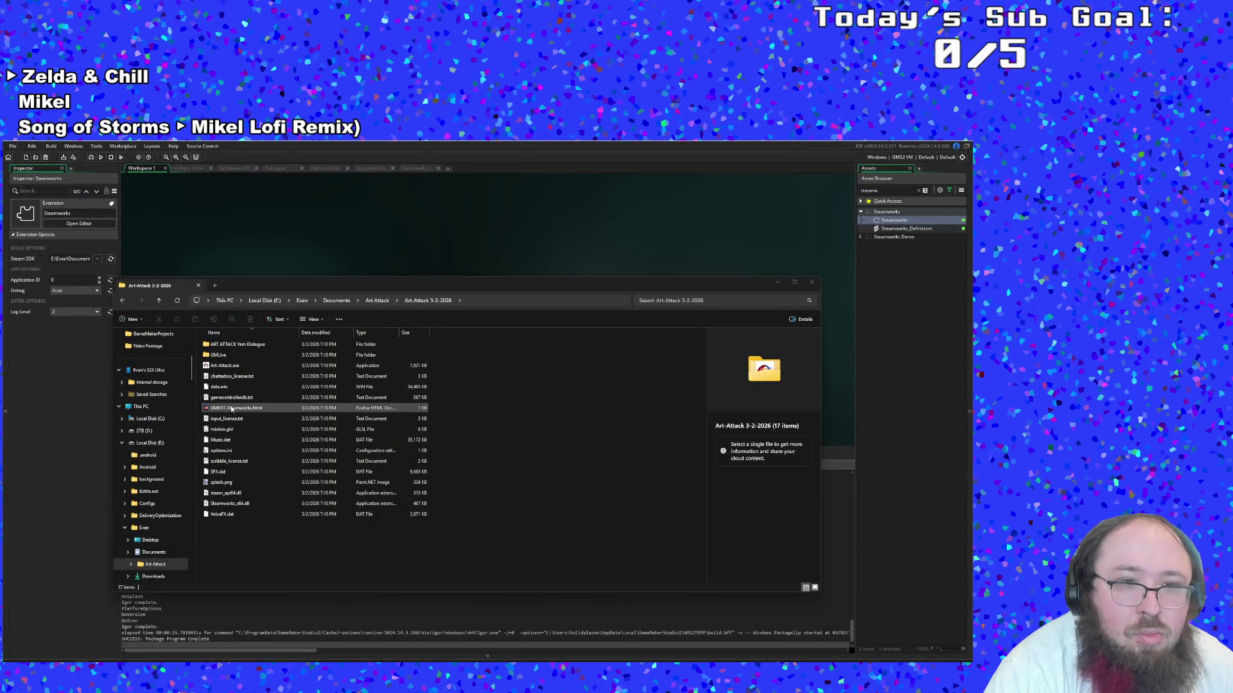
# Launch the Art Attack build and scroll through the Controls bindings list
pyautogui.doubleClick(217, 366)
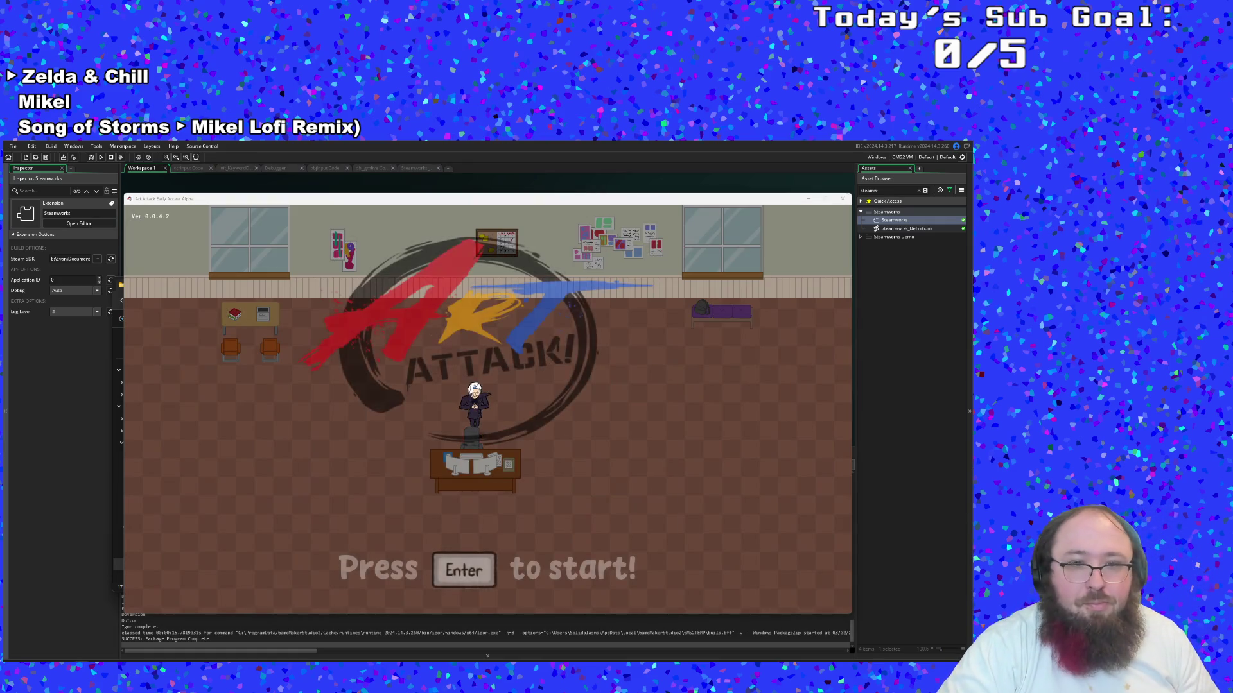
pyautogui.press('Return')
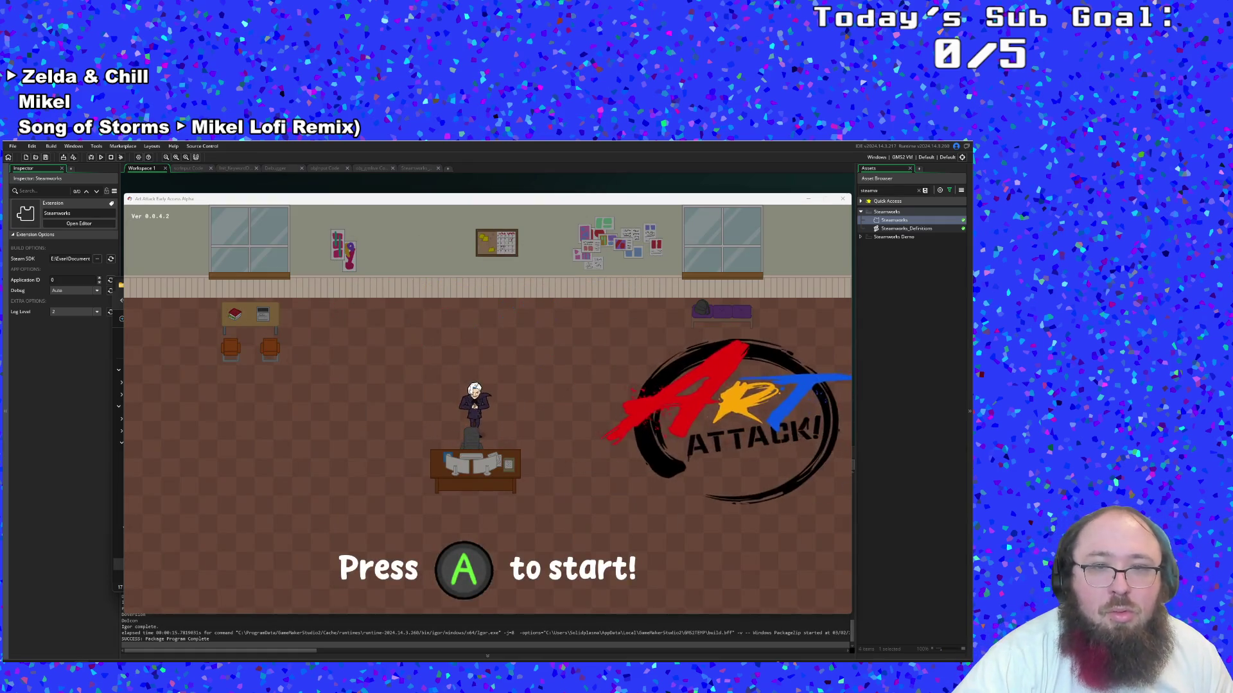
pyautogui.press('Down')
pyautogui.press('Down')
pyautogui.press('Return')
pyautogui.press('Down')
pyautogui.press('Down')
pyautogui.press('Down')
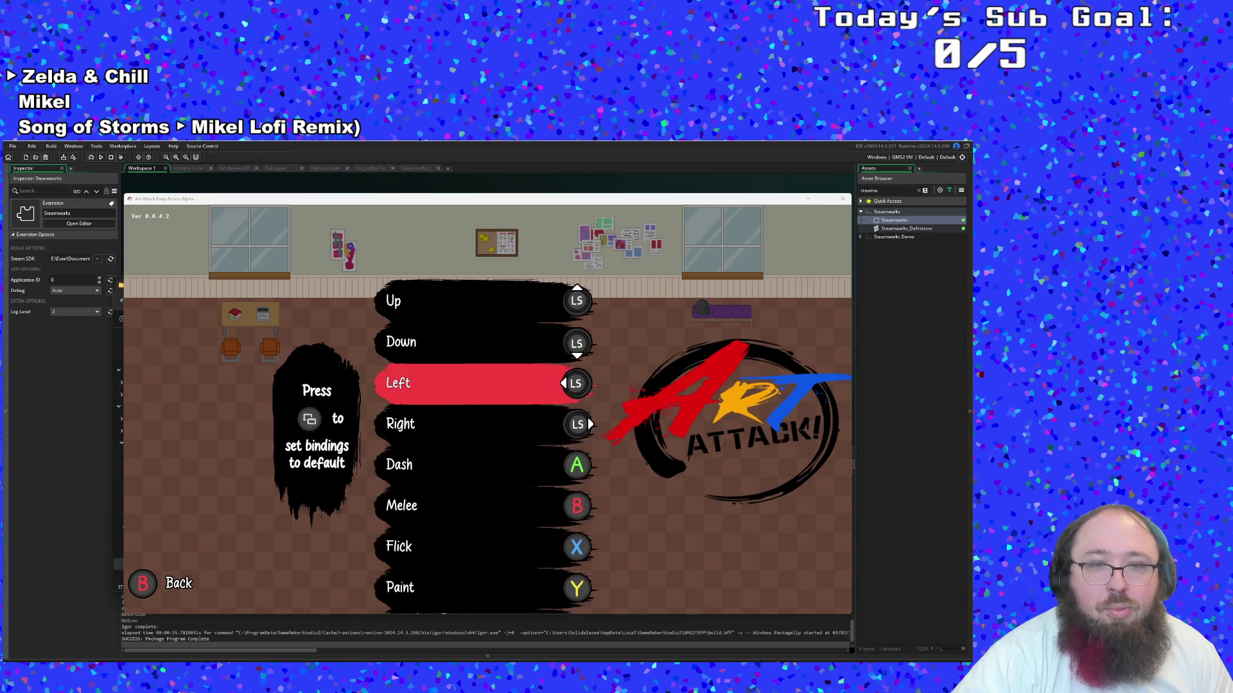
pyautogui.press('Down')
pyautogui.press('Down')
pyautogui.press('Down')
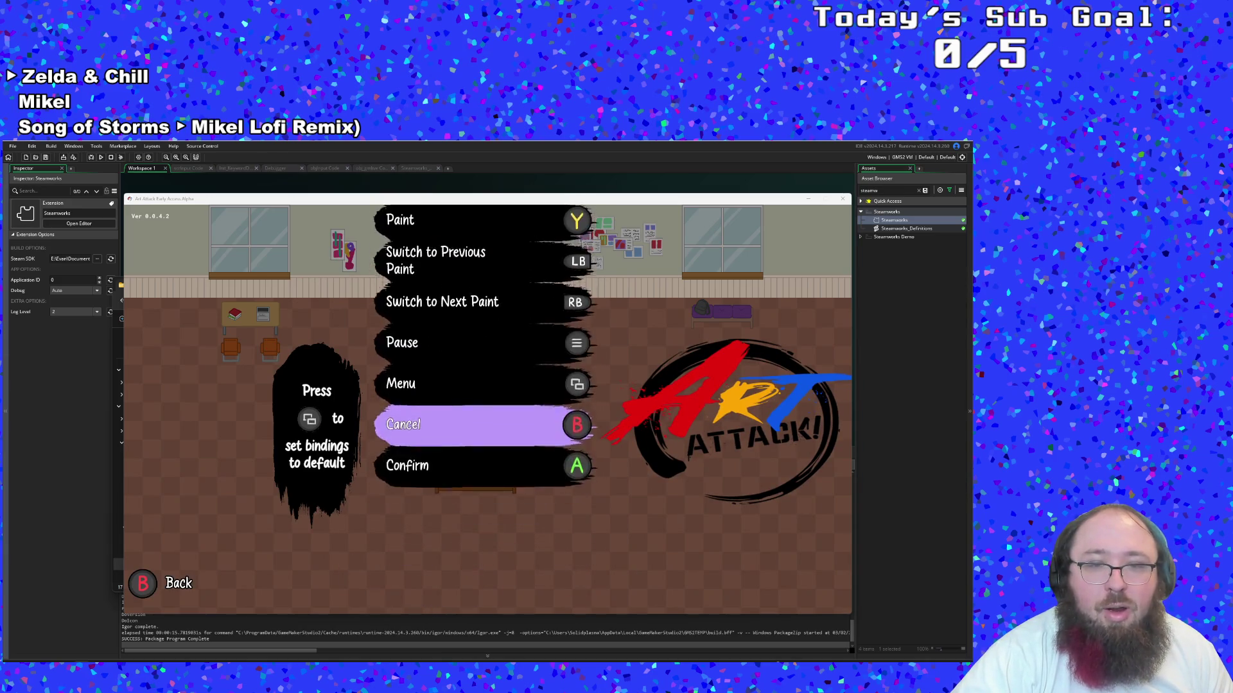
pyautogui.press('Escape')
# View the Credits screen, then return to the main menu and quit the game
pyautogui.press('Down')
pyautogui.press('Down')
pyautogui.press('Down')
pyautogui.press('Up')
pyautogui.press('Return')
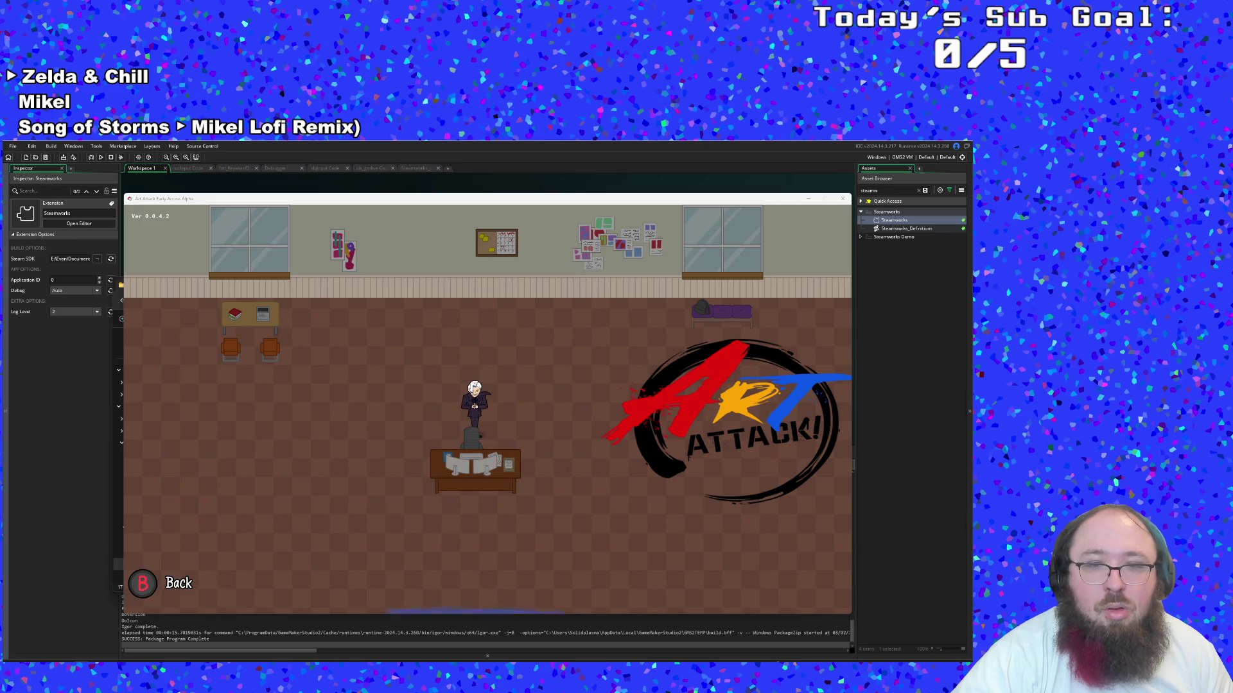
pyautogui.press('Escape')
pyautogui.press('Up')
pyautogui.press('Return')
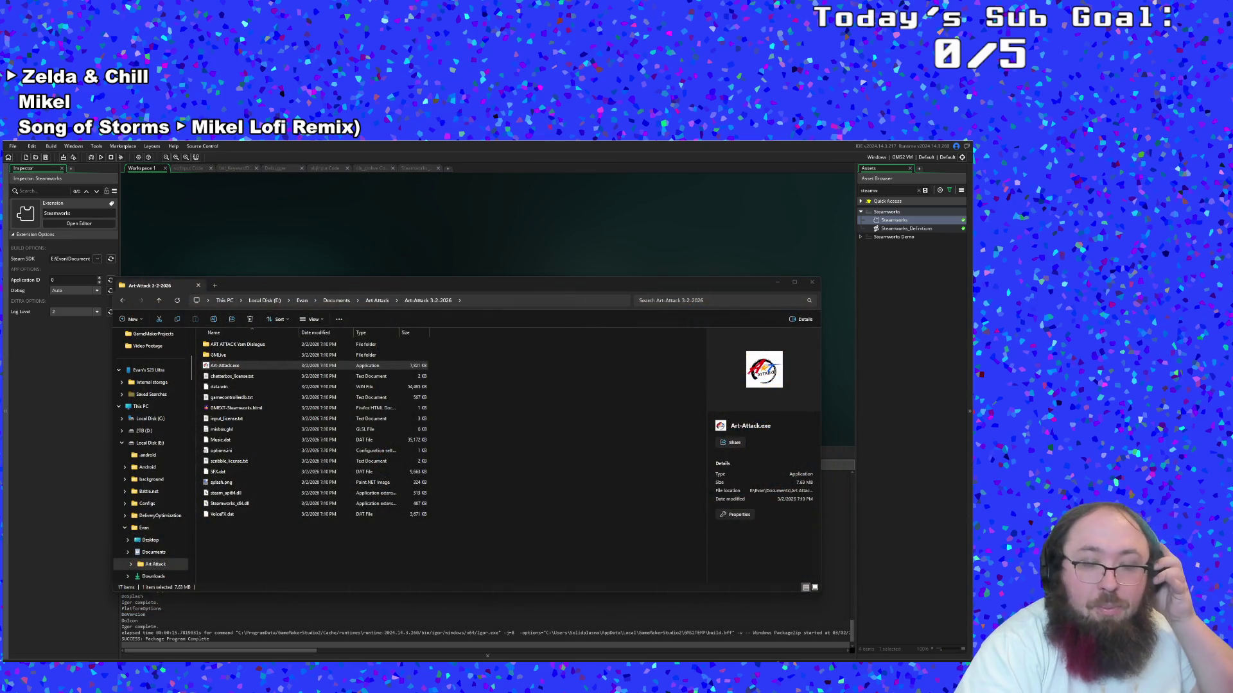
# Go up to the parent Art Attack folder, then move File Explorer aside to reveal GameMaker
pyautogui.press('BackSpace')
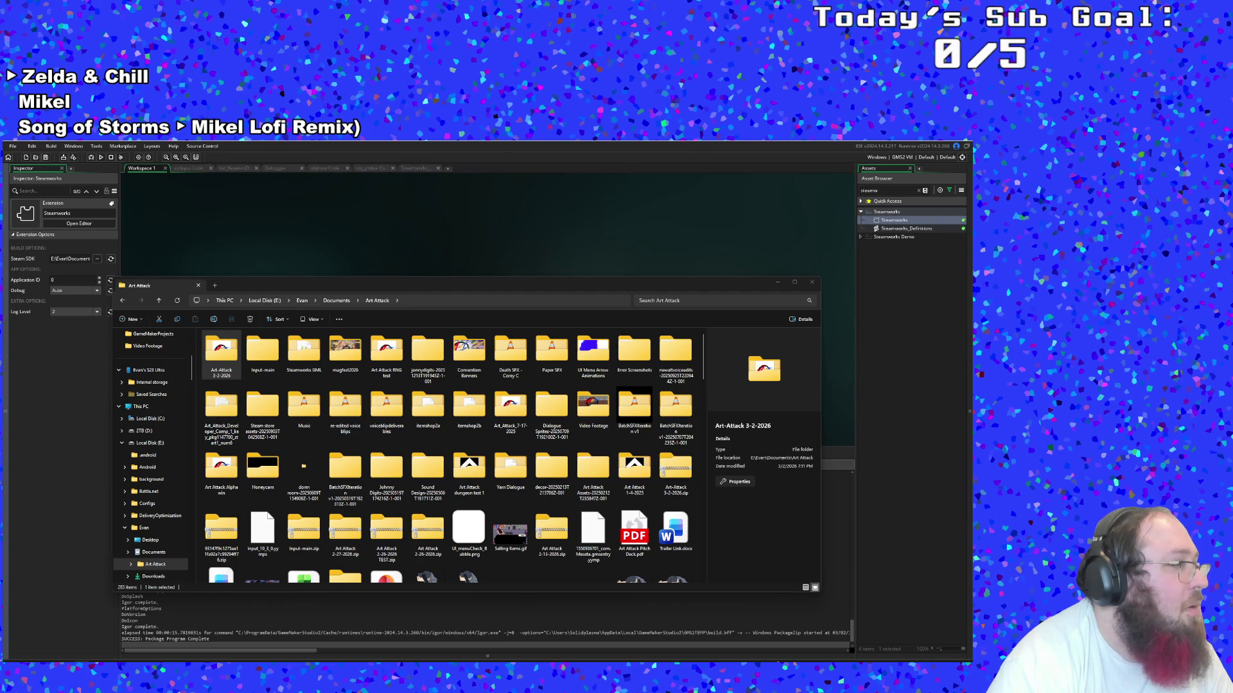
pyautogui.click(492, 211)
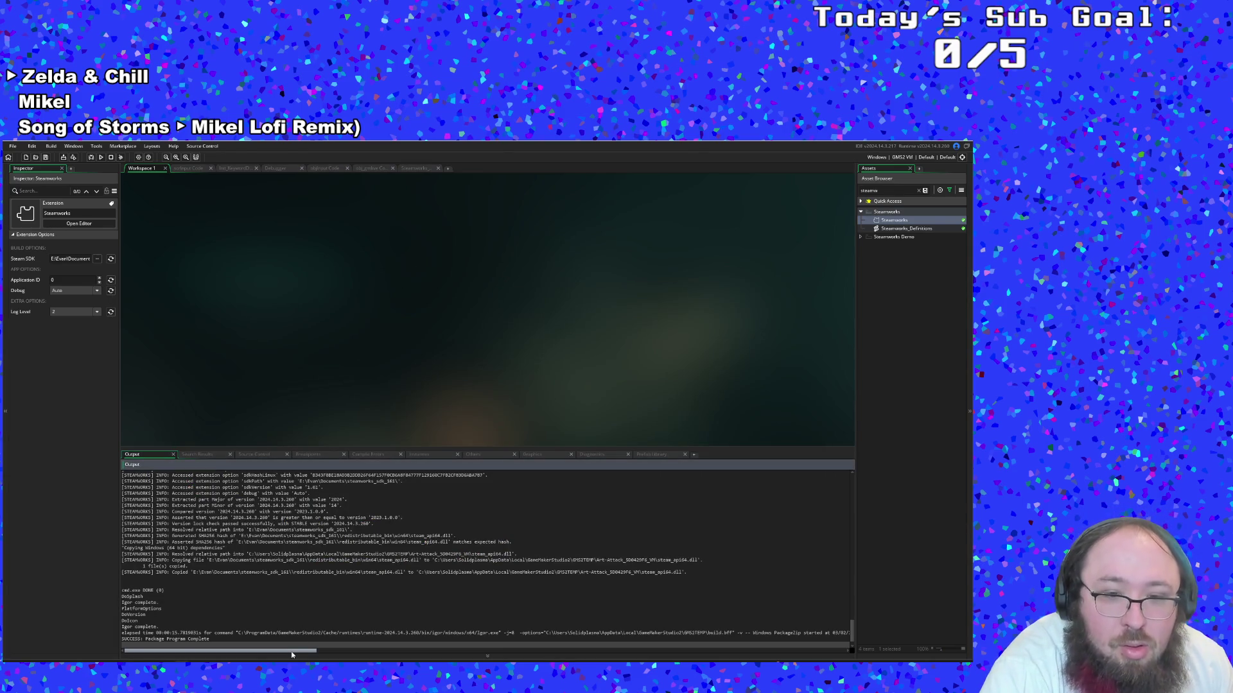
# Scroll GameMaker's build output and select the log line about the copied steam_api64.dll
pyautogui.moveTo(291, 652); pyautogui.dragTo(360, 652)
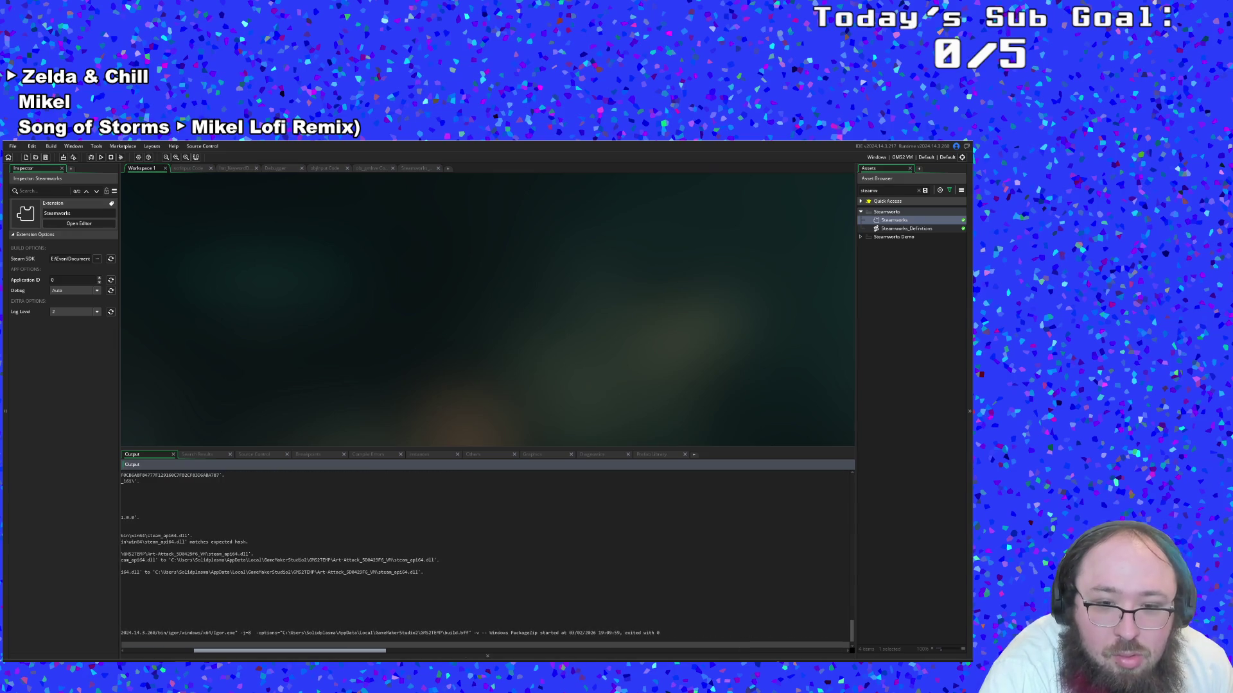
pyautogui.hscroll(-3, 487, 559)
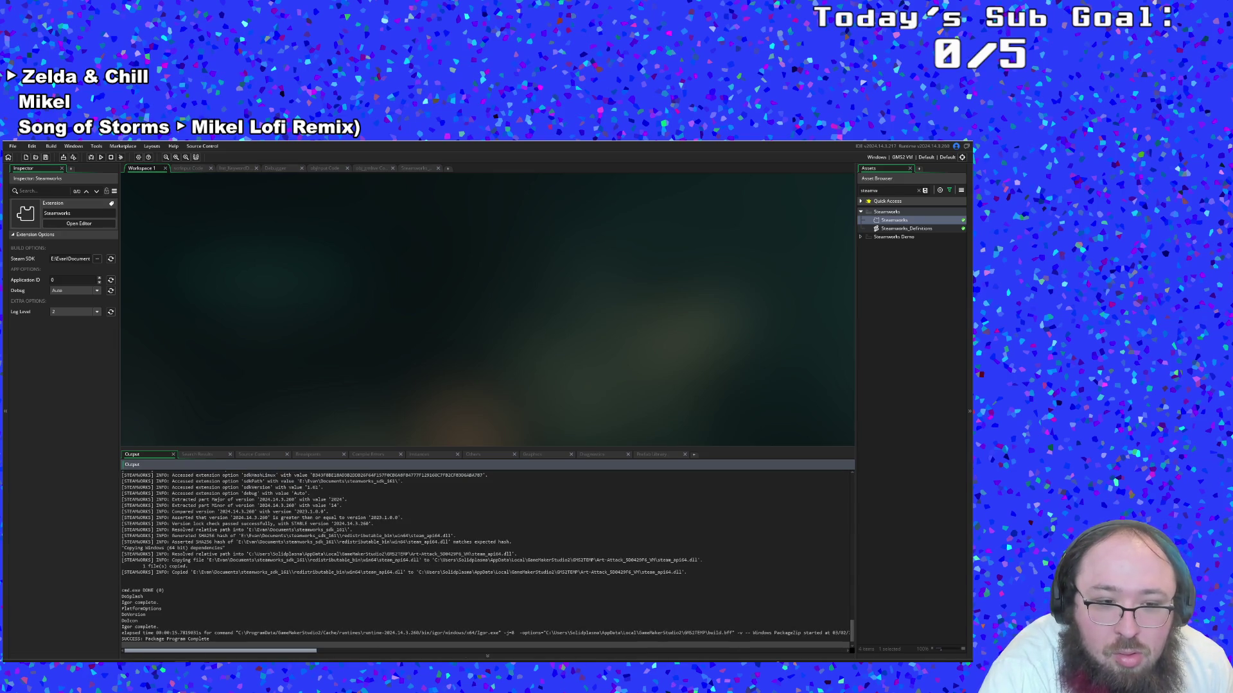
pyautogui.hscroll(3, 487, 558)
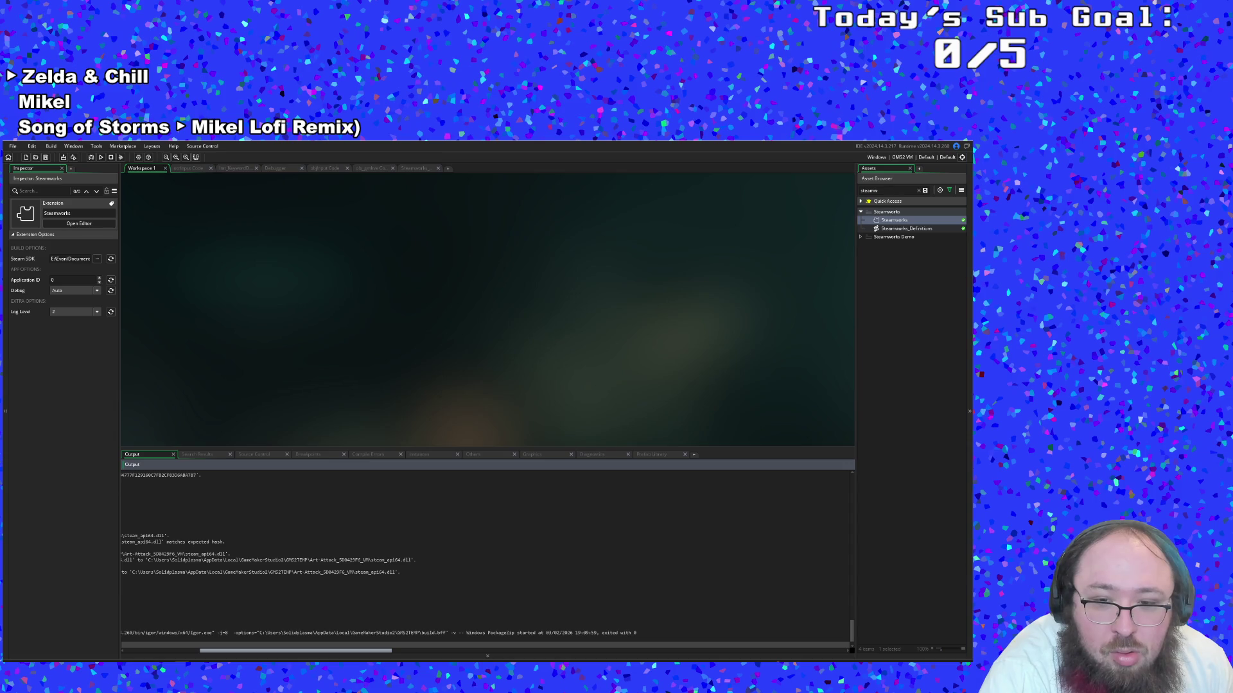
pyautogui.hscroll(-3, 201, 602)
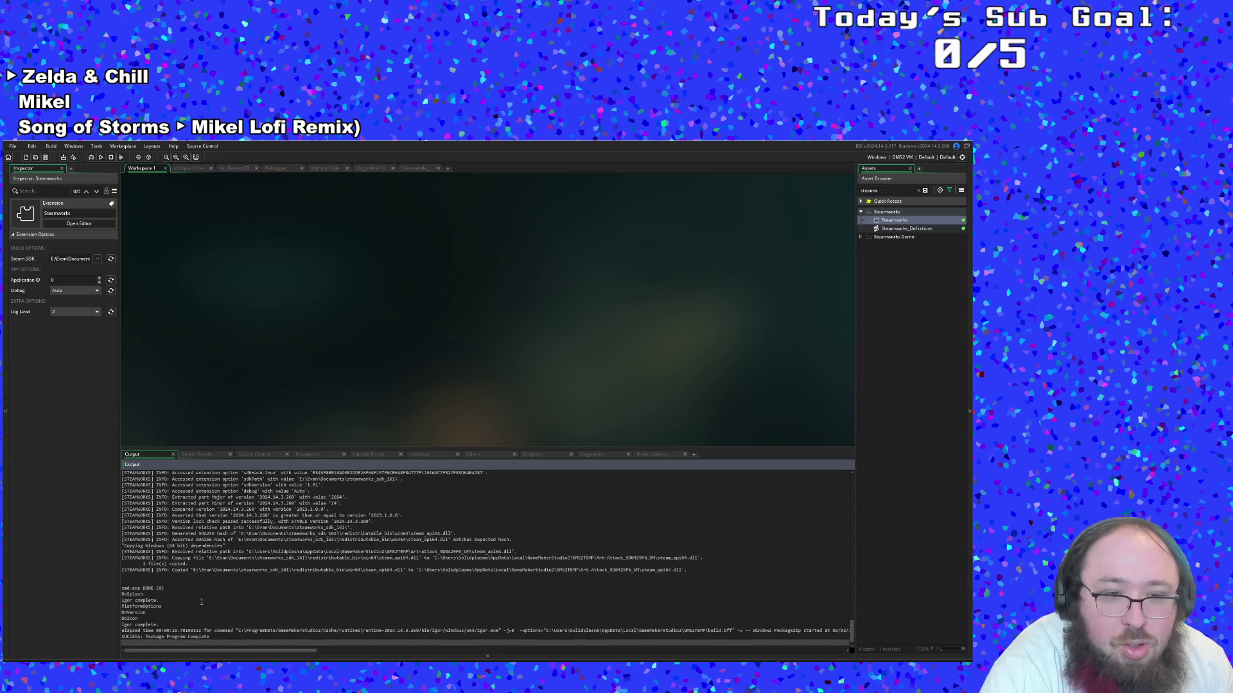
pyautogui.moveTo(210, 589); pyautogui.dragTo(213, 585)
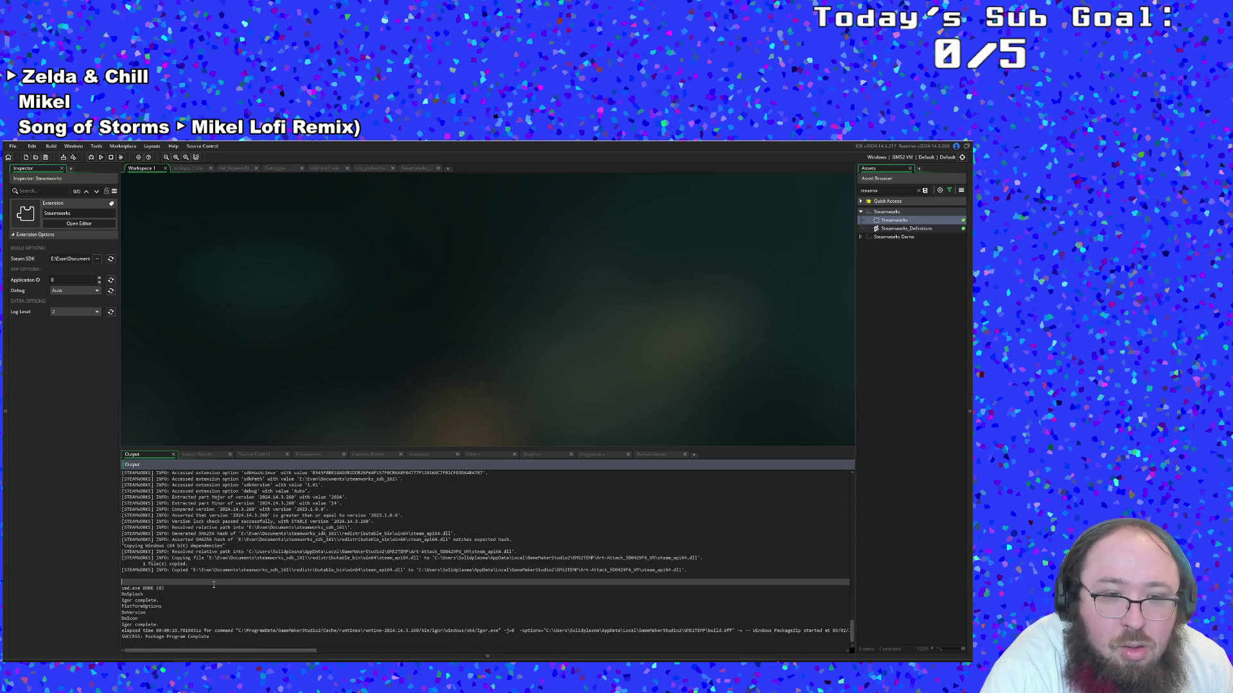
pyautogui.click(222, 570)
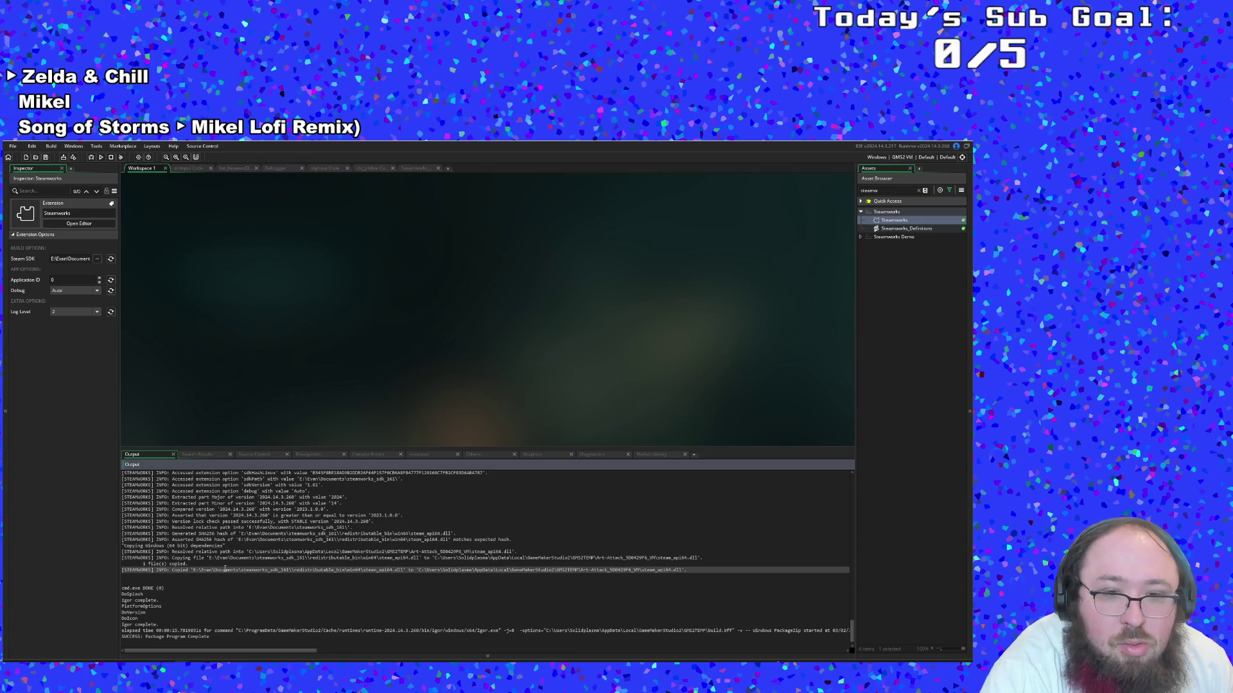
pyautogui.scroll(2, 224, 568)
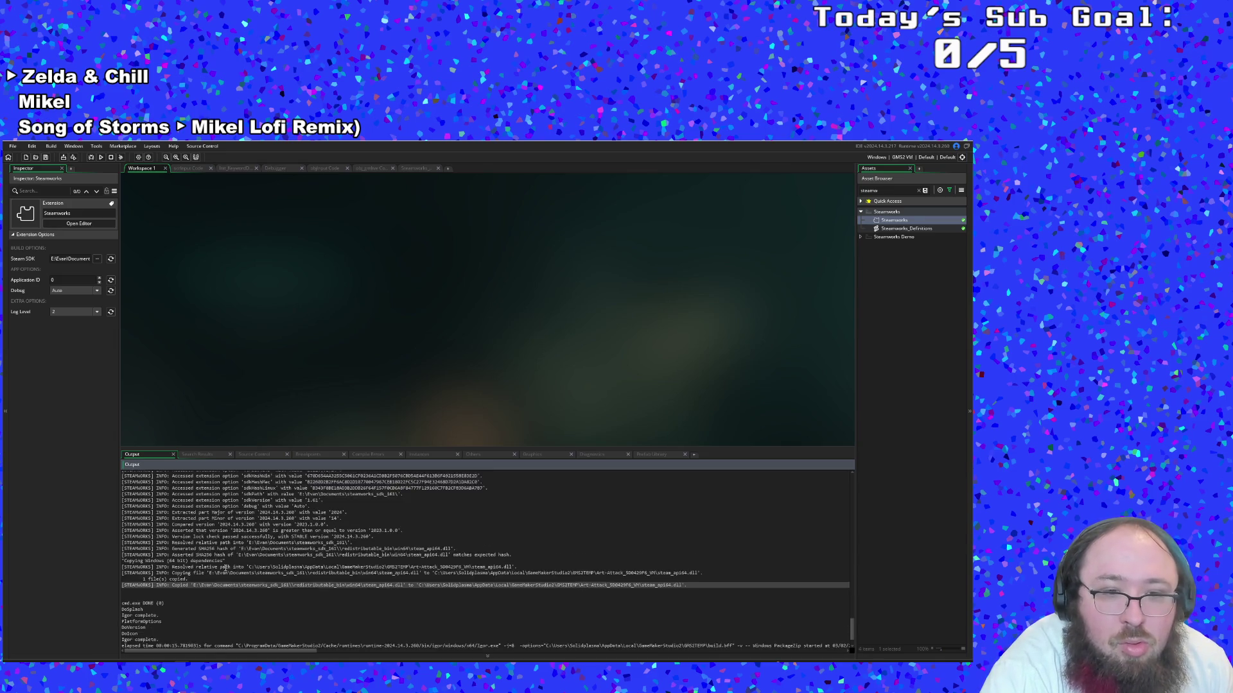
# Export a zip package named Art-Attack 2-3-2025.zip, then stop the build mid-way
pyautogui.click(12, 146)
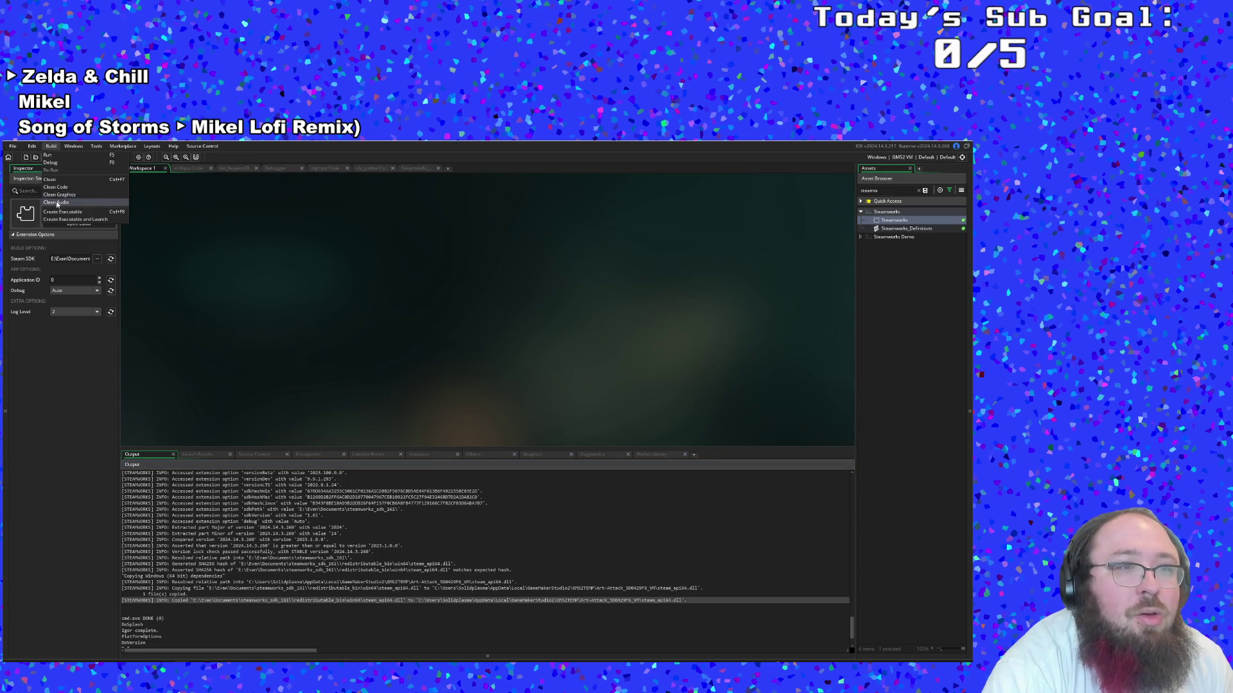
pyautogui.click(72, 212)
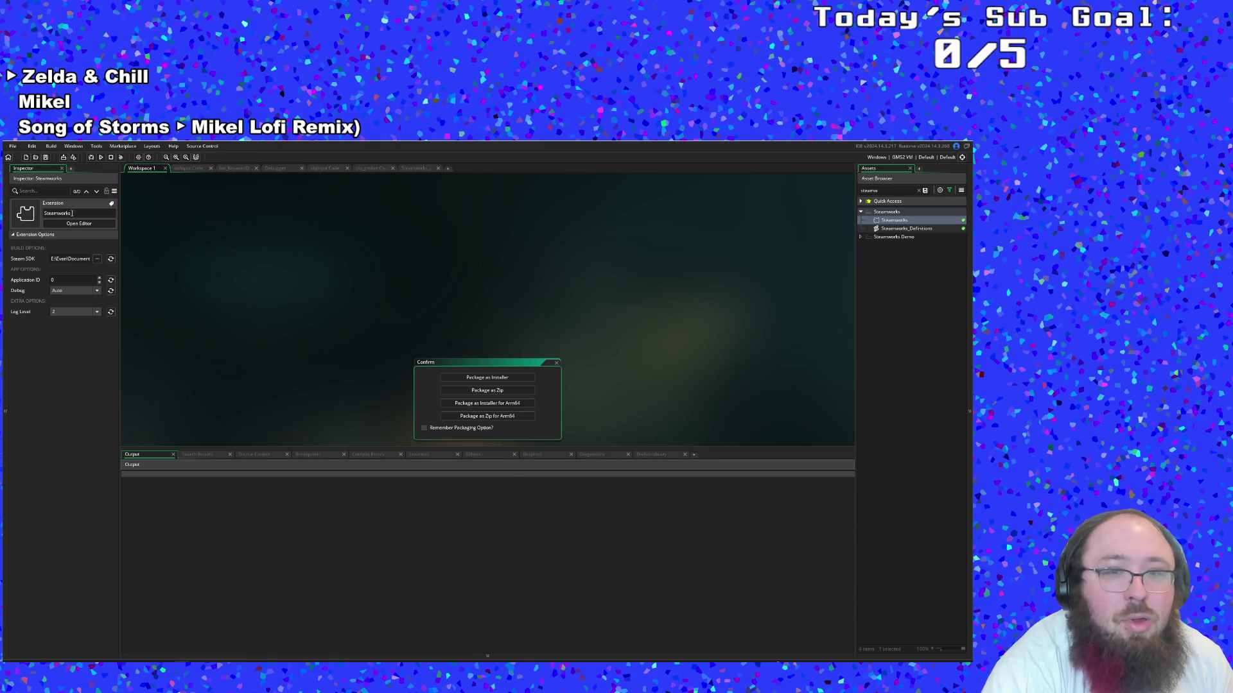
pyautogui.click(504, 392)
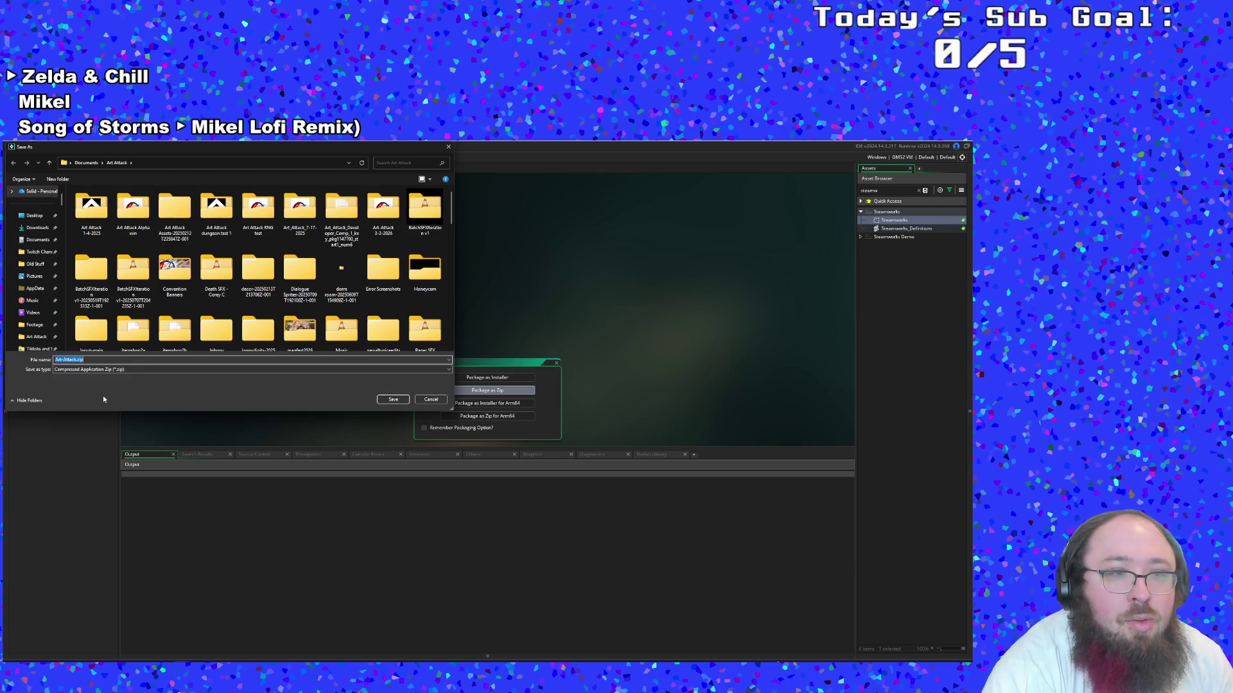
pyautogui.click(167, 360)
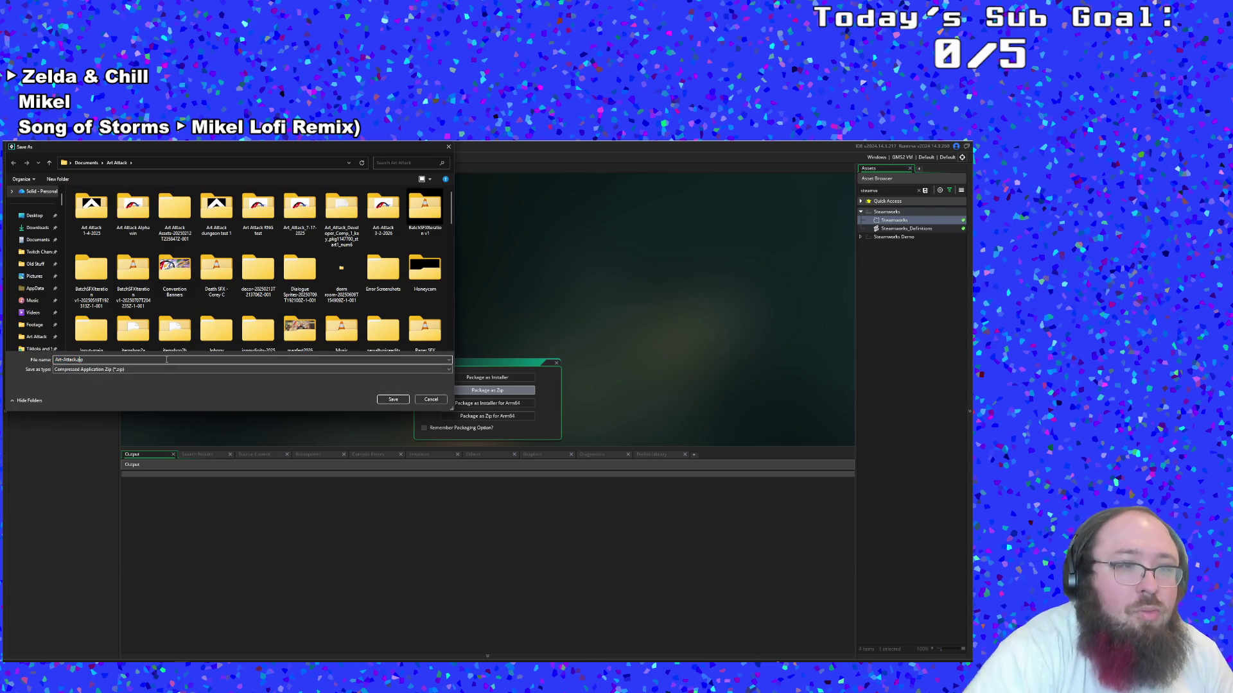
pyautogui.write('2')
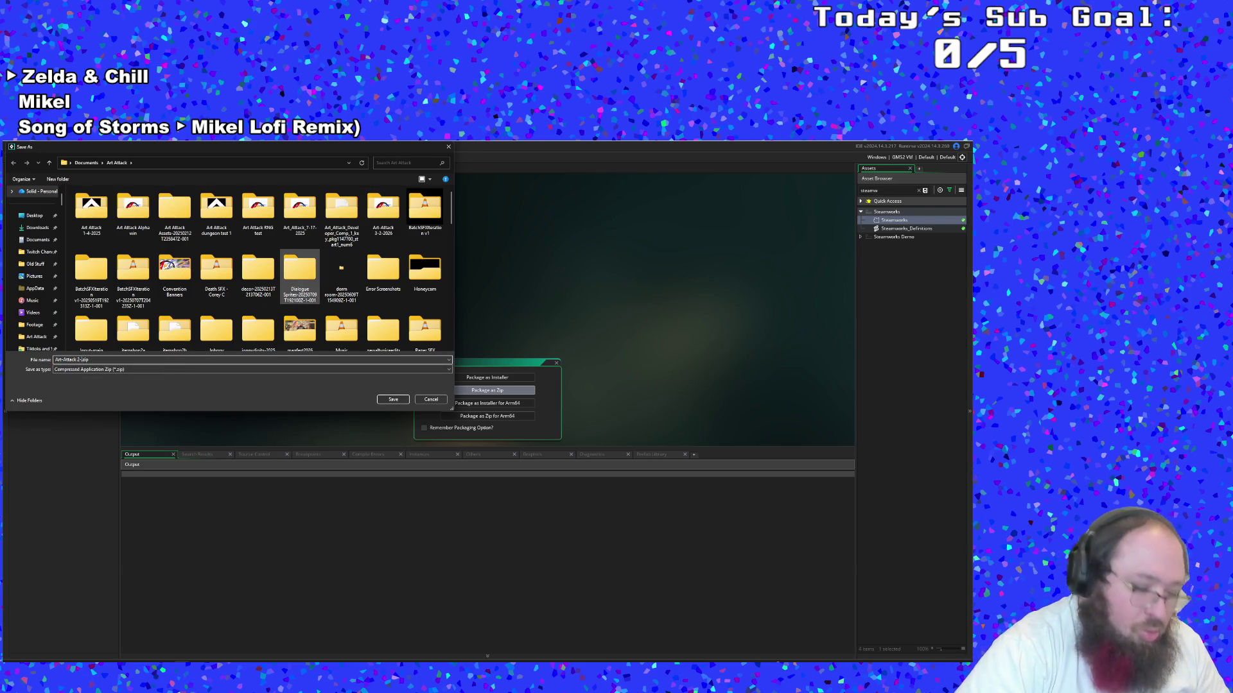
pyautogui.write('-3-2025')
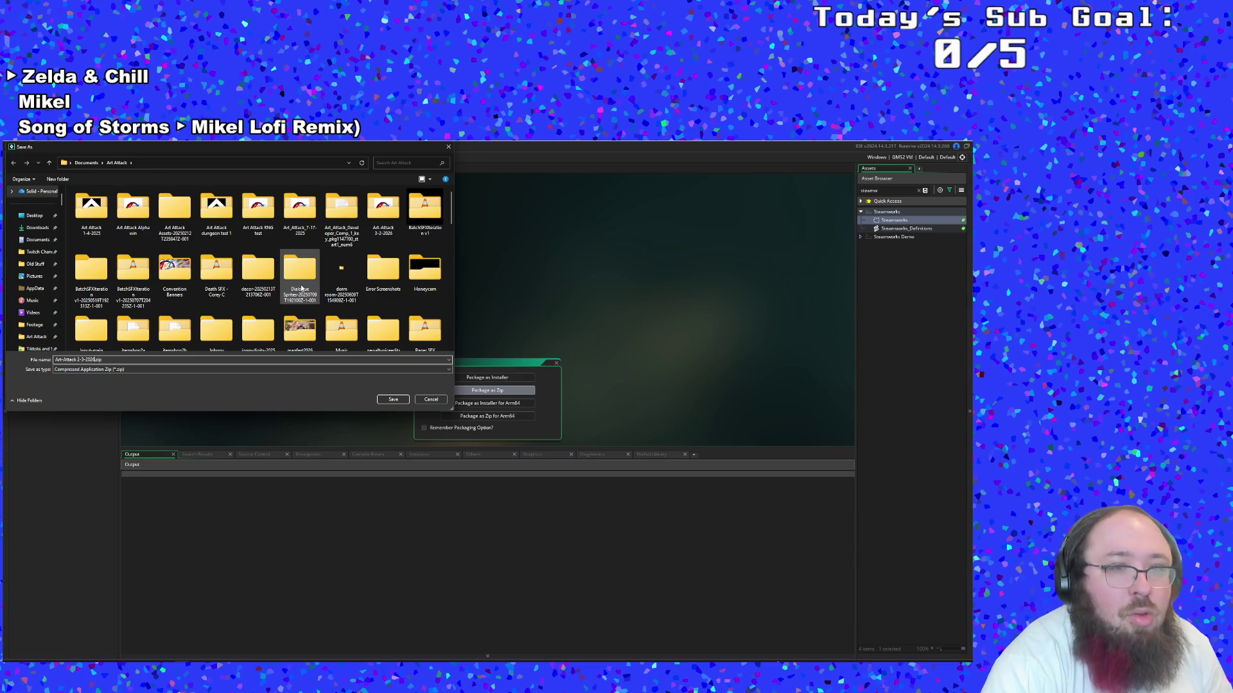
pyautogui.click(393, 399)
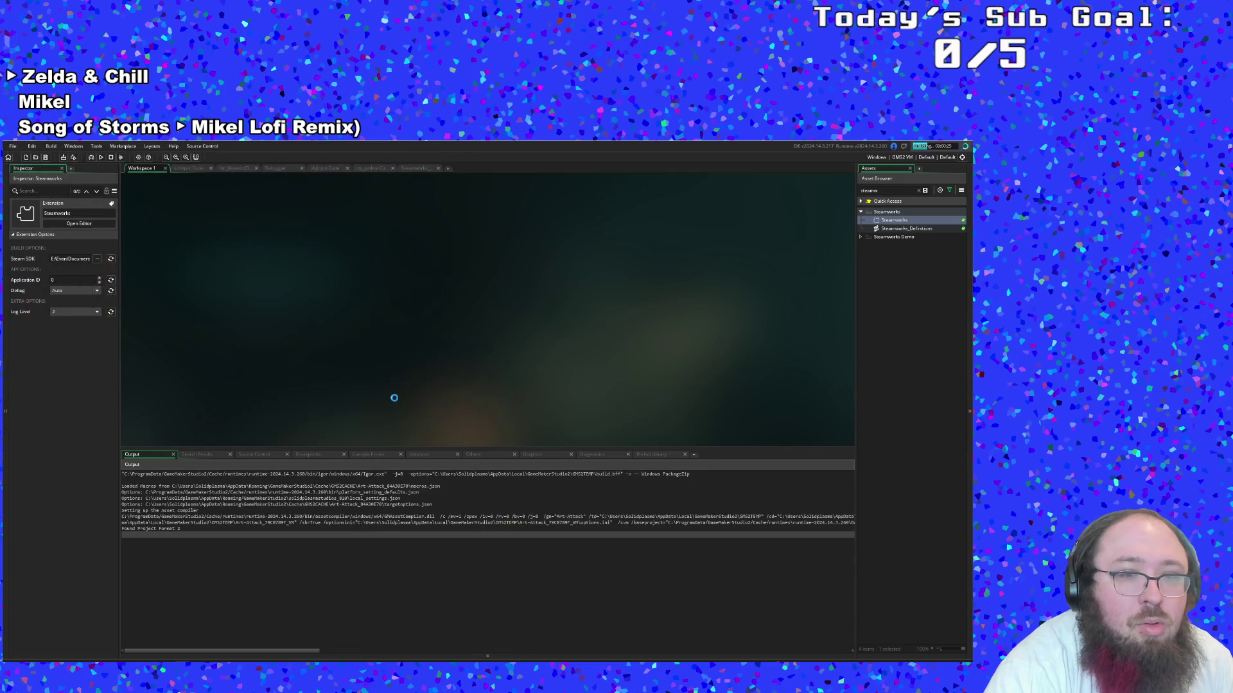
pyautogui.click(110, 157)
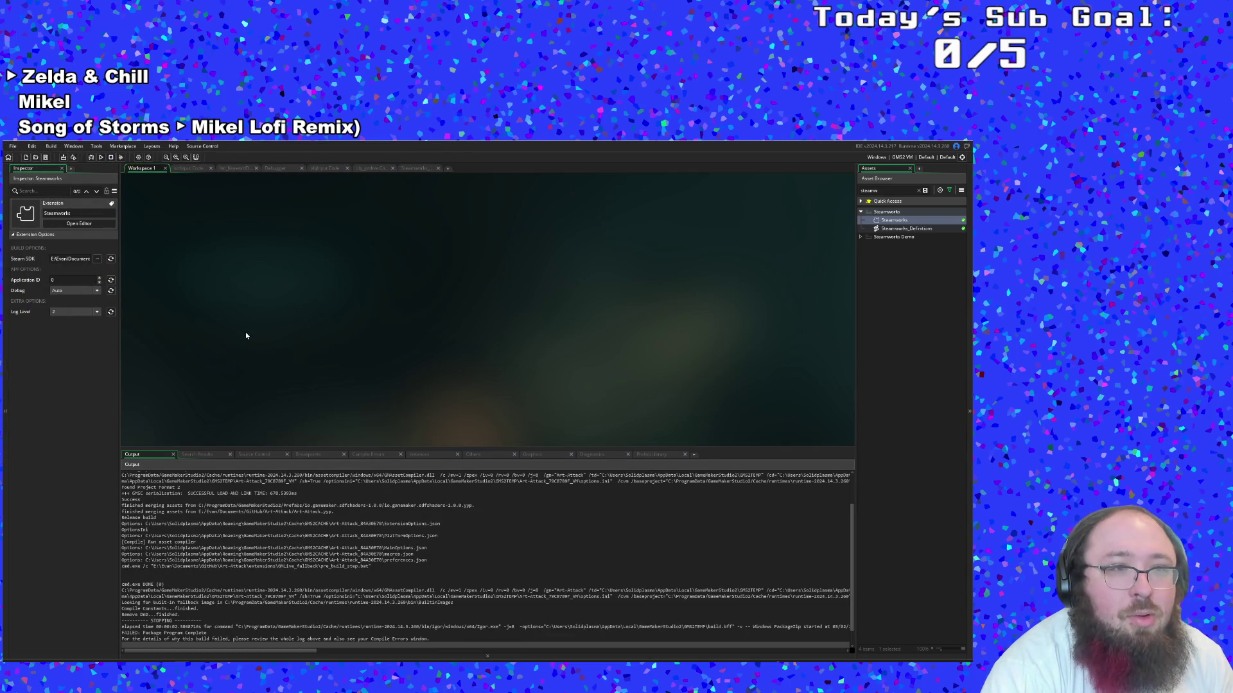
pyautogui.click(12, 146)
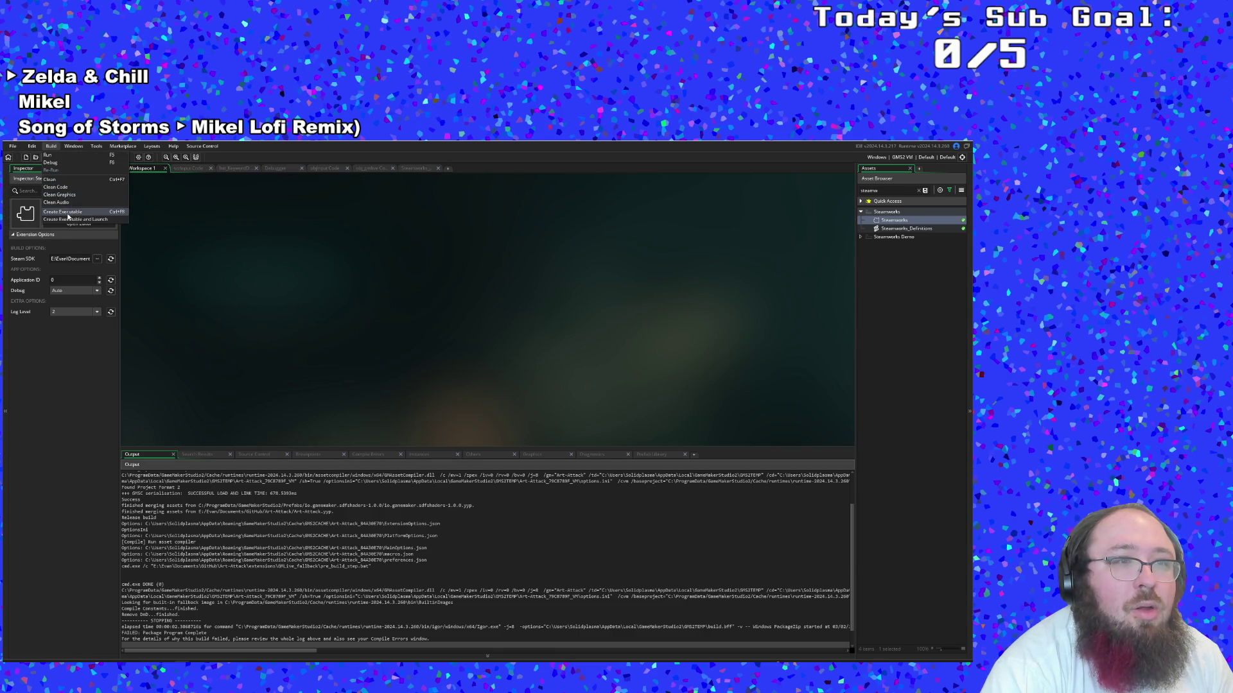
# Re-export the zip as Art-Attack 3-2-2026.zip and confirm replacing the existing file
pyautogui.click(61, 211)
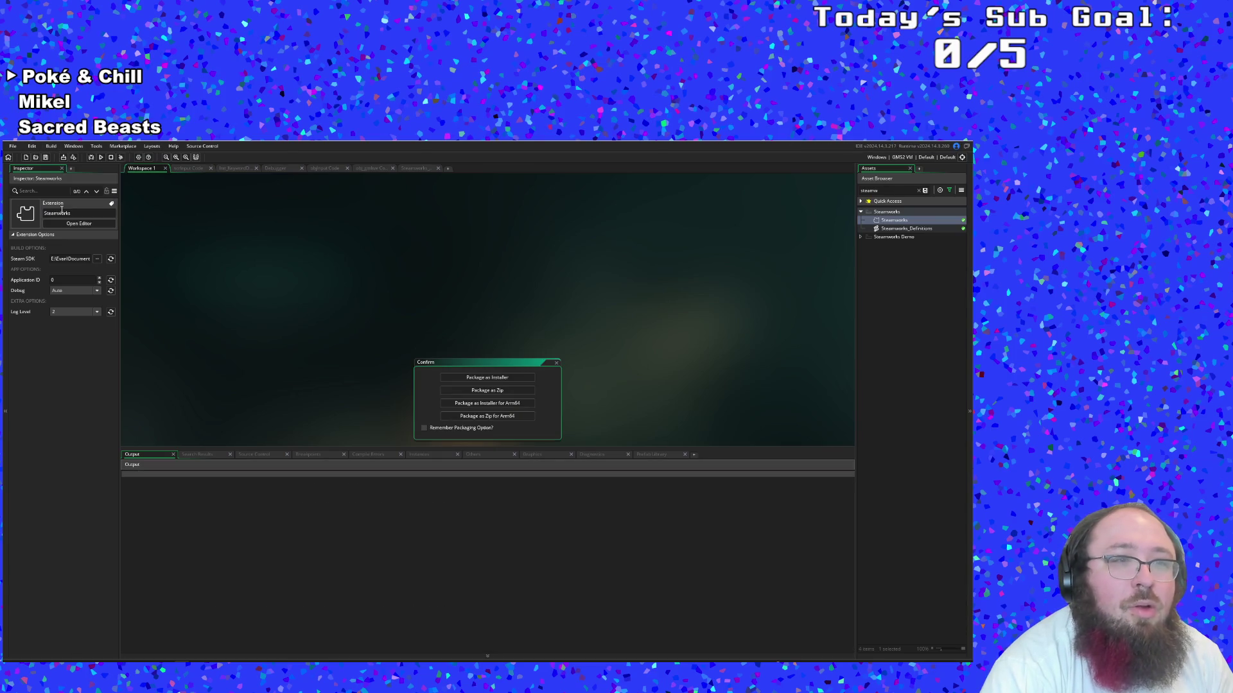
pyautogui.click(479, 390)
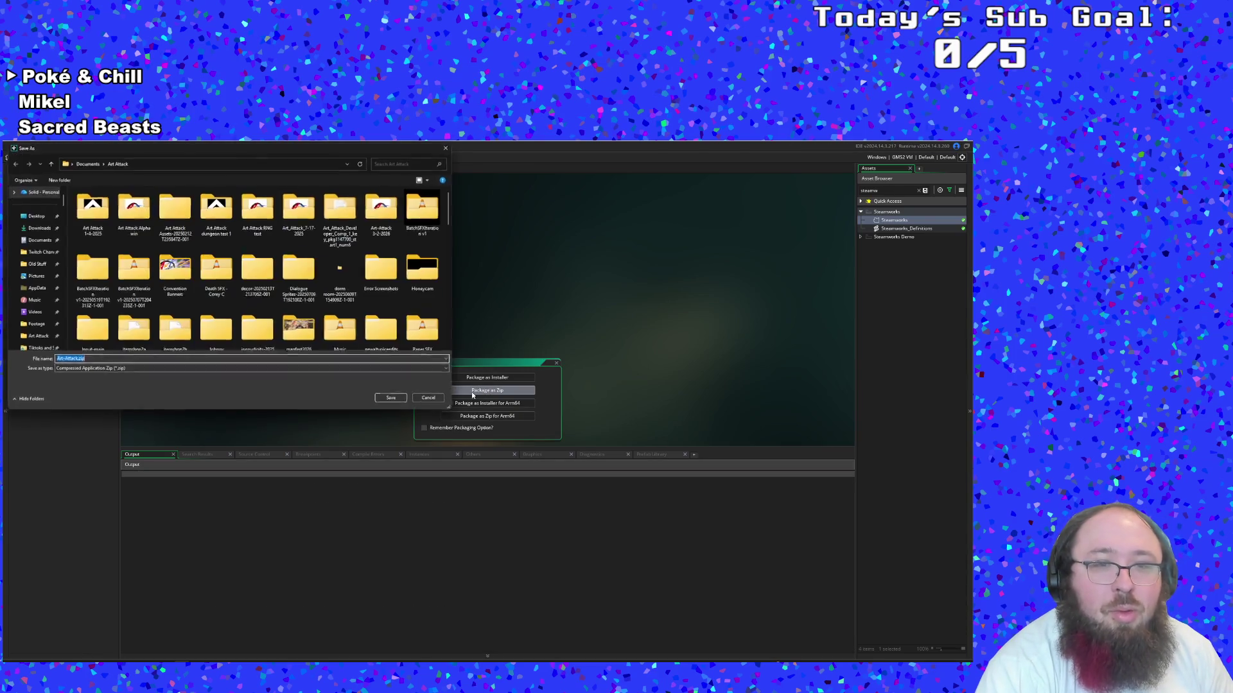
pyautogui.click(76, 359)
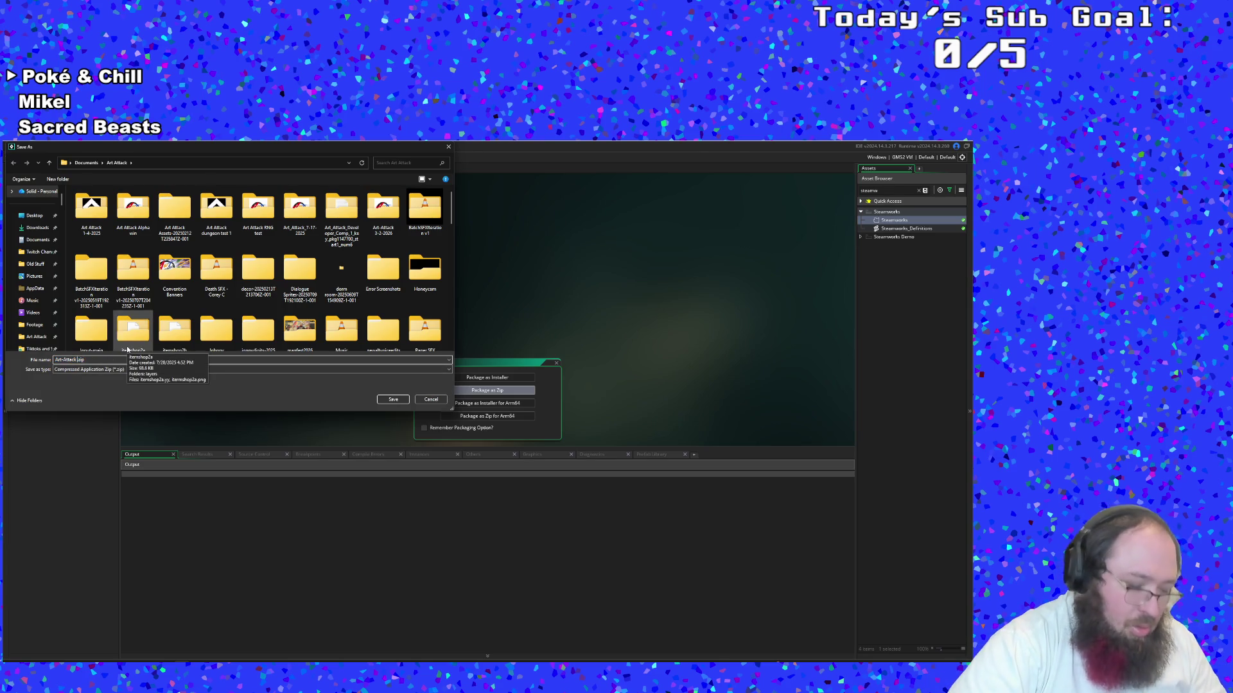
pyautogui.write('3-2026')
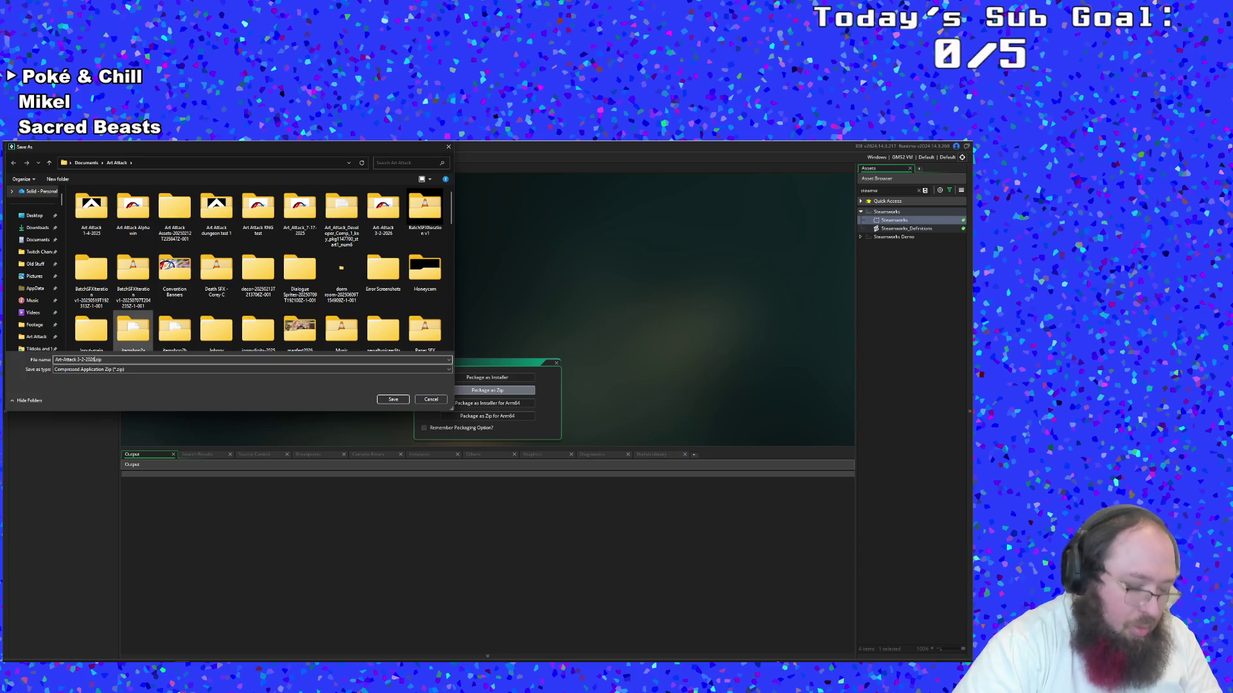
pyautogui.click(393, 399)
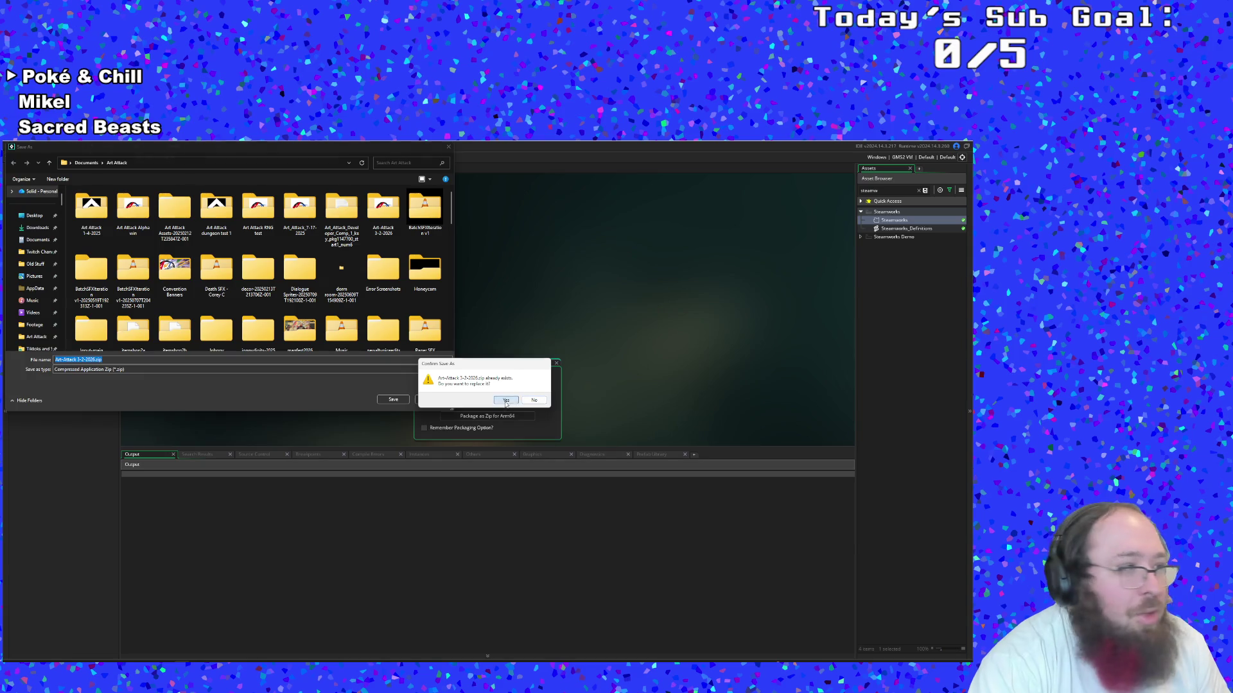
pyautogui.click(506, 401)
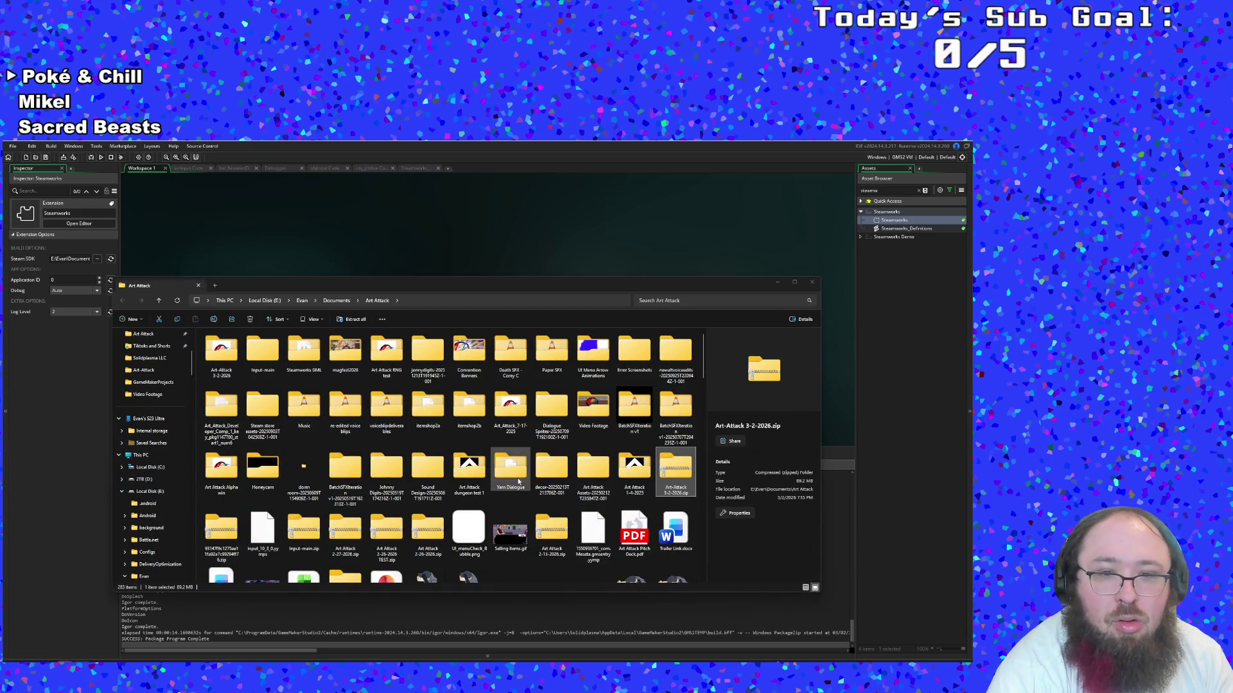
pyautogui.scroll(-10, 519, 482)
pyautogui.scroll(10, 519, 482)
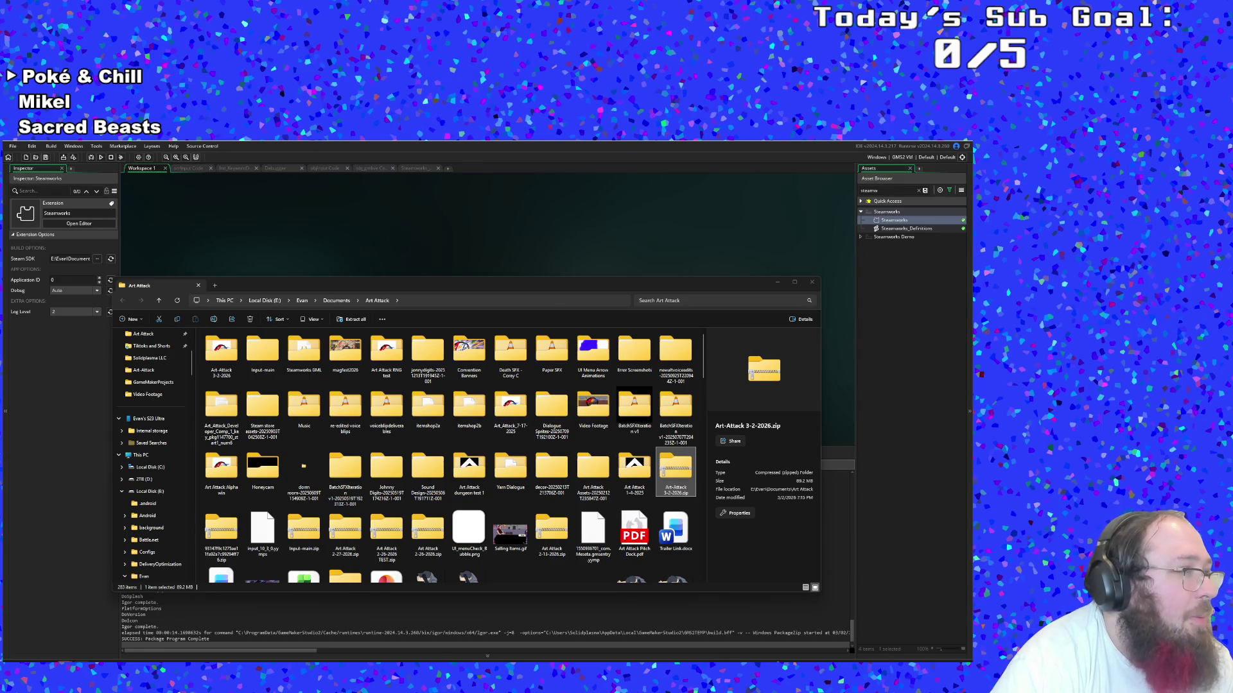
pyautogui.moveTo(320, 431); pyautogui.dragTo(442, 393)
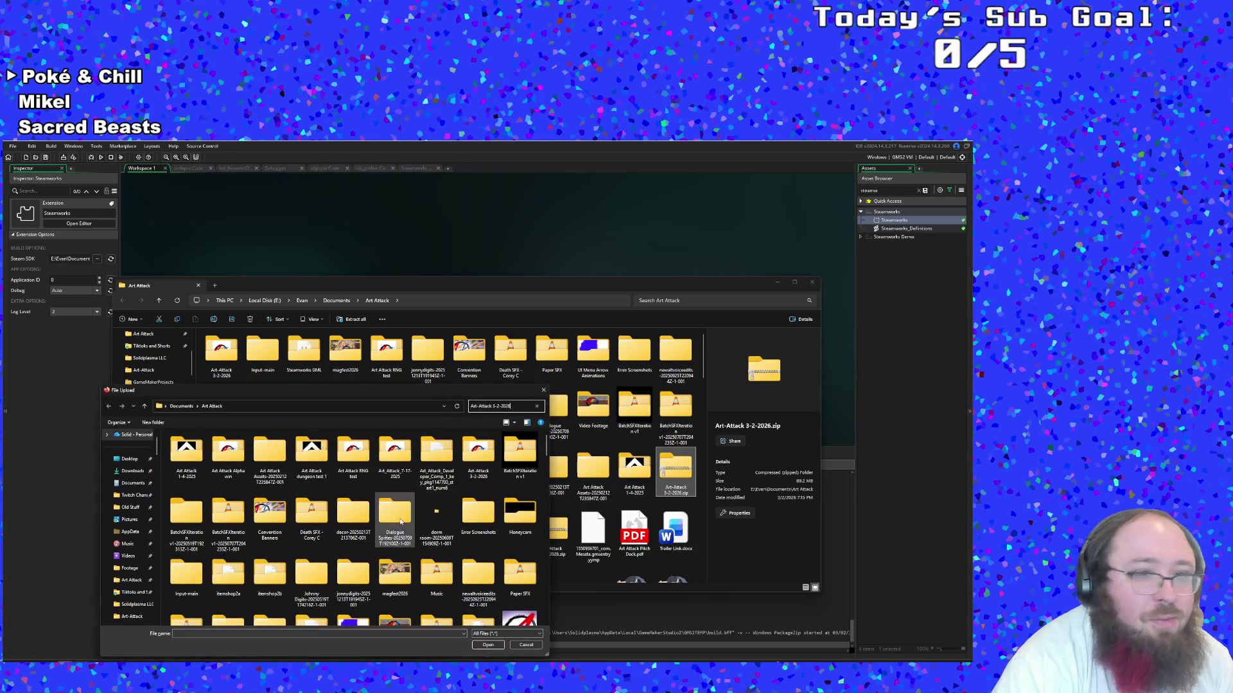
# Move the File Upload window up and show the Art Attack folder's contents
pyautogui.moveTo(438, 401); pyautogui.dragTo(401, 391)
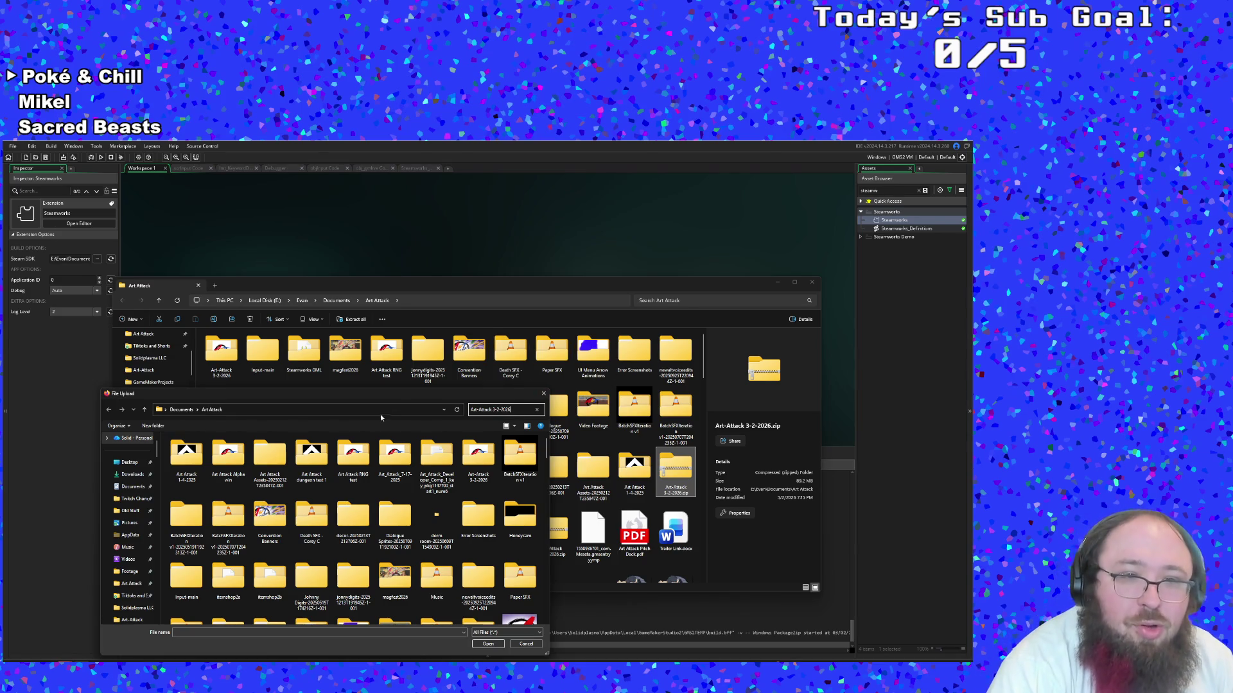
pyautogui.moveTo(354, 394); pyautogui.dragTo(431, 225)
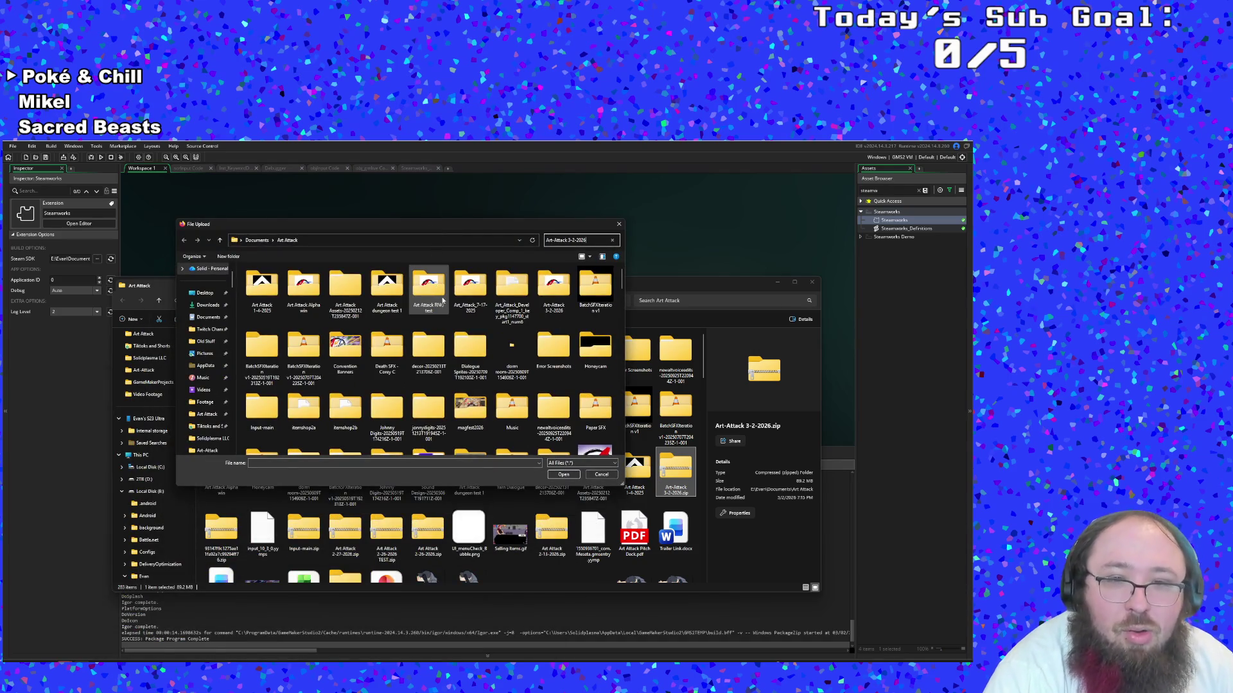
pyautogui.scroll(-5, 474, 330)
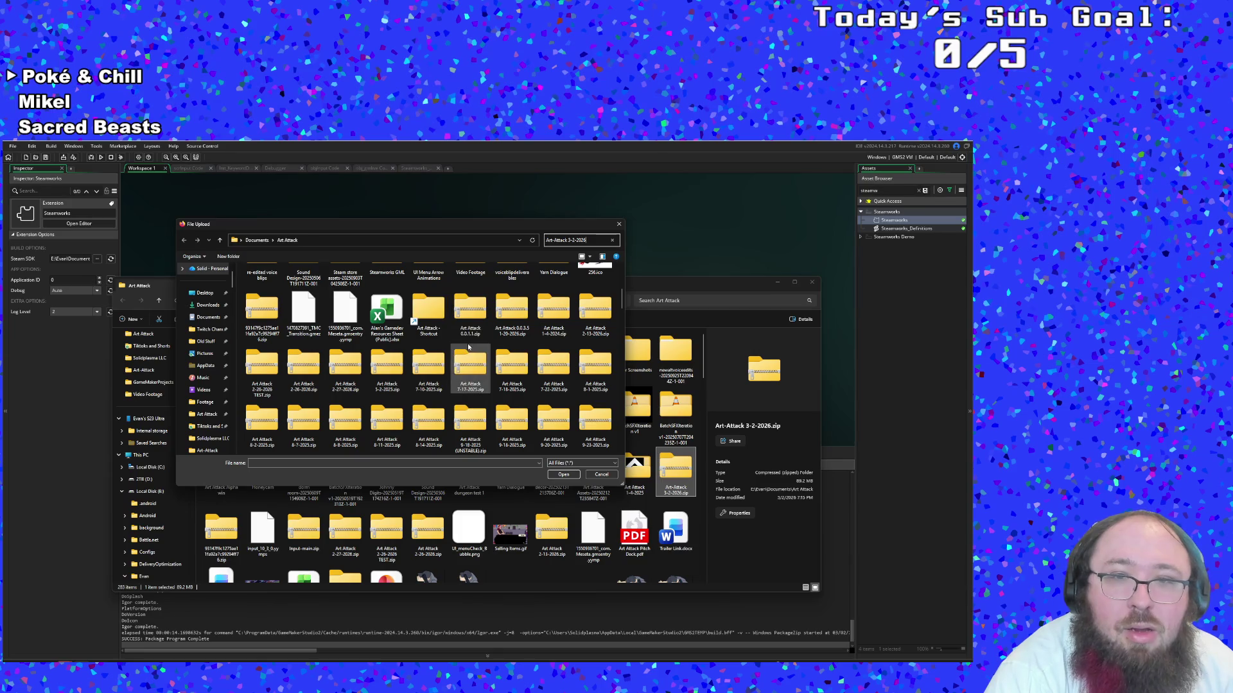
pyautogui.scroll(2, 219, 419)
pyautogui.scroll(-2, 219, 419)
pyautogui.click(207, 366)
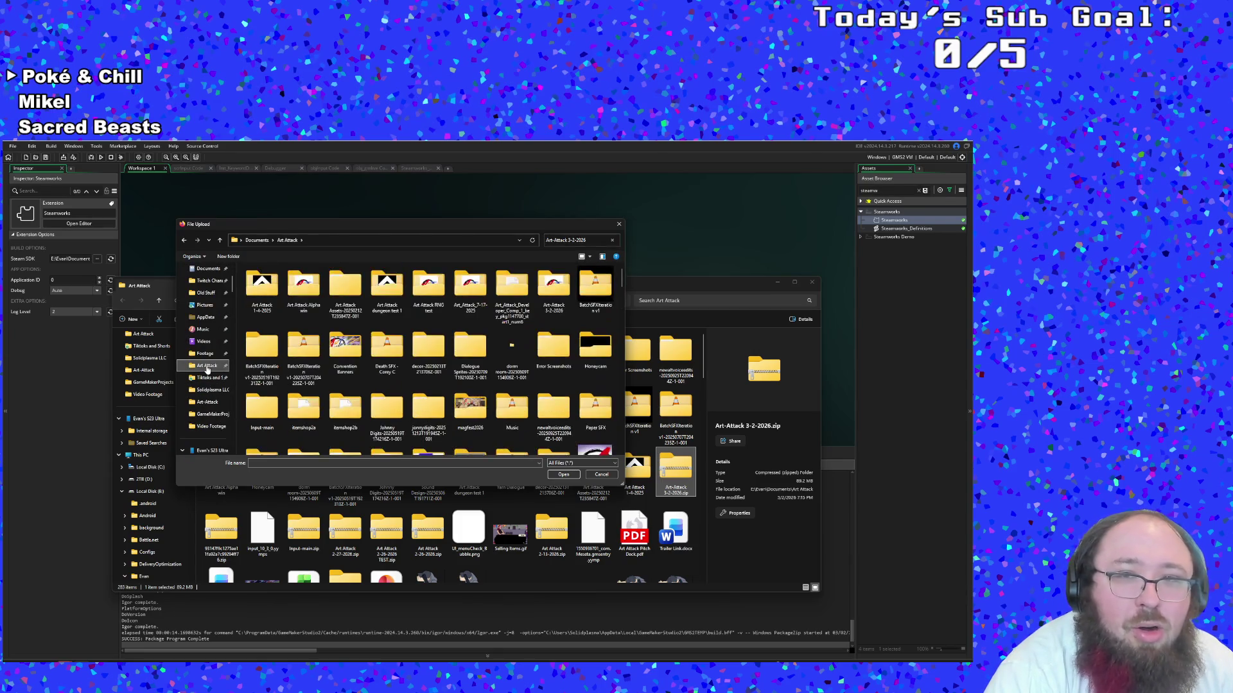
pyautogui.scroll(-2, 466, 352)
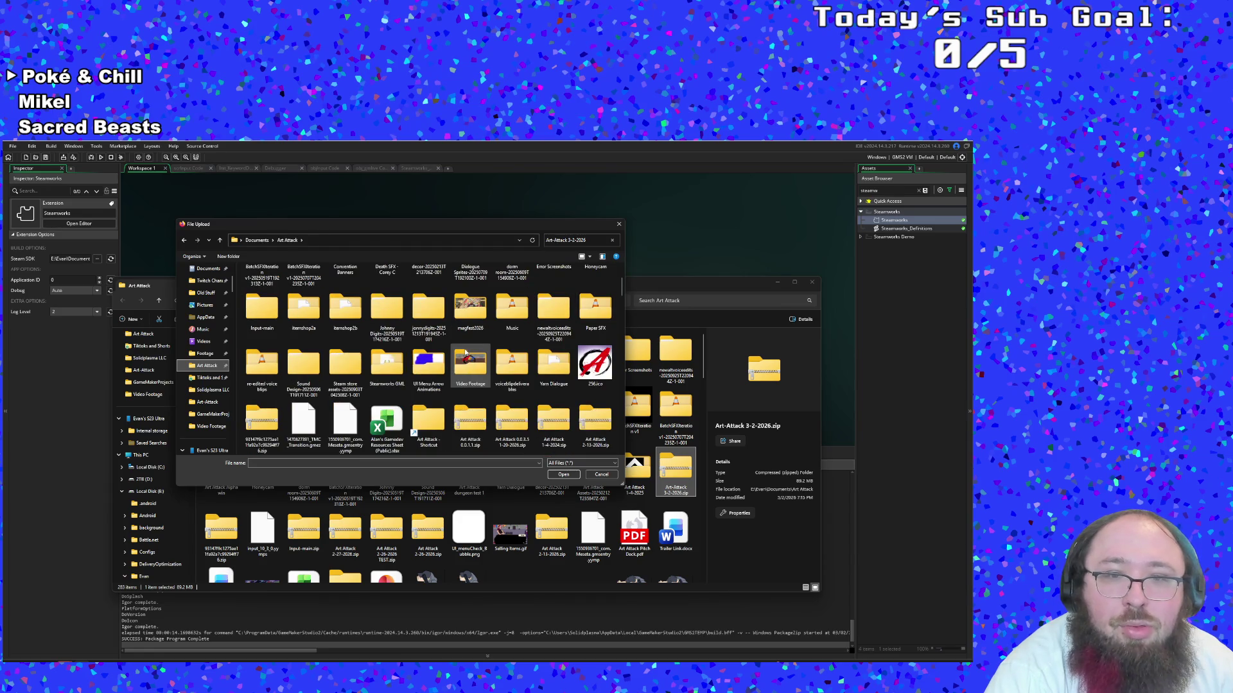
# Search for the .zip build, copy its name into File name, then close the upload window
pyautogui.click(594, 239)
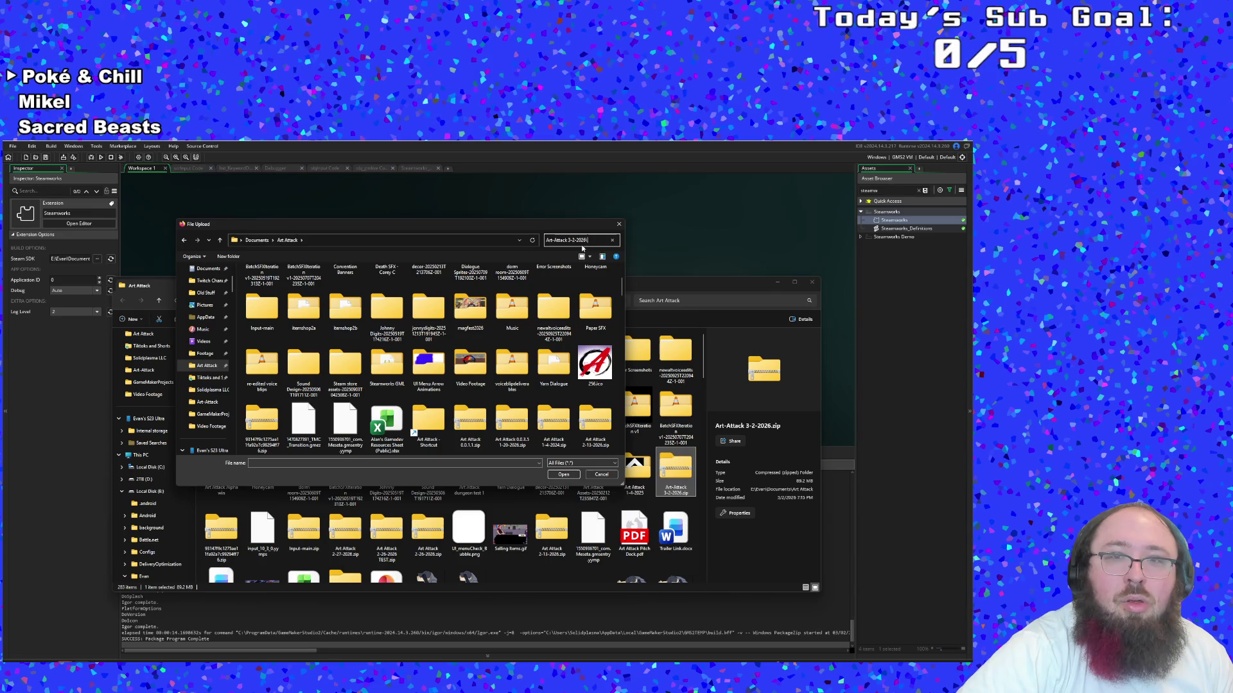
pyautogui.write('.zip')
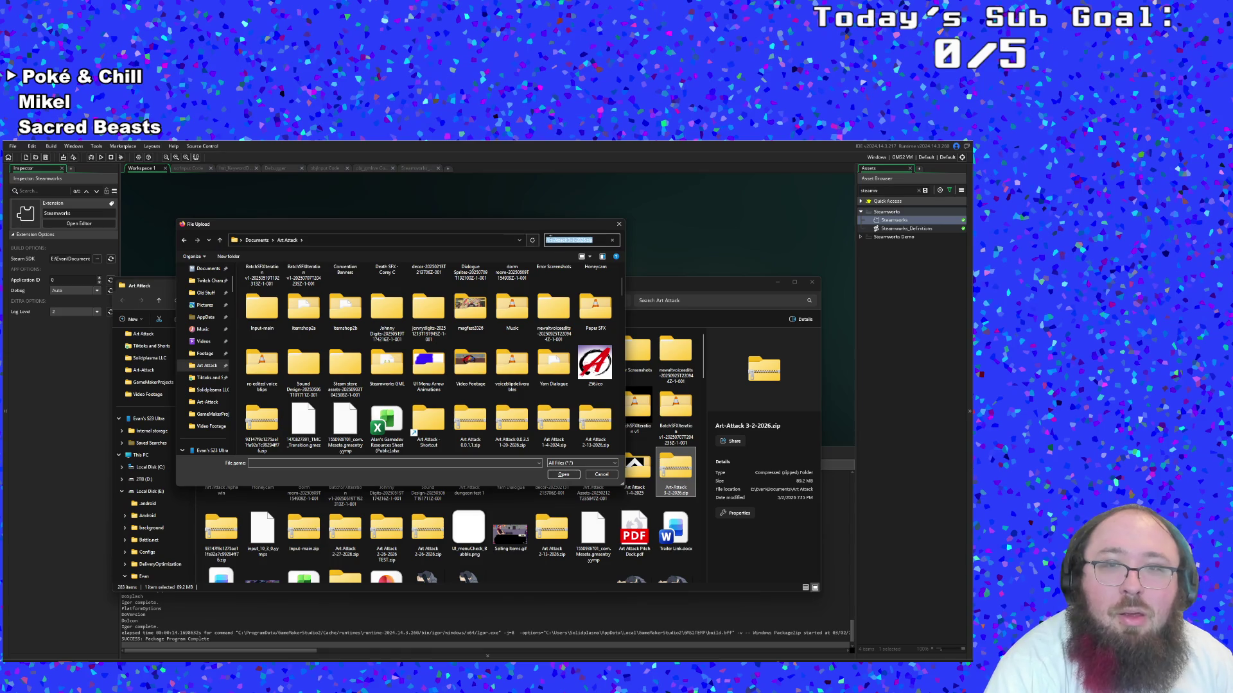
pyautogui.rightClick(552, 241)
pyautogui.click(569, 247)
pyautogui.click(327, 465)
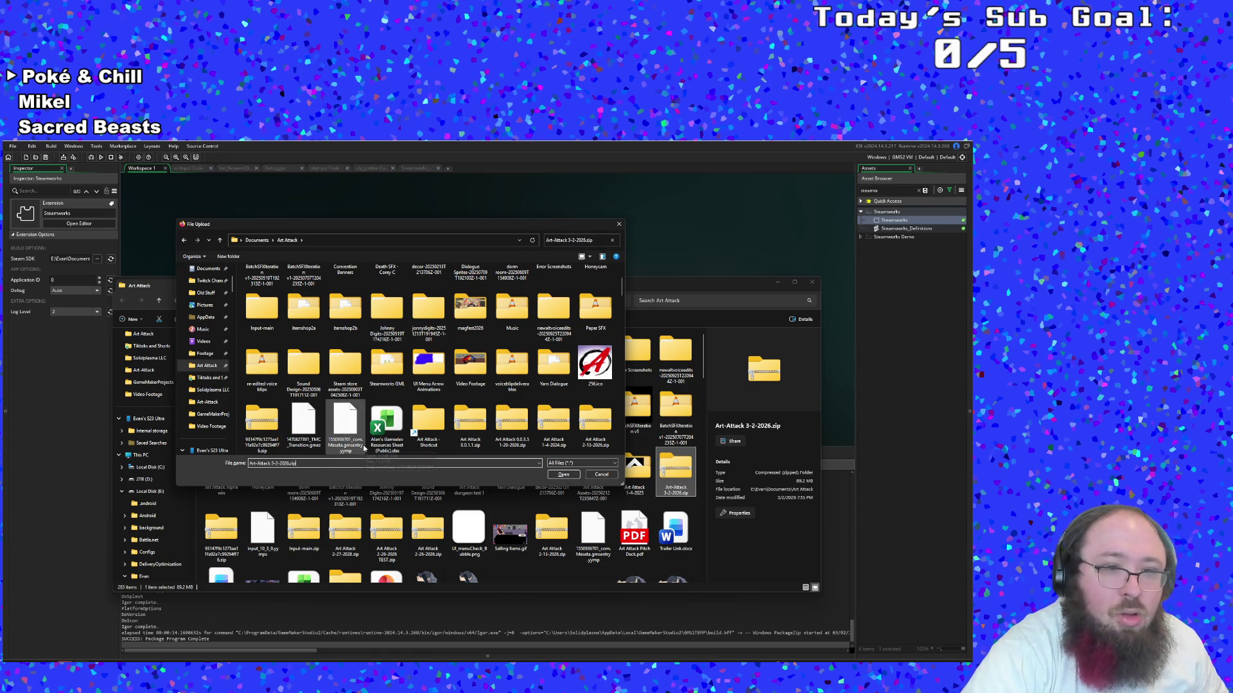
pyautogui.press('Escape')
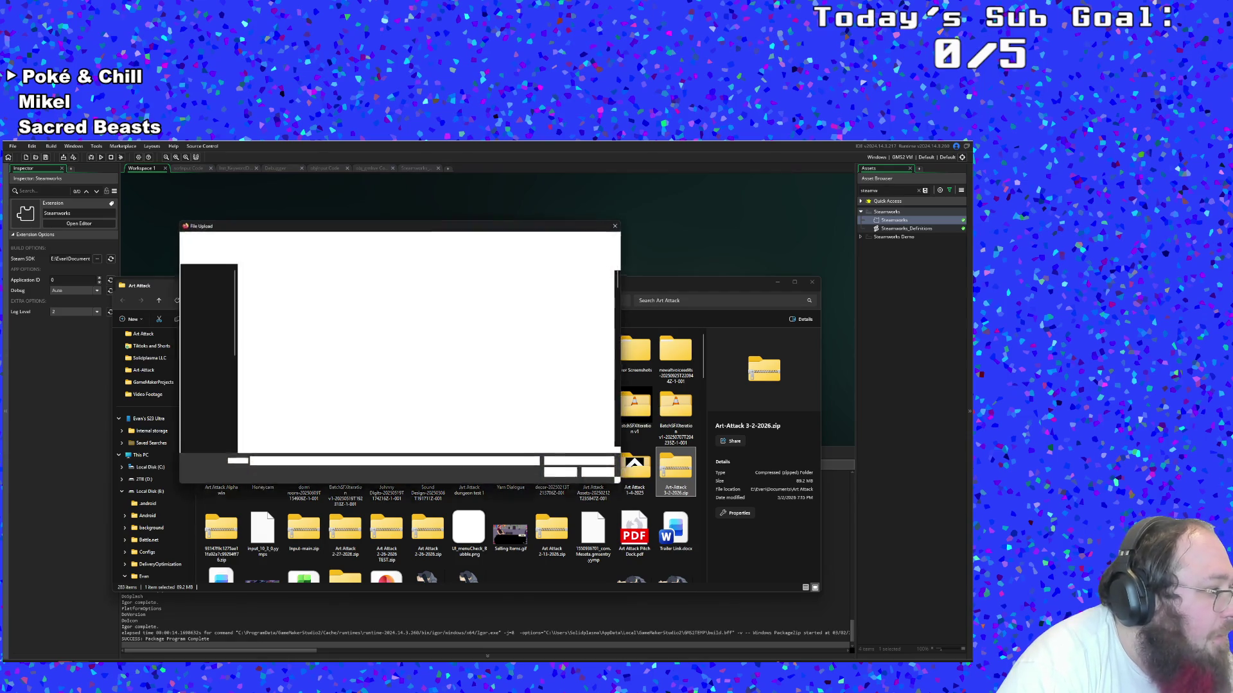
pyautogui.click(619, 224)
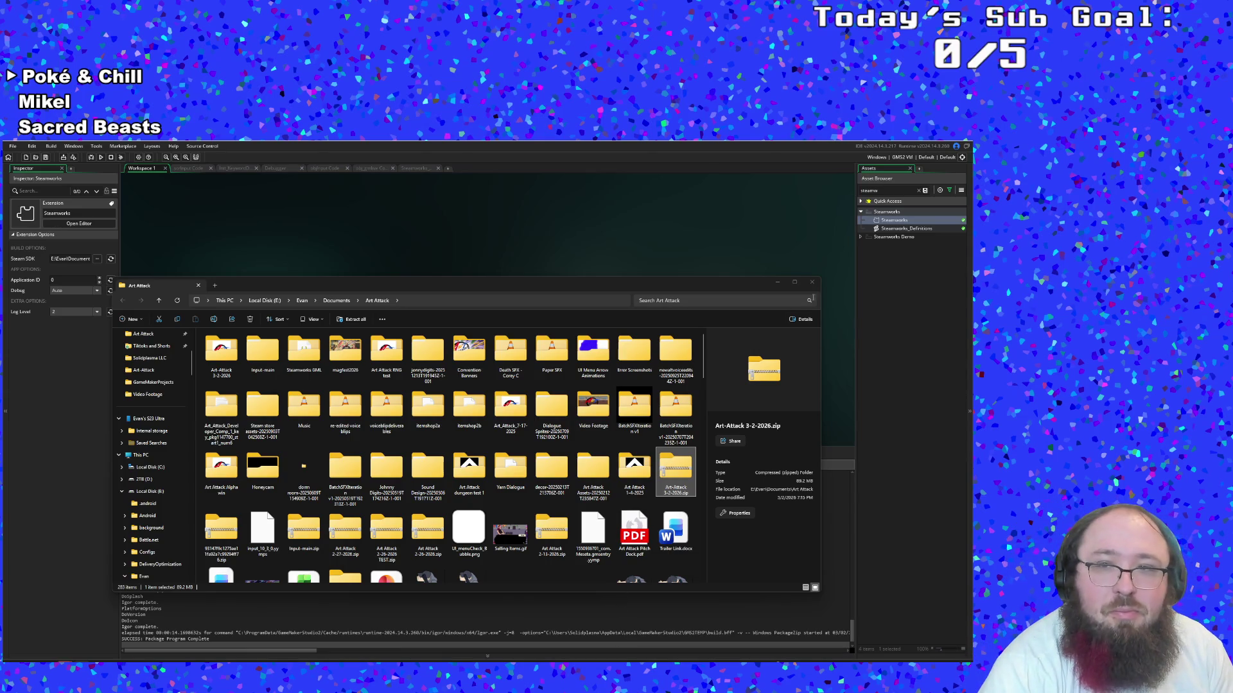
# Close the Art Attack folder window and select the Steamworks extension settings in GameMaker
pyautogui.click(813, 283)
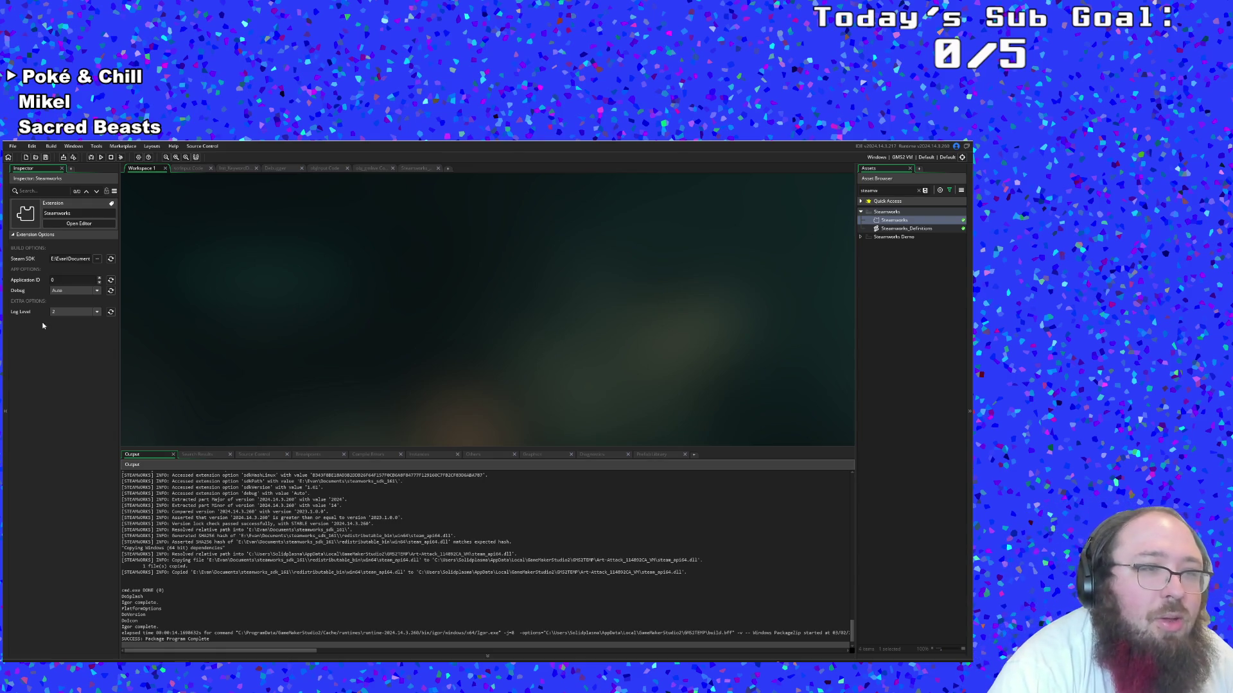
pyautogui.click(60, 278)
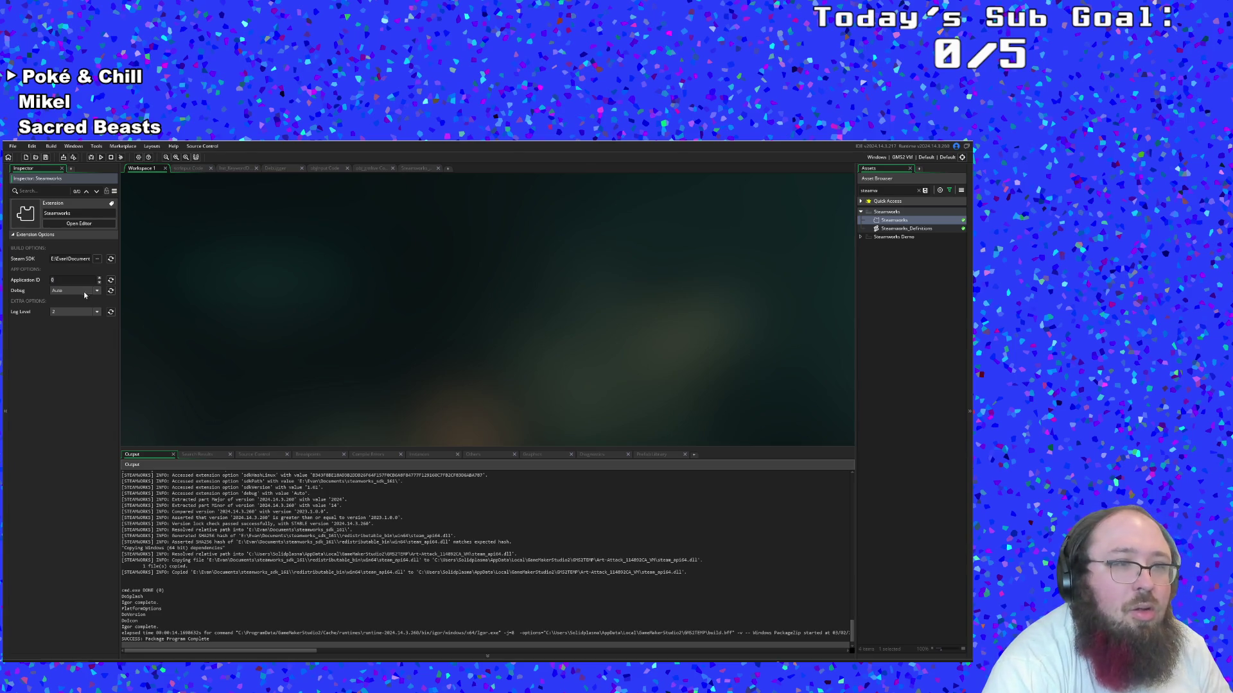
# Paste 4448170 as the Steamworks Application ID, save the project, and run it in Debug
pyautogui.hotkey('ctrl', 'v')
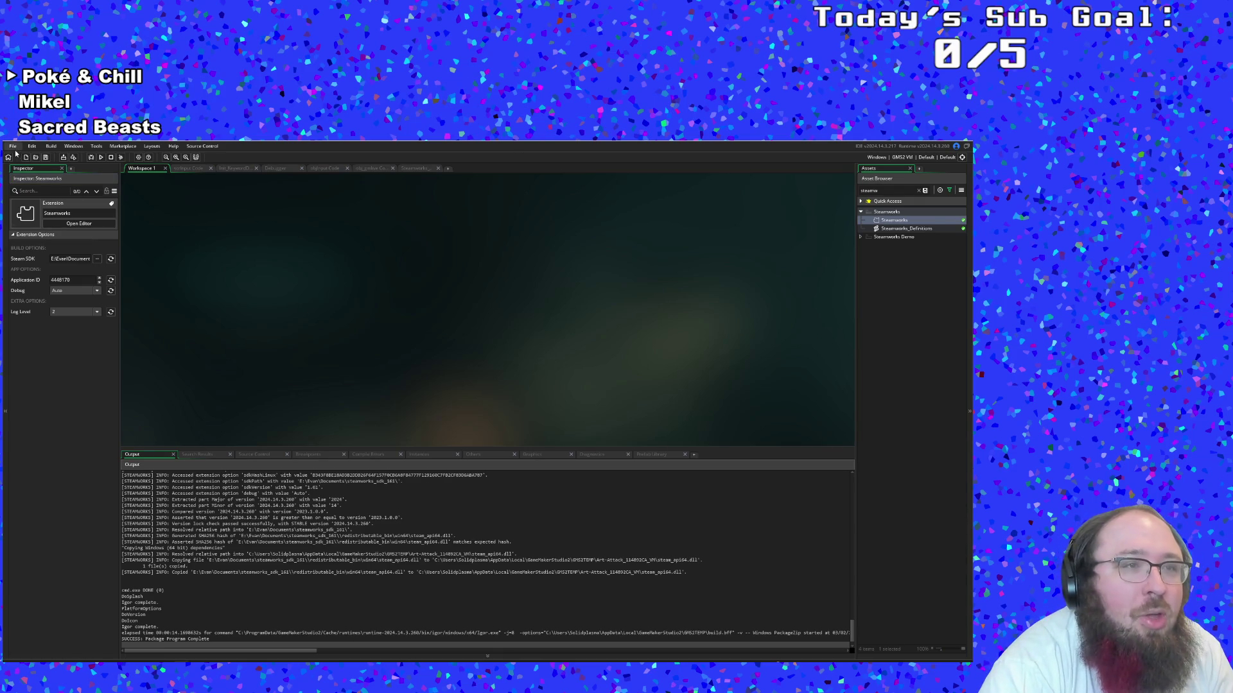
pyautogui.click(12, 146)
pyautogui.click(21, 188)
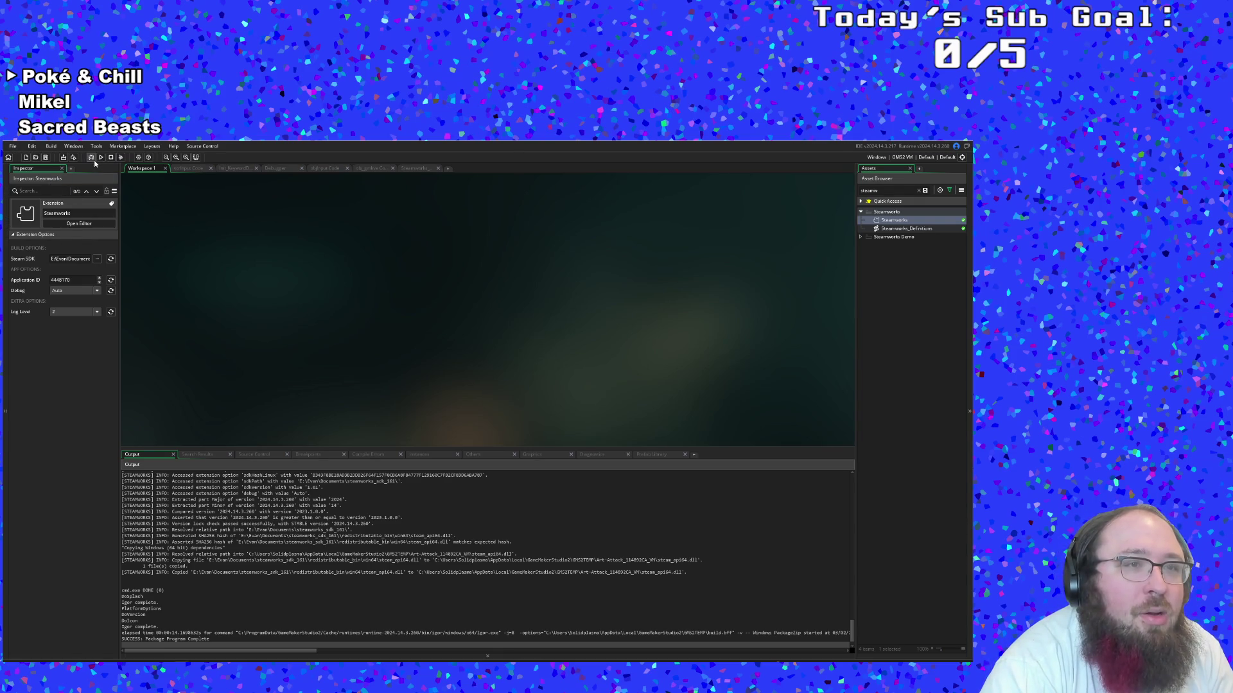
pyautogui.click(91, 158)
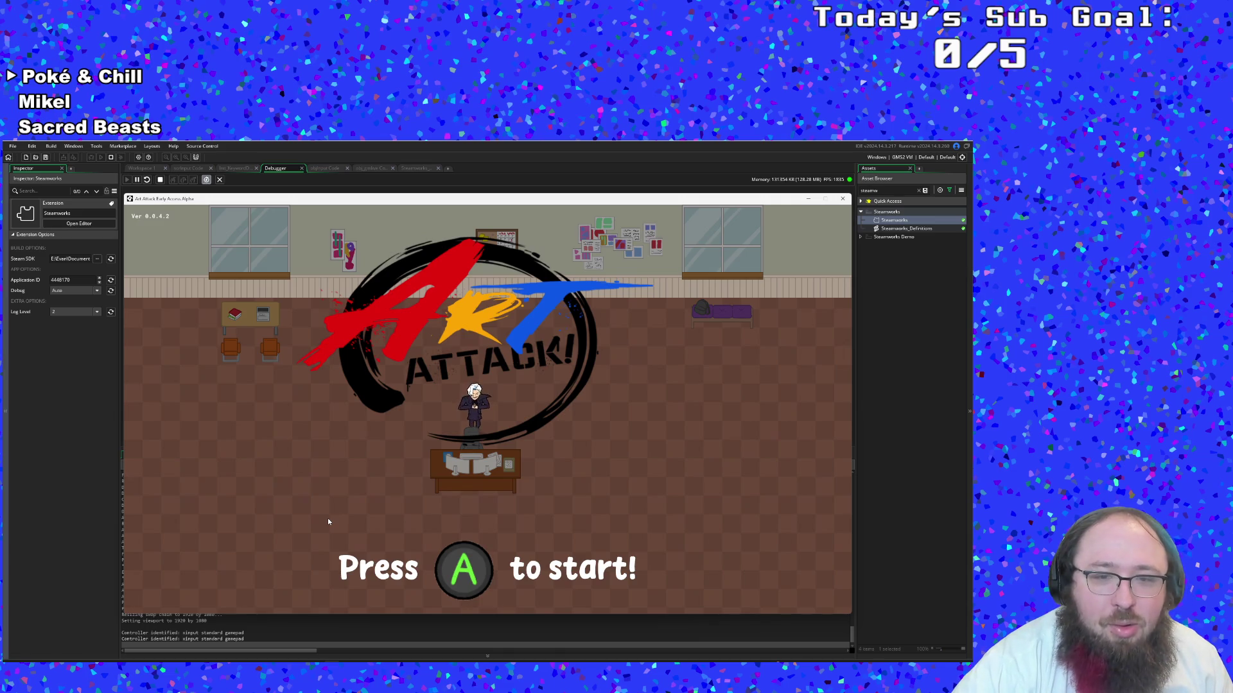
# Pass the title screen, move through the menu past Controls, and select Quit
pyautogui.press('Return')
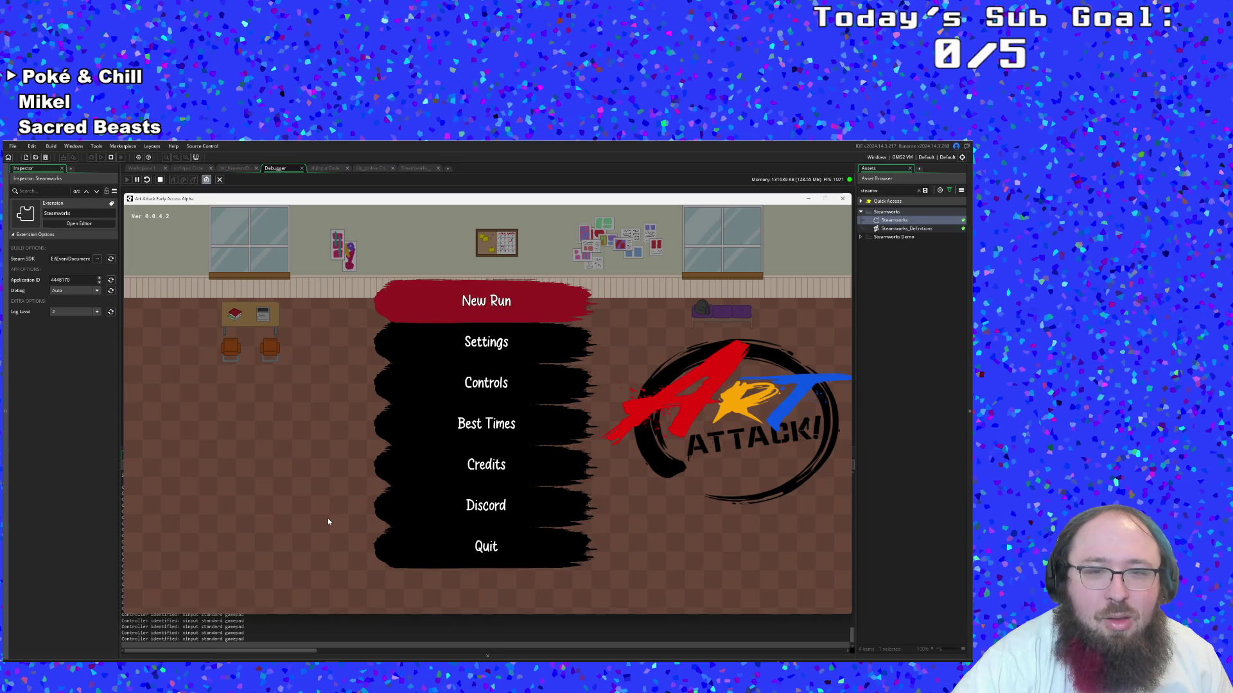
pyautogui.press('Up')
pyautogui.press('Up')
pyautogui.press('Up')
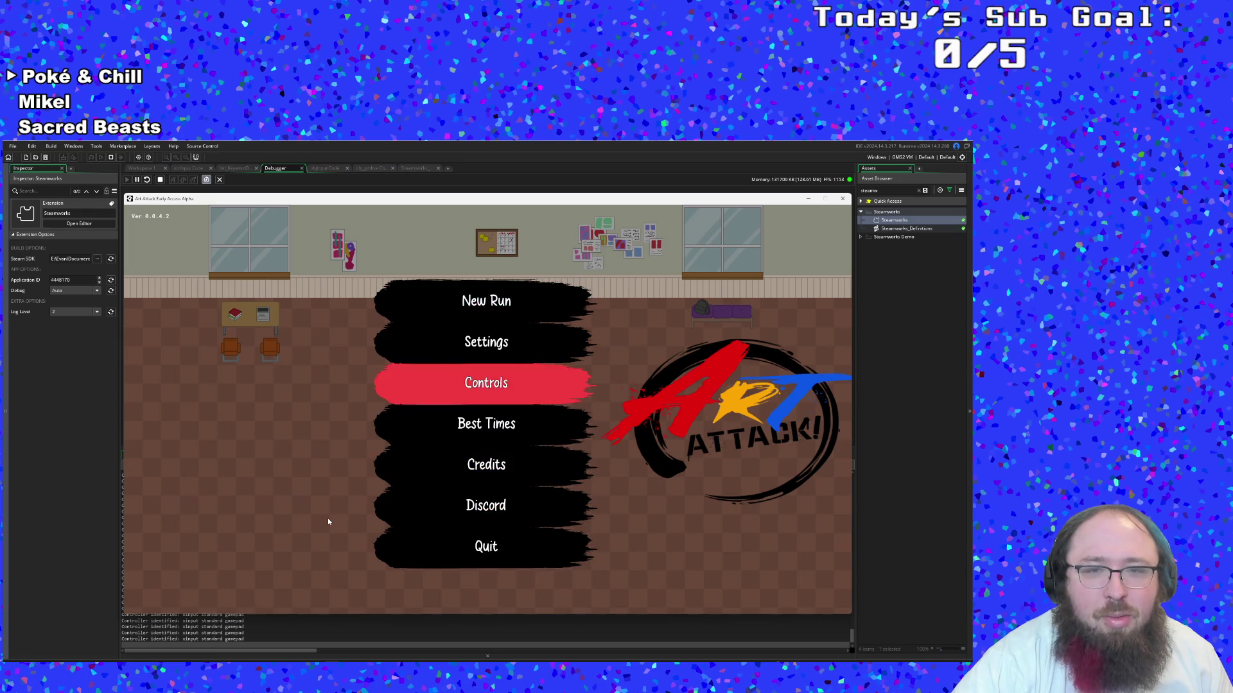
pyautogui.press('Down')
pyautogui.press('Down')
pyautogui.press('Down')
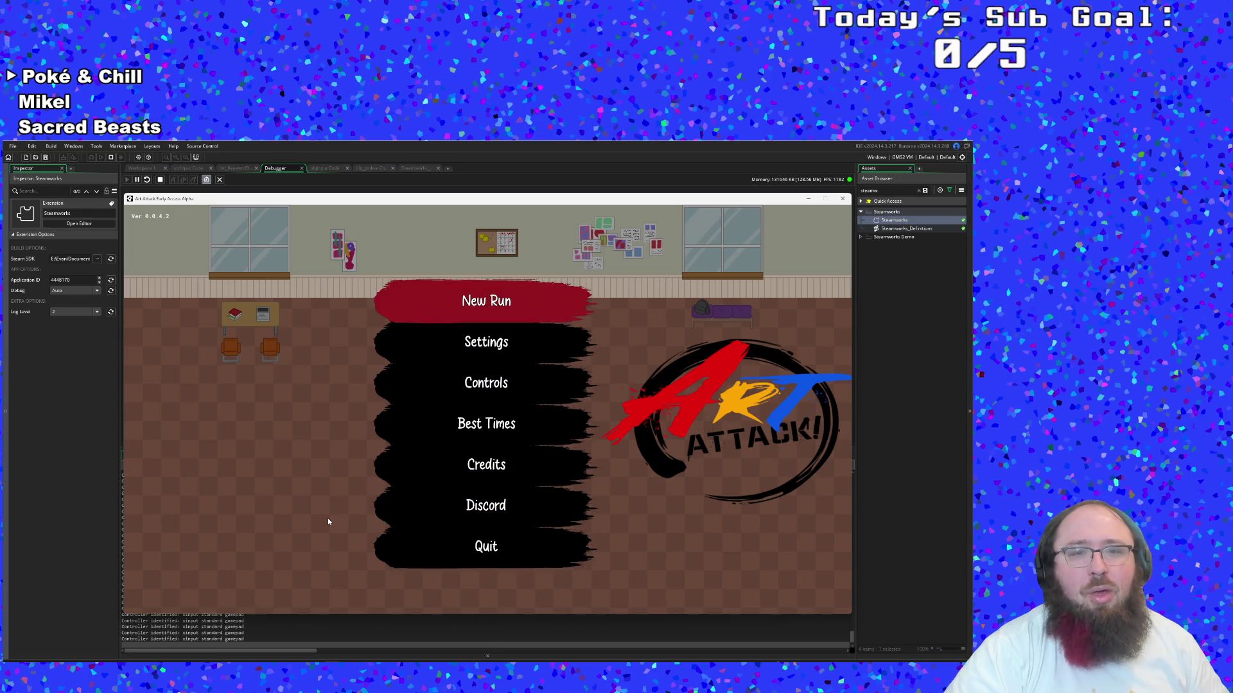
pyautogui.press('Down')
pyautogui.press('Down')
pyautogui.press('Down')
pyautogui.press('Return')
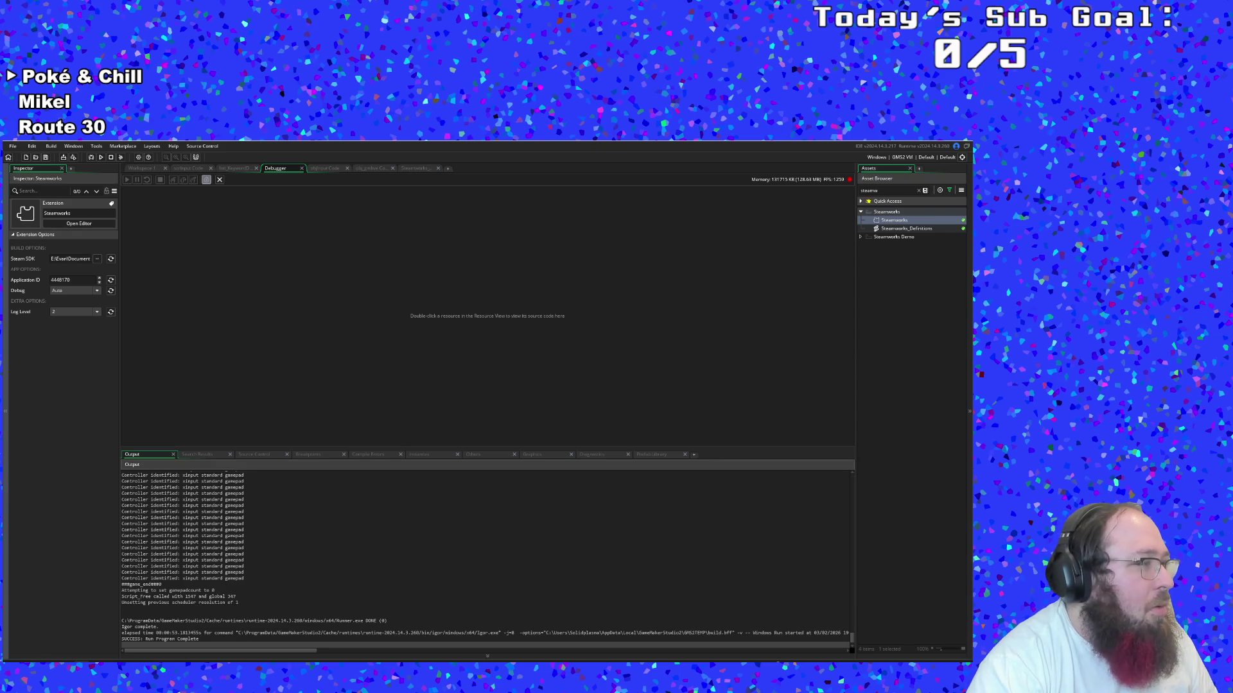
# Save the project and package the game as 'Art-Attack Steam 0.0.4.1.zip' in the Art Attack folder
pyautogui.click(12, 146)
pyautogui.click(23, 187)
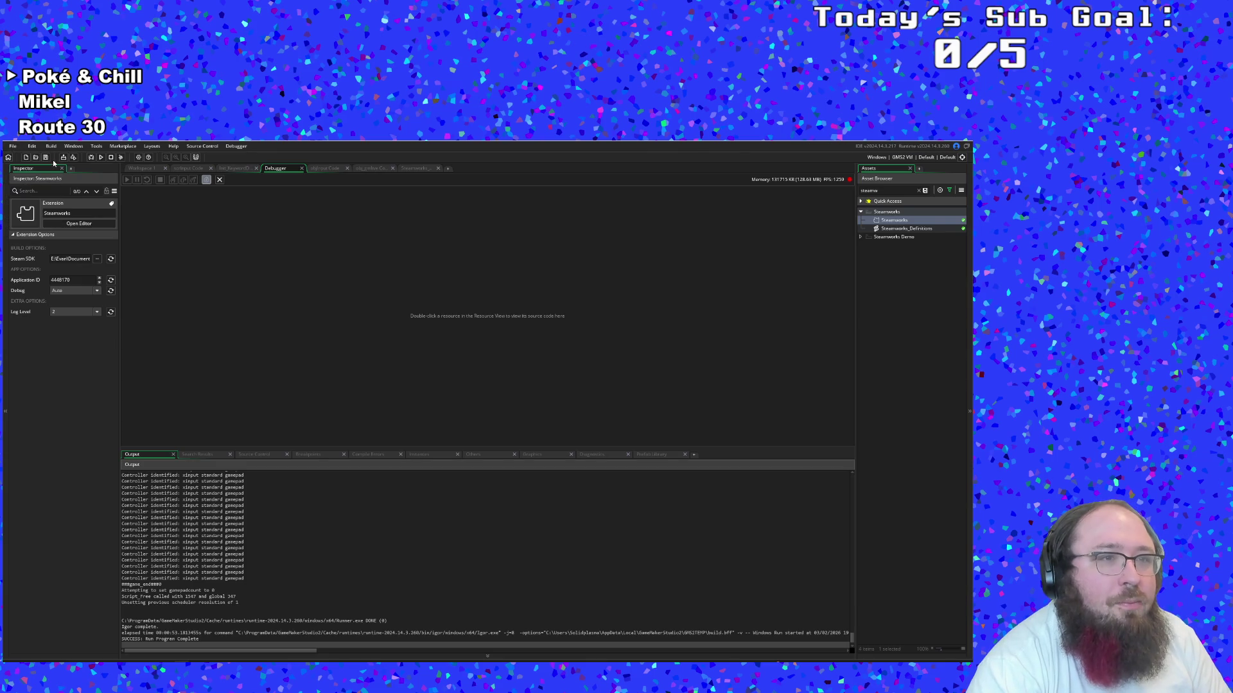
pyautogui.click(52, 147)
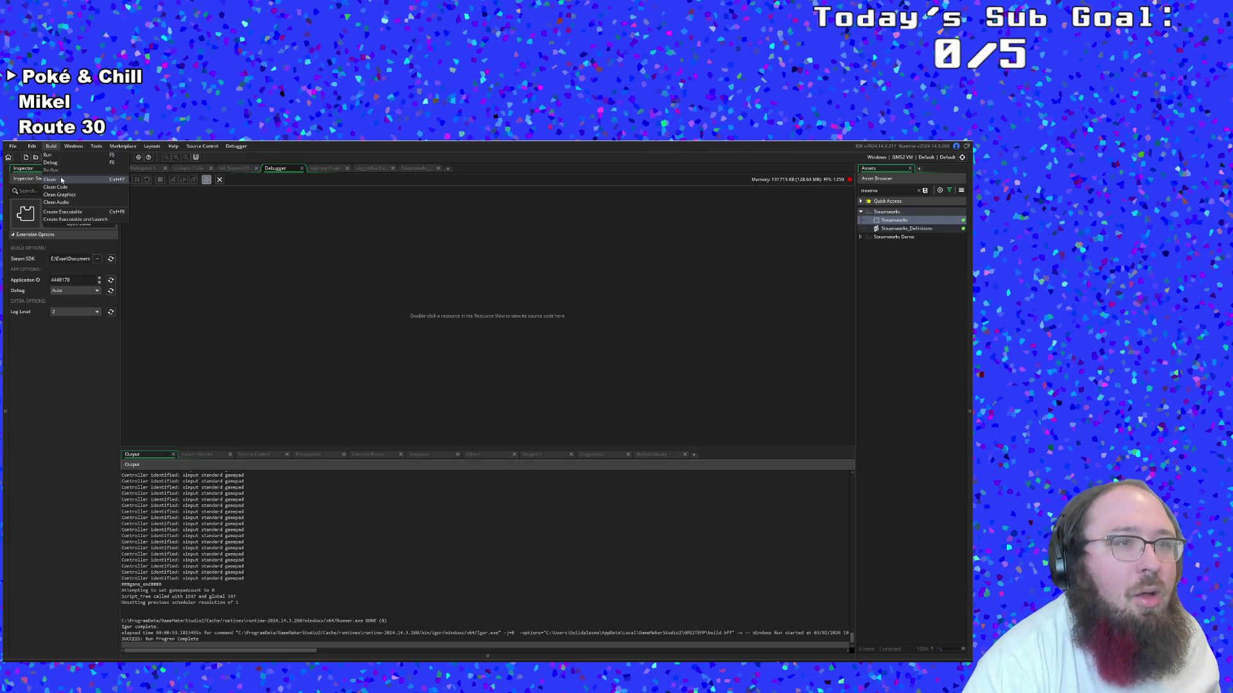
pyautogui.click(62, 211)
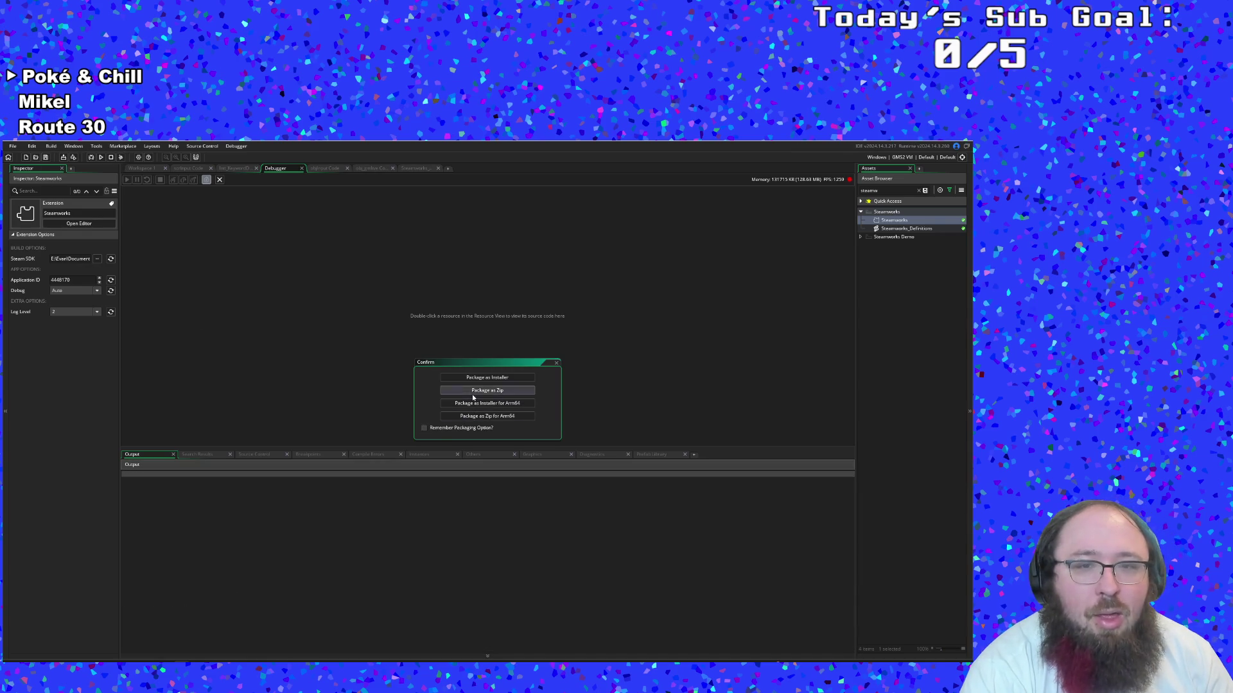
pyautogui.click(472, 391)
pyautogui.click(77, 361)
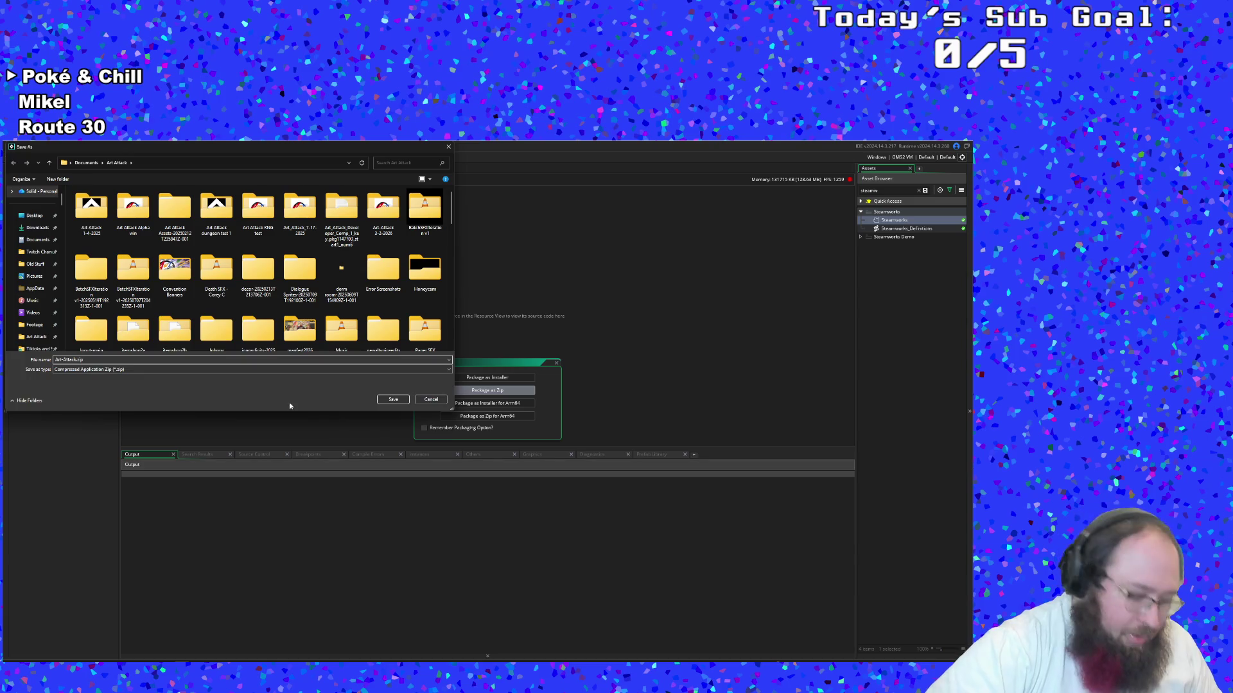
pyautogui.write(' Steam')
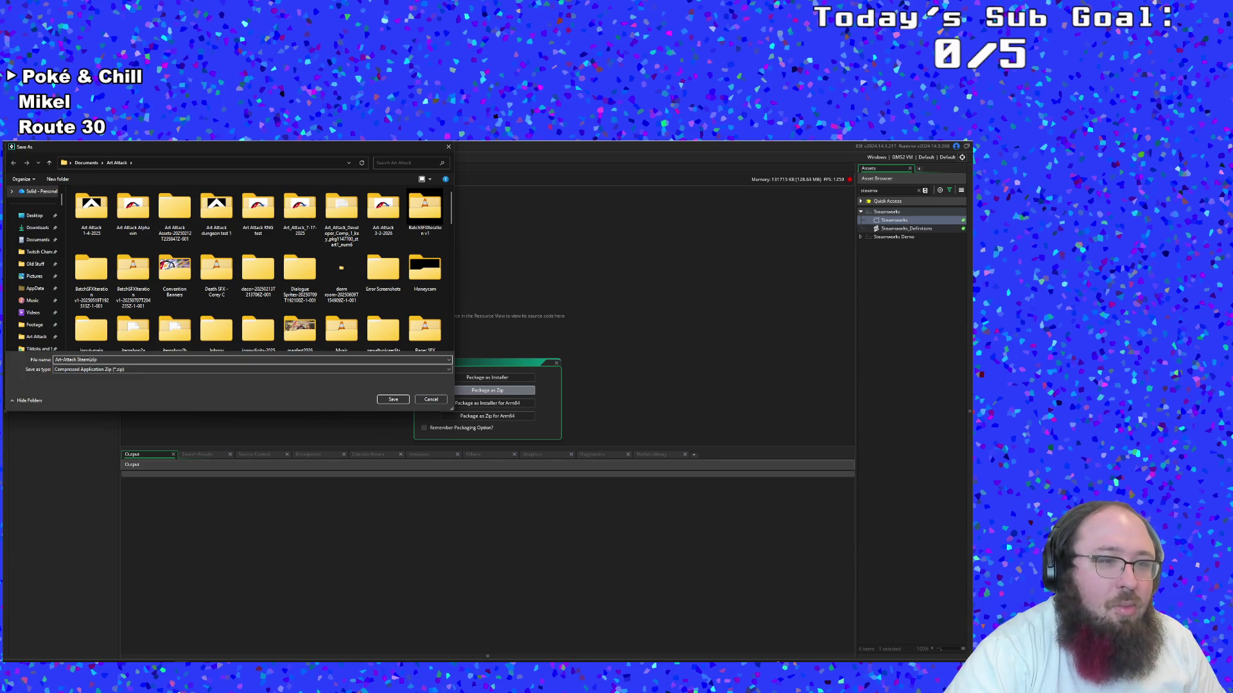
pyautogui.write(' 0.1.')
pyautogui.write('4.1')
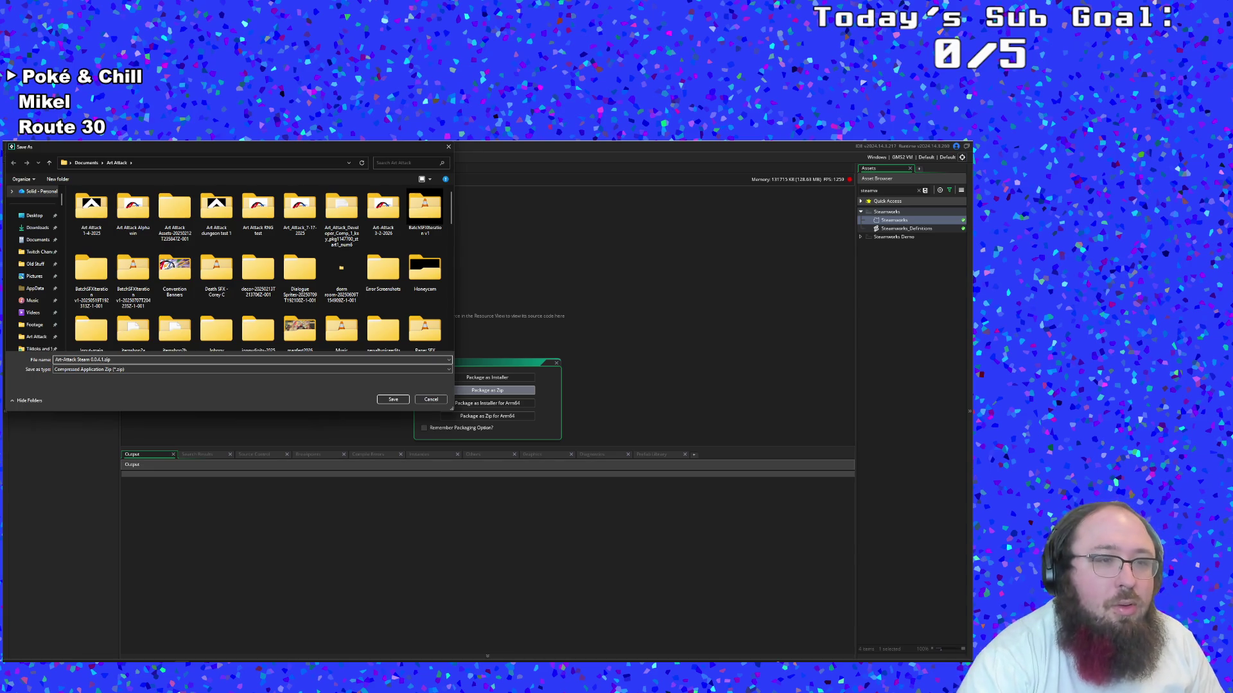
pyautogui.click(391, 398)
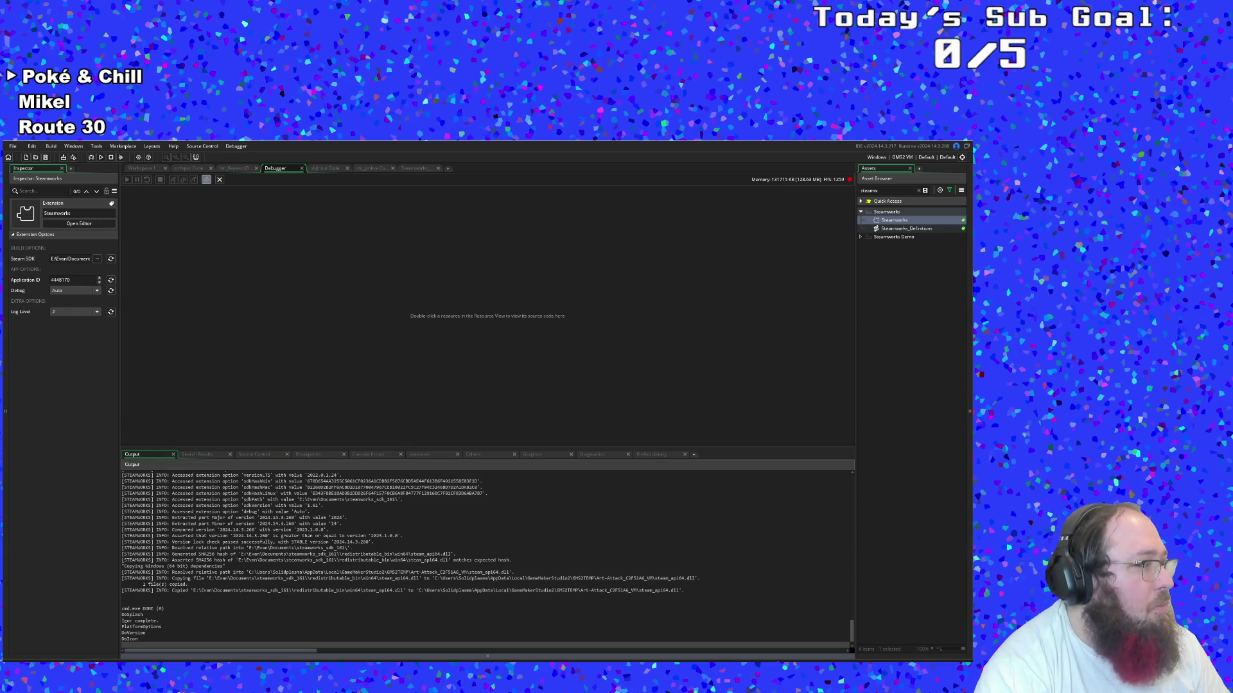
# Check the new zip in Documents > Art Attack in Explorer, then minimize Explorer
pyautogui.hotkey('alt', 'Tab')
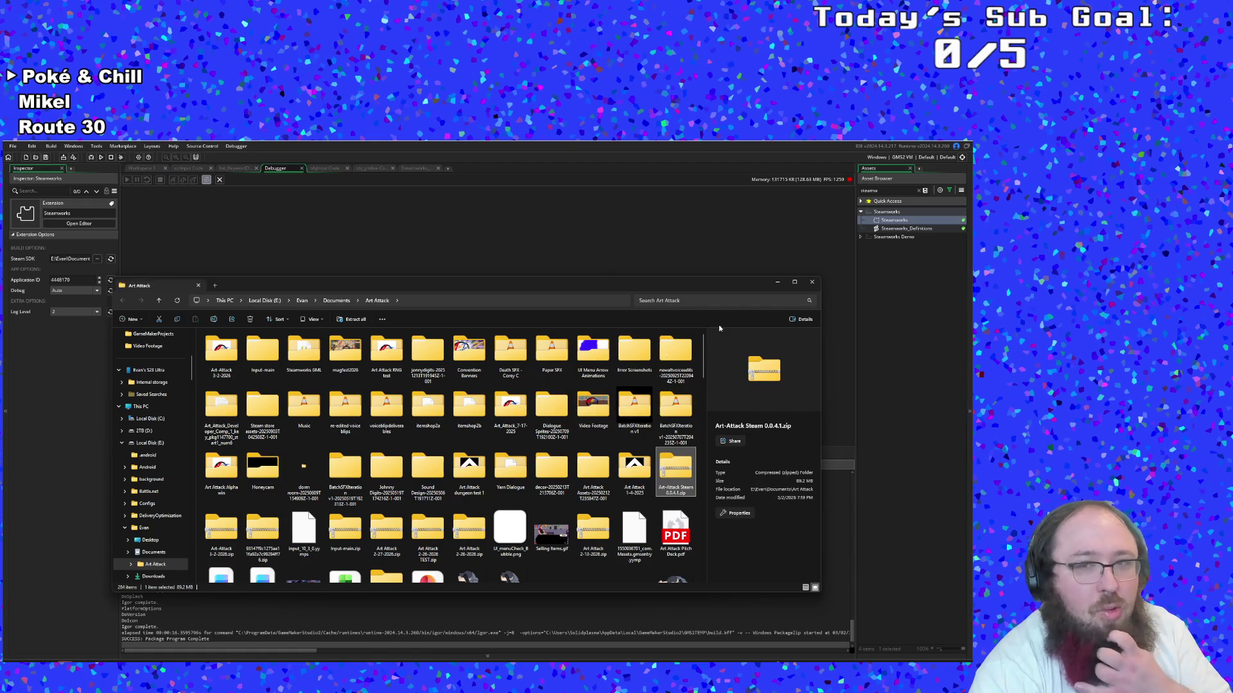
pyautogui.click(778, 283)
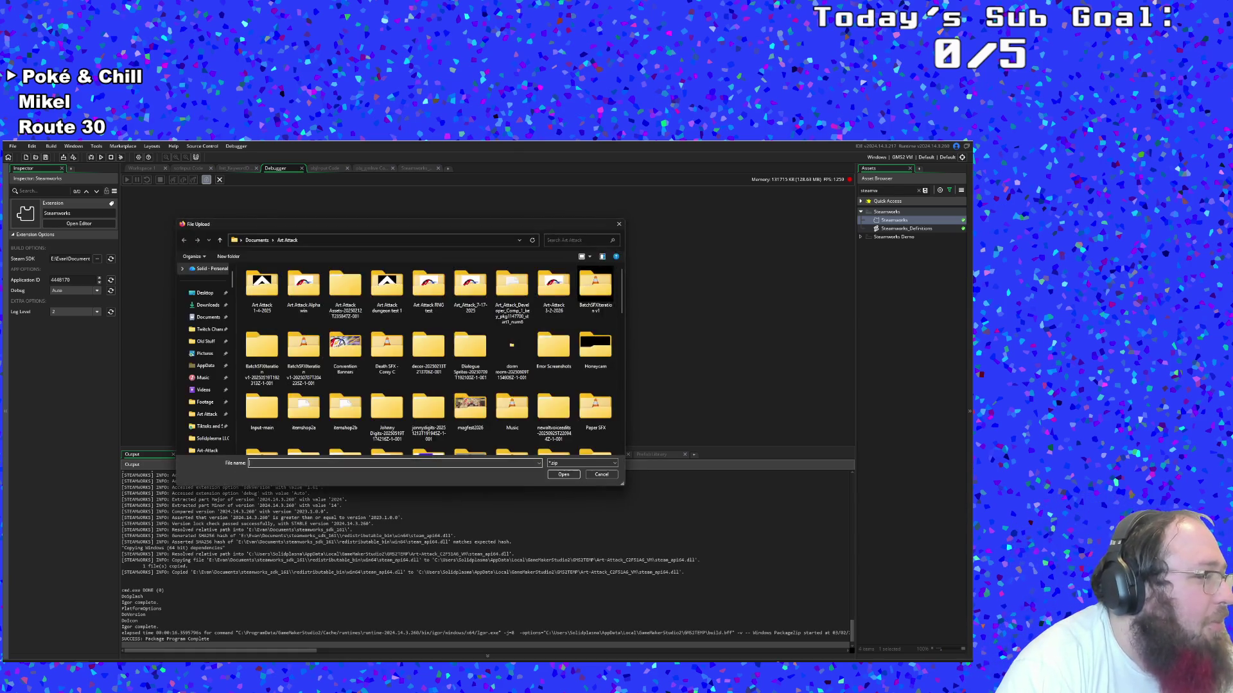
# Pick Art-Attack Steam 0.0.4.1.zip from the Art Attack folder as the upload file
pyautogui.scroll(-10, 379, 351)
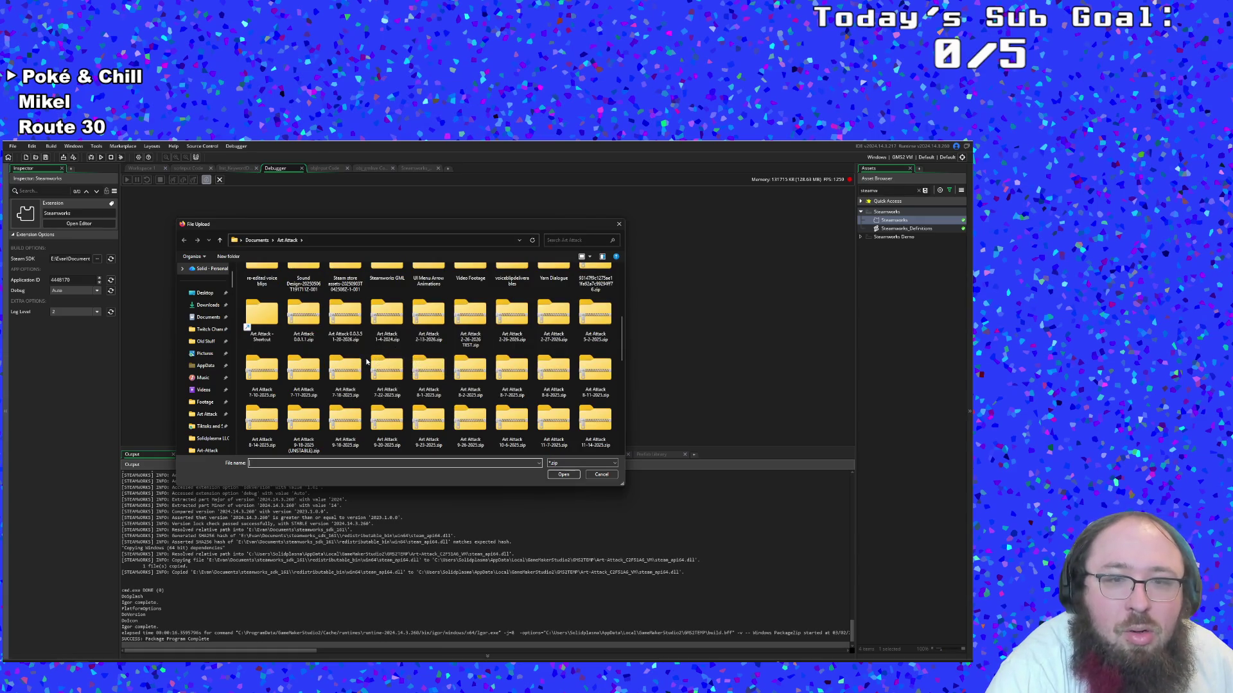
pyautogui.scroll(-2, 398, 359)
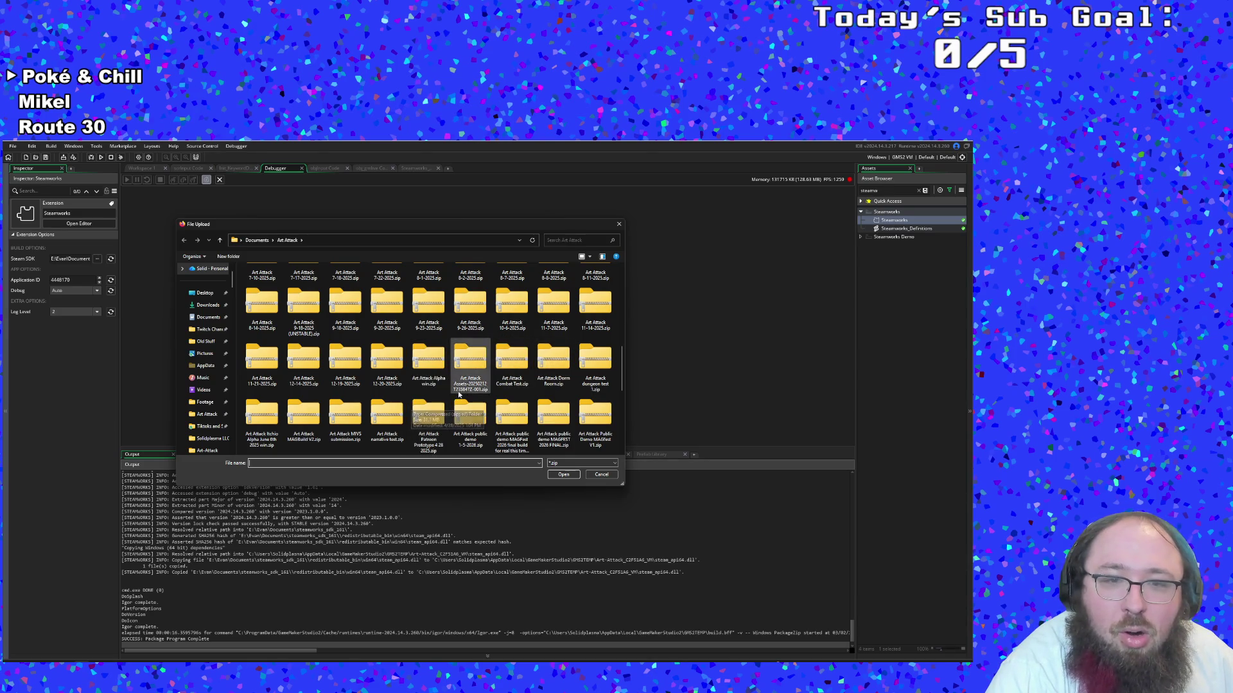
pyautogui.scroll(-2, 475, 398)
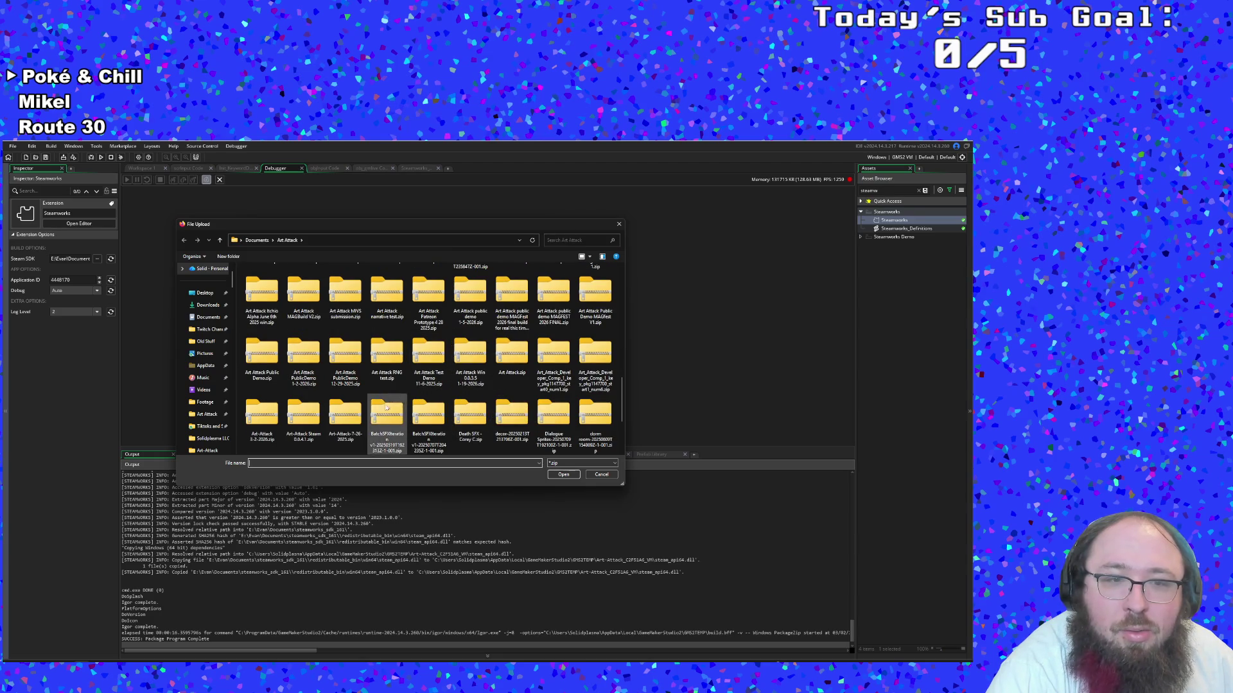
pyautogui.click(316, 421)
pyautogui.doubleClick(316, 420)
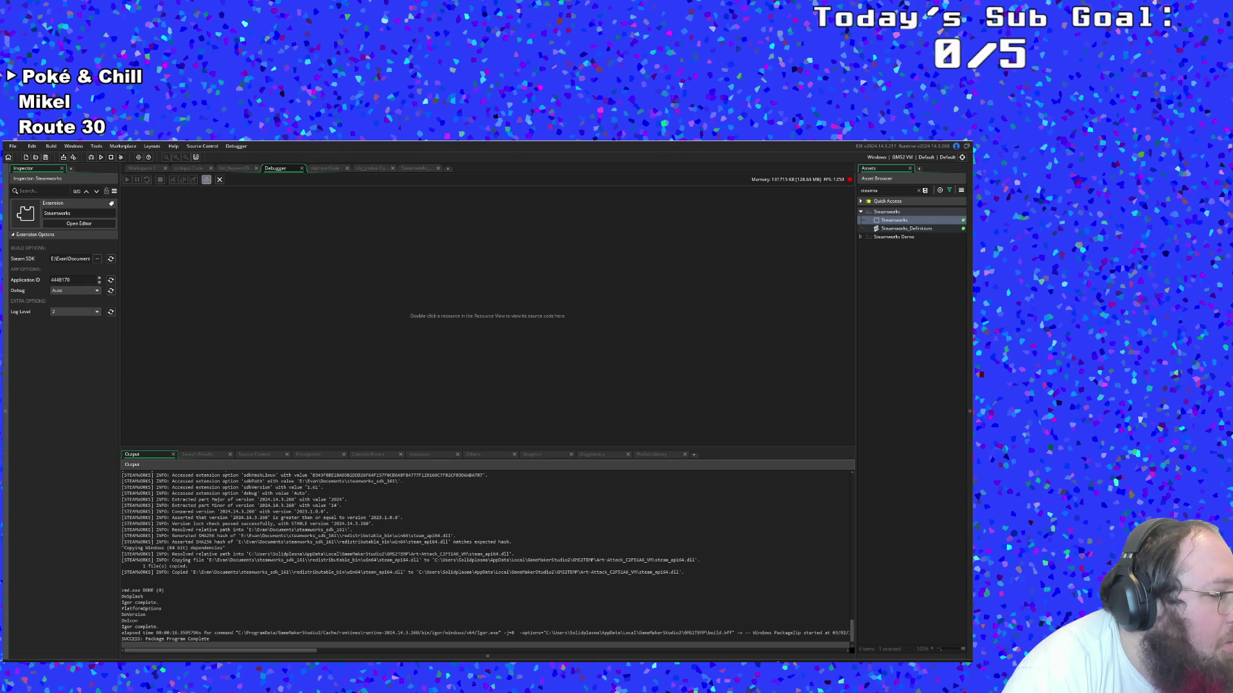
# Go to the Art Attack Explorer window and open the Art-Attack 3-2-2026 folder
pyautogui.hotkey('alt', 'Tab')
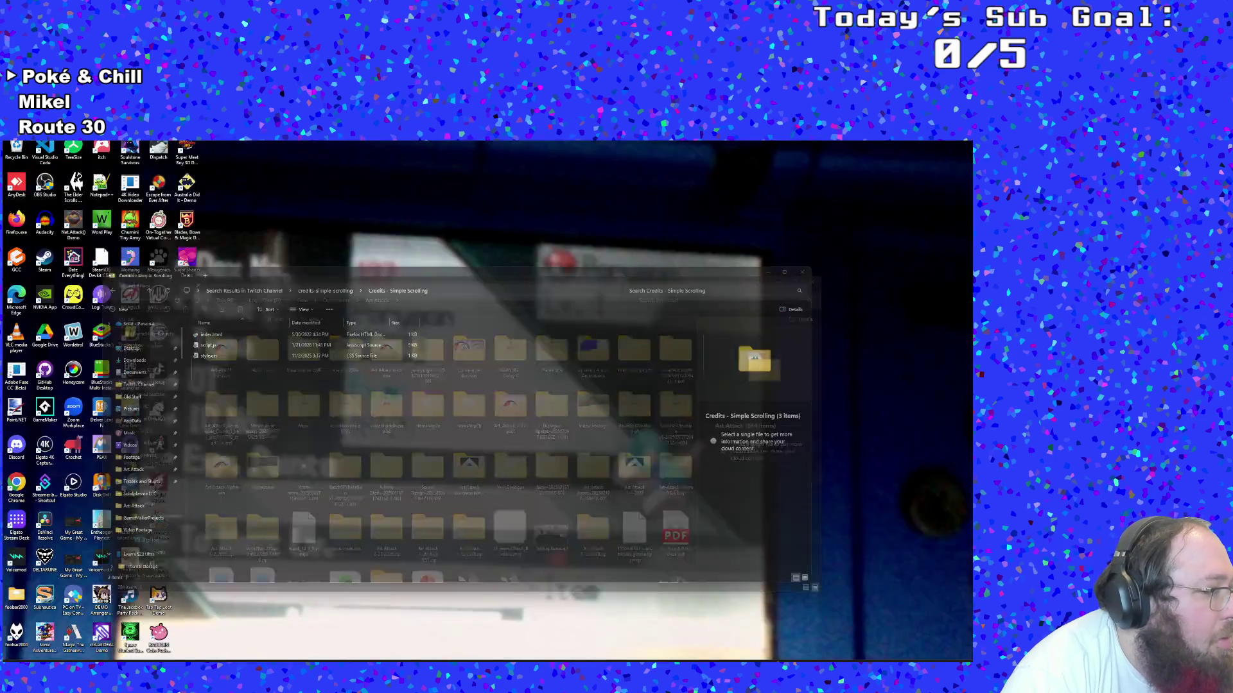
pyautogui.hotkey('alt', 'Tab')
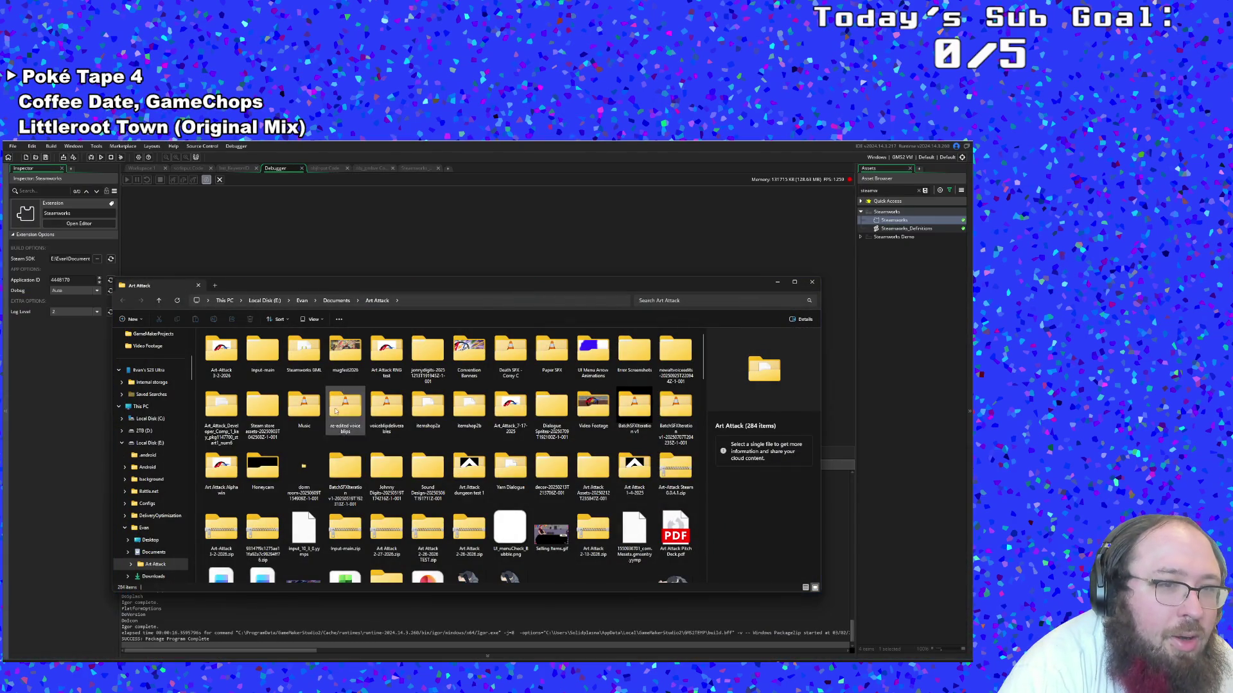
pyautogui.doubleClick(225, 352)
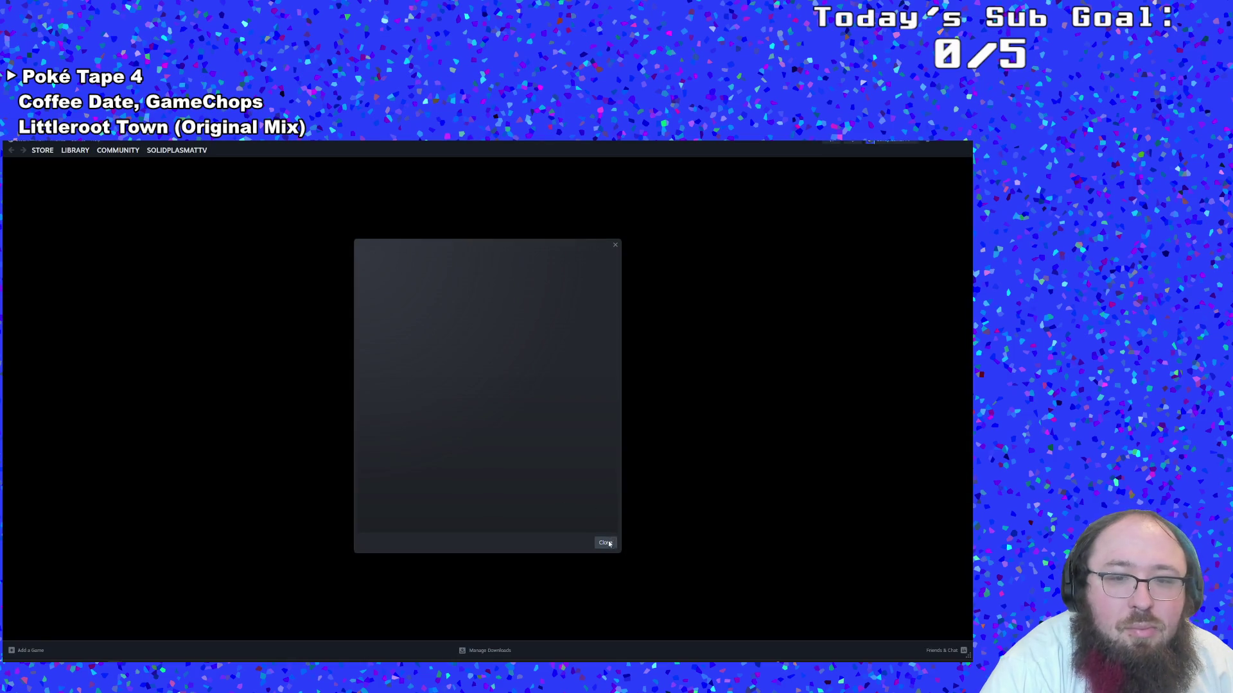
# Close the Steam promotional pop-up to reveal the Store front page
pyautogui.click(606, 544)
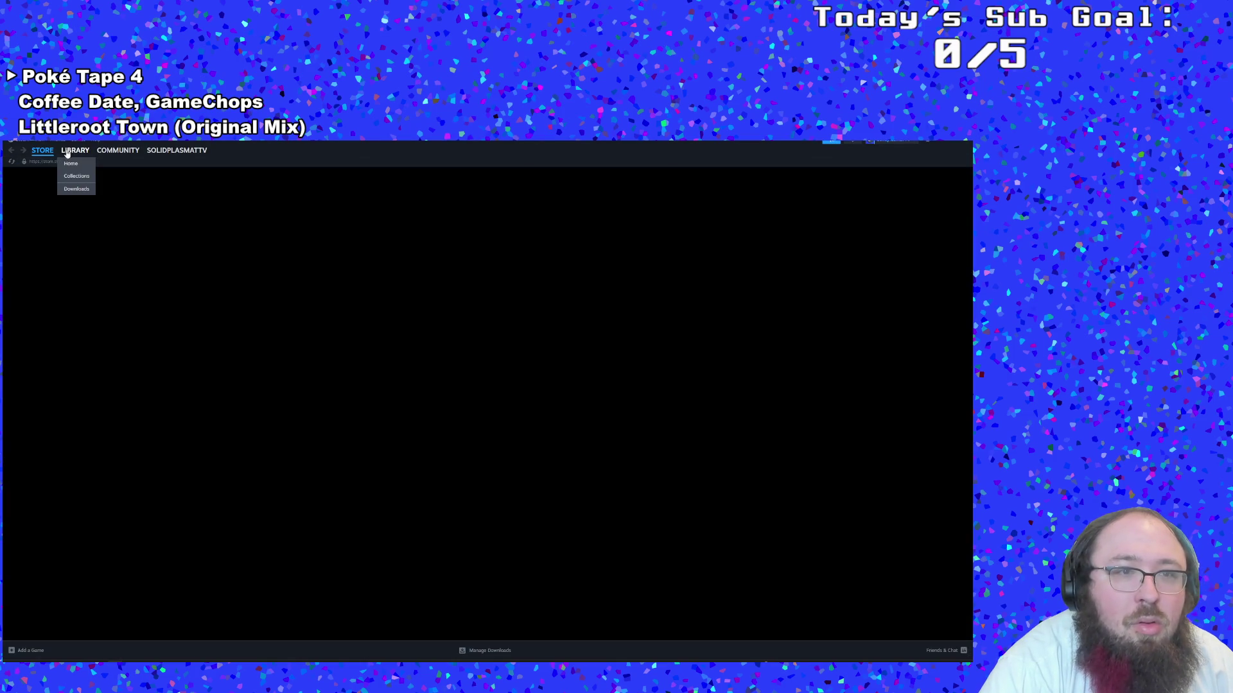
# Open Art Attack [development] in the Steam Library and filter the game list with 'ART ATT'
pyautogui.click(67, 153)
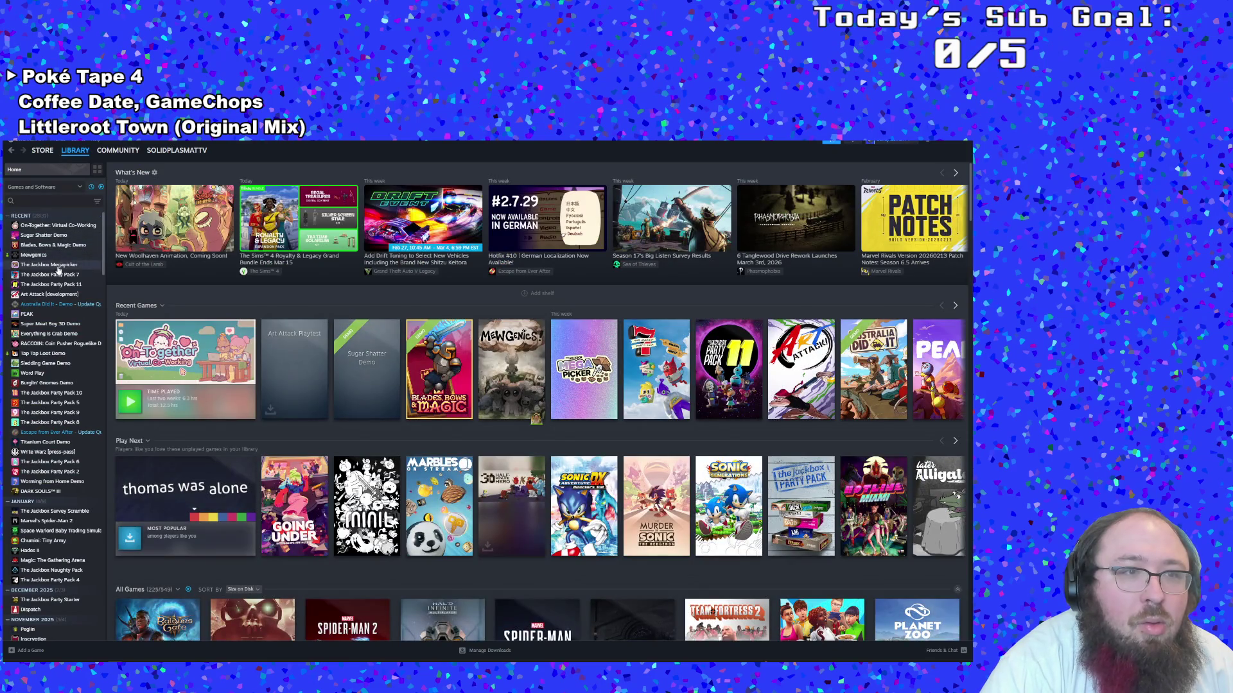
pyautogui.scroll(-2, 56, 286)
pyautogui.scroll(2, 51, 283)
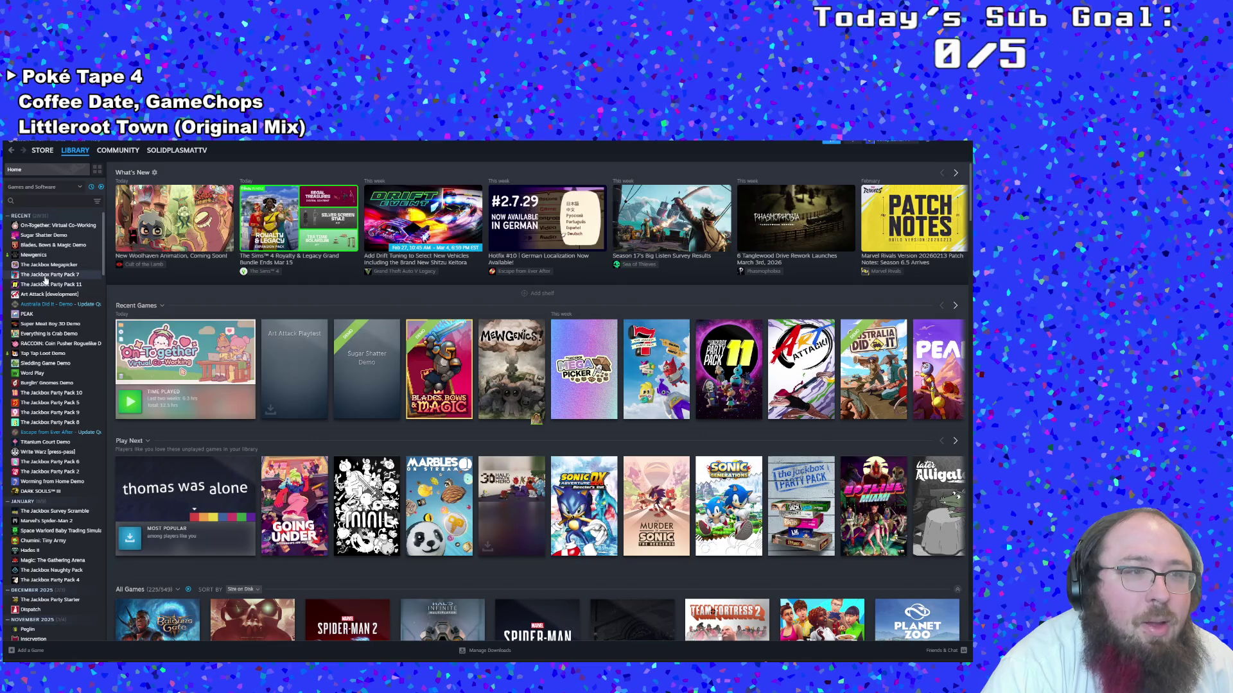
pyautogui.click(40, 295)
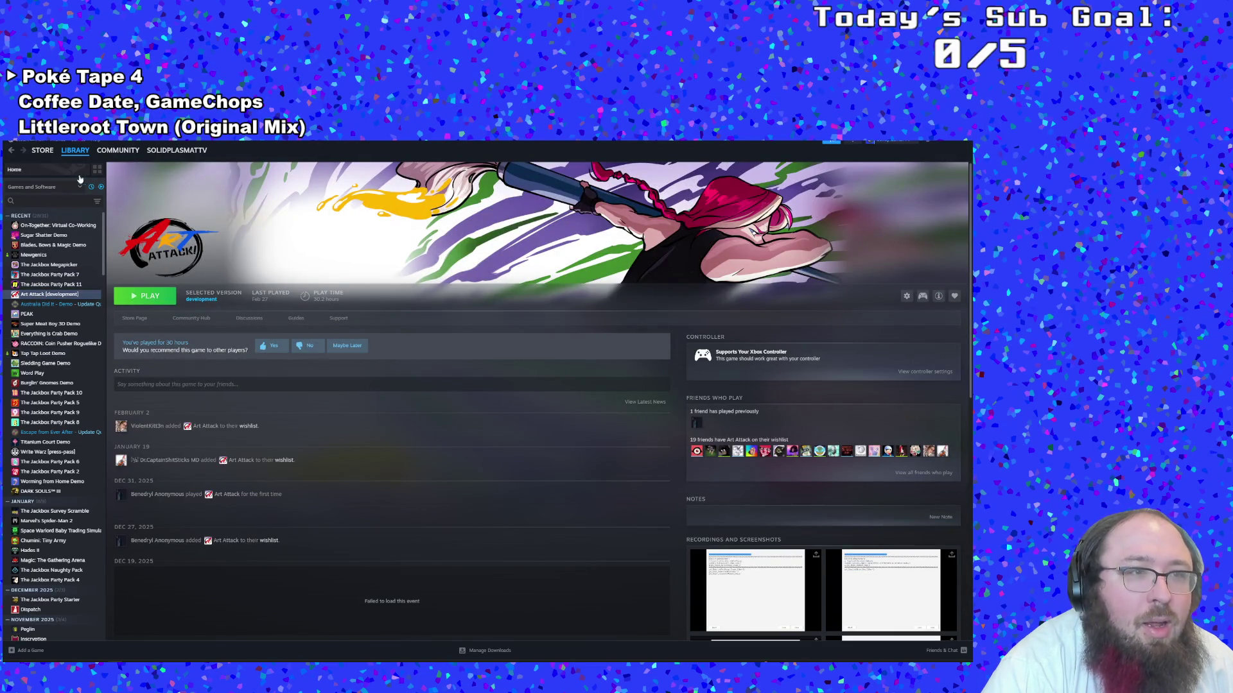
pyautogui.click(38, 202)
pyautogui.write('ART ')
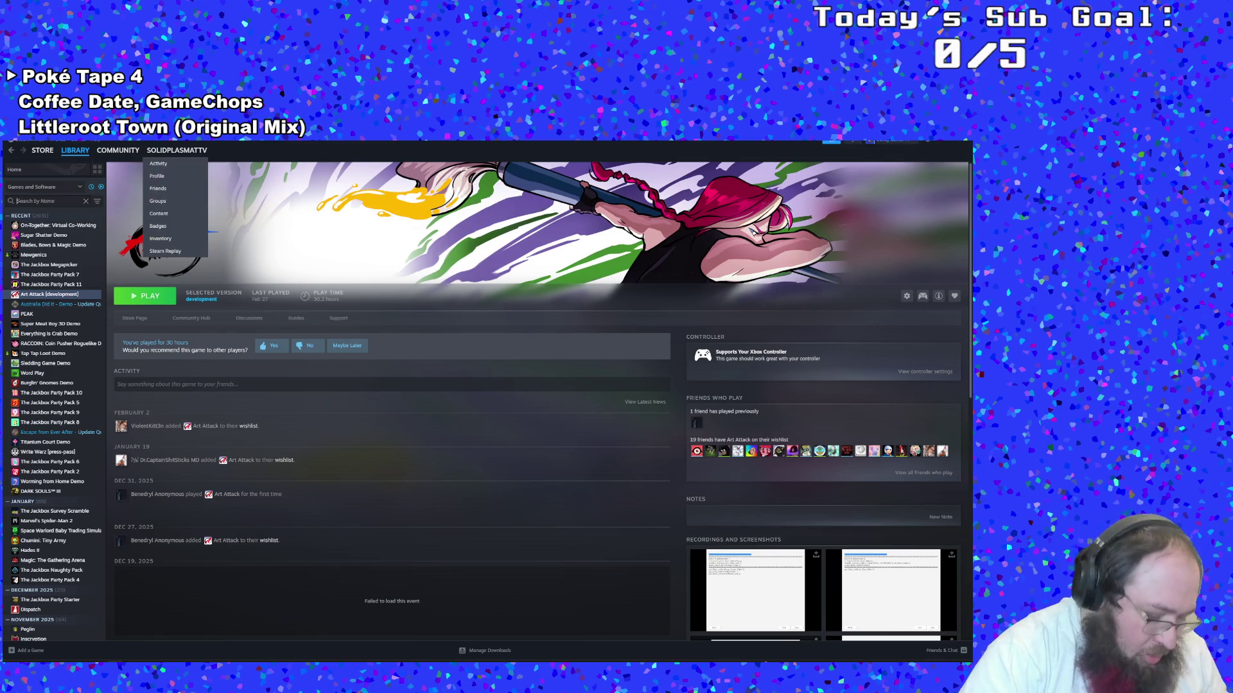
pyautogui.write('ATT')
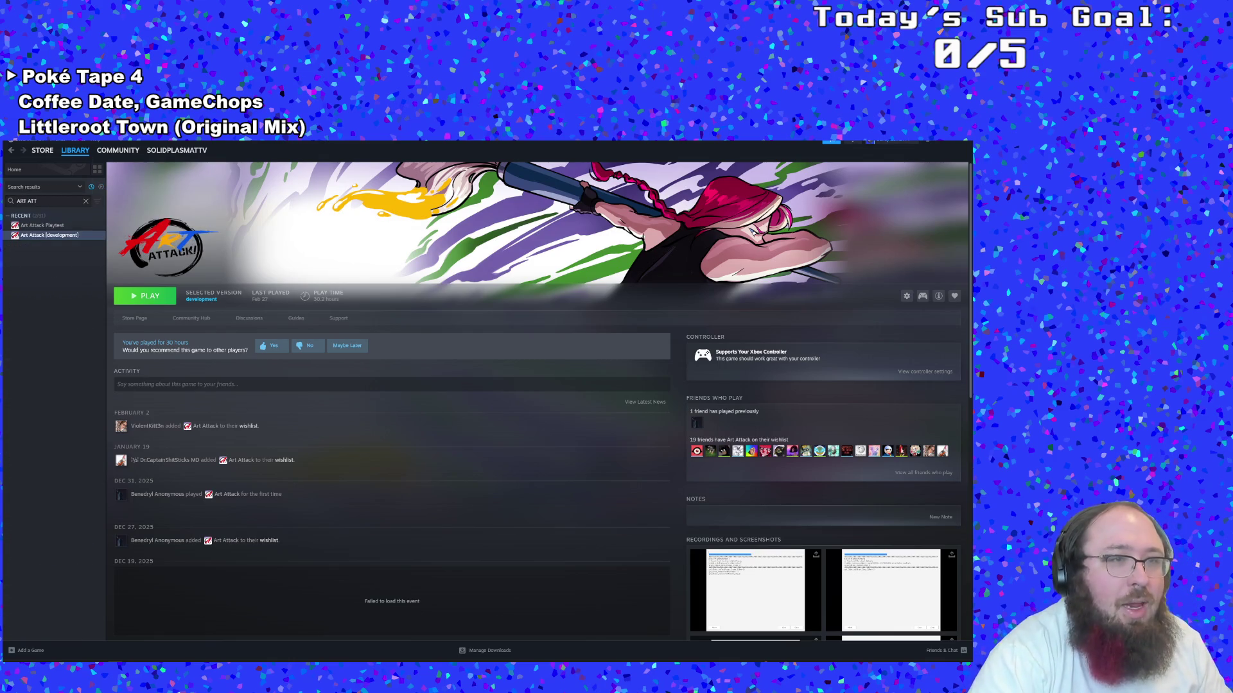
# Install Art Attack Playtest, accepting the licence agreement
pyautogui.click(41, 226)
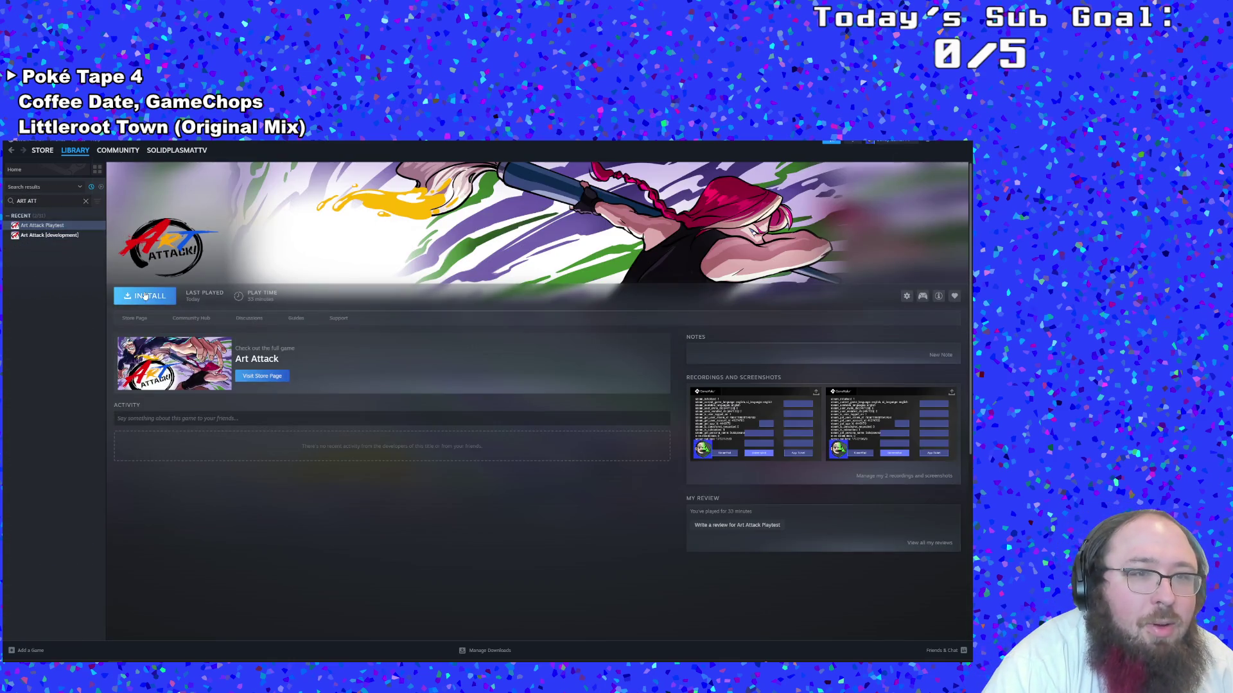
pyautogui.click(144, 296)
pyautogui.click(465, 463)
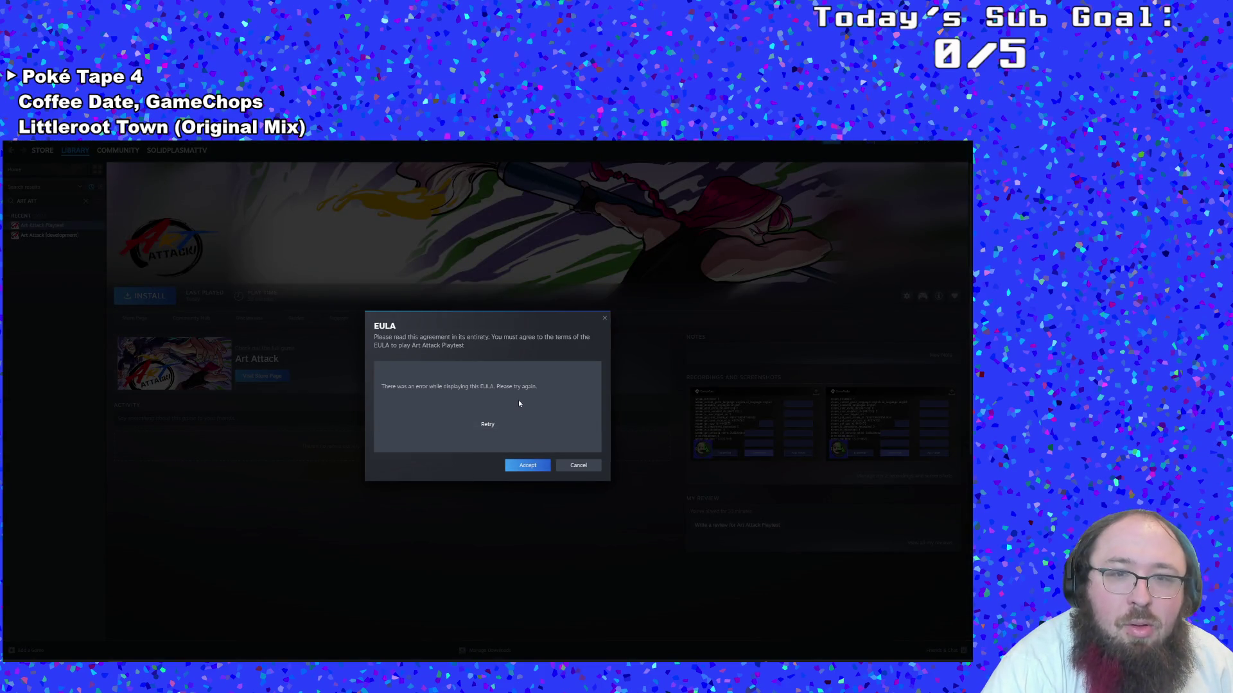
pyautogui.click(484, 426)
pyautogui.click(482, 426)
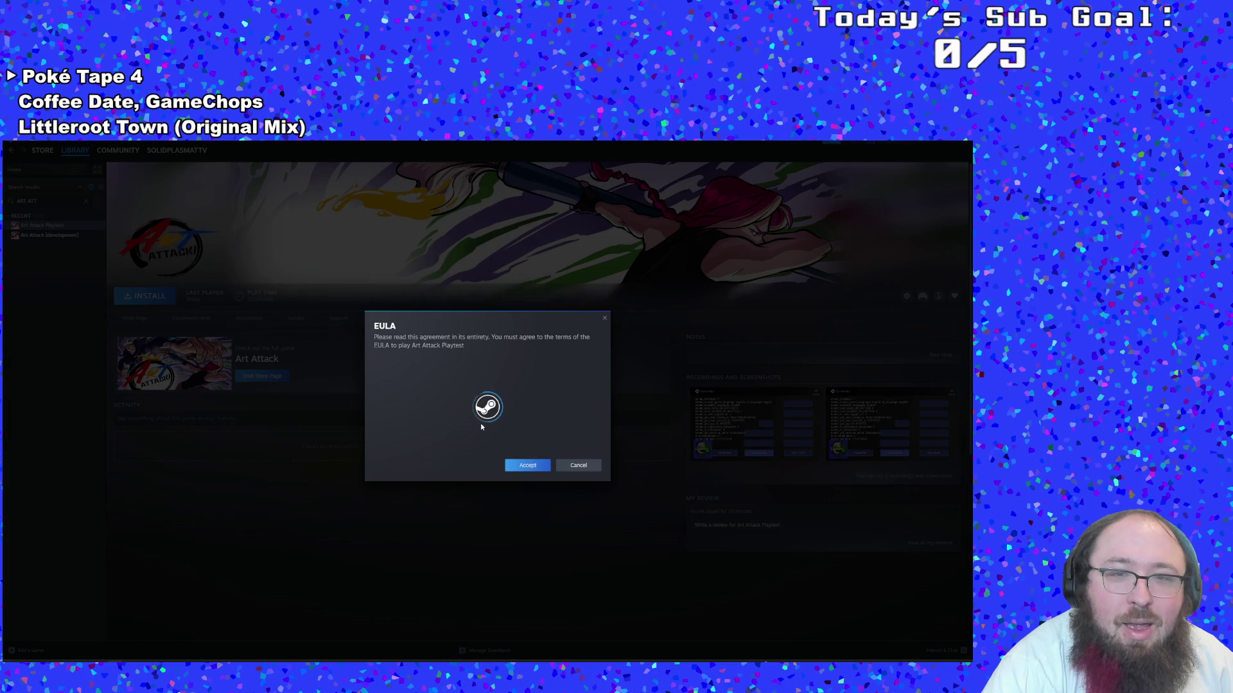
pyautogui.click(528, 465)
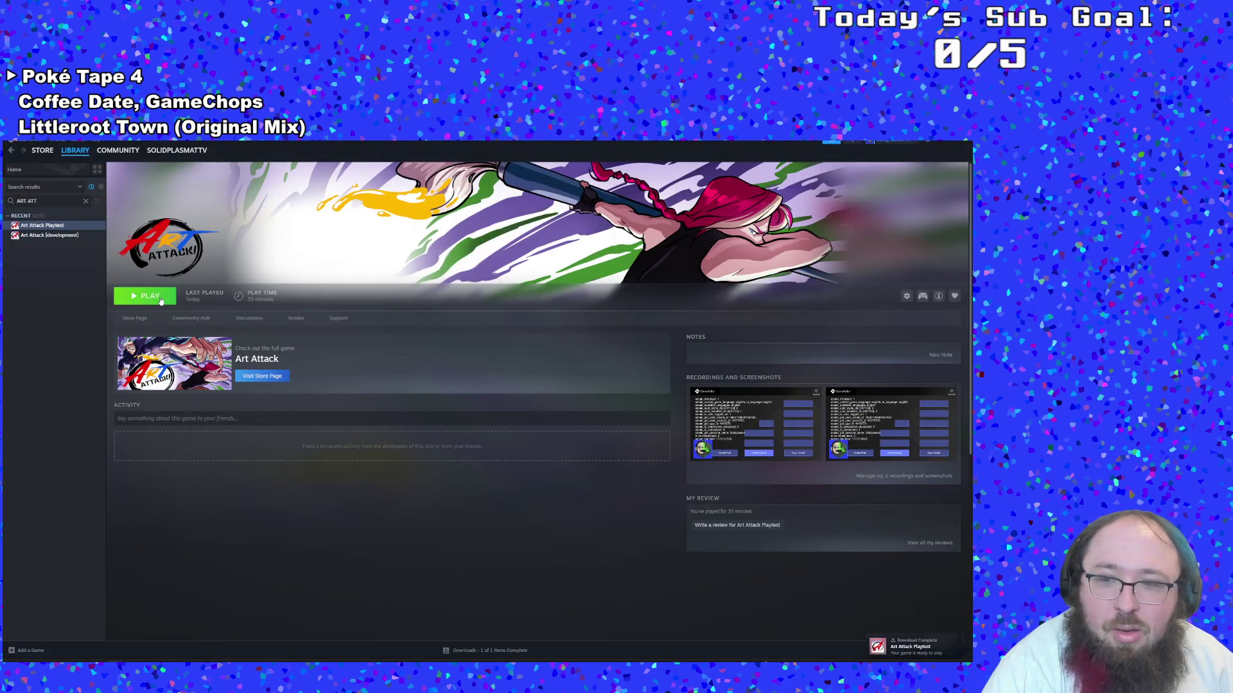
# Try launching the game, dismiss the missing-executable error, and browse its local install files
pyautogui.click(158, 298)
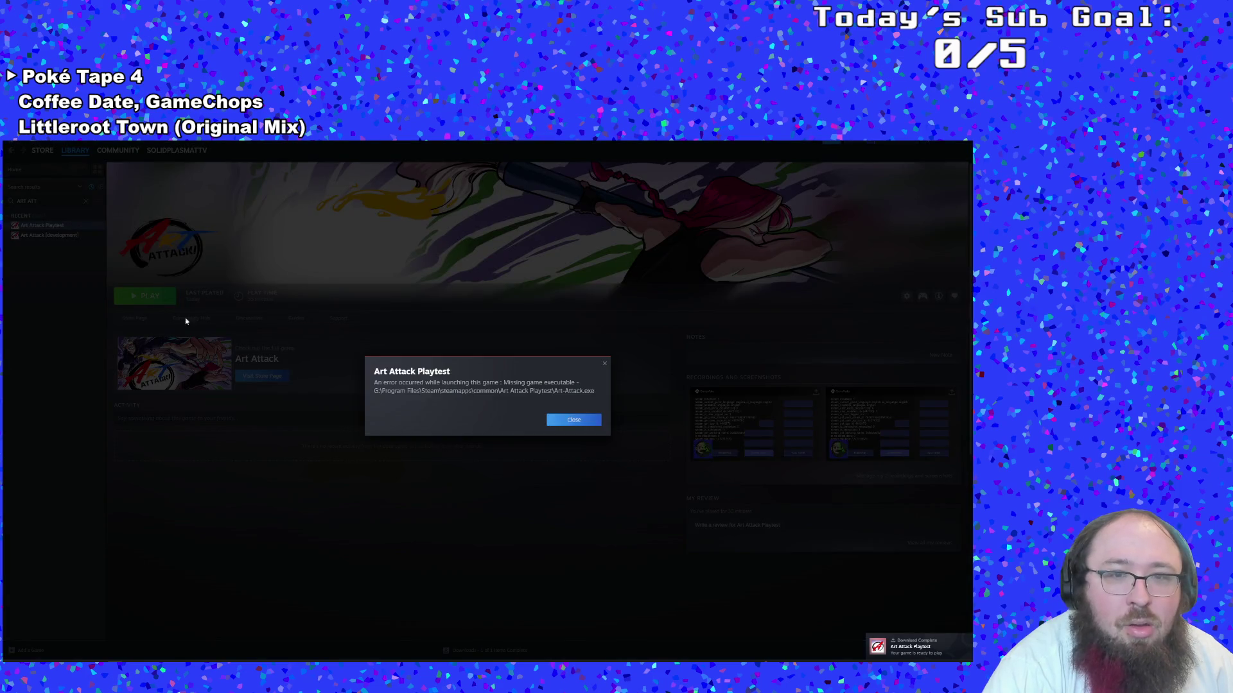
pyautogui.click(565, 421)
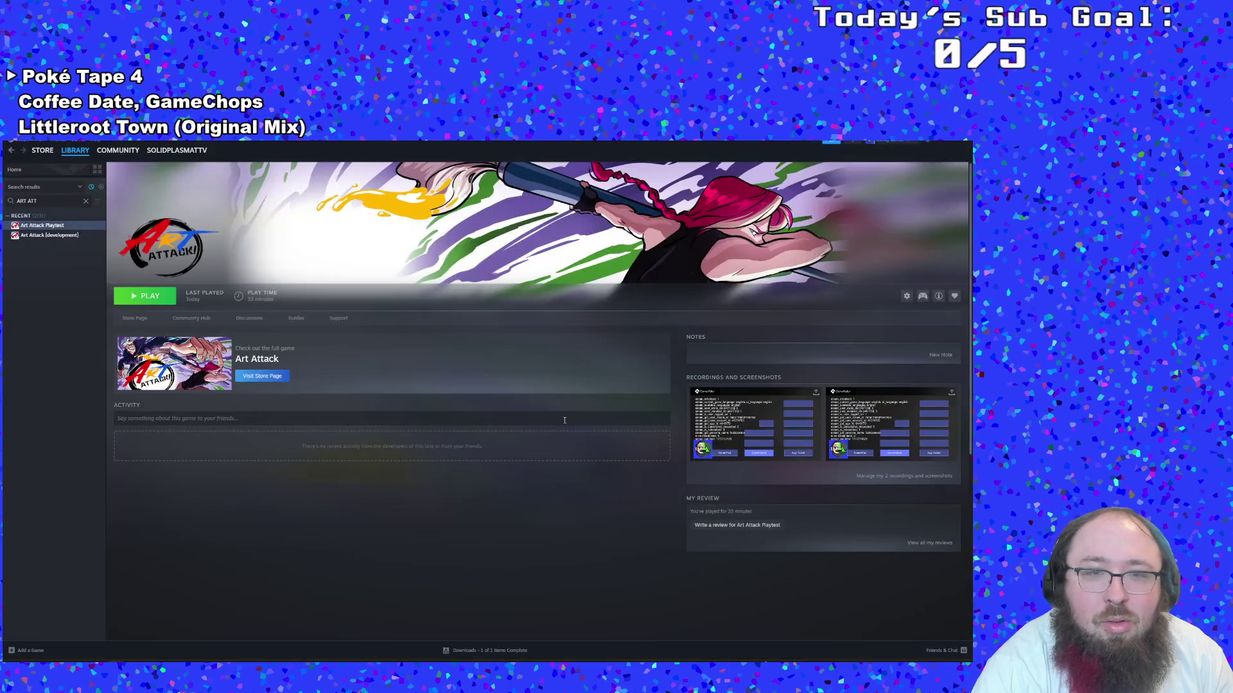
pyautogui.rightClick(59, 226)
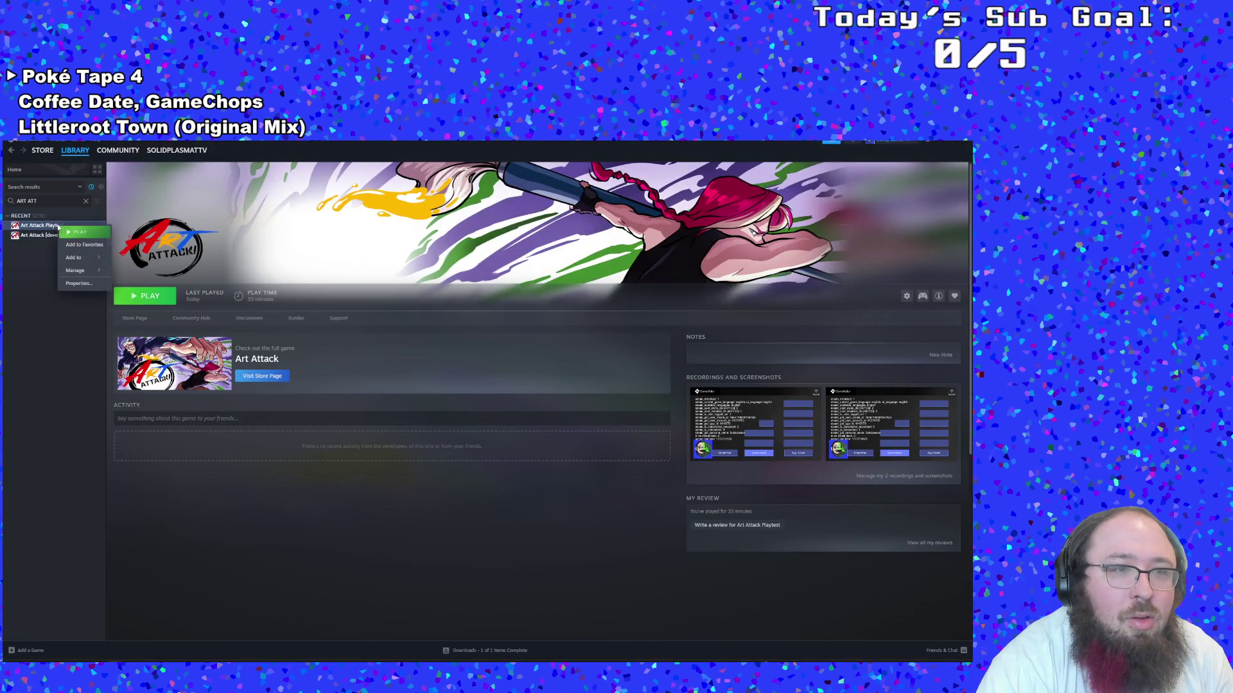
pyautogui.moveTo(90, 270)
pyautogui.click(135, 284)
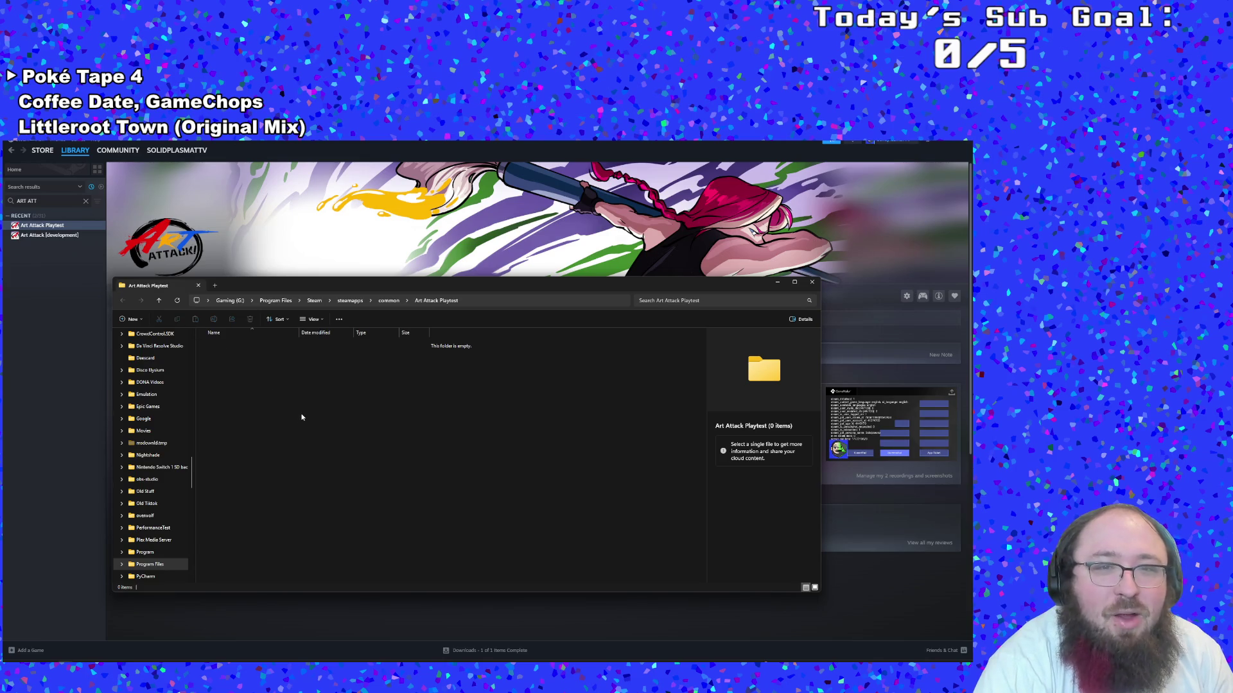
# Close the Explorer window showing the empty Art Attack Playtest folder
pyautogui.click(812, 282)
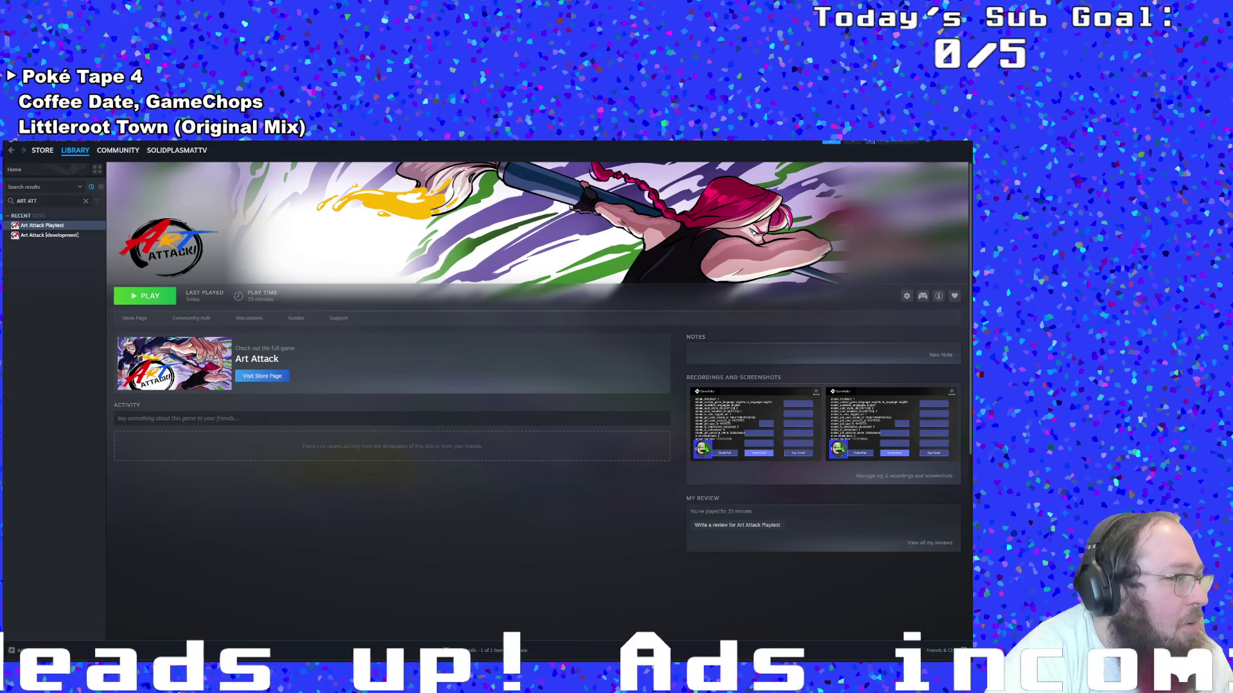
# Uninstall Art Attack Playtest, reinstall it, and launch it once the download finishes
pyautogui.rightClick(60, 228)
pyautogui.moveTo(77, 265)
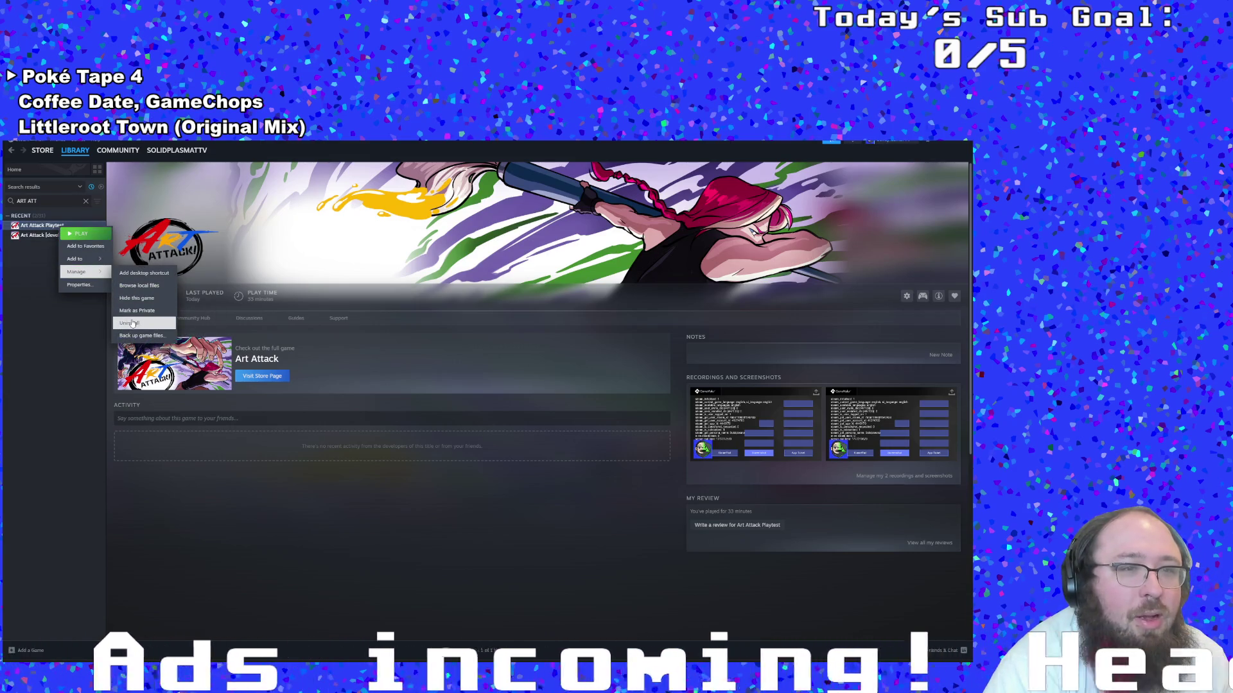
pyautogui.click(145, 322)
pyautogui.click(511, 428)
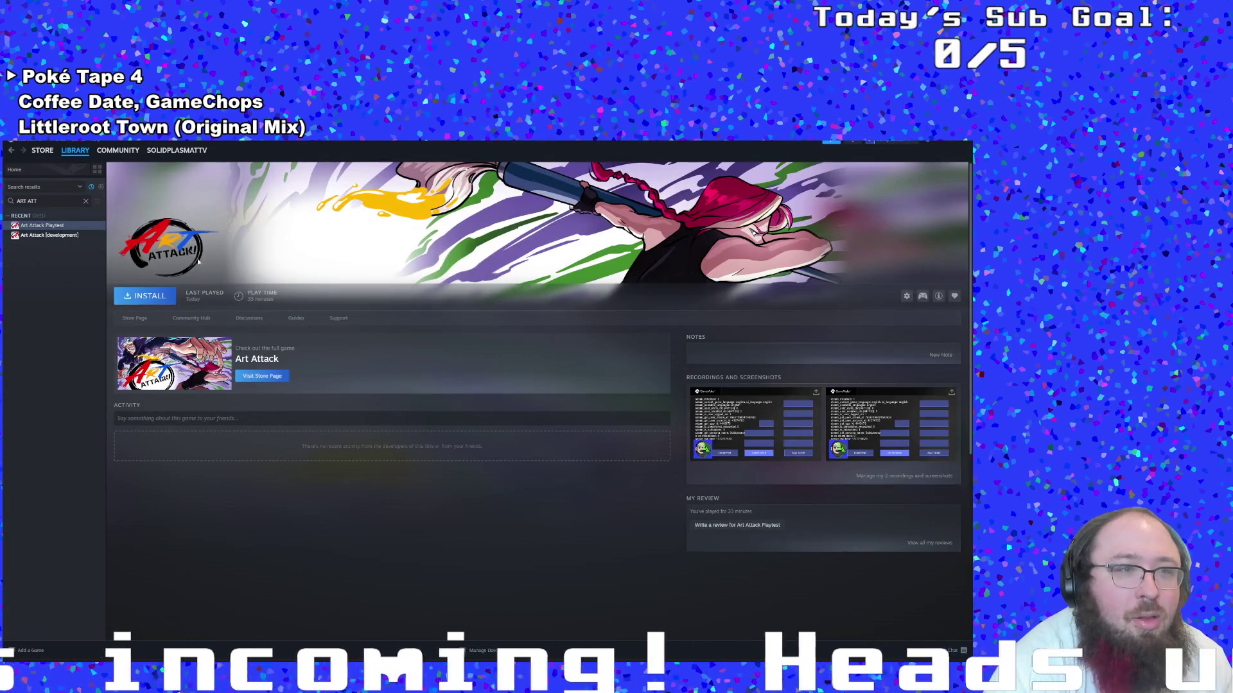
pyautogui.click(143, 293)
pyautogui.click(473, 467)
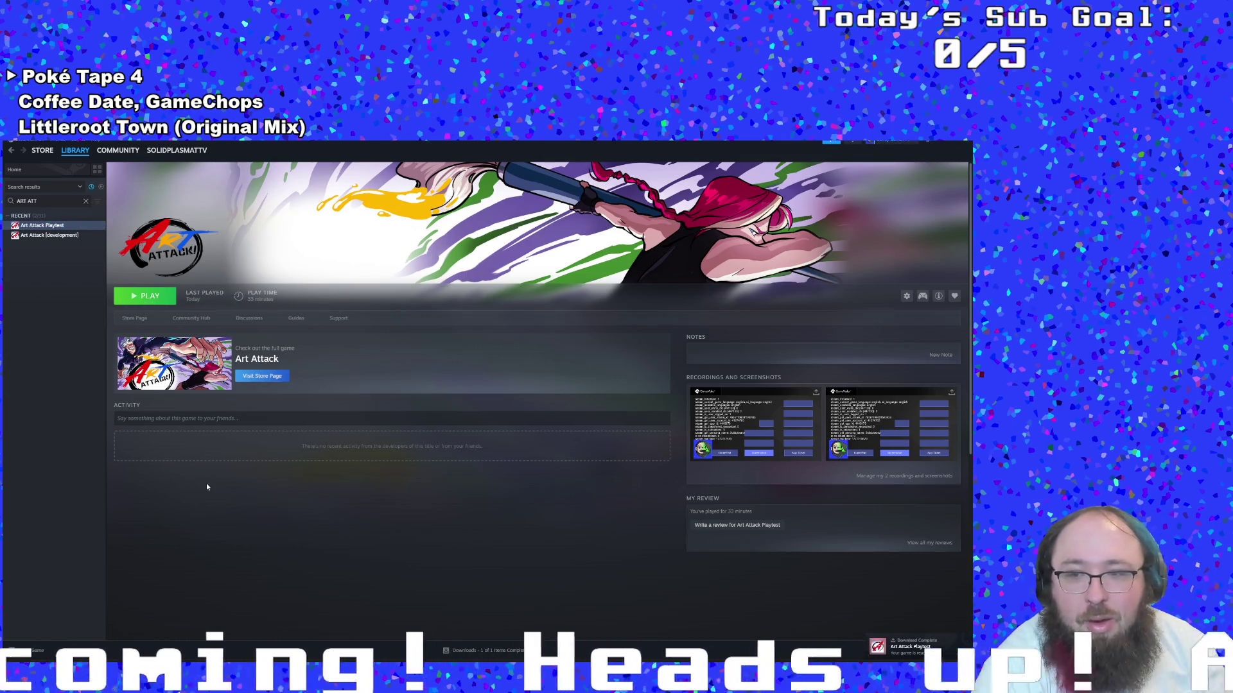
pyautogui.click(151, 297)
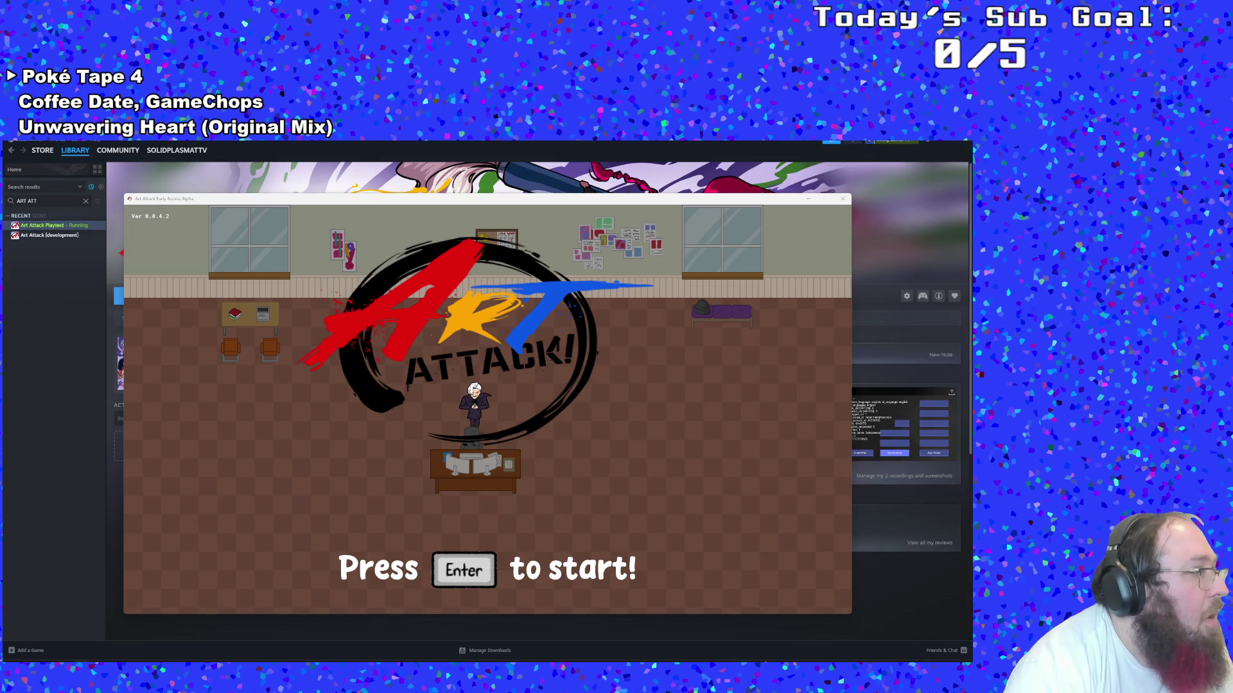
# Focus the game window, leave the title screen, and highlight New Run in the main menu
pyautogui.click(291, 450)
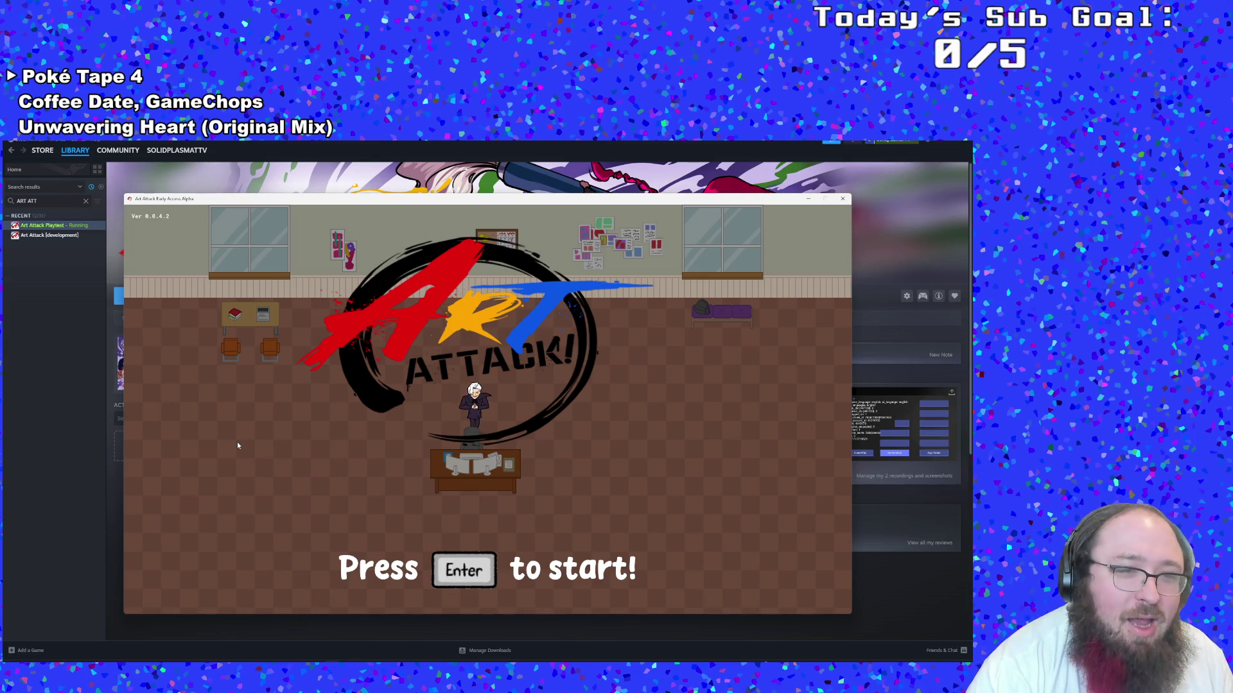
pyautogui.press('Return')
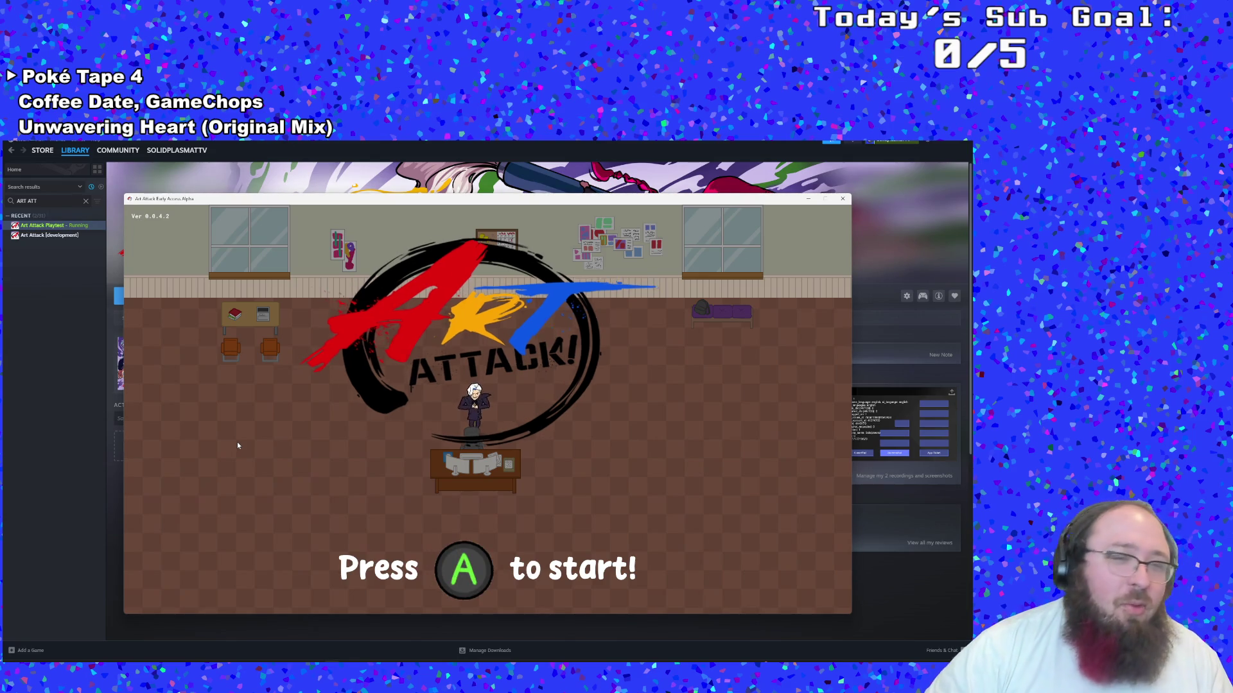
pyautogui.press('Return')
pyautogui.press('Escape')
pyautogui.press('Down')
pyautogui.press('Down')
pyautogui.press('Down')
pyautogui.press('Down')
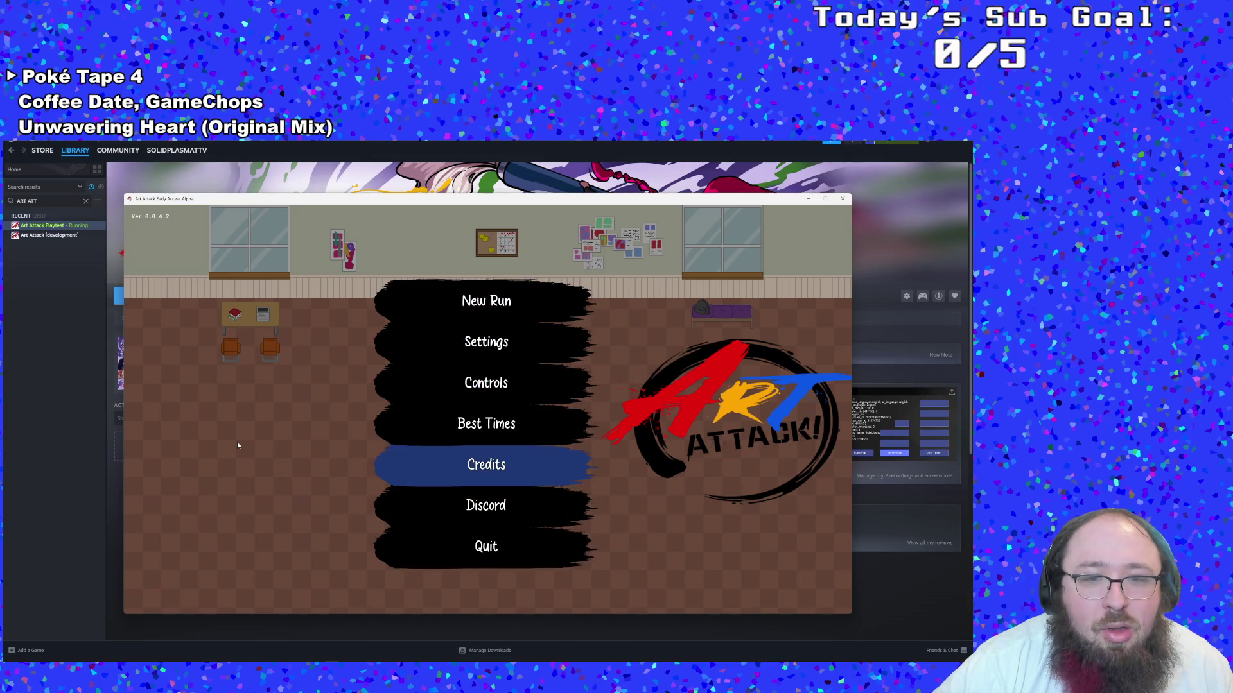
pyautogui.press('Up')
pyautogui.press('Up')
pyautogui.press('Up')
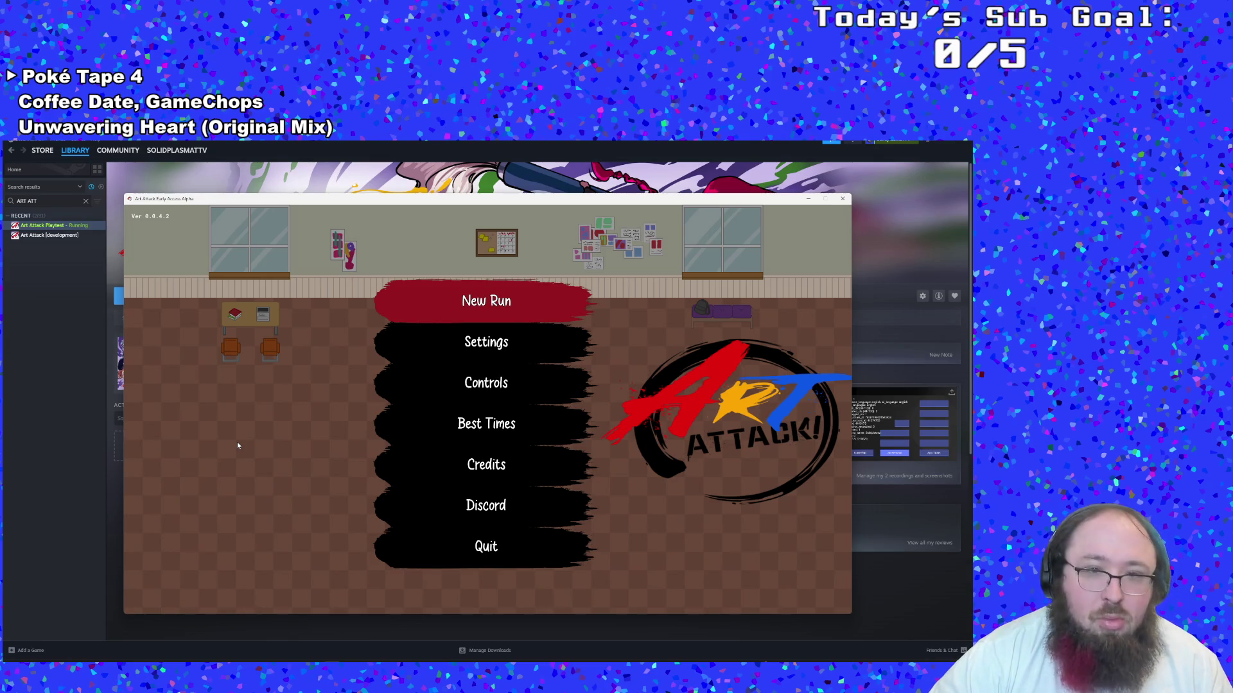
# Move between New Run and Settings in the main menu and open the controls bindings screen
pyautogui.press('Down')
pyautogui.press('Down')
pyautogui.press('Down')
pyautogui.press('Up')
pyautogui.press('Up')
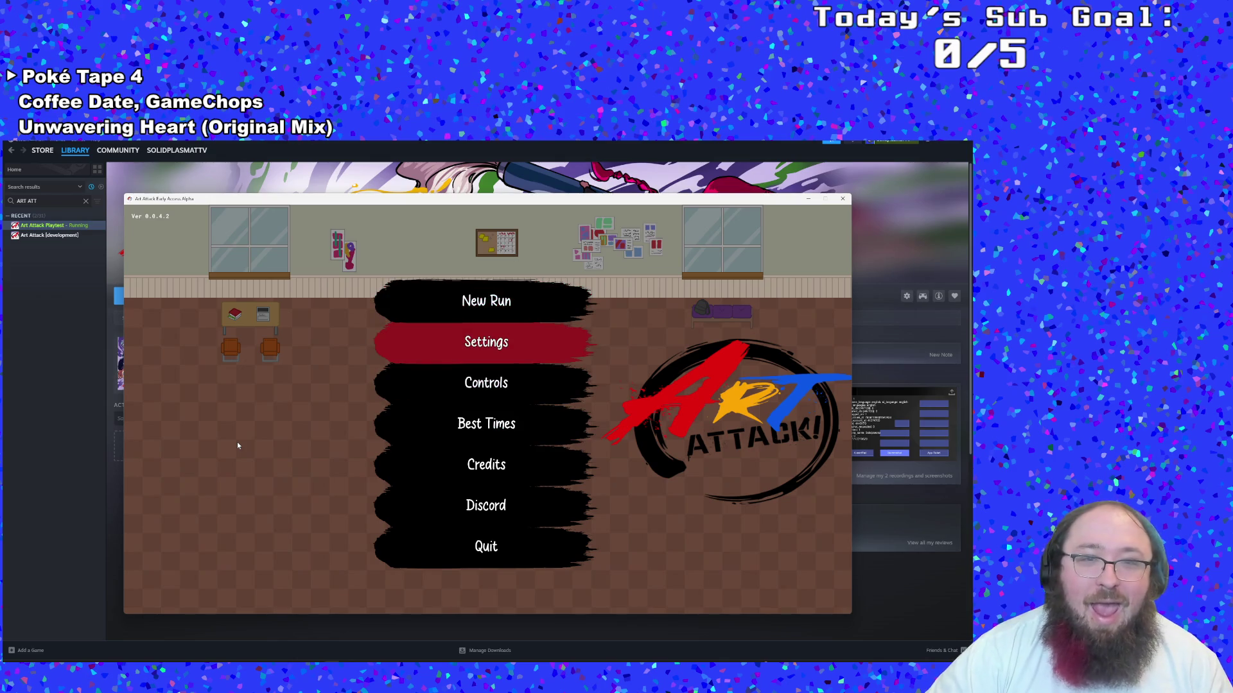
pyautogui.press('Up')
pyautogui.press('Down')
pyautogui.press('Down')
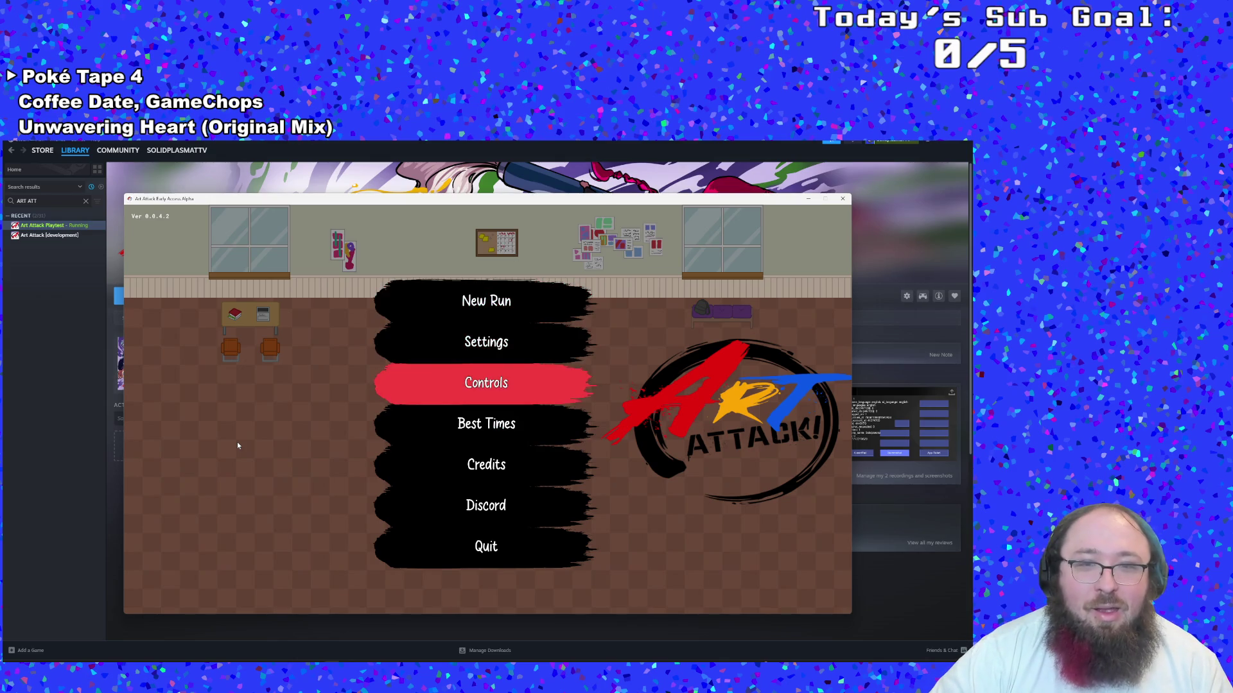
pyautogui.press('Return')
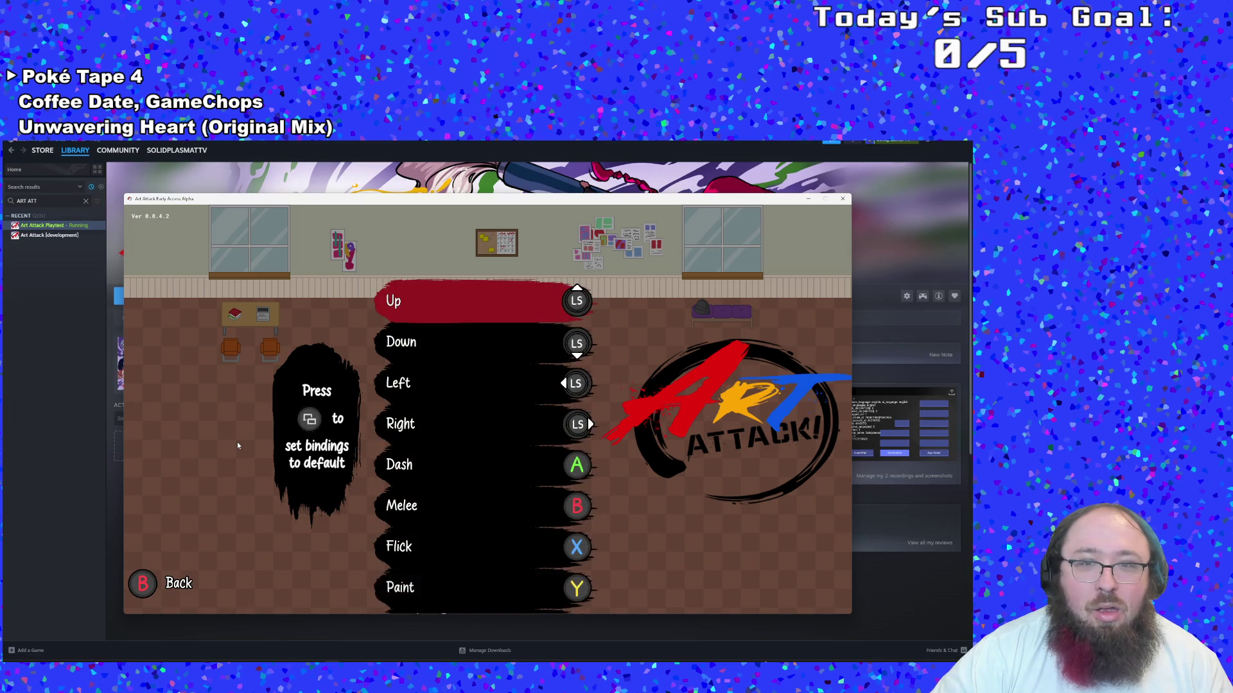
# Browse the control bindings down to Confirm and back up to the top
pyautogui.press('Down')
pyautogui.press('Down')
pyautogui.press('Down')
pyautogui.press('Down')
pyautogui.press('Down')
pyautogui.press('Down')
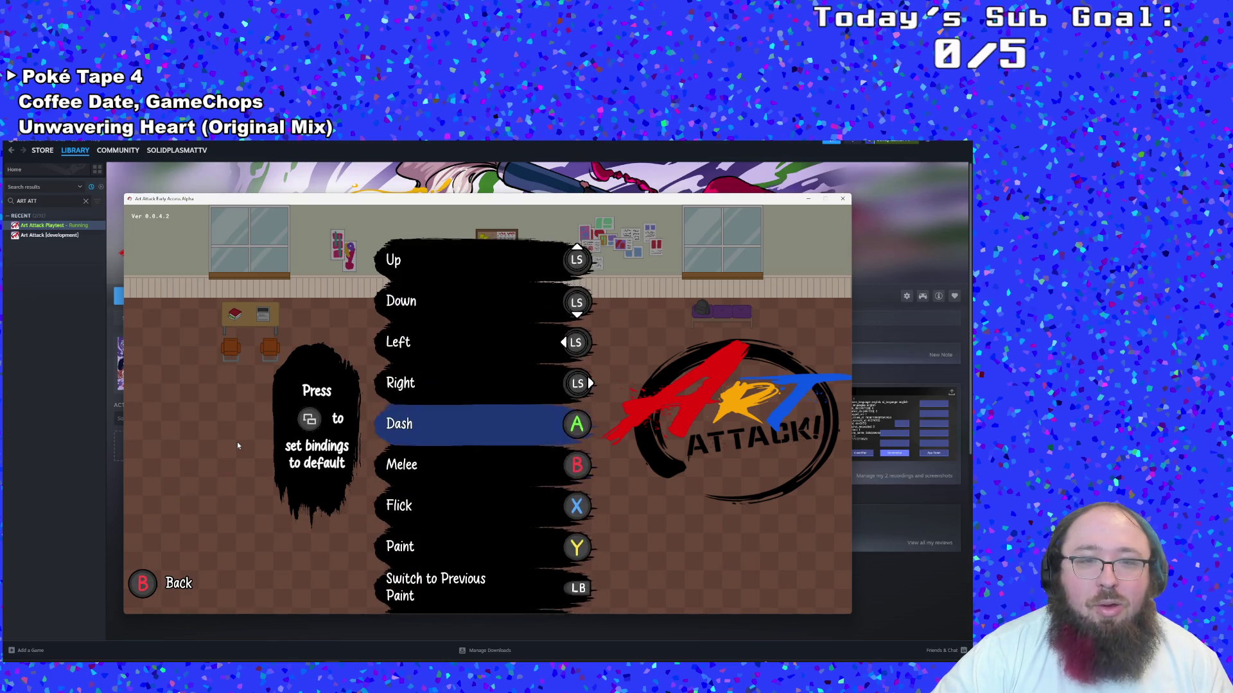
pyautogui.press('Down')
pyautogui.press('Down')
pyautogui.press('Down')
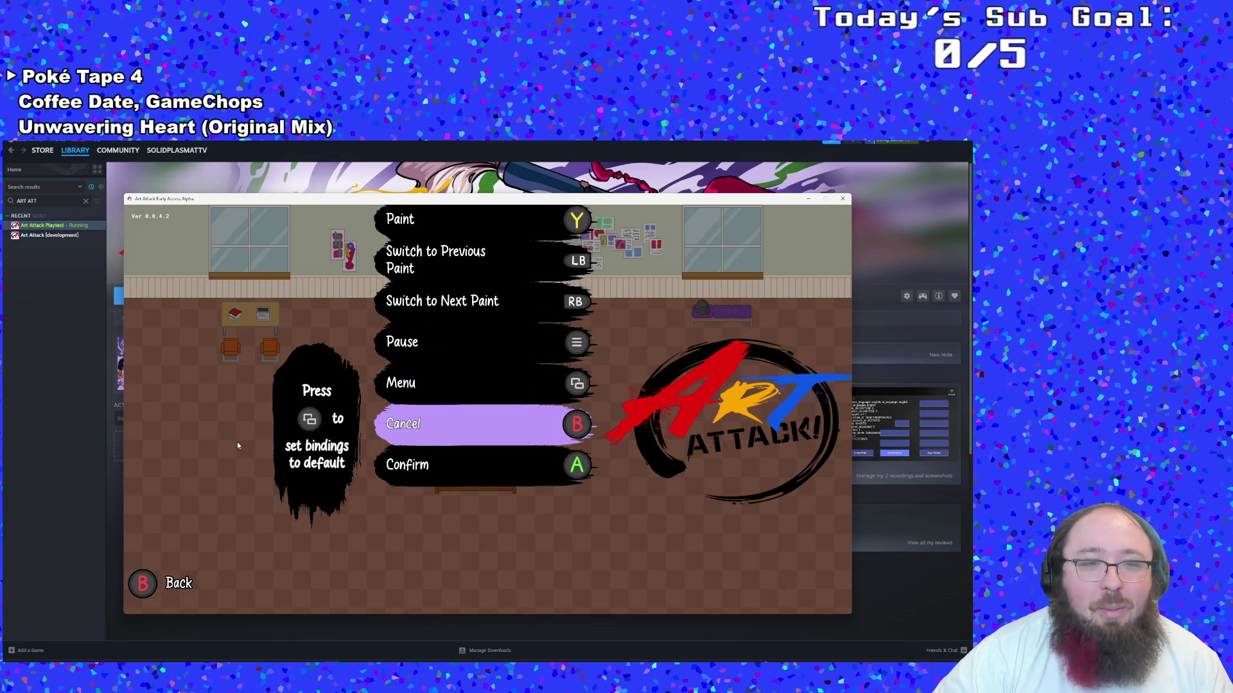
pyautogui.press('Down')
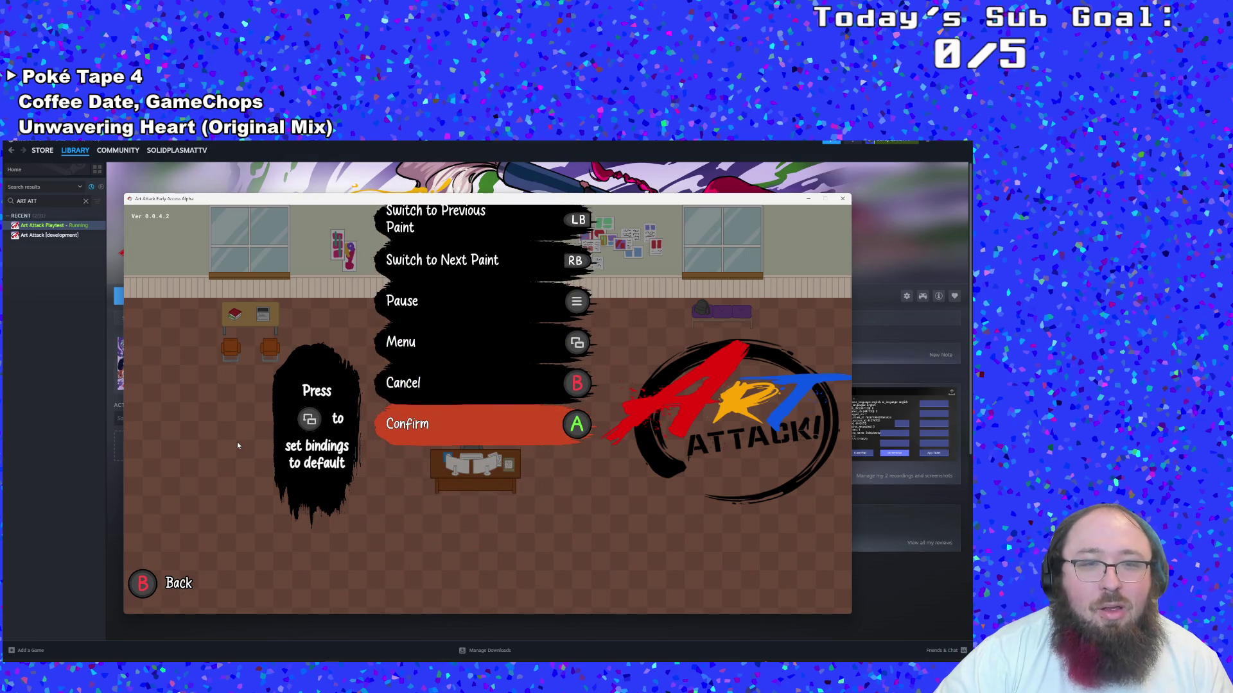
pyautogui.press('Up')
pyautogui.press('Up')
pyautogui.press('Up')
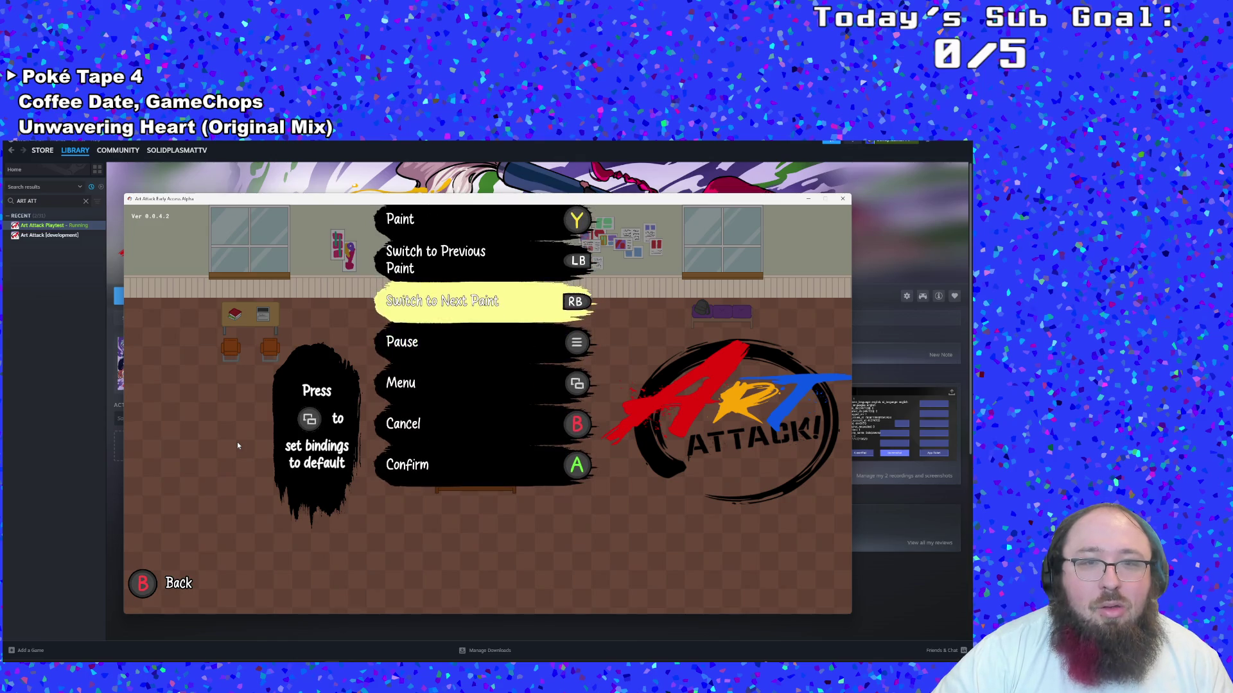
pyautogui.press('Up')
pyautogui.press('Up')
pyautogui.press('Up')
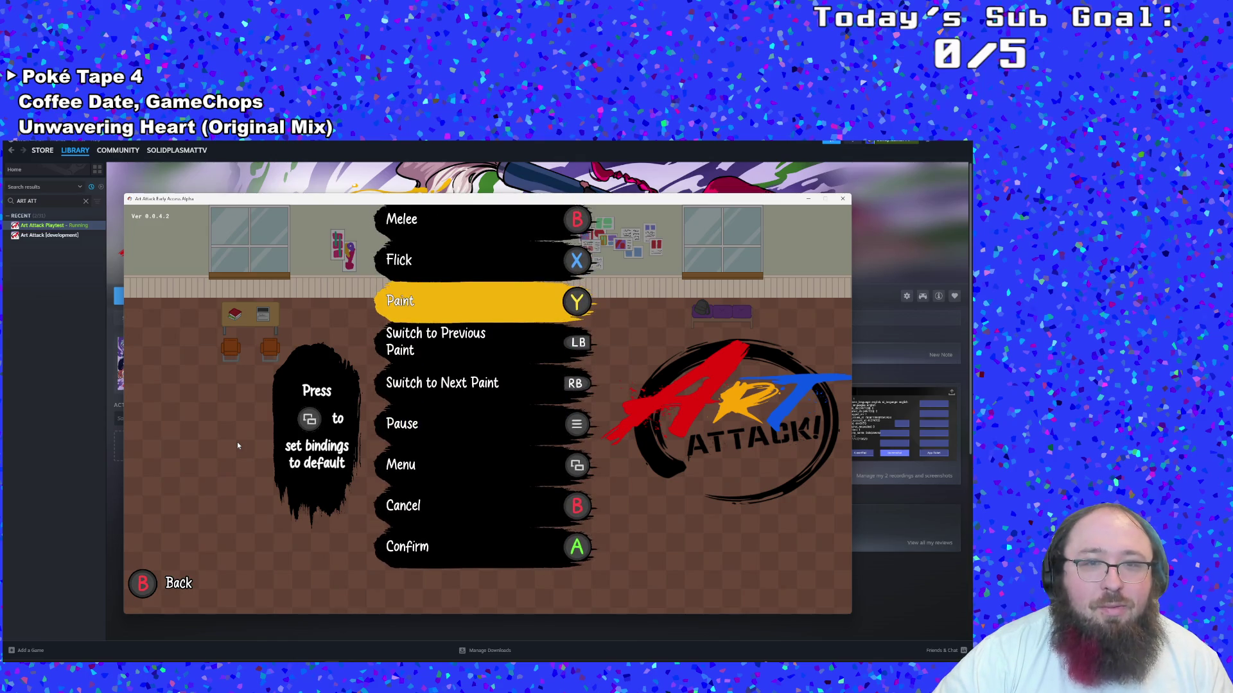
pyautogui.press('Up')
pyautogui.press('Up')
pyautogui.press('Up')
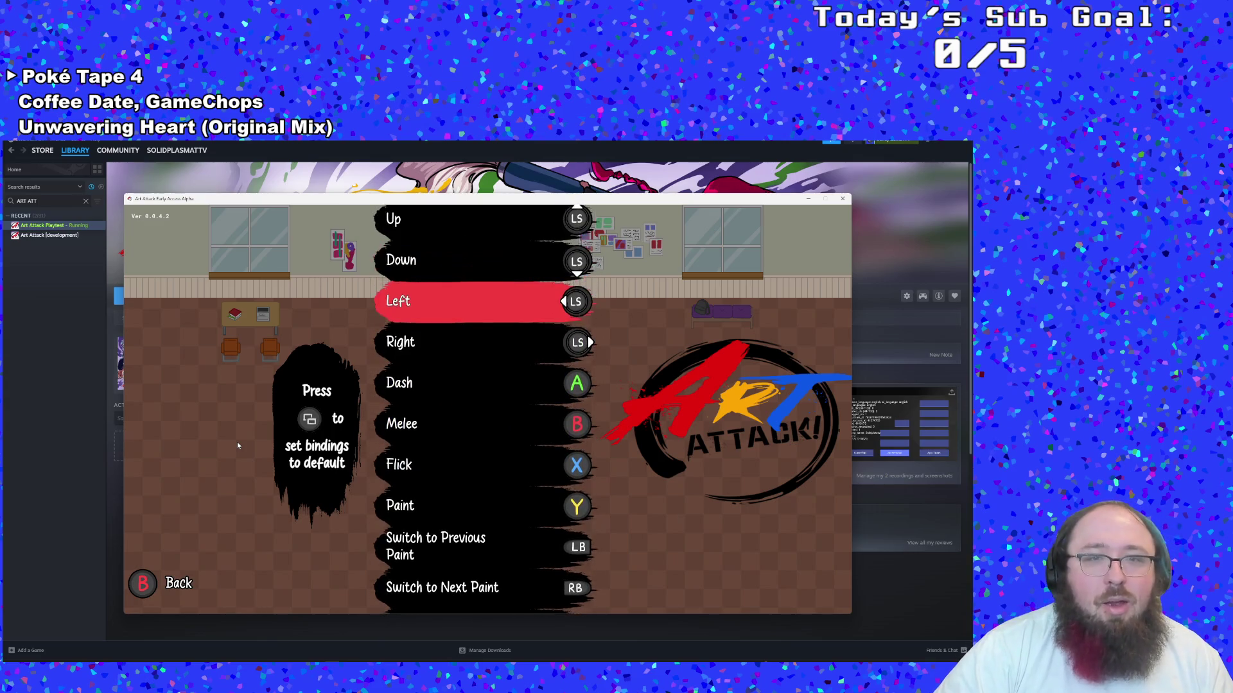
pyautogui.press('Up')
pyautogui.press('Up')
pyautogui.press('Up')
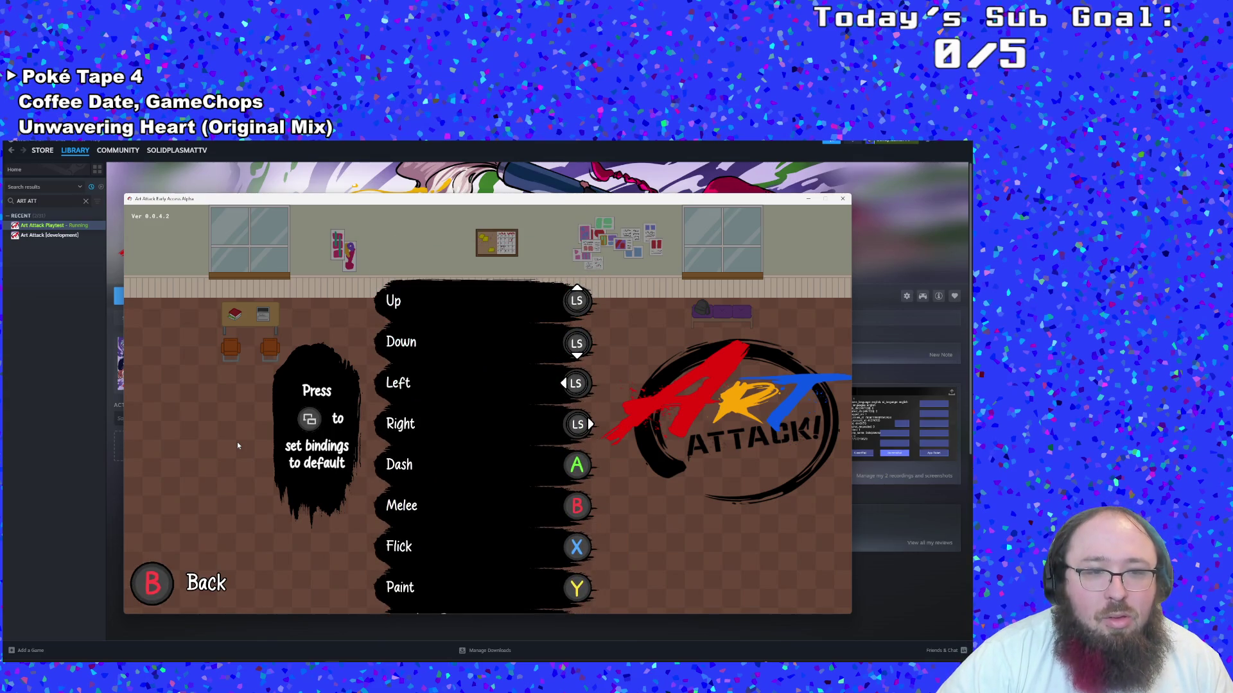
# Return to the main menu and bring up the Steam overlay over the game
pyautogui.press('Return')
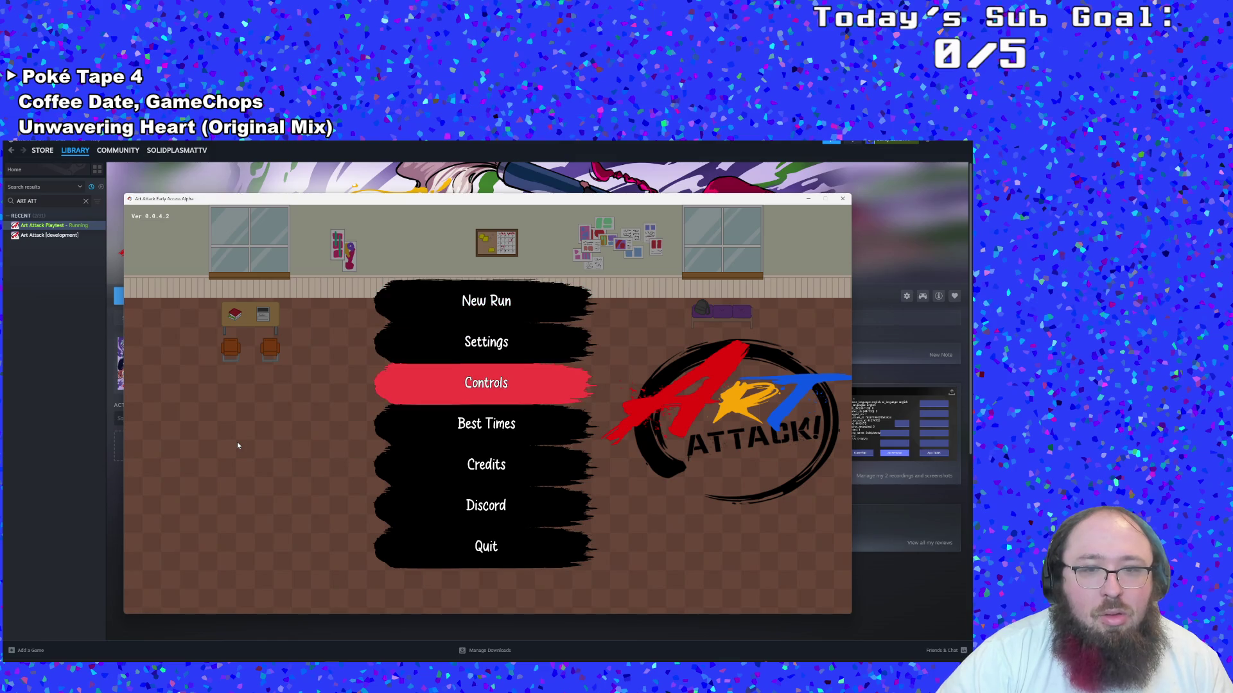
pyautogui.press('Down')
pyautogui.press('Down')
pyautogui.press('Down')
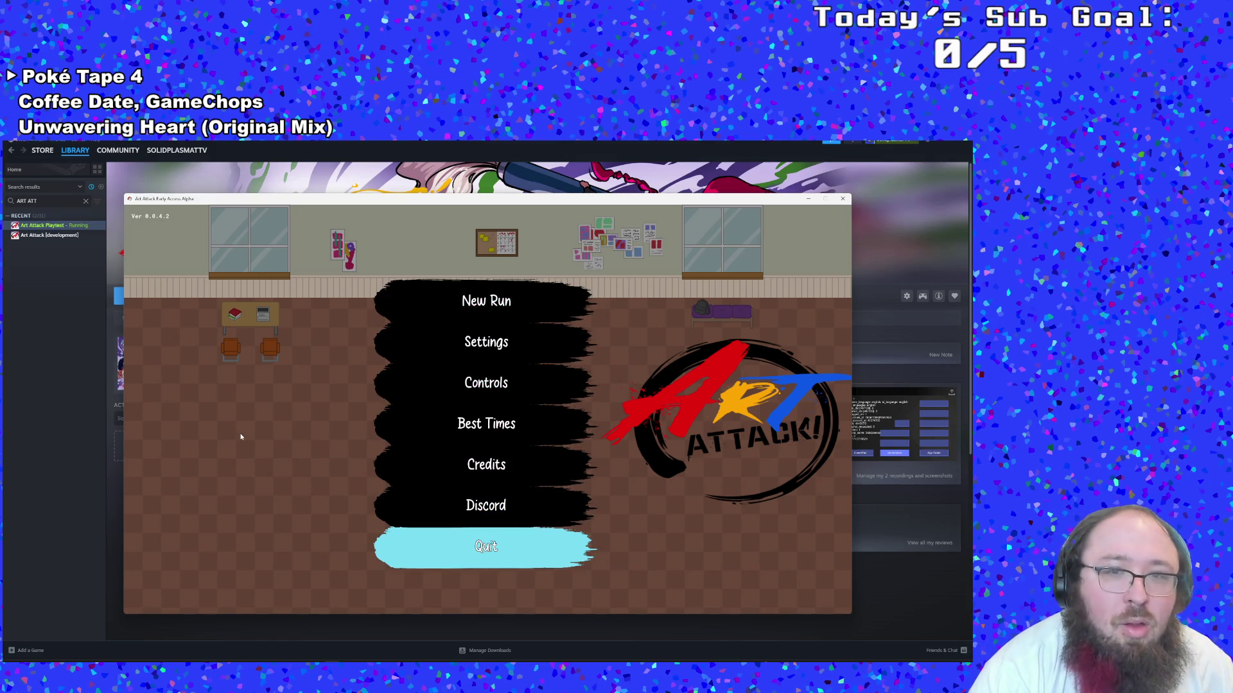
pyautogui.hotkey('shift', 'Tab')
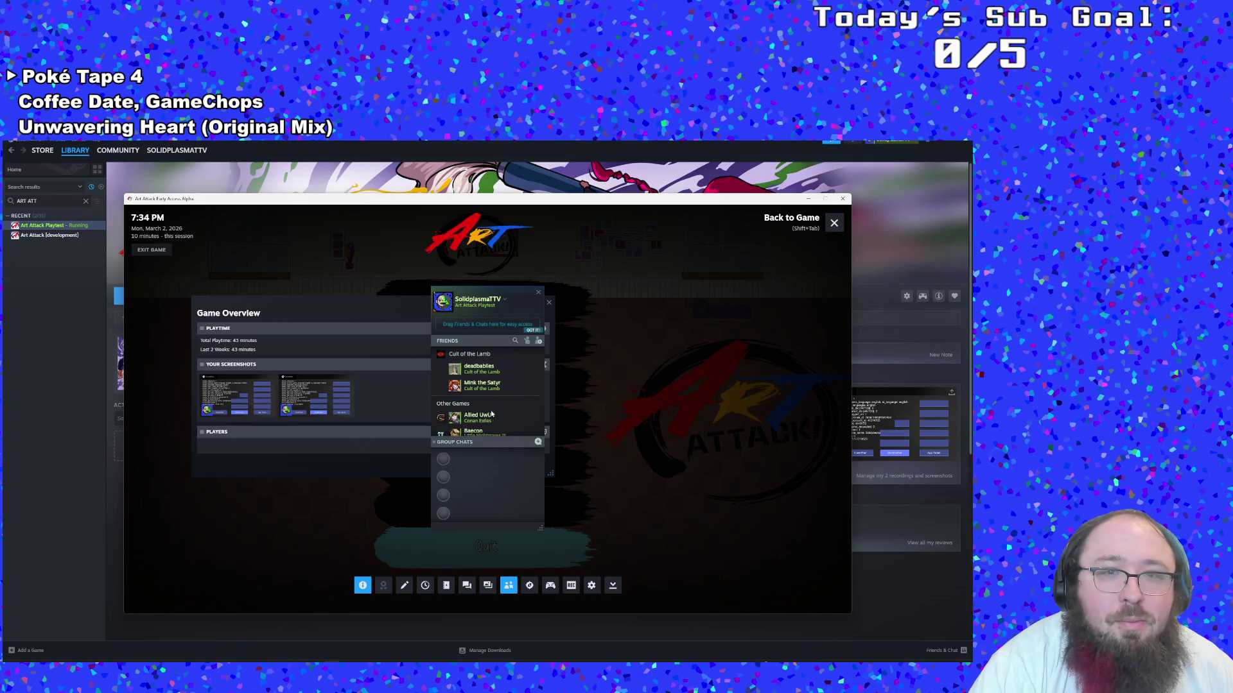
# Open the game's Controller Settings and check the controller order twice via Reorder Controllers
pyautogui.click(550, 585)
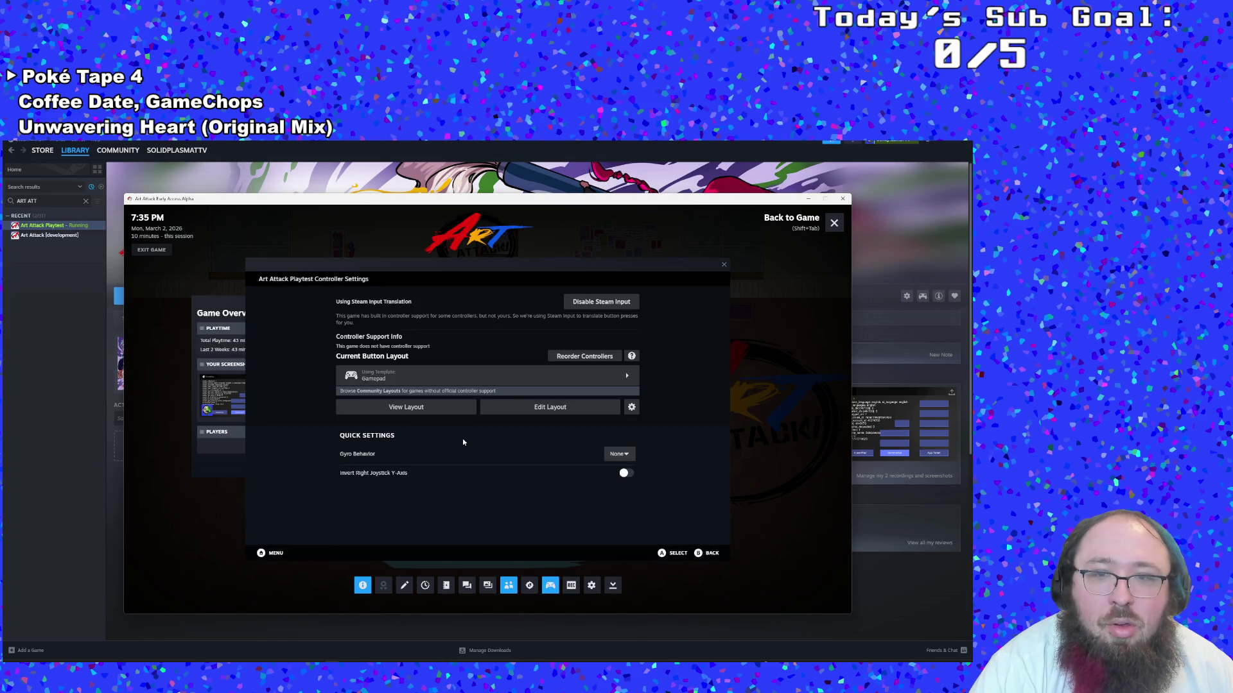
pyautogui.press('Down')
pyautogui.press('Right')
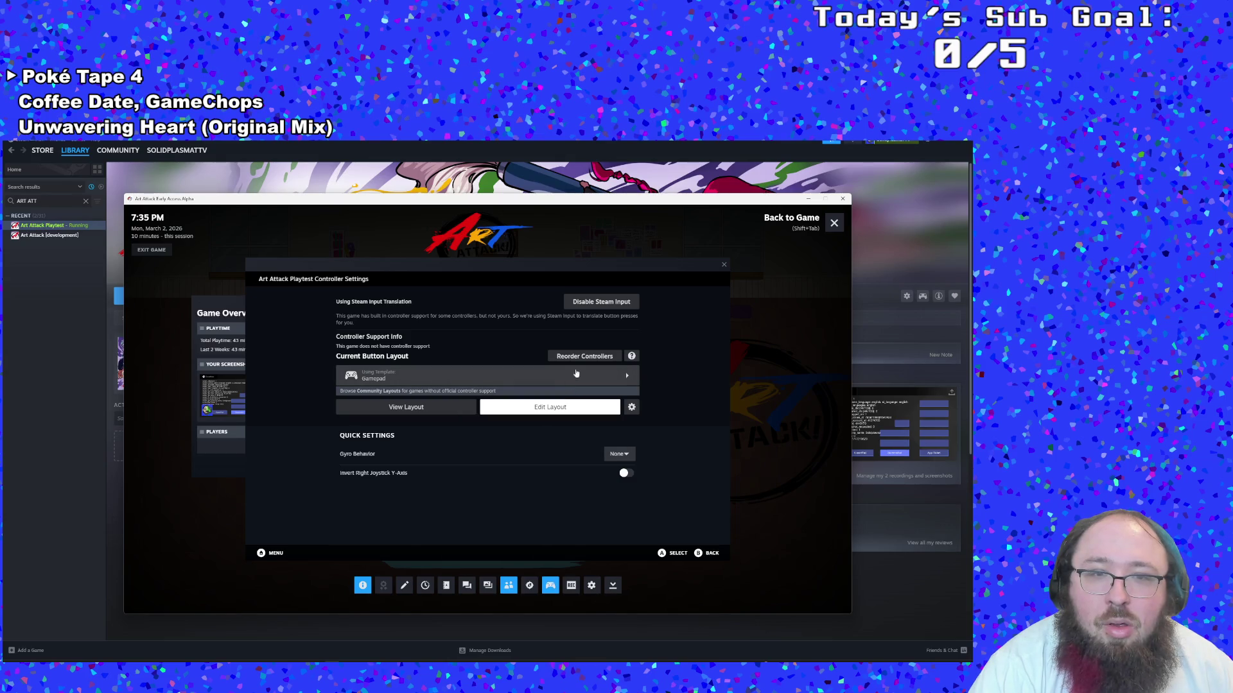
pyautogui.click(577, 364)
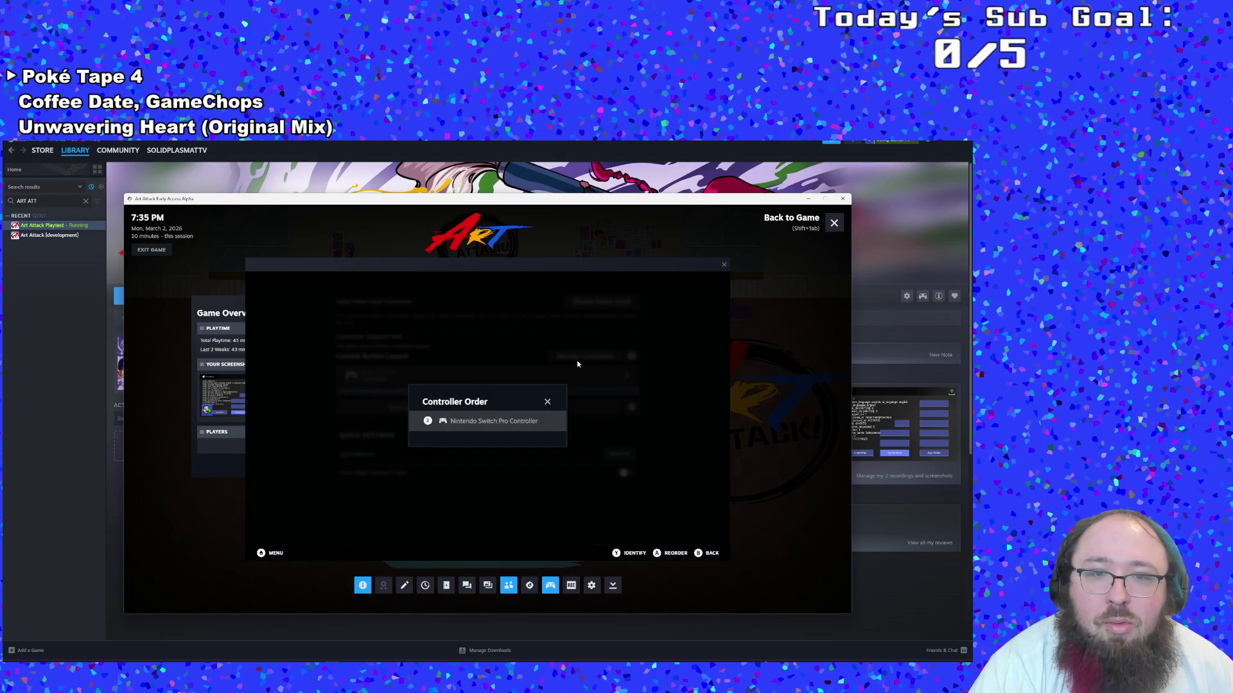
pyautogui.click(547, 403)
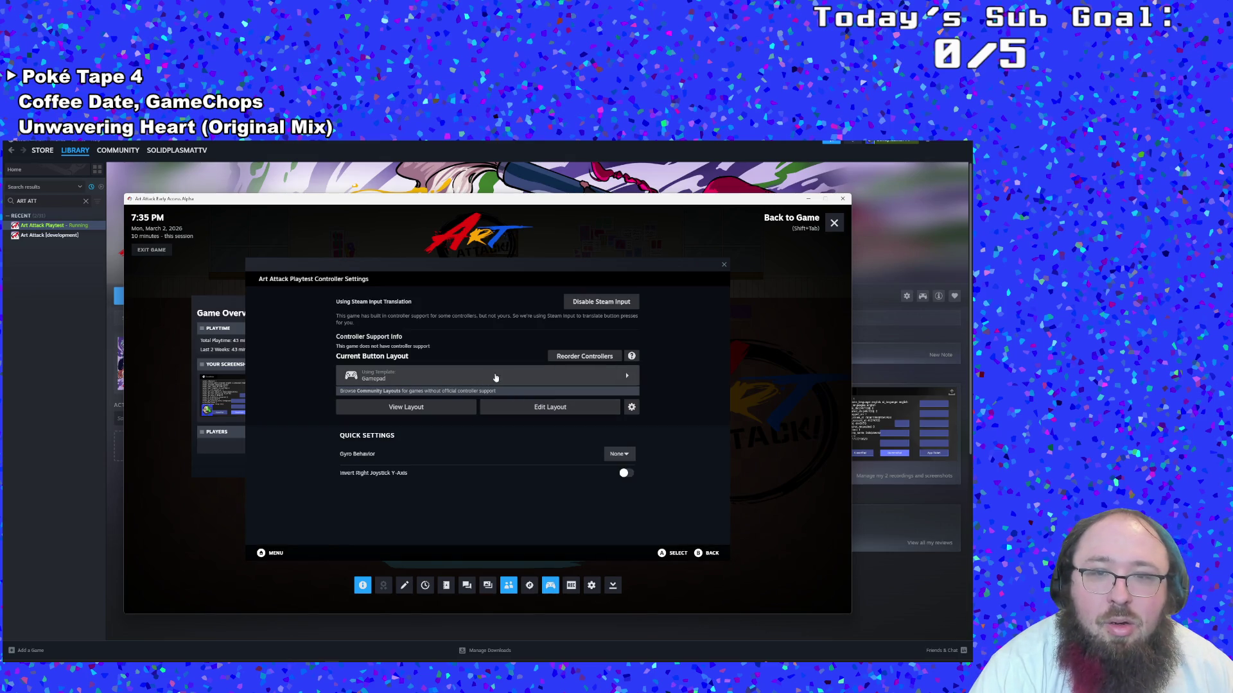
pyautogui.click(556, 363)
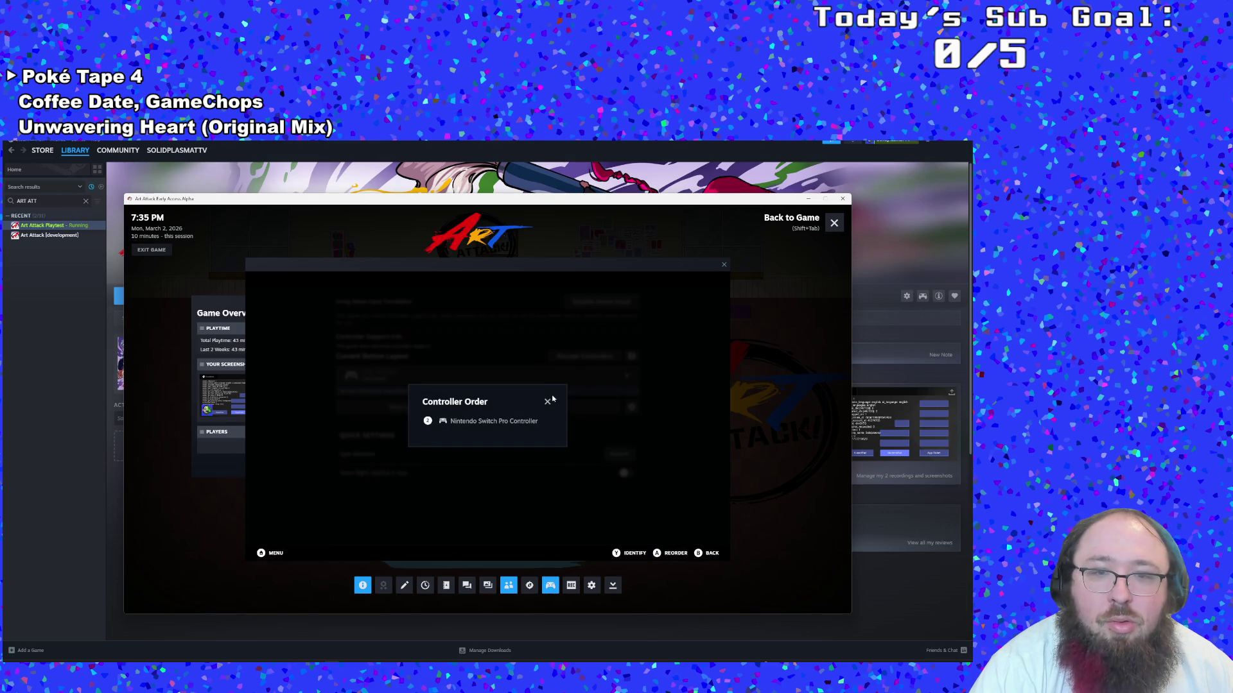
pyautogui.click(550, 400)
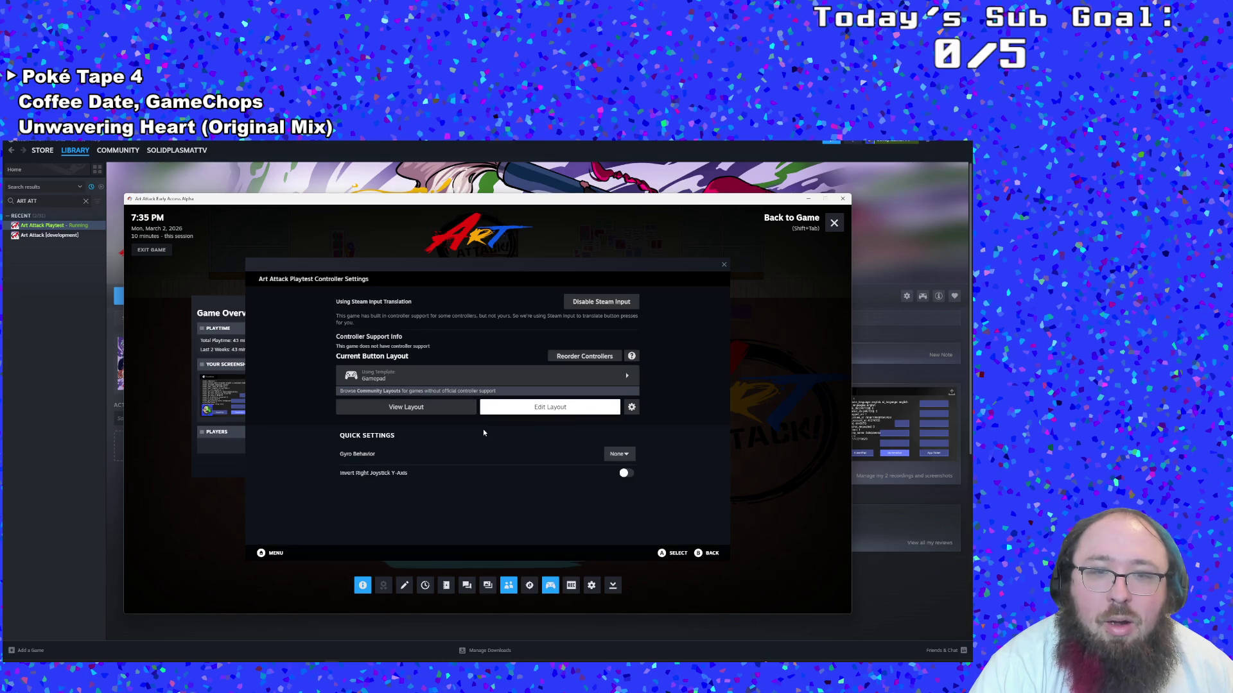
# Edit the gamepad layout, browsing the B Button and Virtual Menus, then close the overlay
pyautogui.click(586, 407)
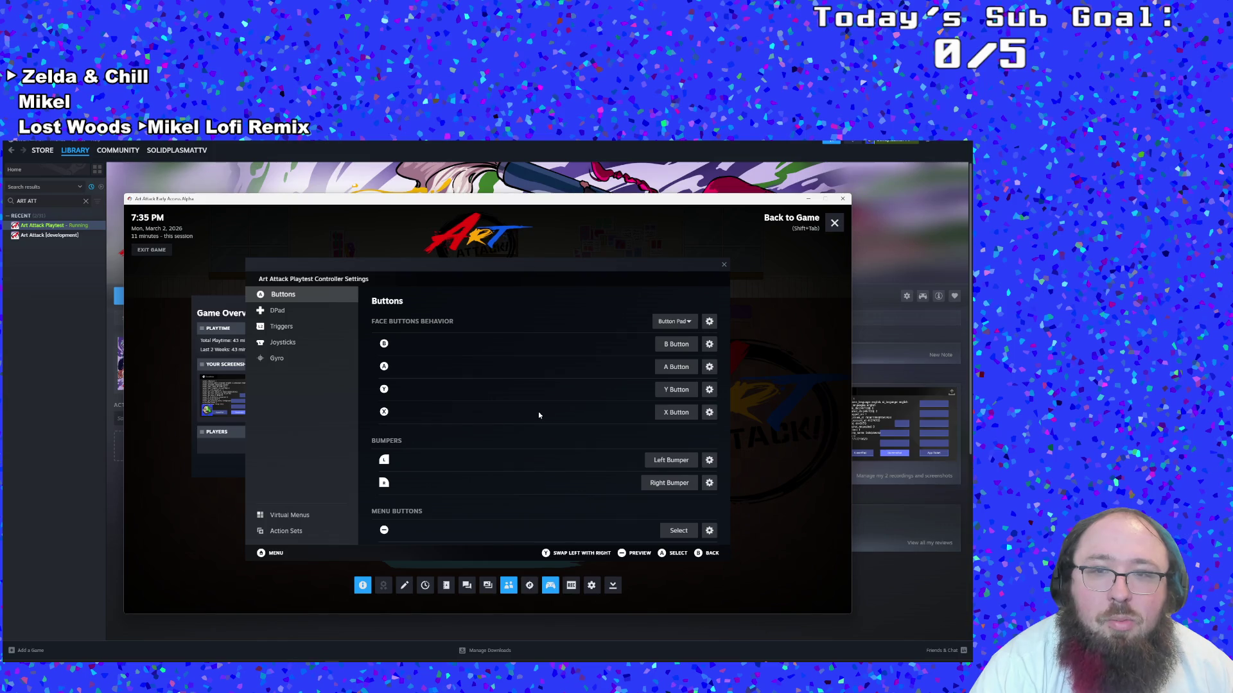
pyautogui.press('Down')
pyautogui.press('Down')
pyautogui.press('Down')
pyautogui.press('Down')
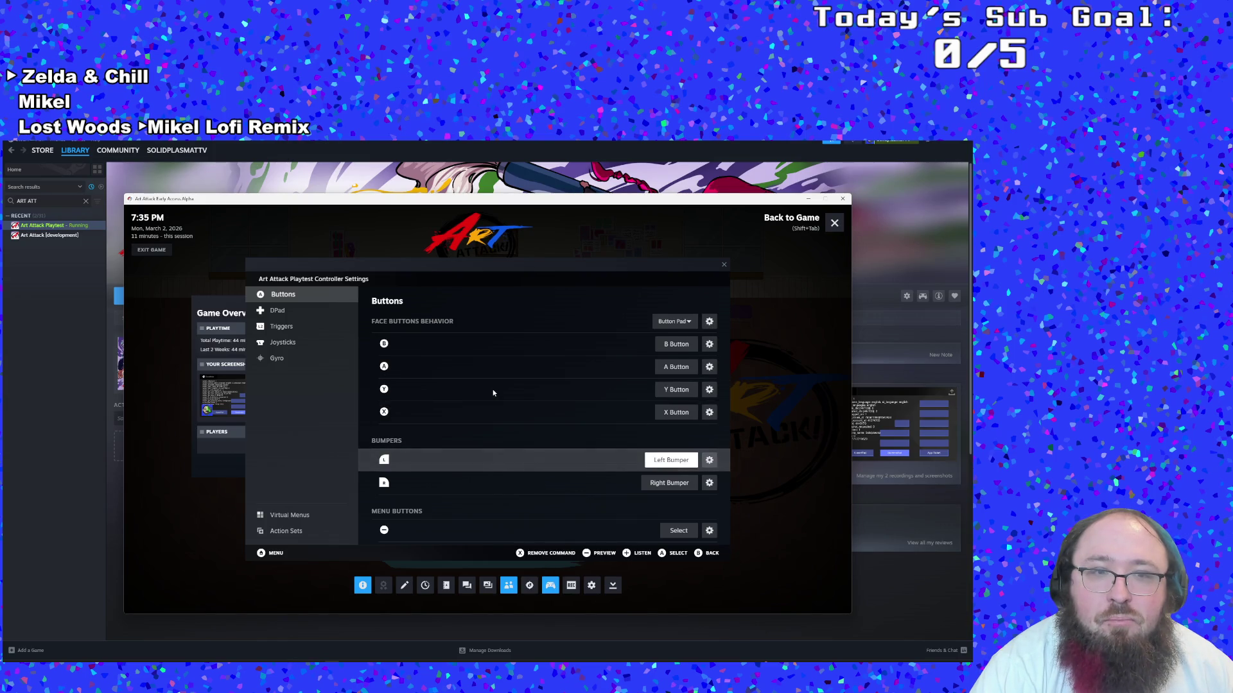
pyautogui.click(319, 514)
pyautogui.hotkey('shift', 'Tab')
# Attempt to rebind Dash with Space from the controls bindings list
pyautogui.press('Down')
pyautogui.press('Down')
pyautogui.press('Down')
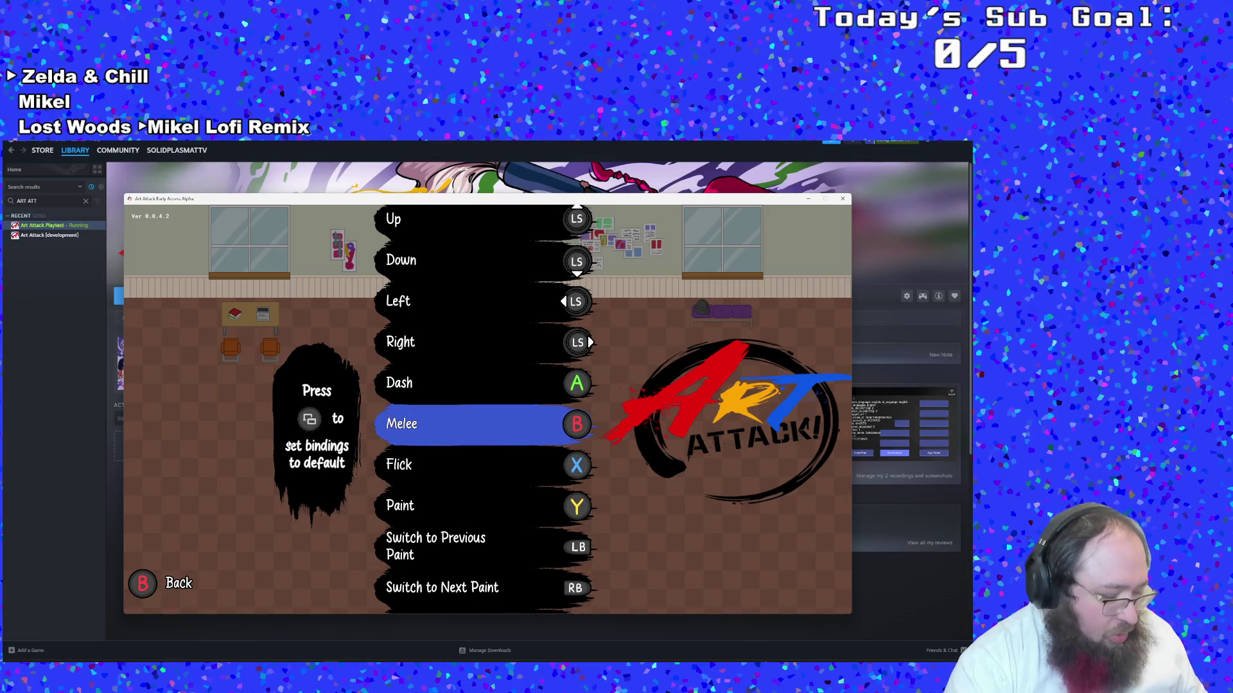
pyautogui.press('Up')
pyautogui.press('Return')
pyautogui.press('space')
pyautogui.press('Down')
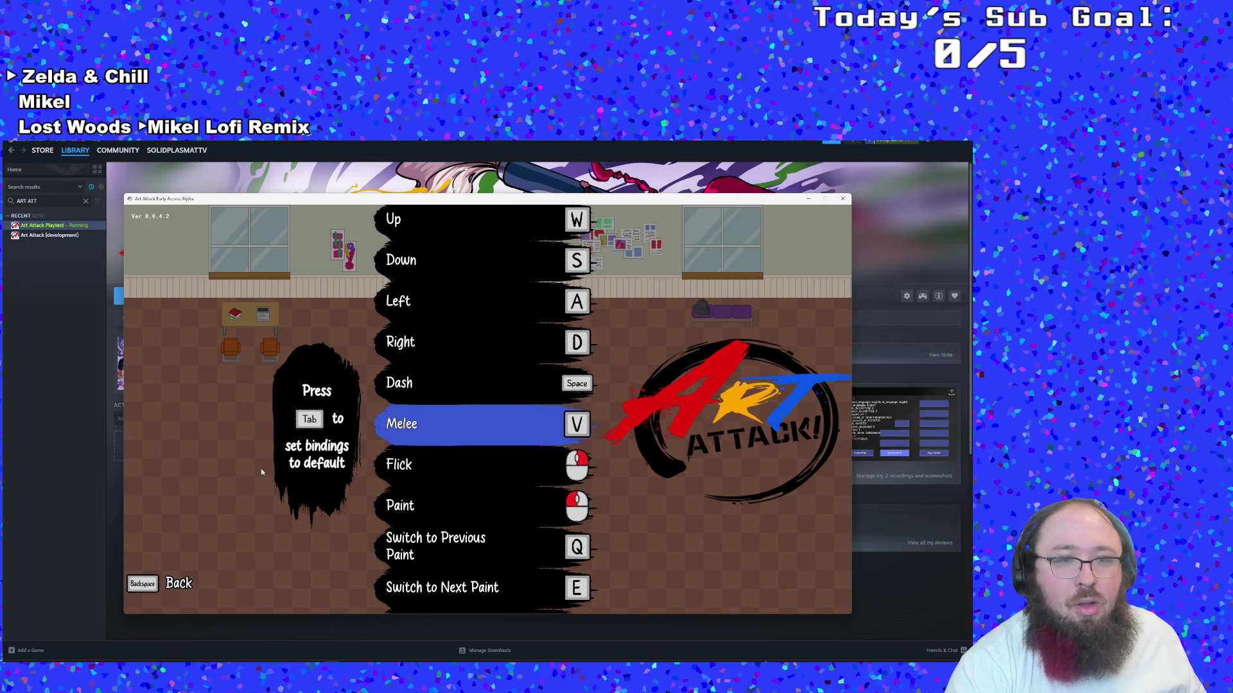
# Browse the bindings through Paint, Pause and Menu so keyboard keys show, then reopen the overlay
pyautogui.press('Down')
pyautogui.press('Down')
pyautogui.press('Down')
pyautogui.press('Down')
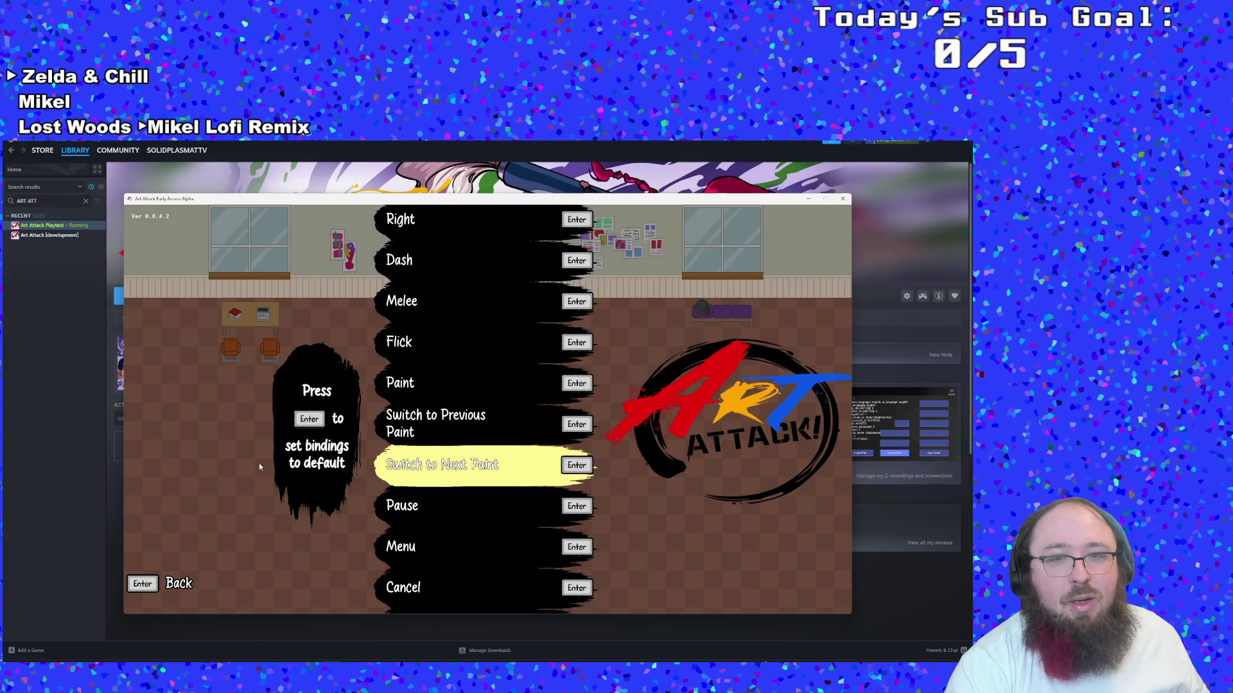
pyautogui.press('Down')
pyautogui.press('Down')
pyautogui.press('Down')
pyautogui.press('Down')
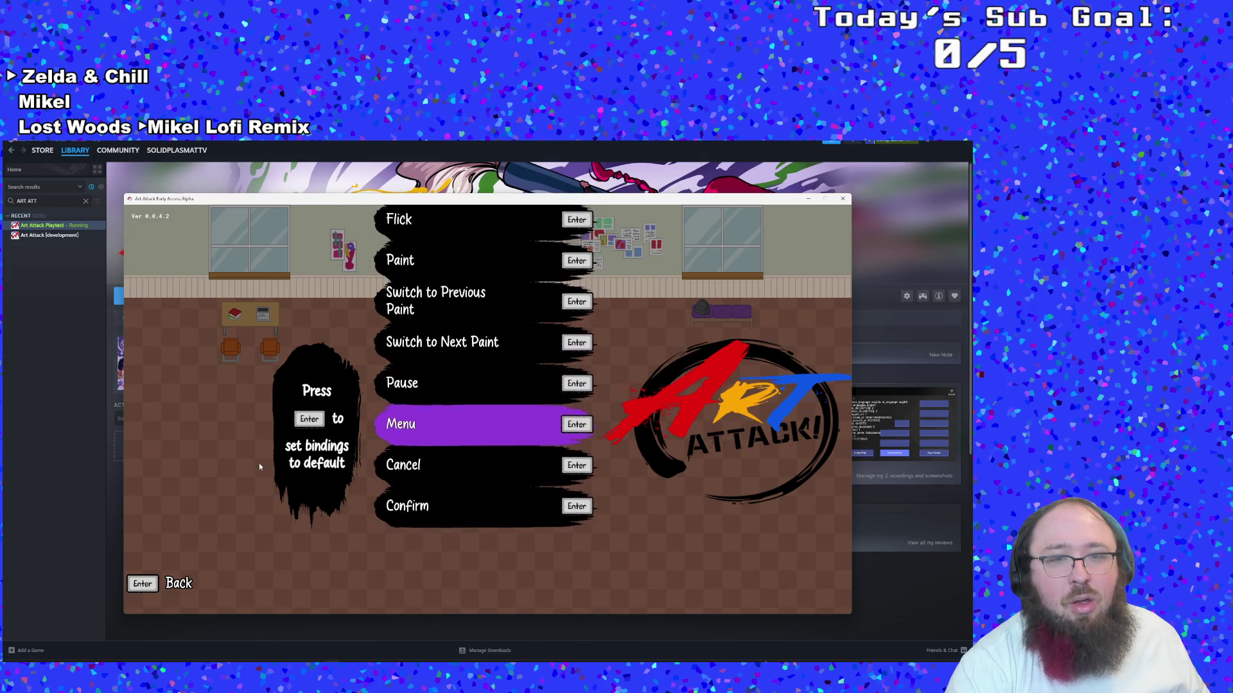
pyautogui.press('Up')
pyautogui.press('Up')
pyautogui.press('Up')
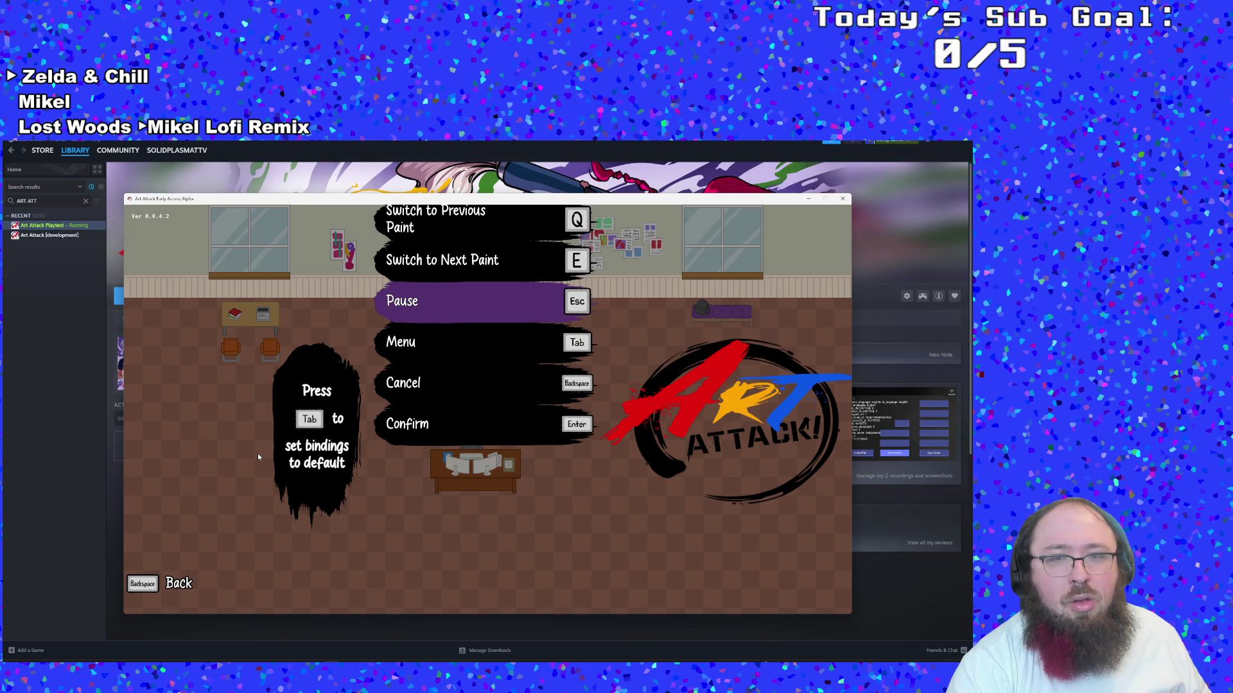
pyautogui.press('Up')
pyautogui.press('Up')
pyautogui.press('Up')
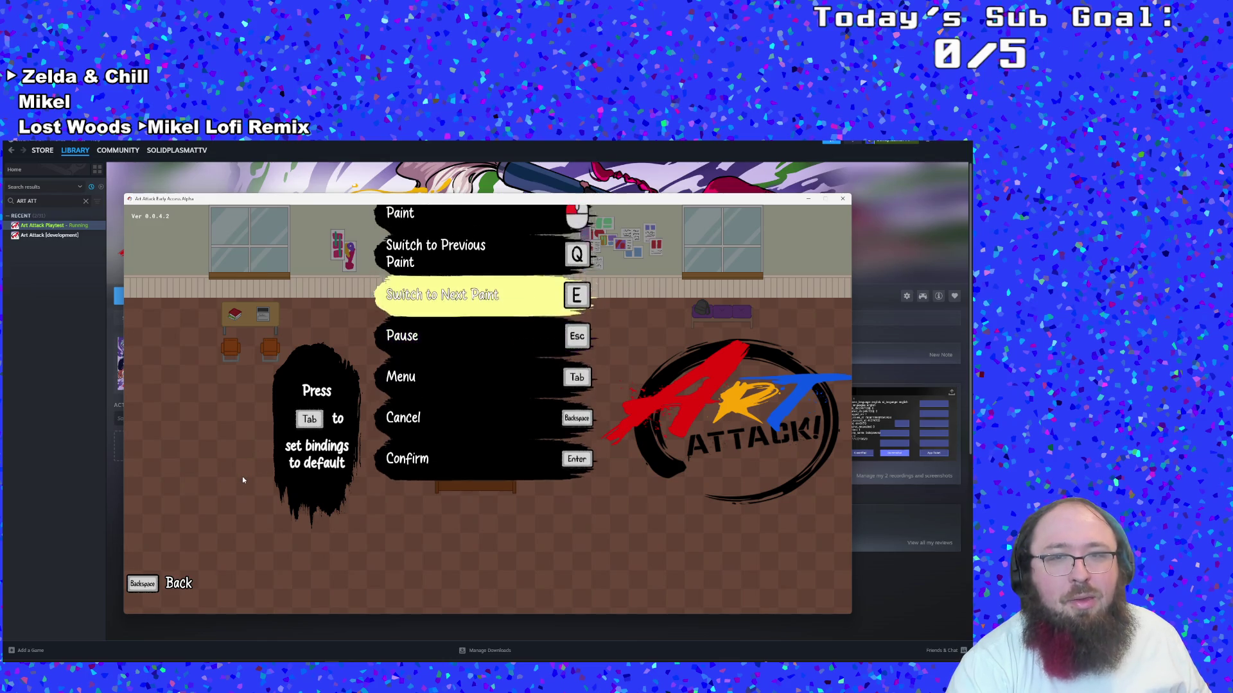
pyautogui.press('Down')
pyautogui.press('Down')
pyautogui.press('Down')
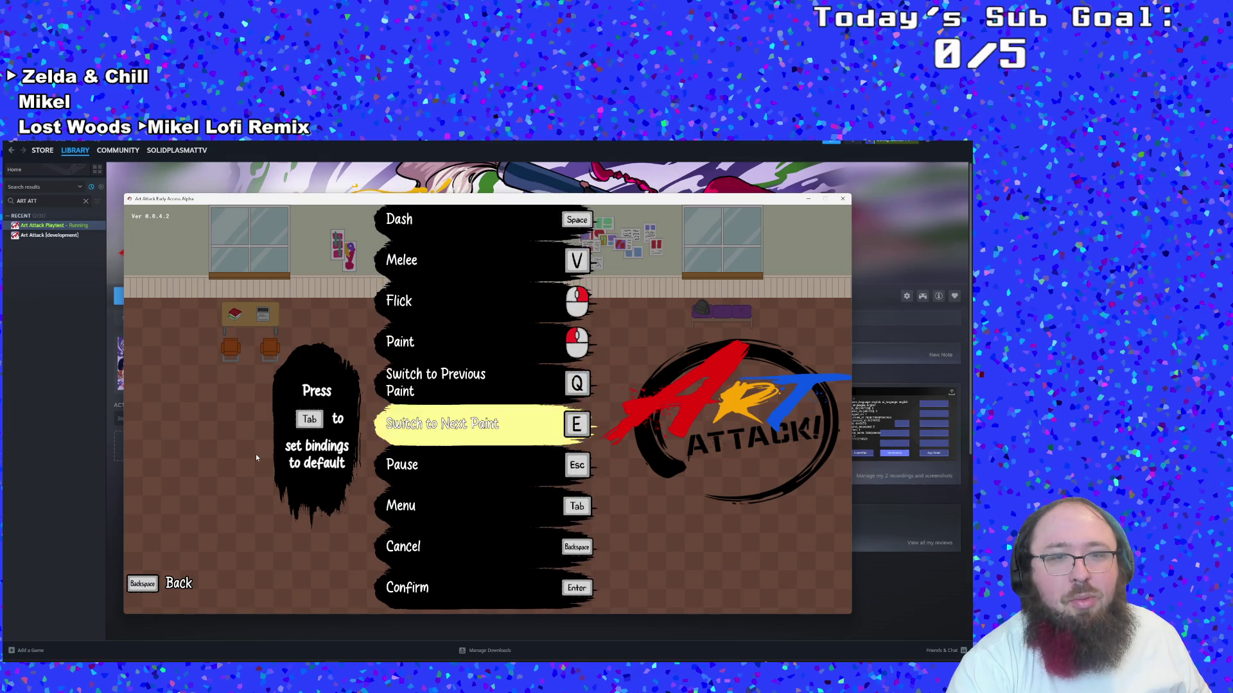
pyautogui.hotkey('shift', 'Tab')
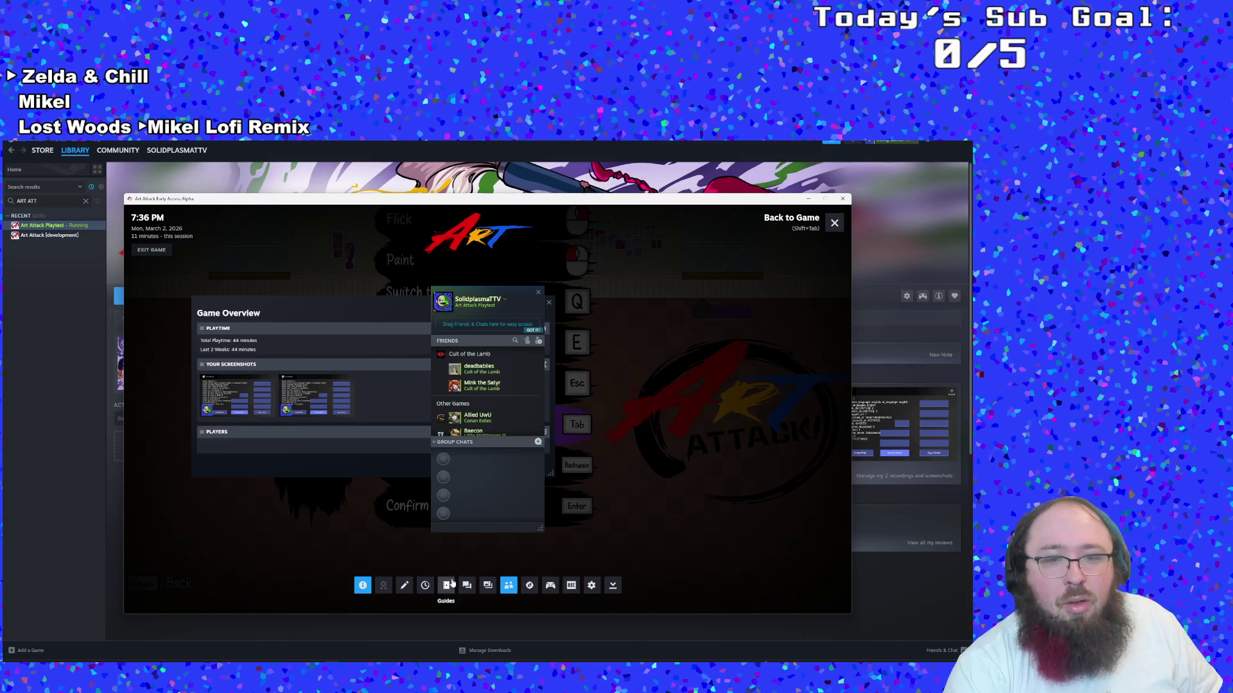
# Disable Steam Input in Art Attack Playtest's Controller Settings, then close the overlay
pyautogui.click(922, 296)
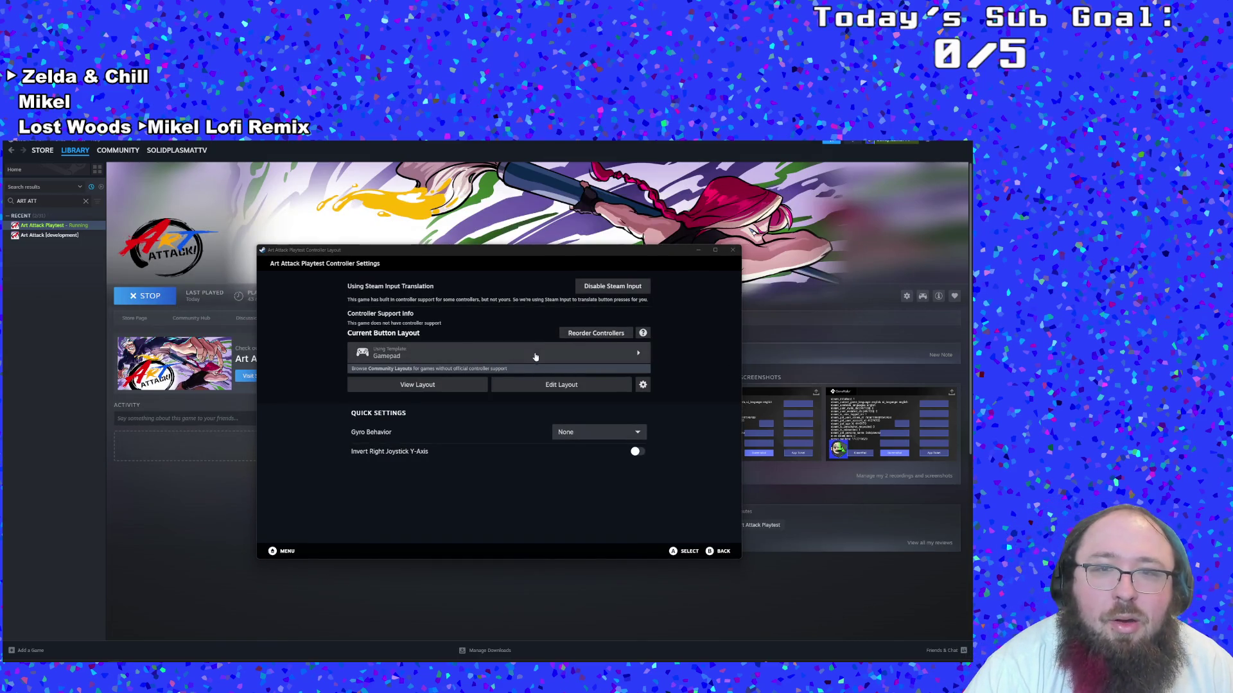
pyautogui.click(590, 287)
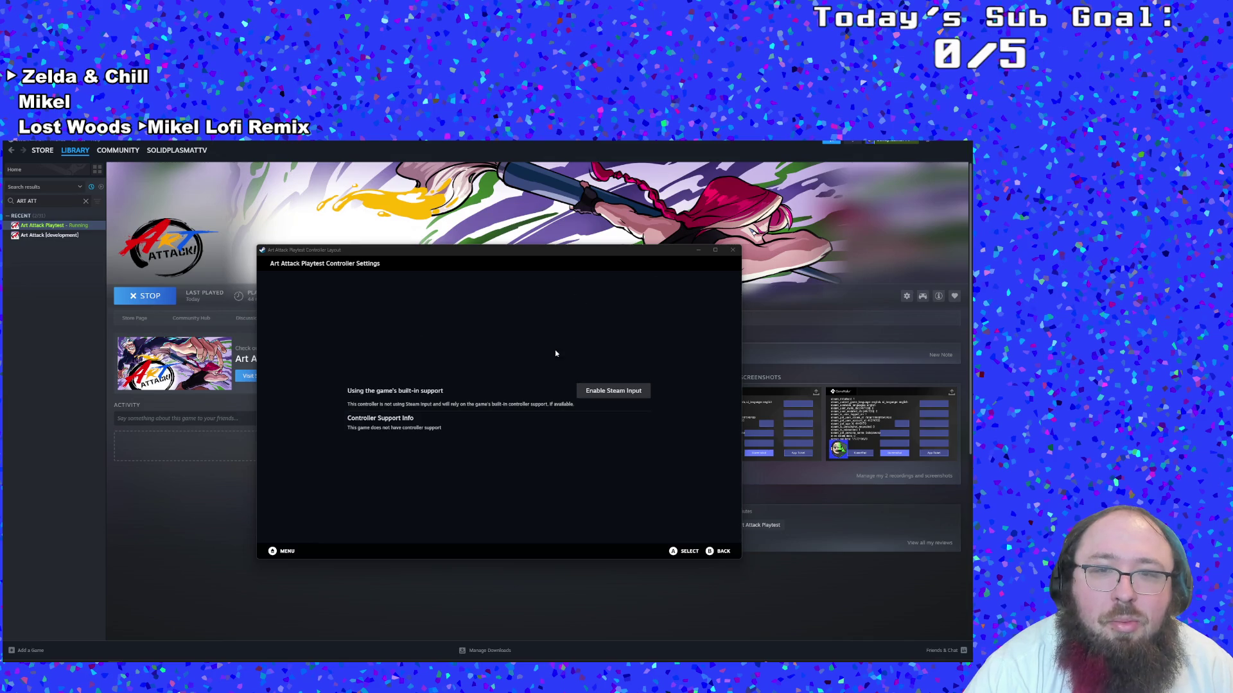
pyautogui.press('Escape')
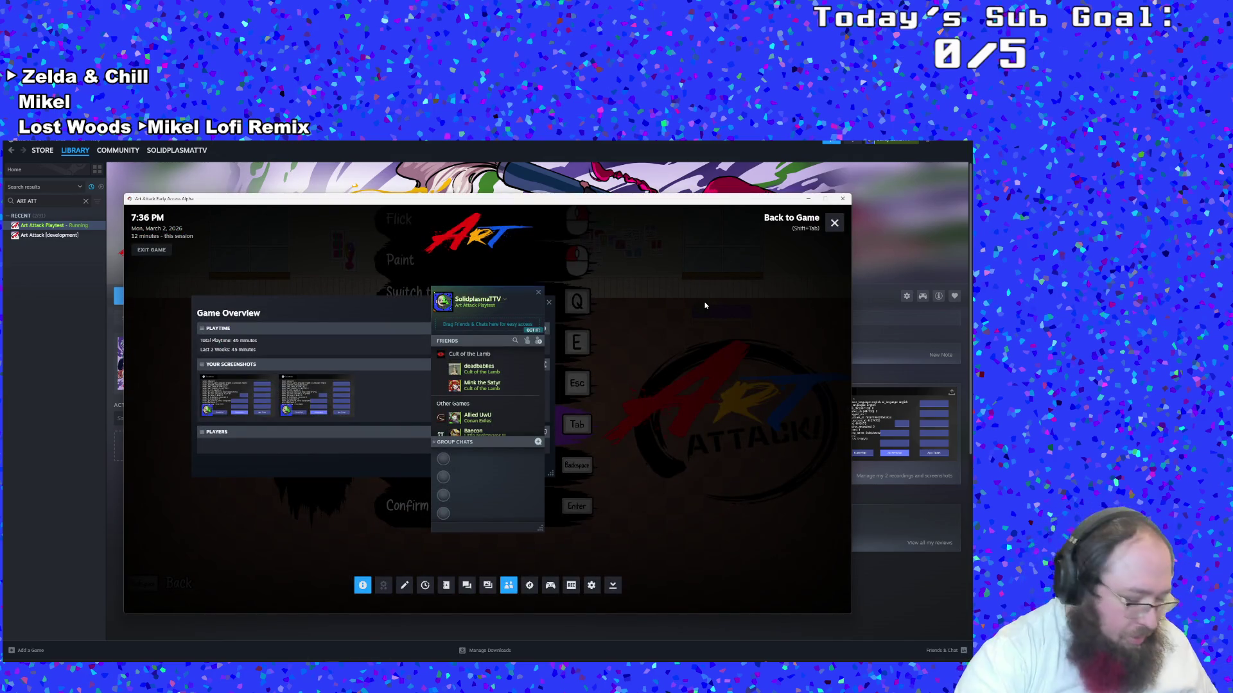
pyautogui.hotkey('shift', 'Tab')
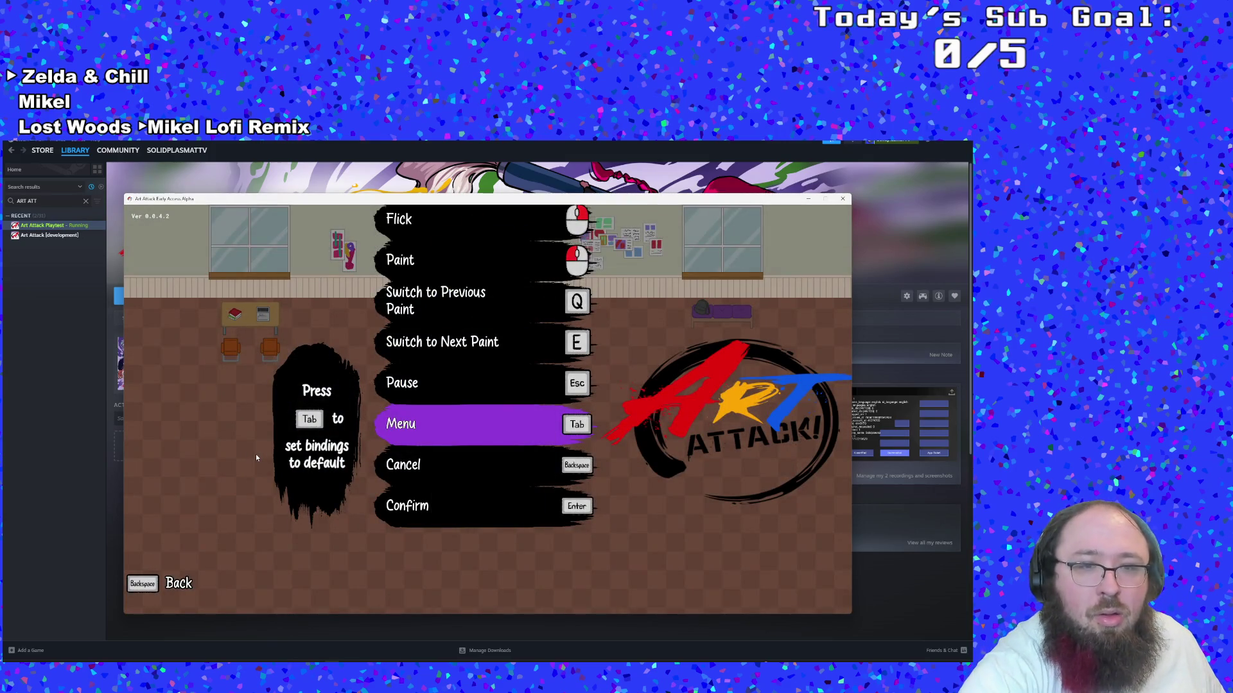
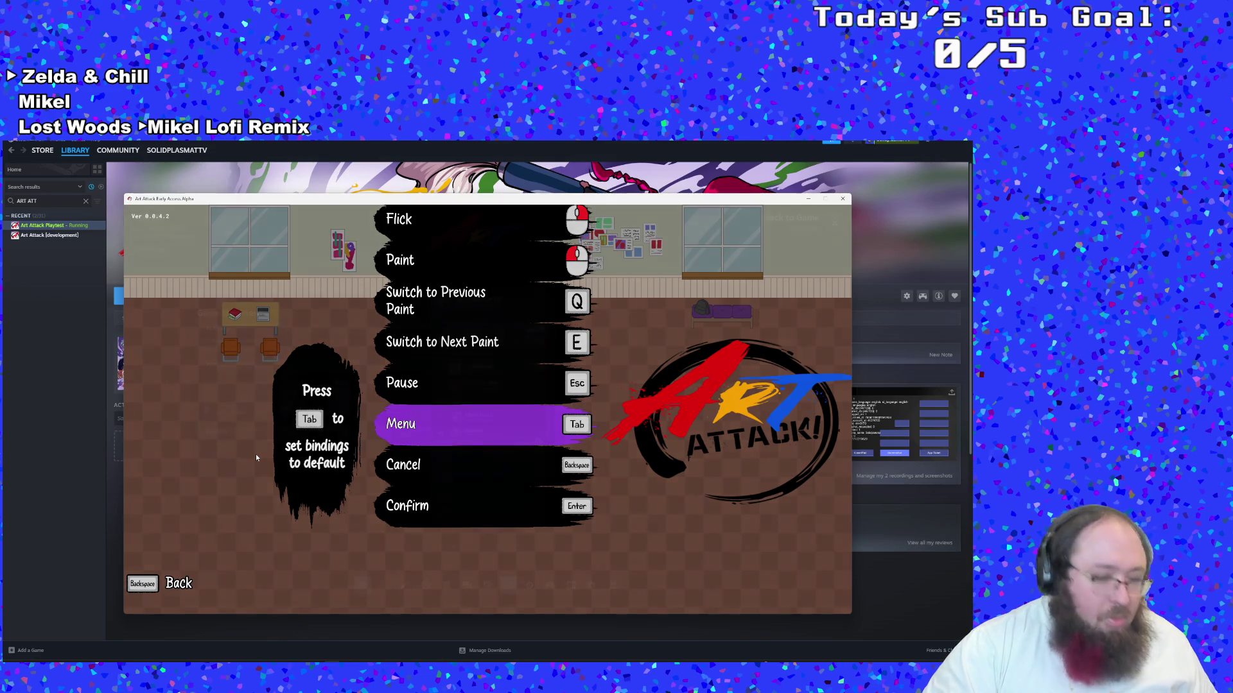
# Enable Steam Input for Art Attack Playtest from the Steam overlay's controller settings
pyautogui.hotkey('shift', 'Tab')
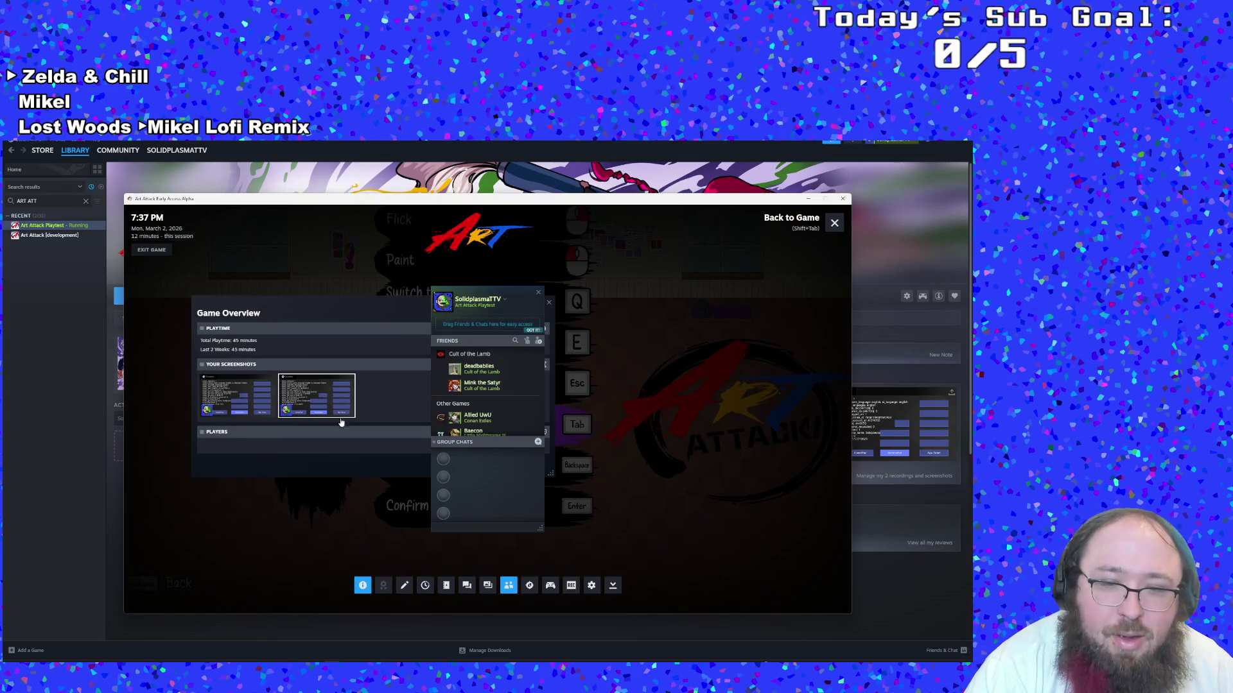
pyautogui.click(551, 587)
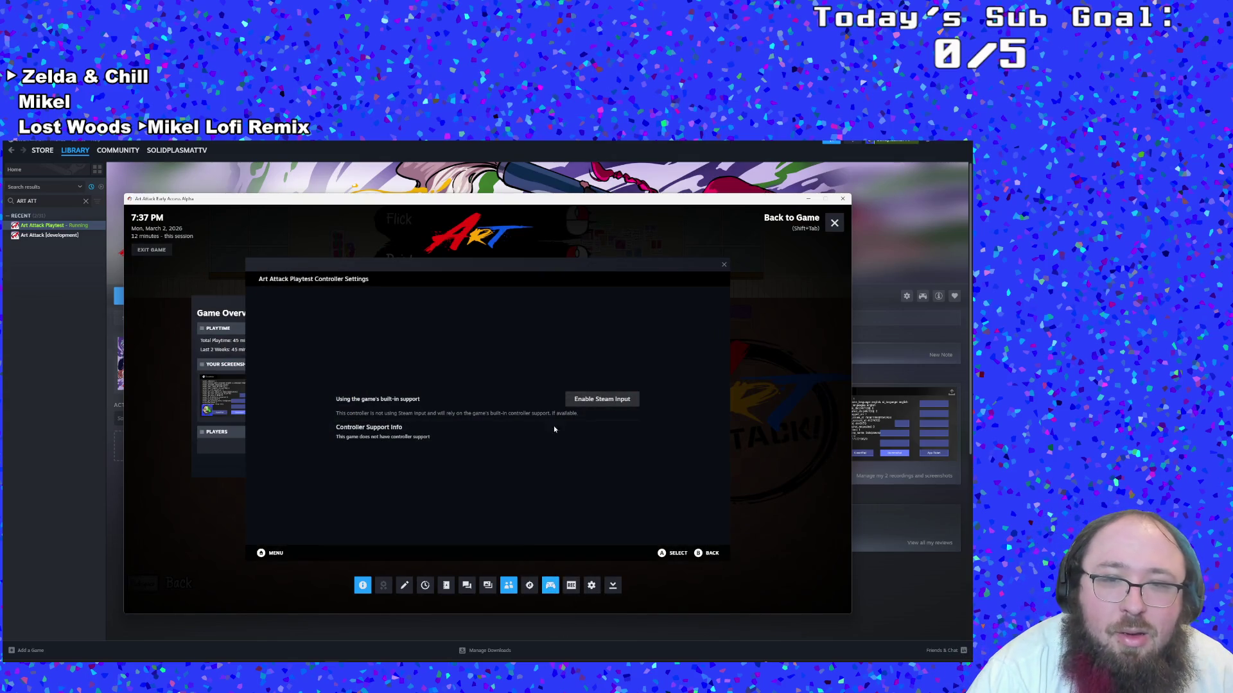
pyautogui.click(596, 401)
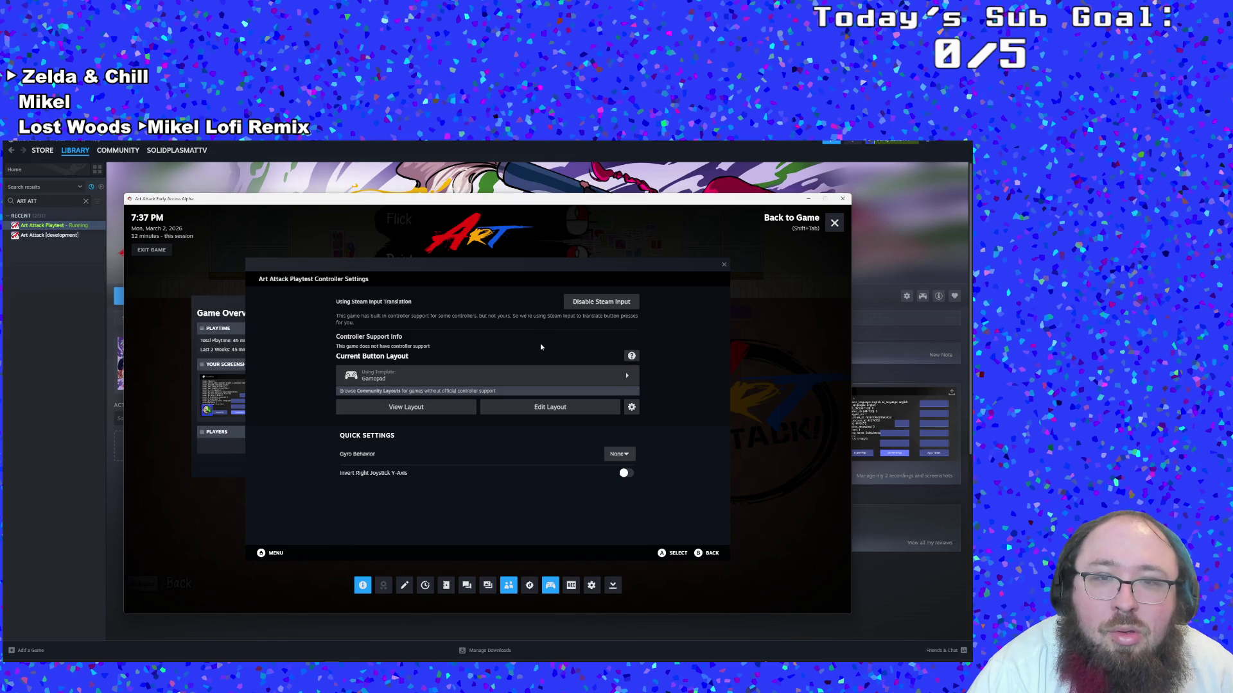
# Preview the Art Attack Playtest Gamepad layout's mappings without applying it, then close the overlay
pyautogui.click(628, 378)
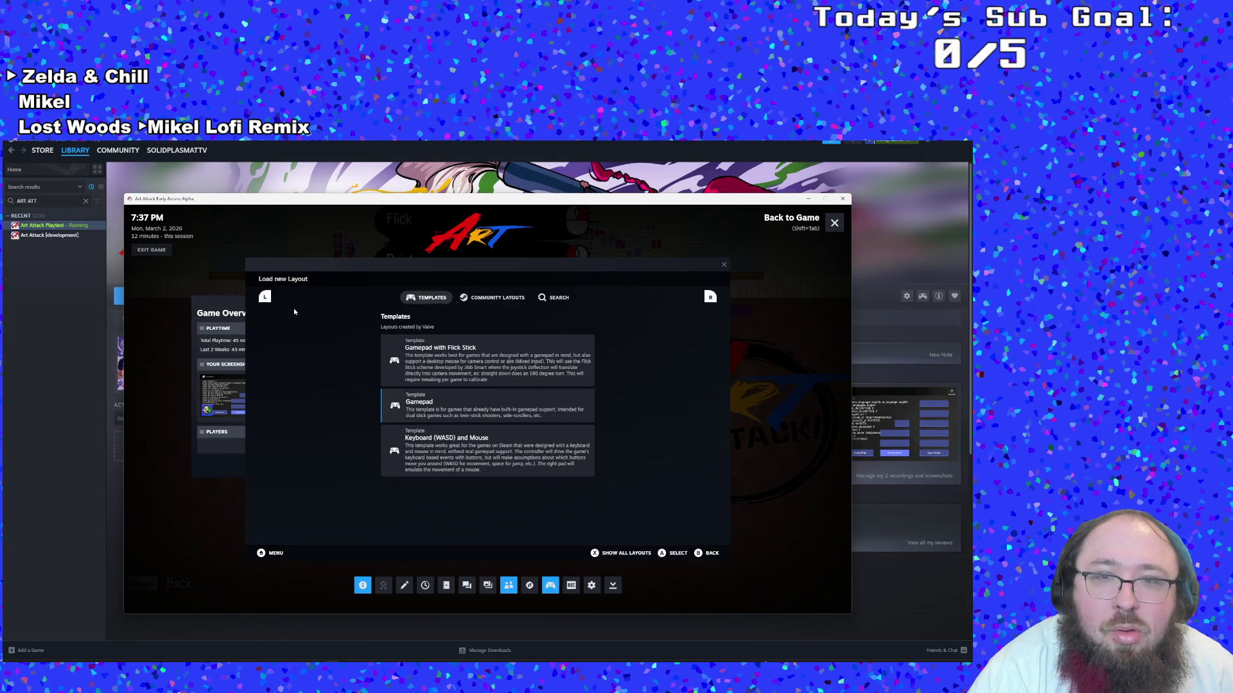
pyautogui.press('Left')
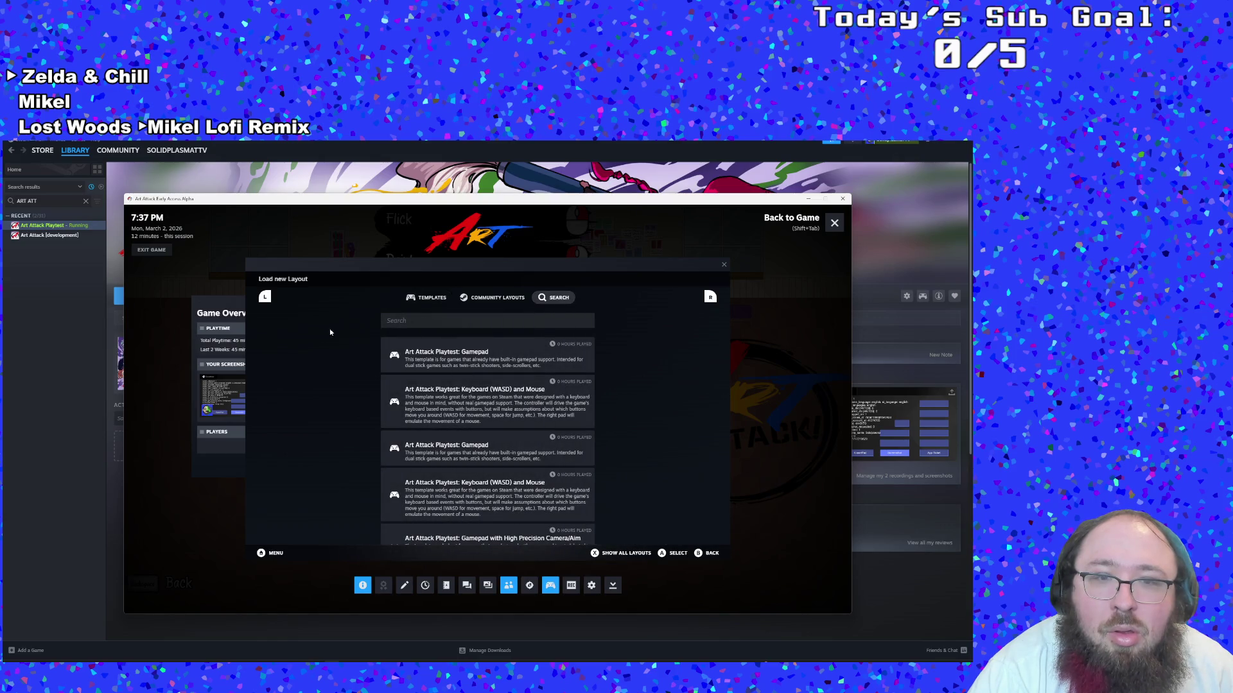
pyautogui.click(441, 359)
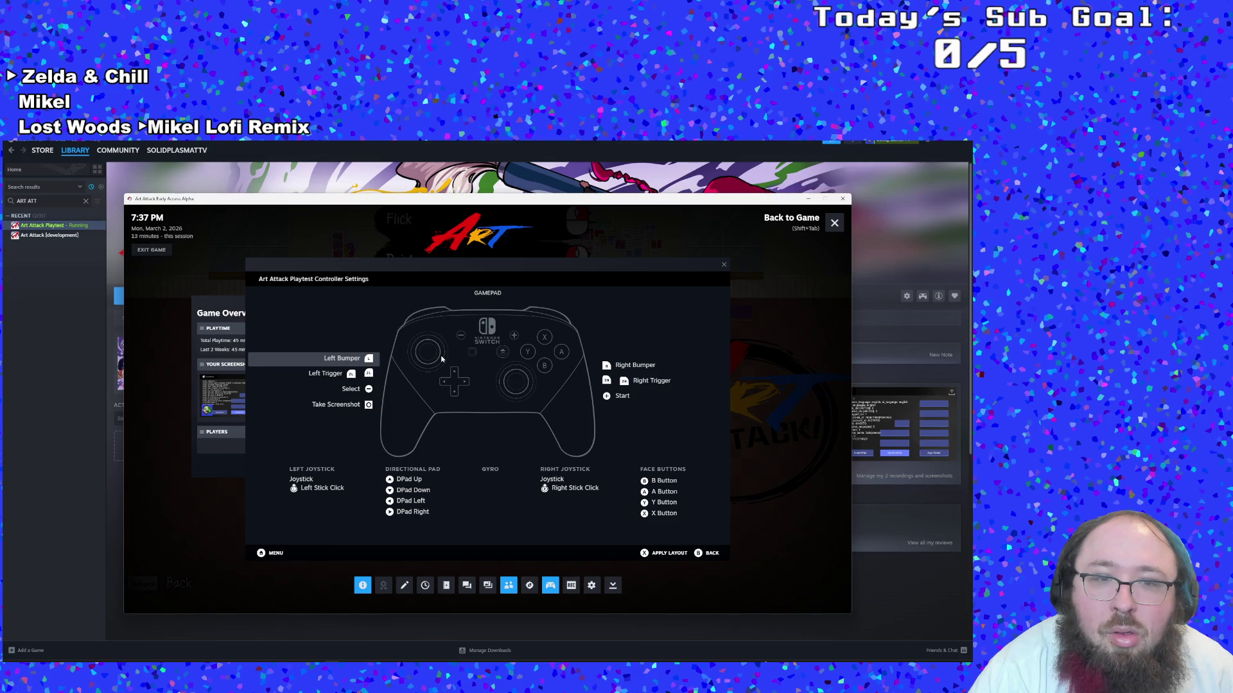
pyautogui.press('Down')
pyautogui.press('Down')
pyautogui.press('Down')
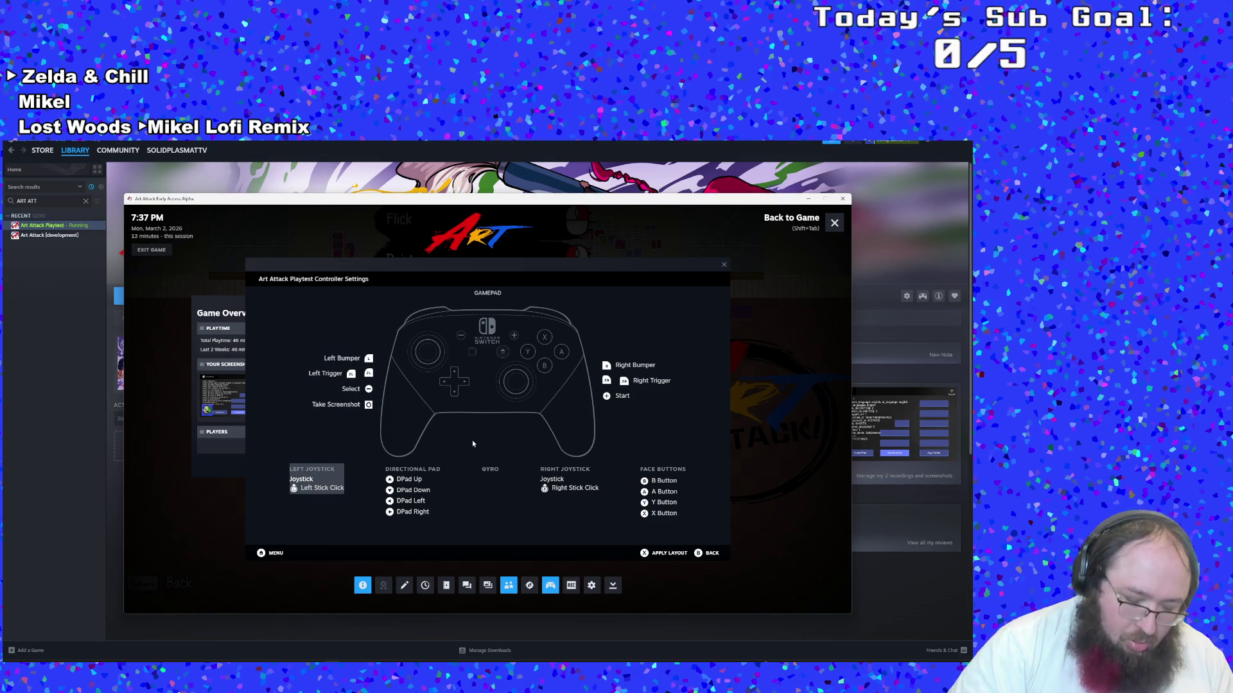
pyautogui.press('Escape')
pyautogui.press('Return')
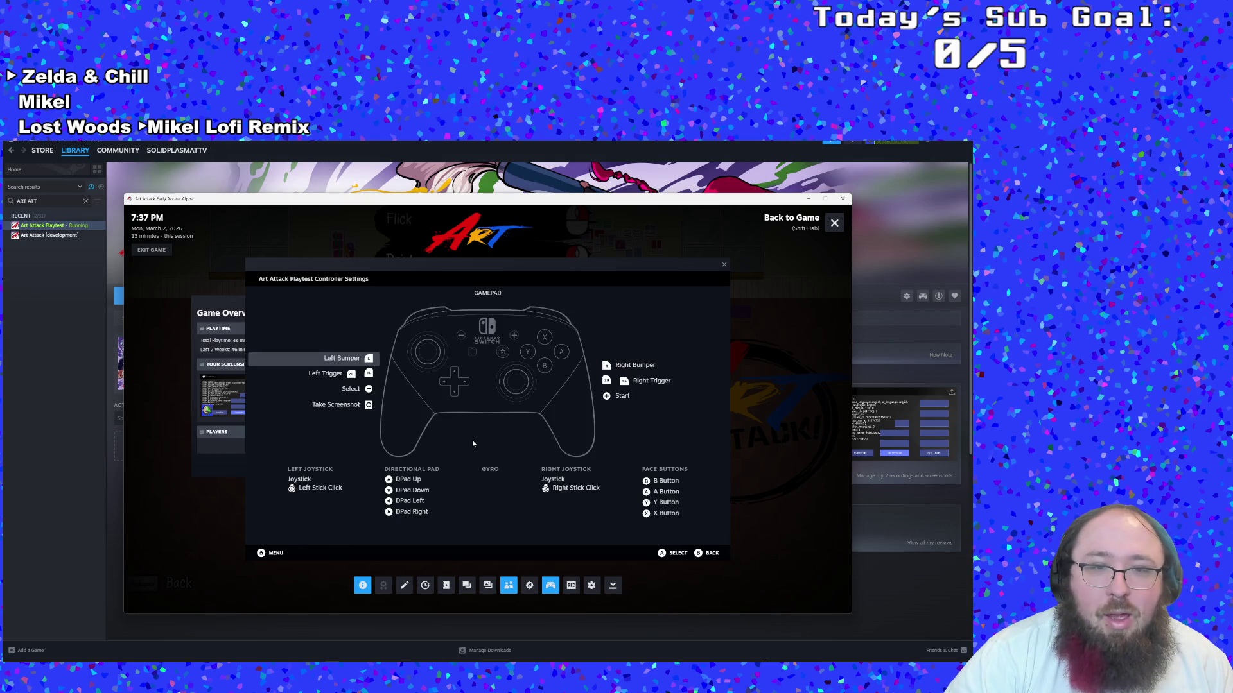
pyautogui.press('Escape')
pyautogui.press('Escape')
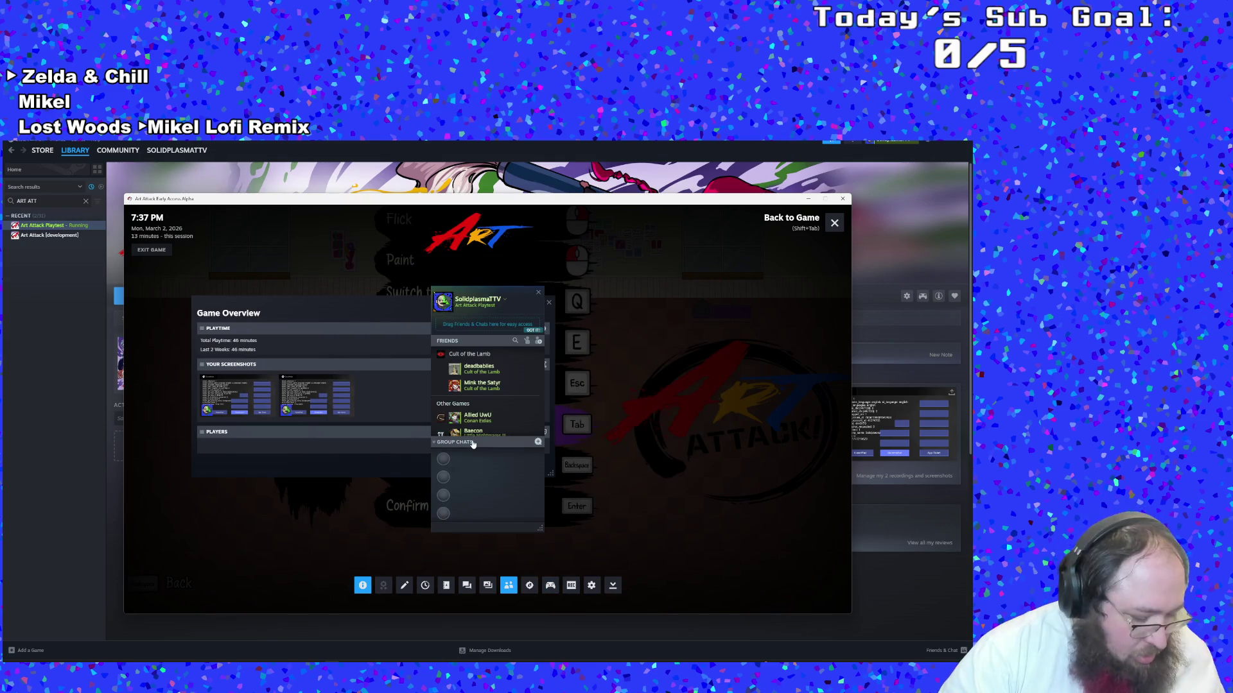
pyautogui.hotkey('shift', 'Tab')
# Open the Controls screen from the main menu and look through the gamepad bindings
pyautogui.press('BackSpace')
pyautogui.press('Down')
pyautogui.press('Down')
pyautogui.press('Down')
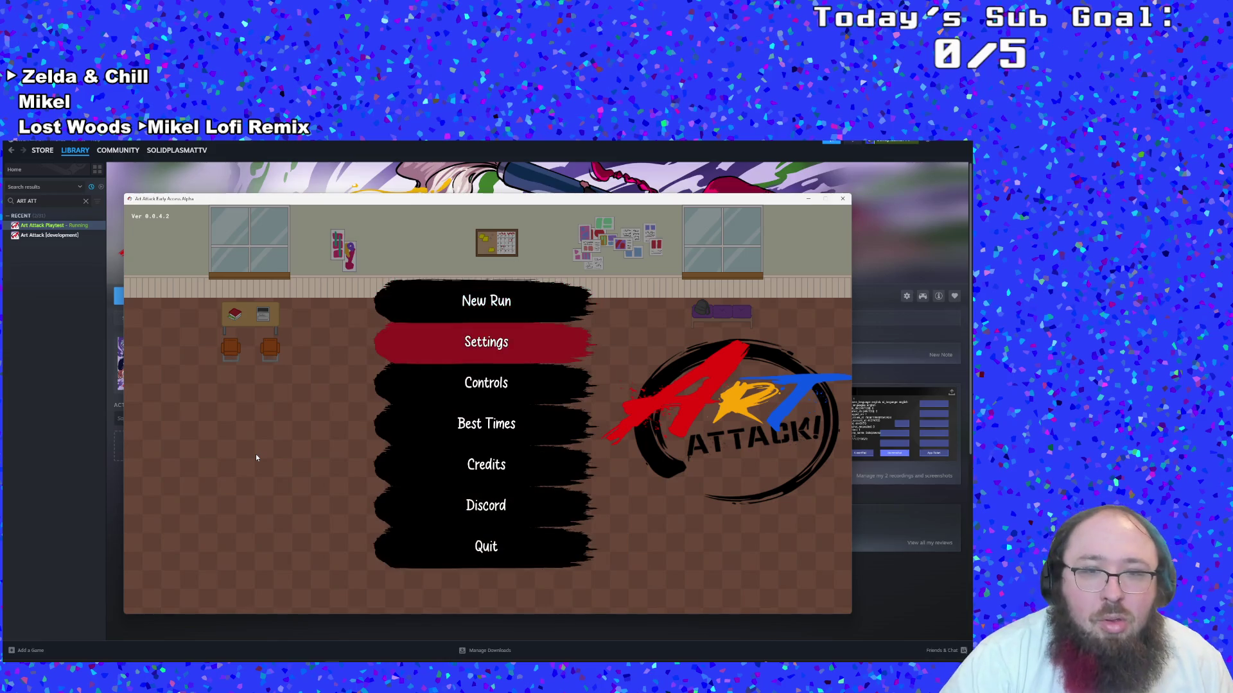
pyautogui.press('Down')
pyautogui.press('Down')
pyautogui.press('Up')
pyautogui.press('Up')
pyautogui.press('Up')
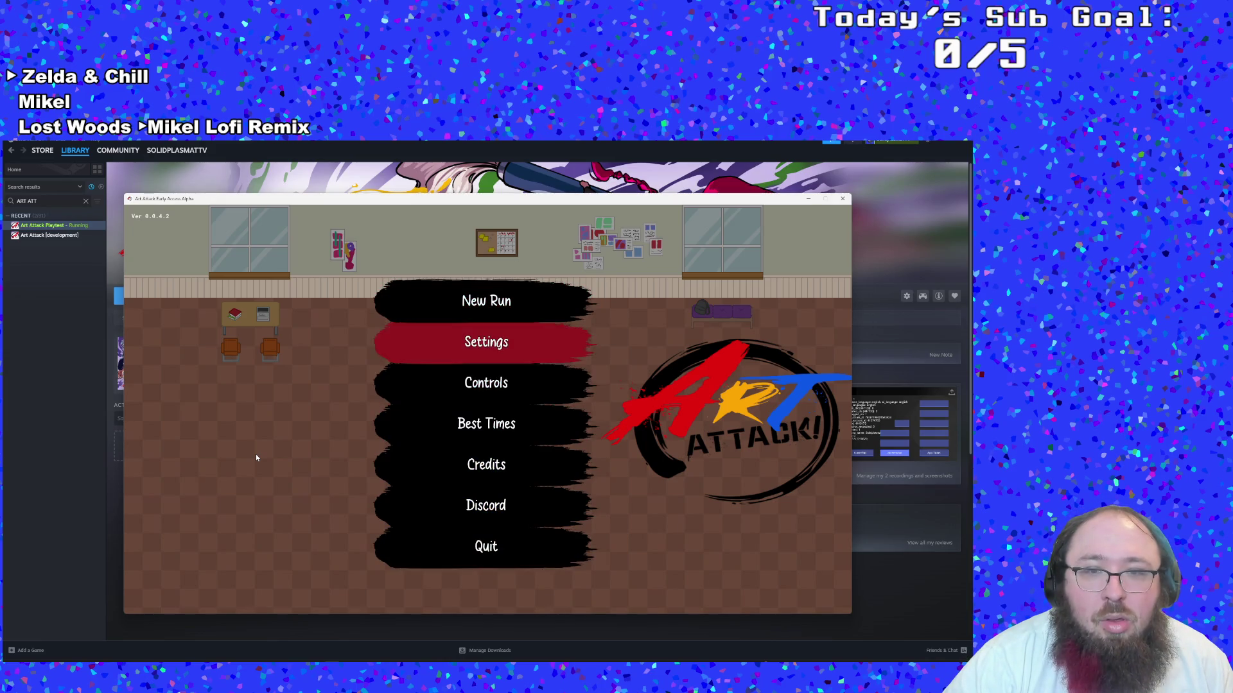
pyautogui.press('Down')
pyautogui.press('Return')
pyautogui.press('Down')
pyautogui.press('Down')
pyautogui.press('Down')
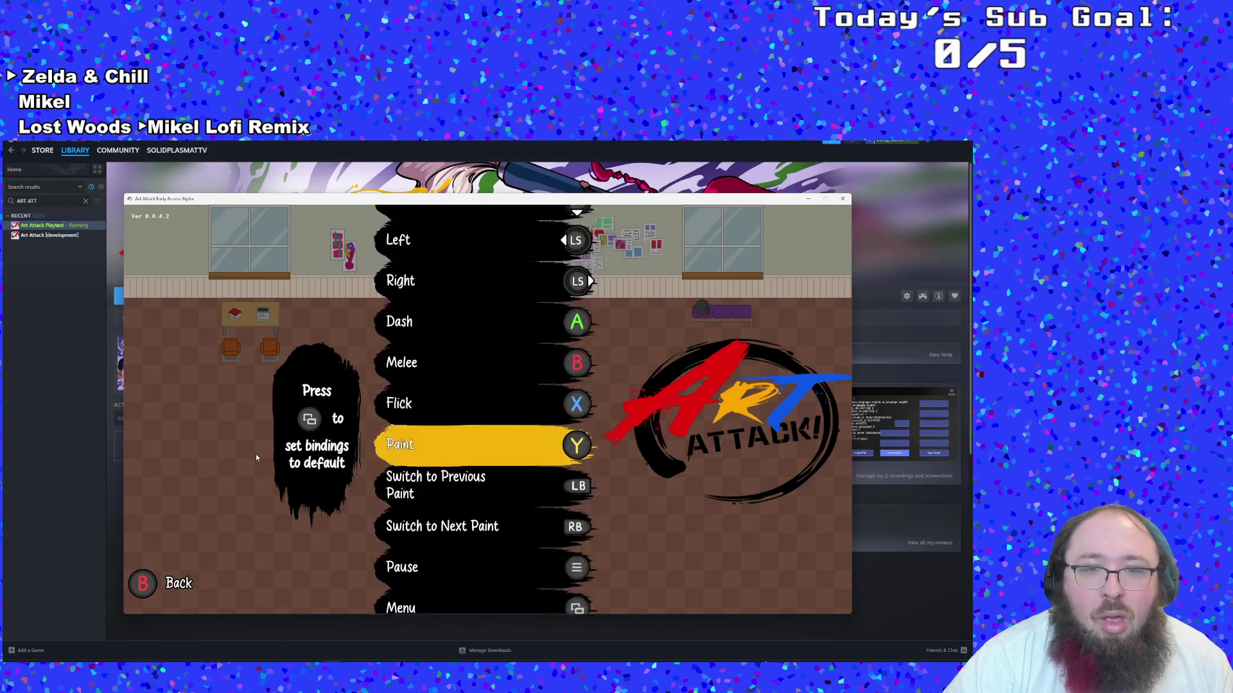
# Return to the main menu, quit Art Attack, and switch to GameMaker Studio 2
pyautogui.press('Down')
pyautogui.press('Down')
pyautogui.press('Down')
pyautogui.press('BackSpace')
pyautogui.press('Up')
pyautogui.press('Return')
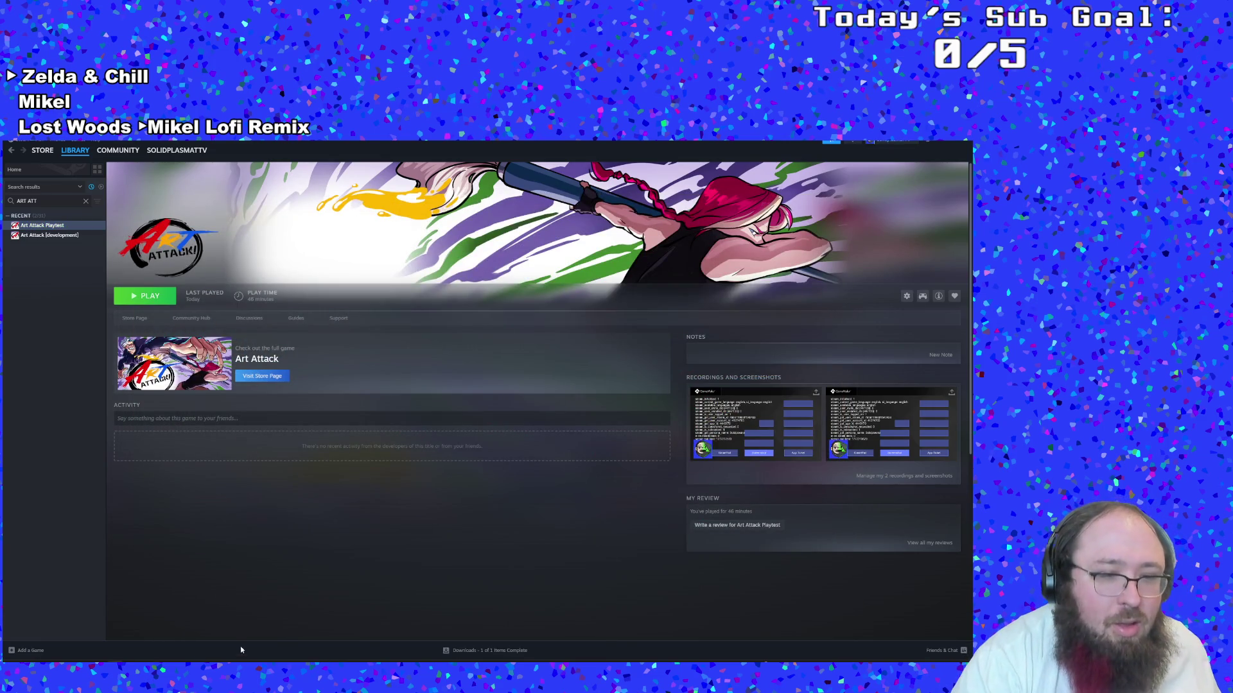
pyautogui.hotkey('alt', 'Tab')
# Build and run Art Attack for Windows from GameMaker, then switch to the Steam library
pyautogui.click(235, 572)
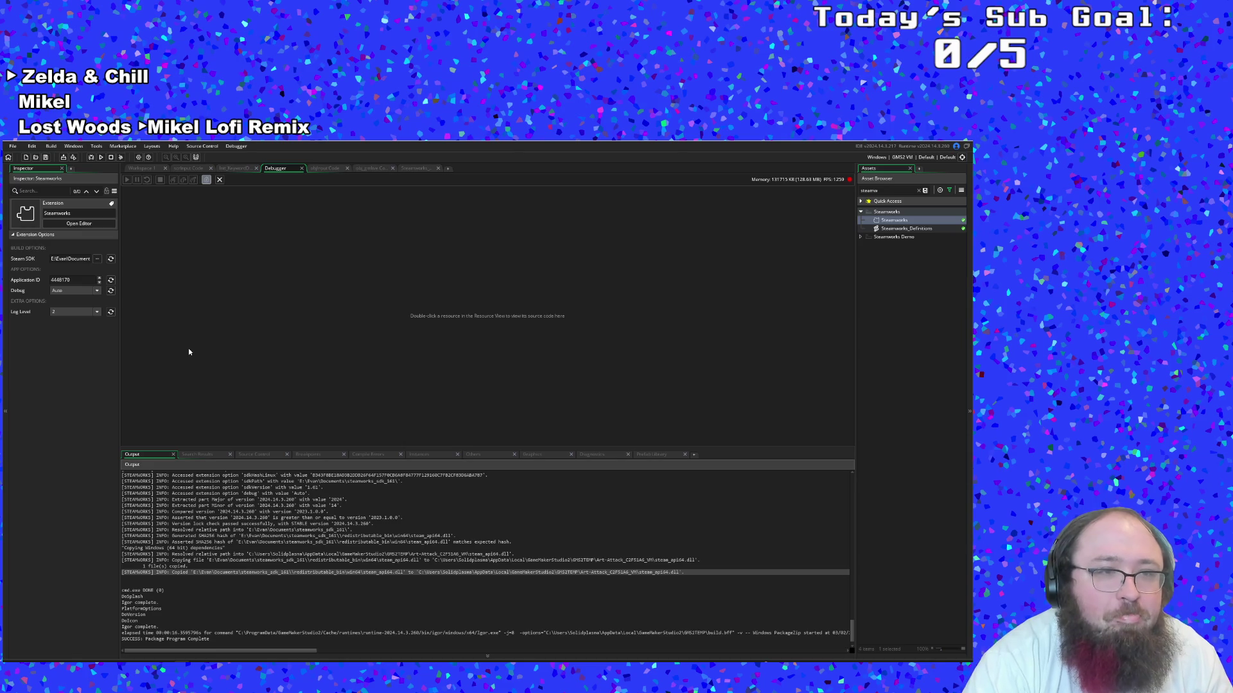
pyautogui.click(101, 158)
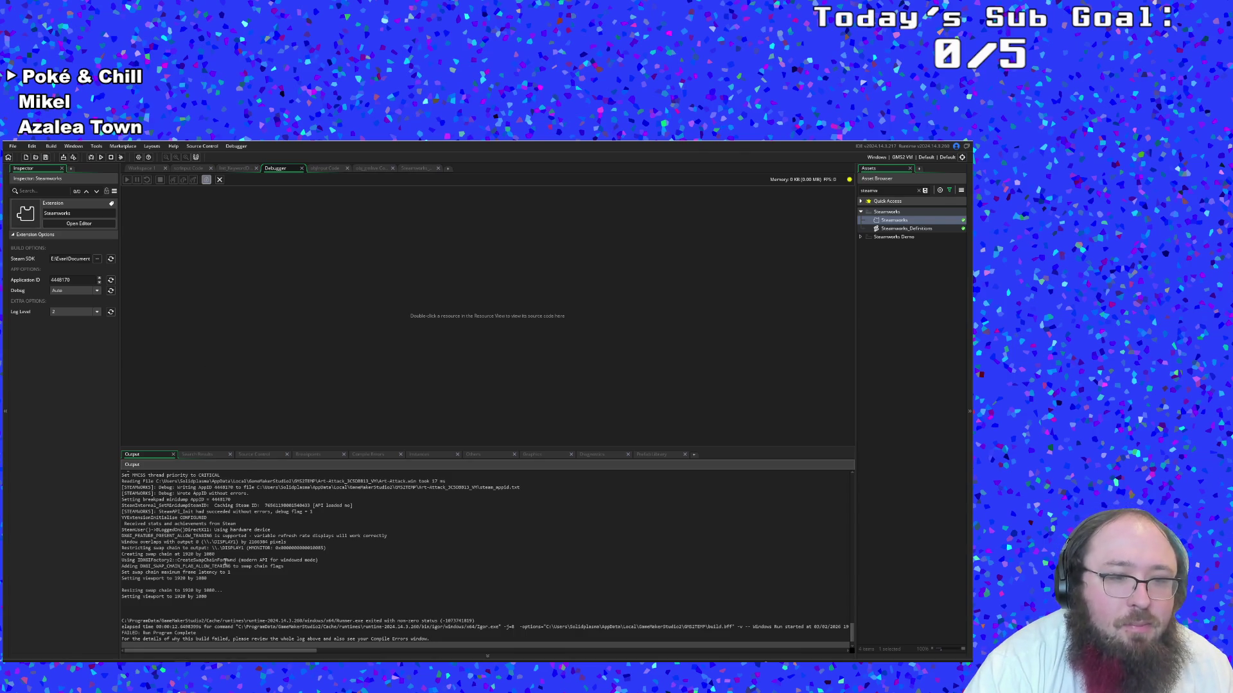
pyautogui.hotkey('alt', 'Tab')
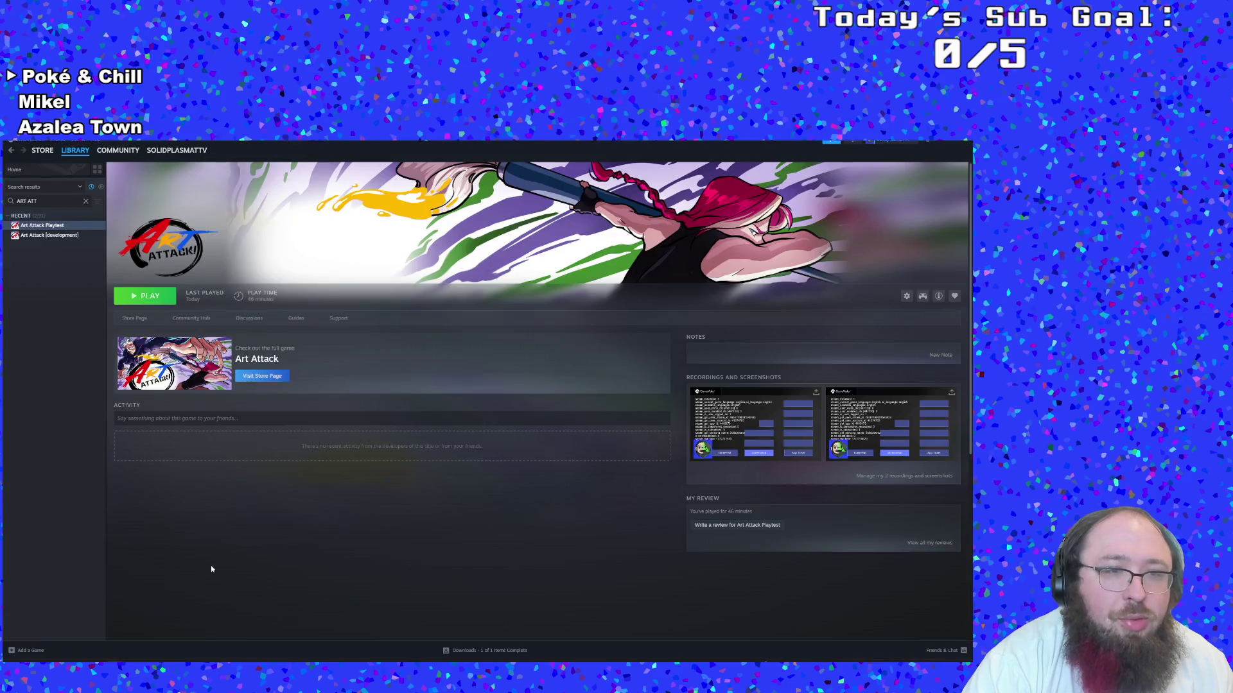
# Launch Art Attack Playtest from Steam, view its Controls screen, then quit the game
pyautogui.click(146, 296)
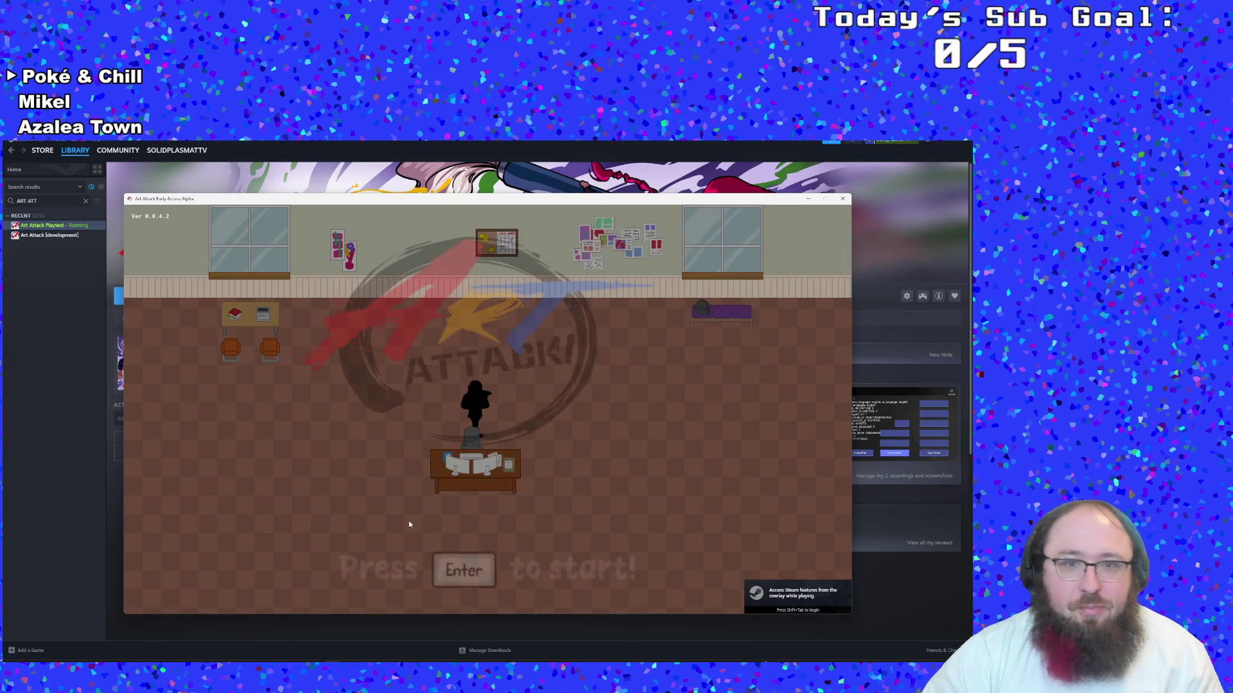
pyautogui.press('Return')
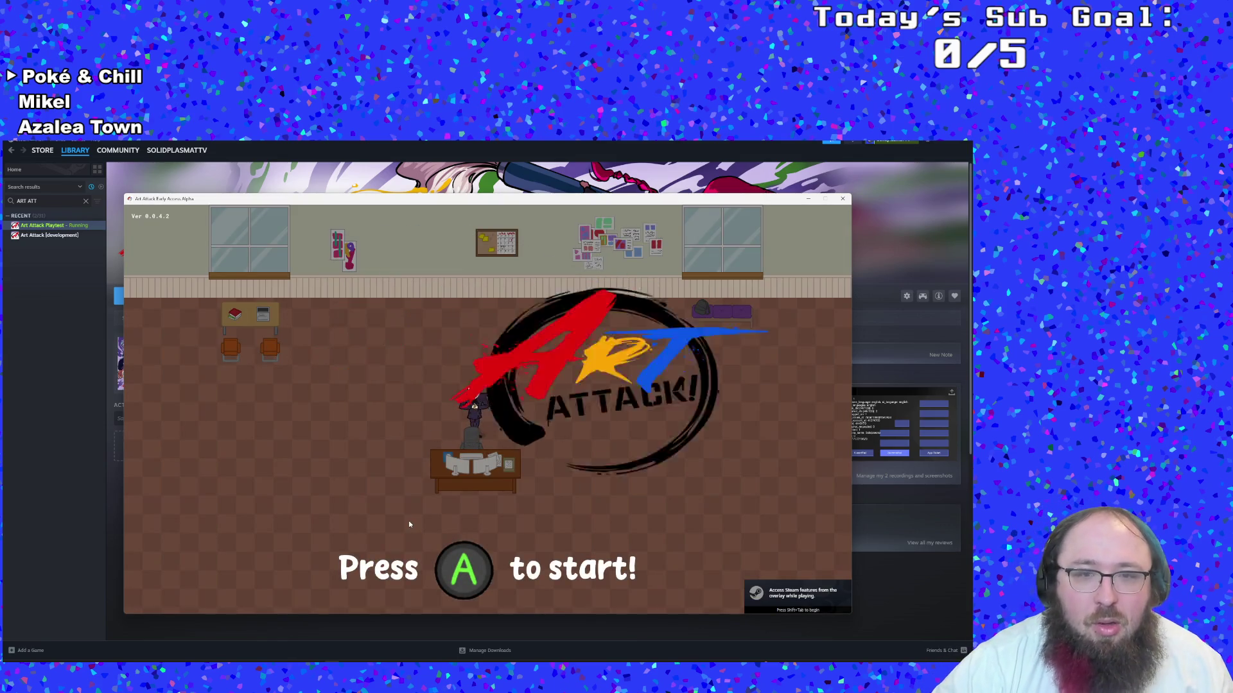
pyautogui.press('Down')
pyautogui.press('Down')
pyautogui.press('Down')
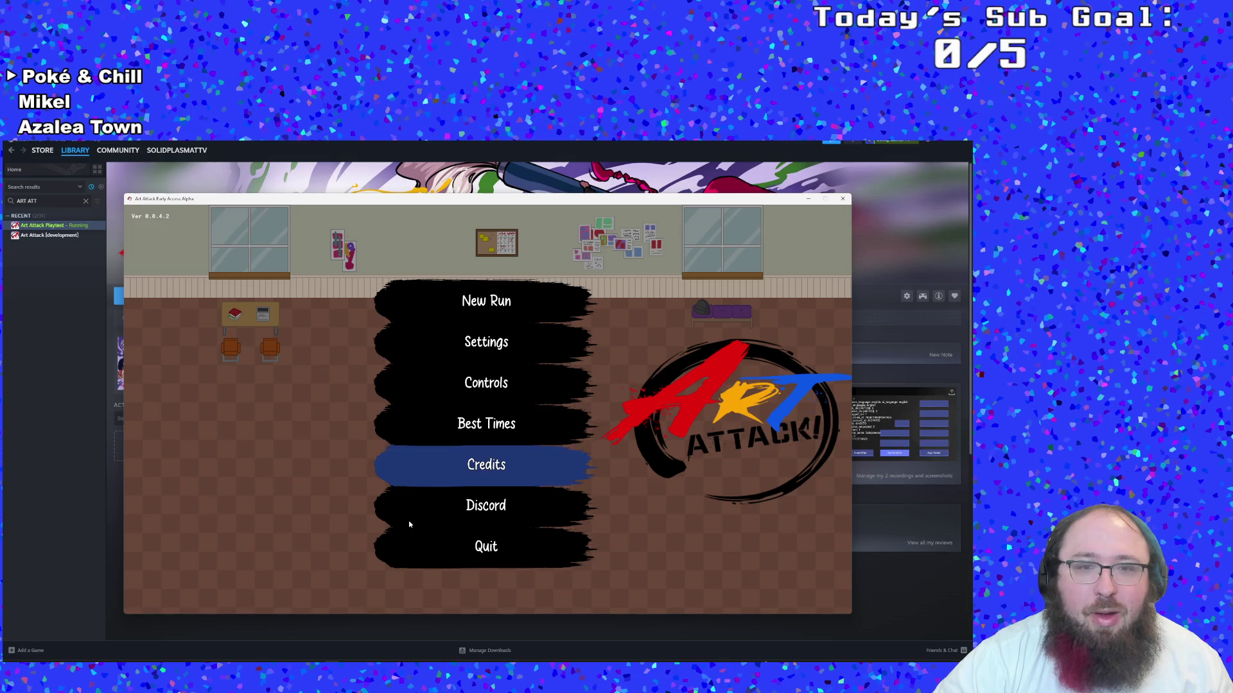
pyautogui.press('Up')
pyautogui.press('Up')
pyautogui.press('Up')
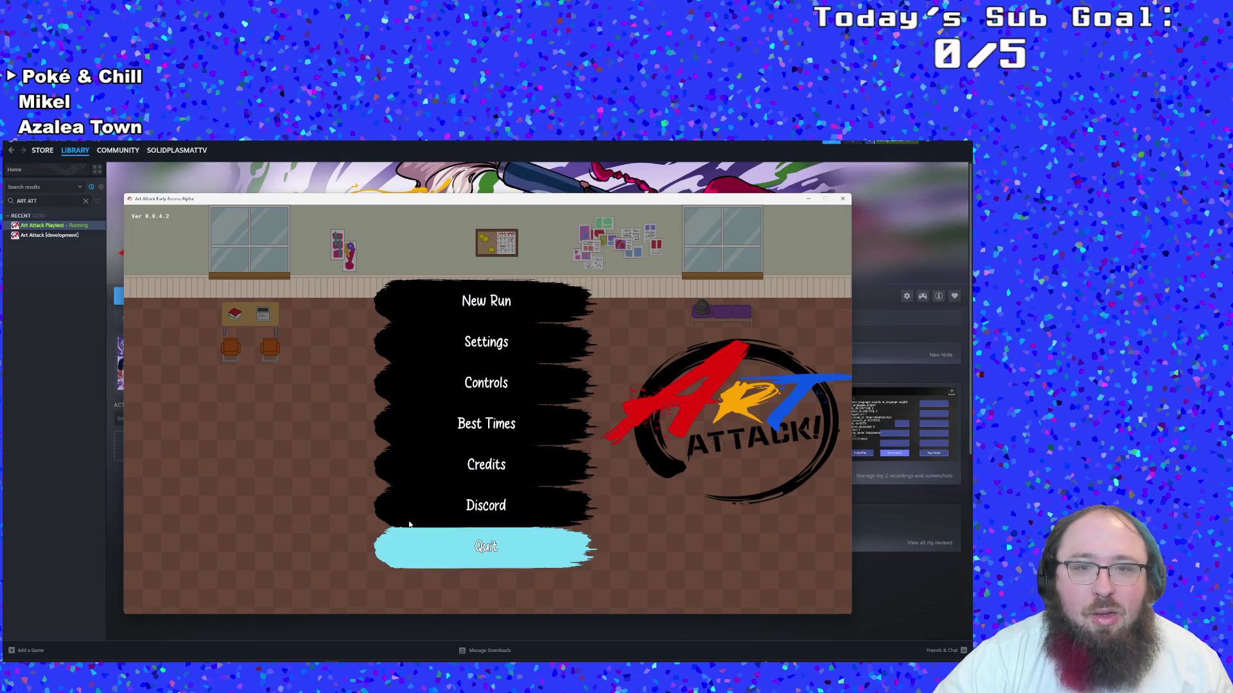
pyautogui.press('Up')
pyautogui.press('Return')
pyautogui.press('Escape')
pyautogui.press('Up')
pyautogui.press('Return')
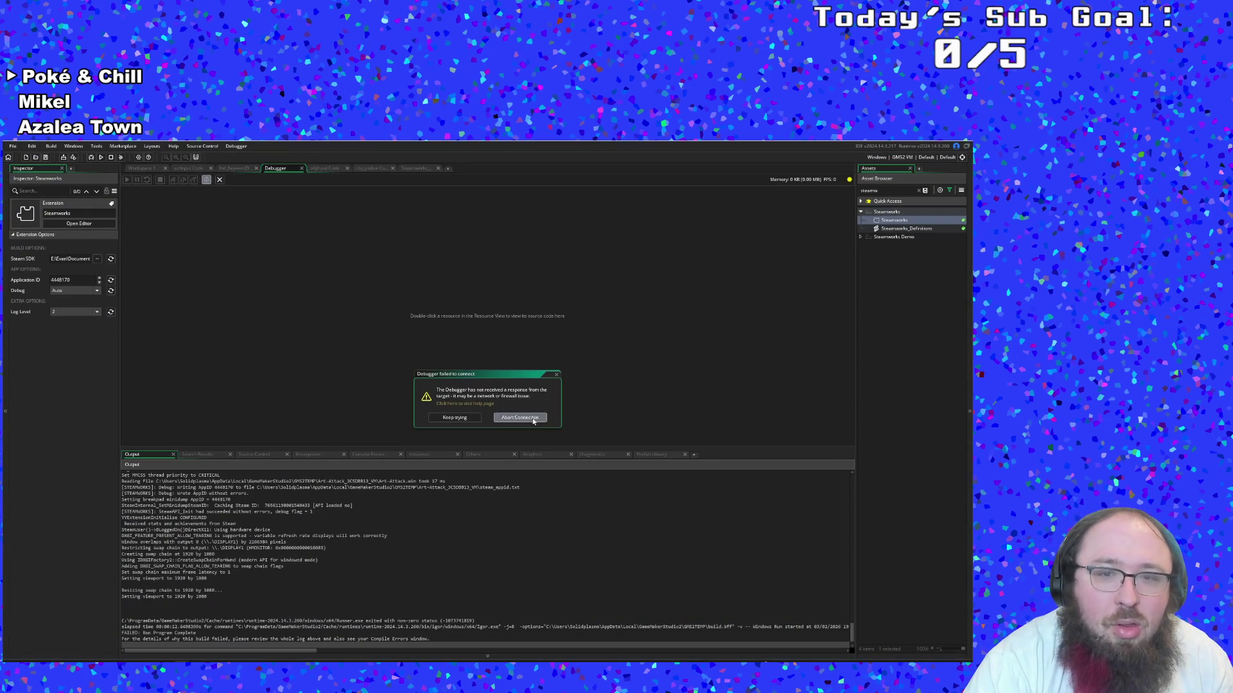
# Abort the failed debugger connection and rebuild and run Art Attack again
pyautogui.click(520, 420)
pyautogui.click(398, 572)
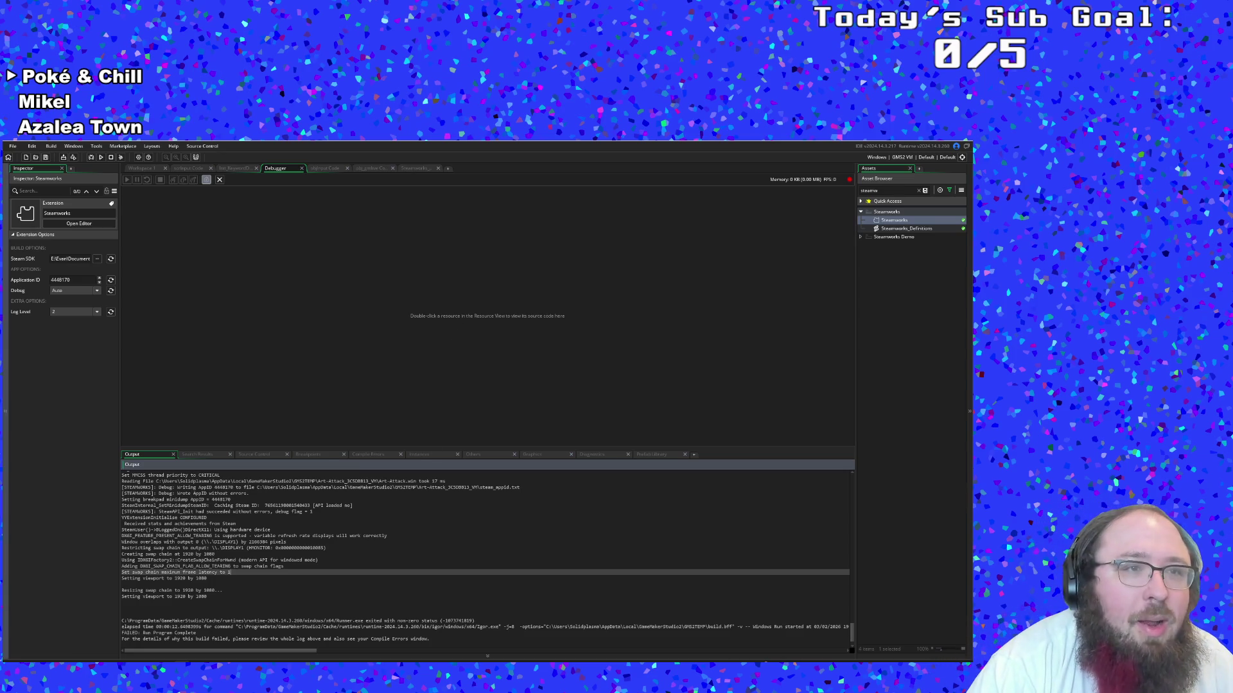
pyautogui.click(91, 157)
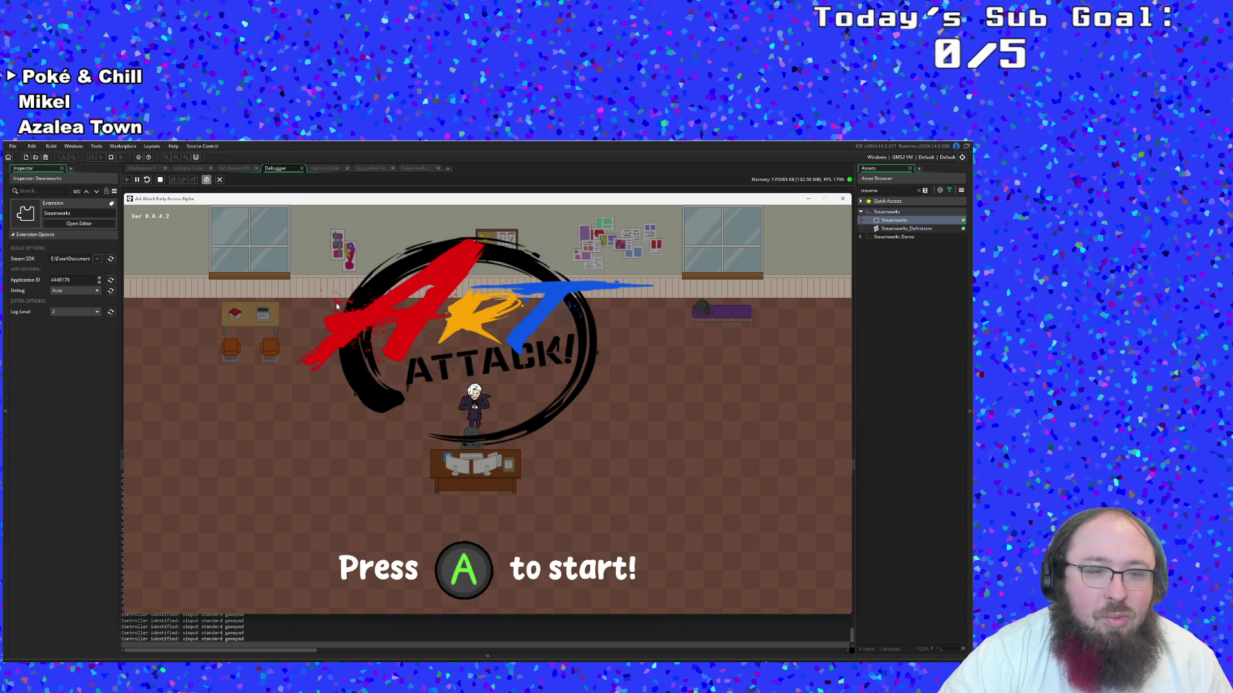
# Get past 'Press A to start!' to the main menu, close the game, then switch to Chrome
pyautogui.press('Return')
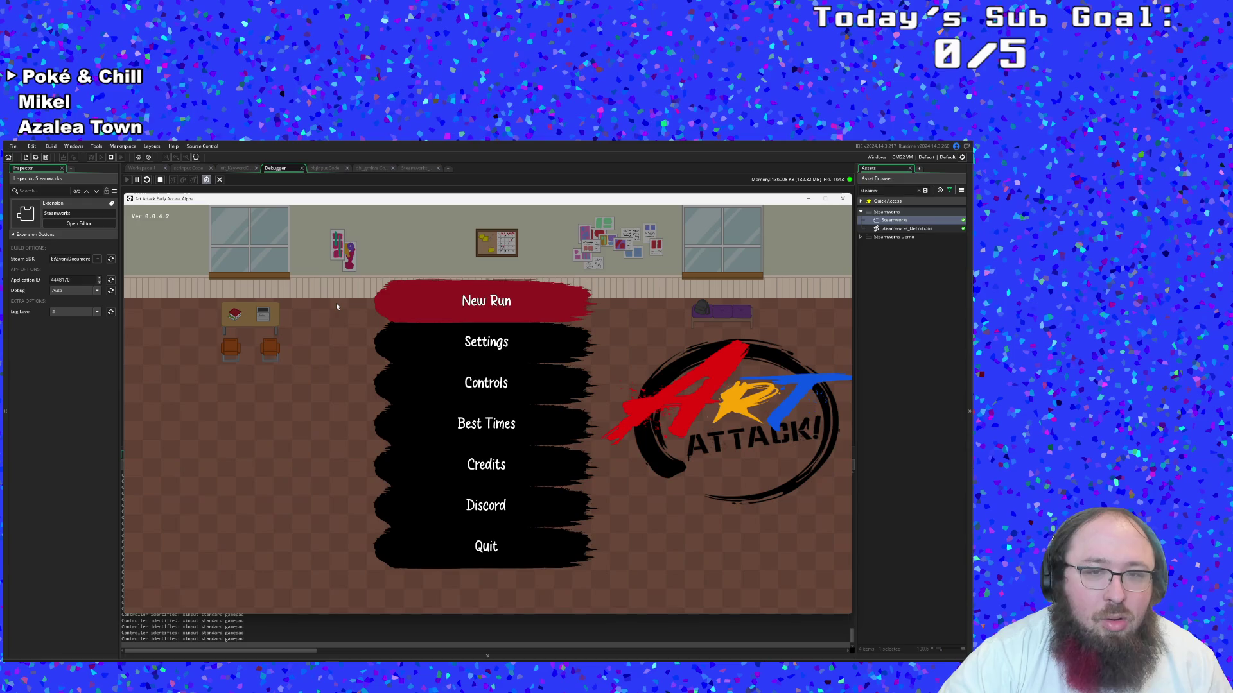
pyautogui.press('Up')
pyautogui.press('Down')
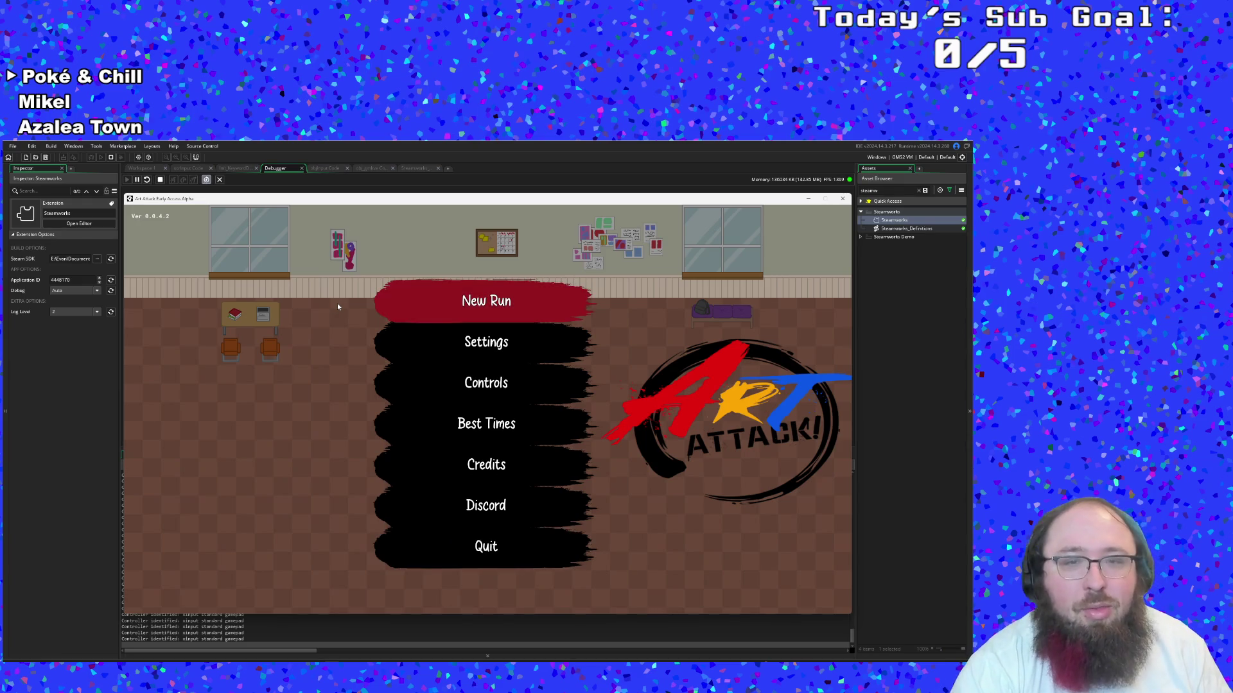
pyautogui.press('Return')
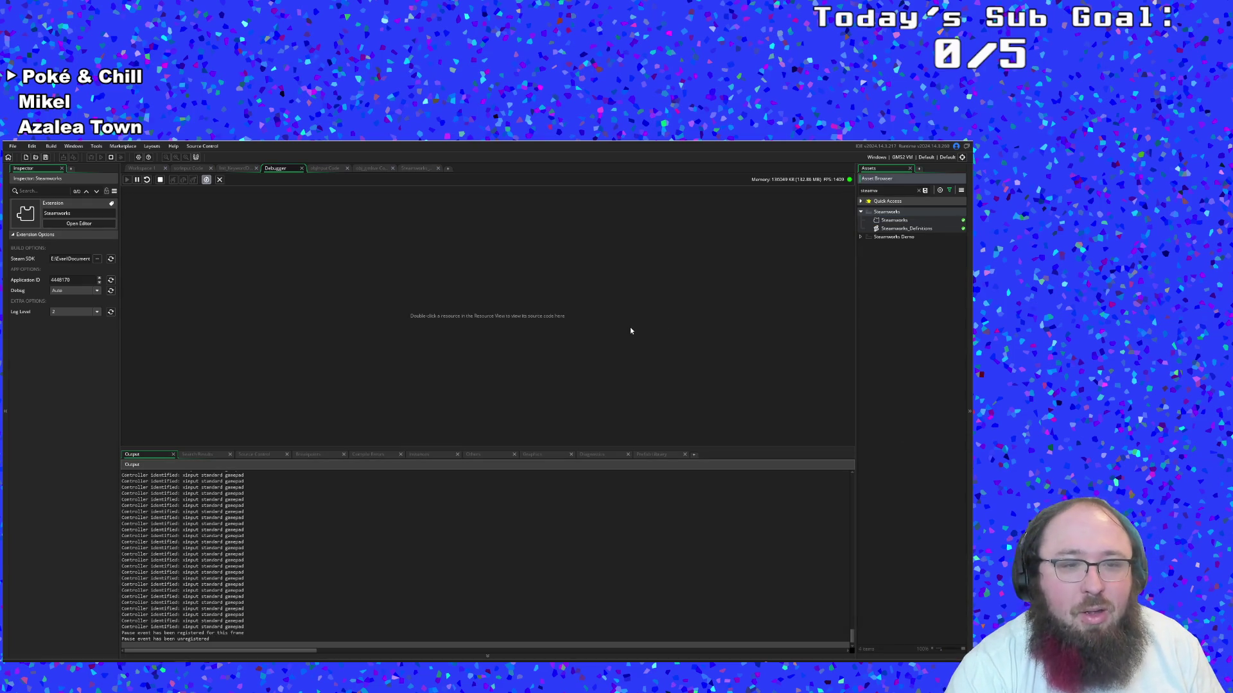
pyautogui.click(604, 335)
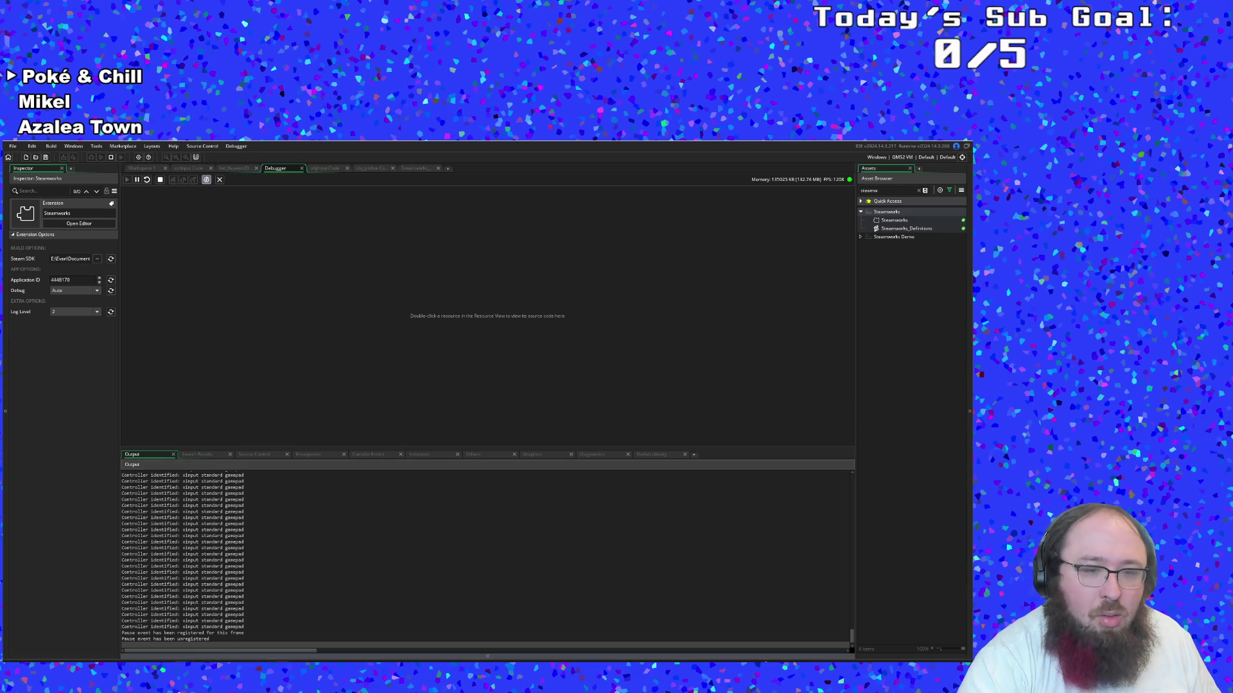
pyautogui.hotkey('alt', 'Tab')
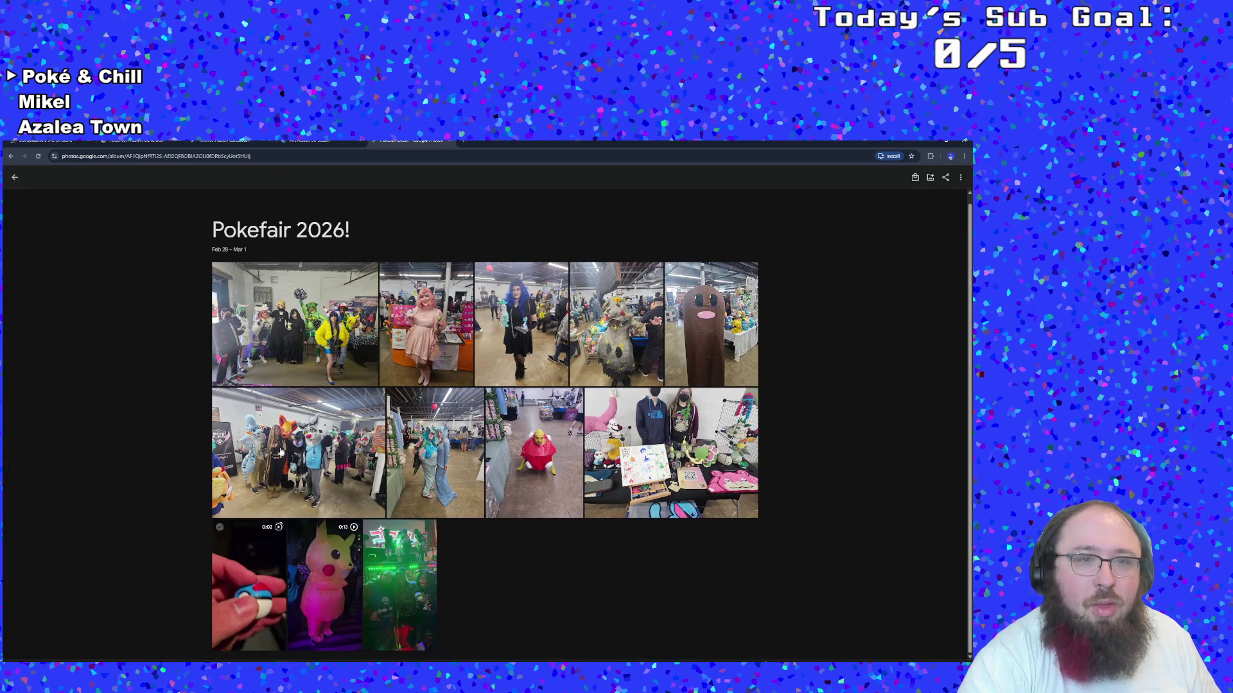
# Search 'steam marking nintendo switch controller as xbox controller' in a new Chrome tab
pyautogui.hotkey('ctrl', 't')
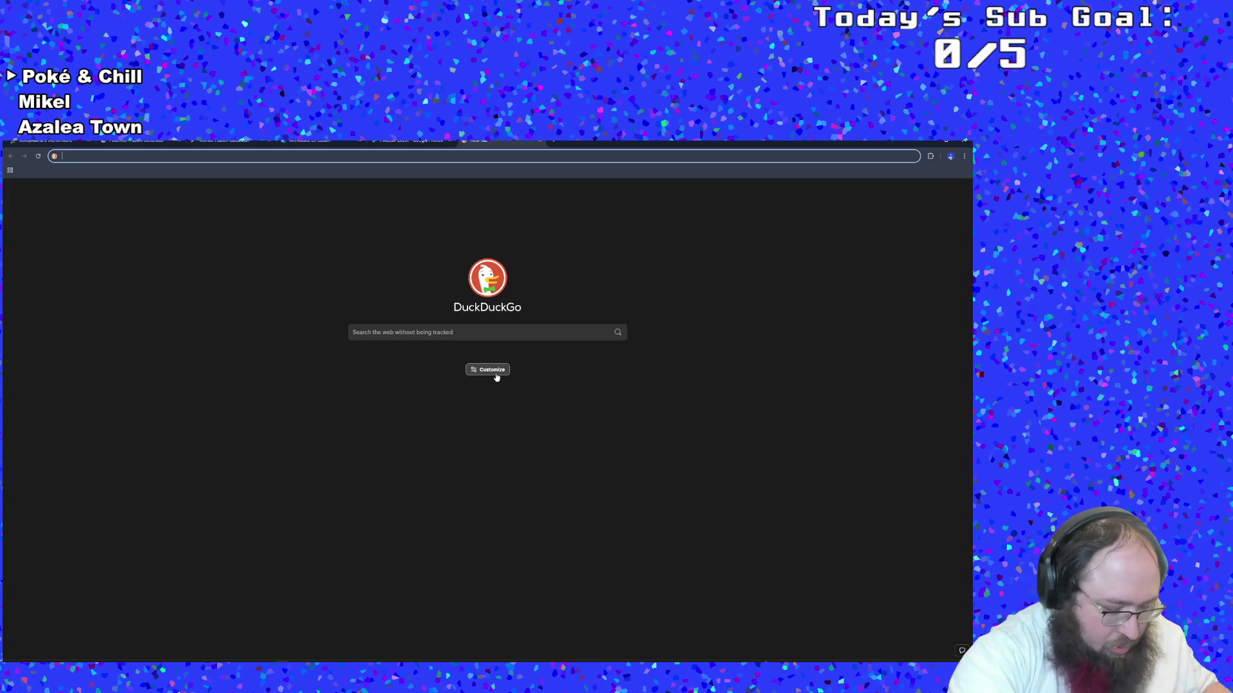
pyautogui.write('steam ')
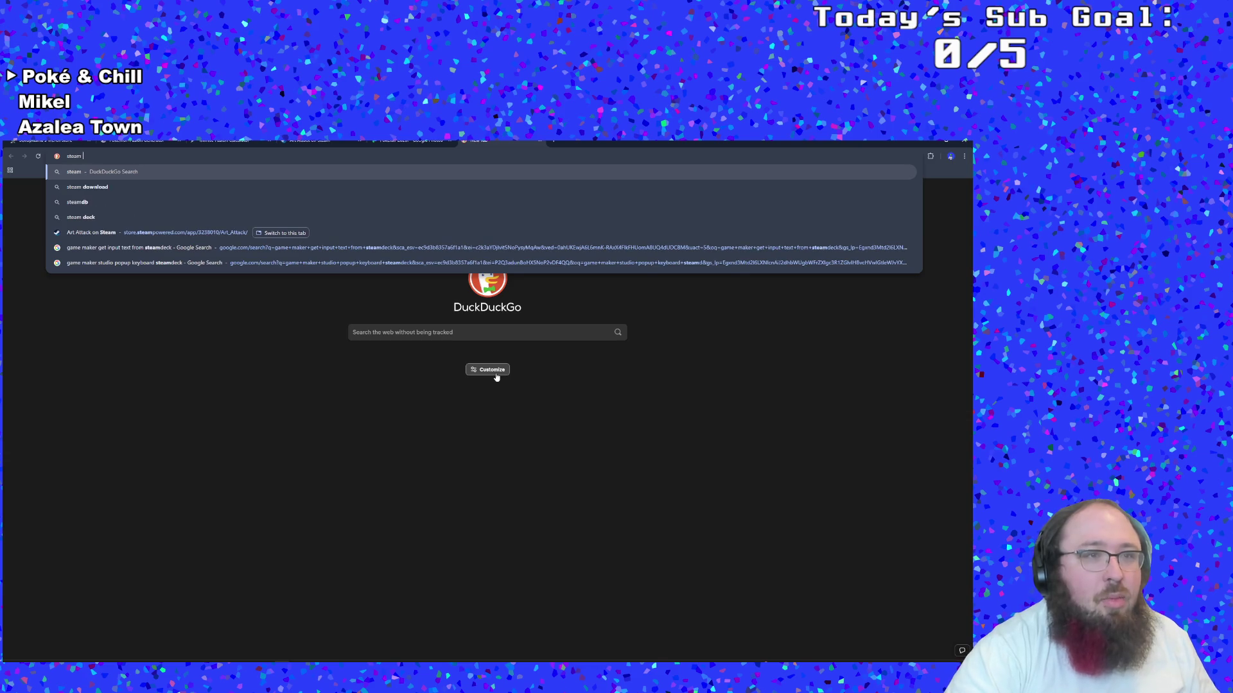
pyautogui.write('marking')
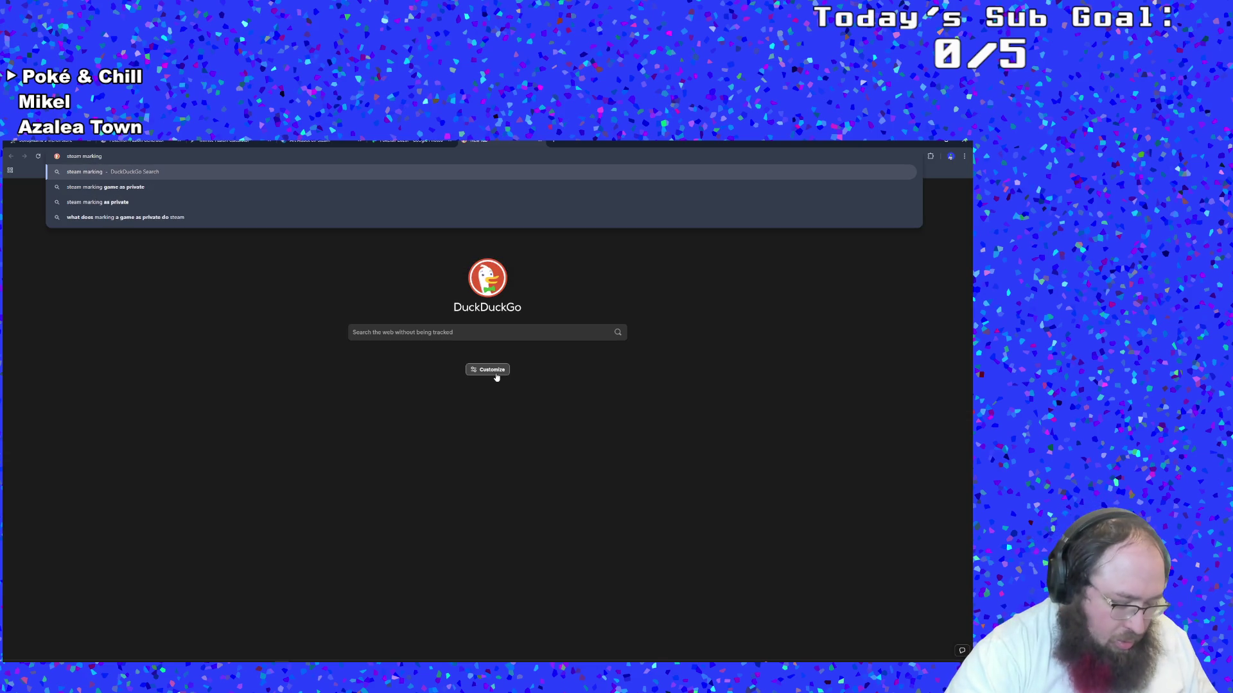
pyautogui.write(' nint')
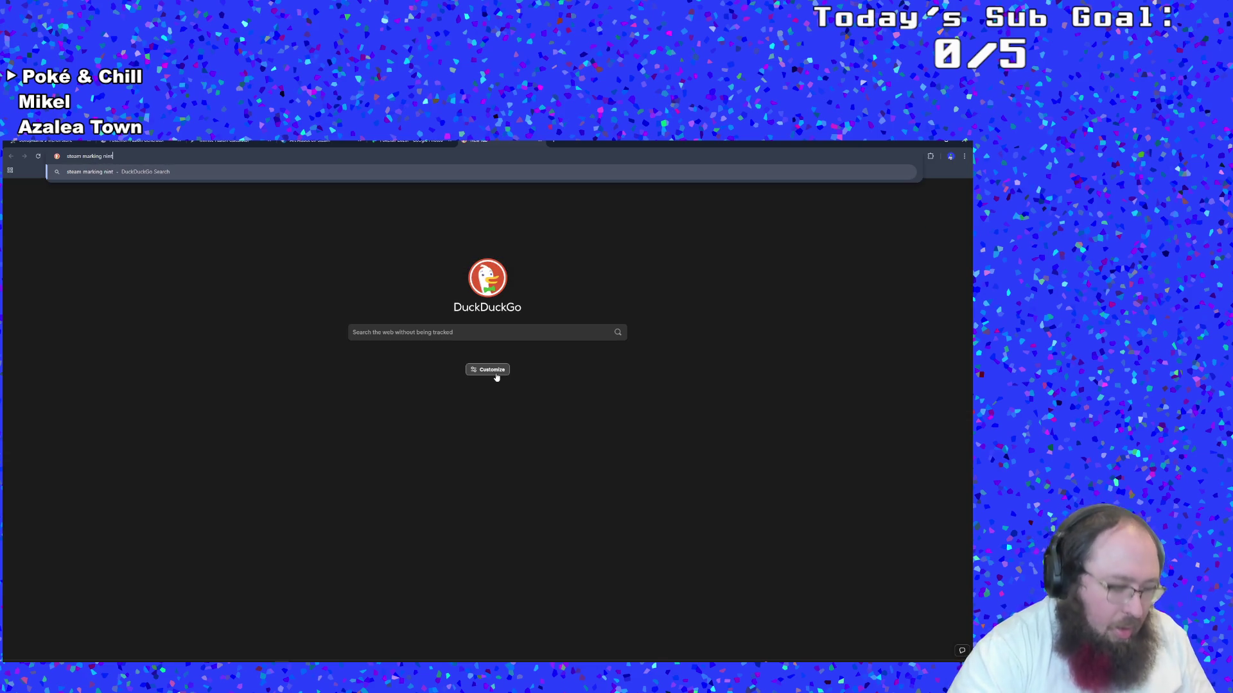
pyautogui.write('endo switch con')
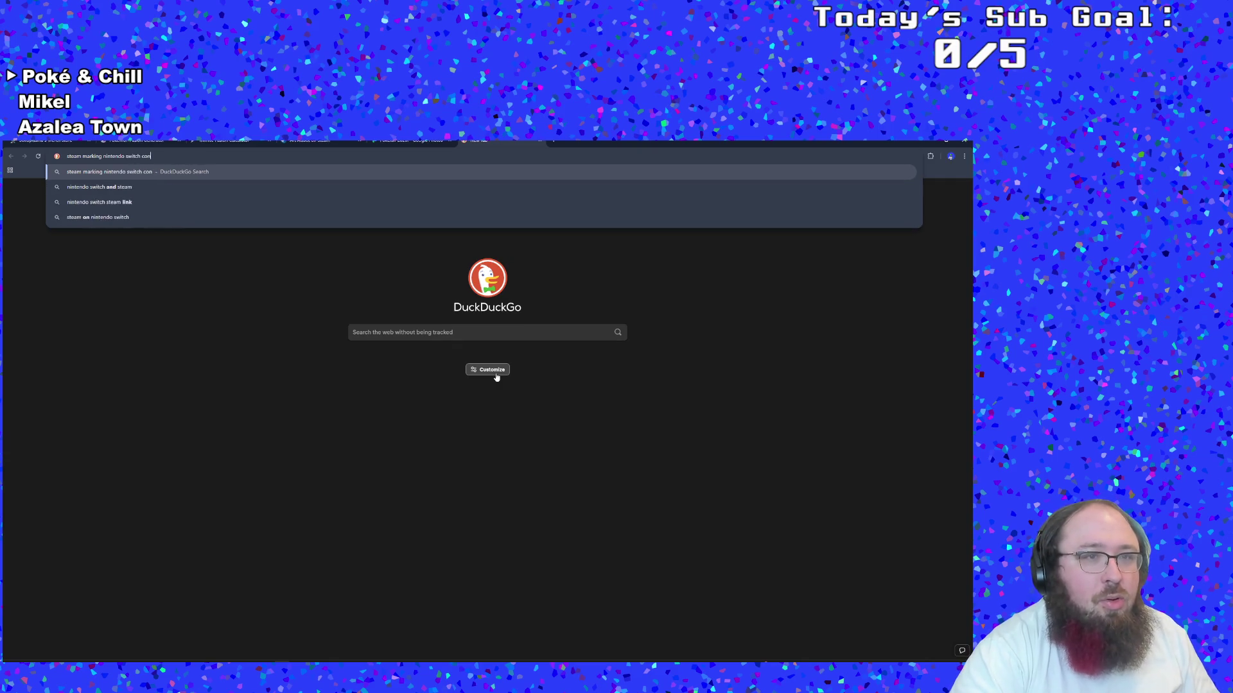
pyautogui.write('troller as ')
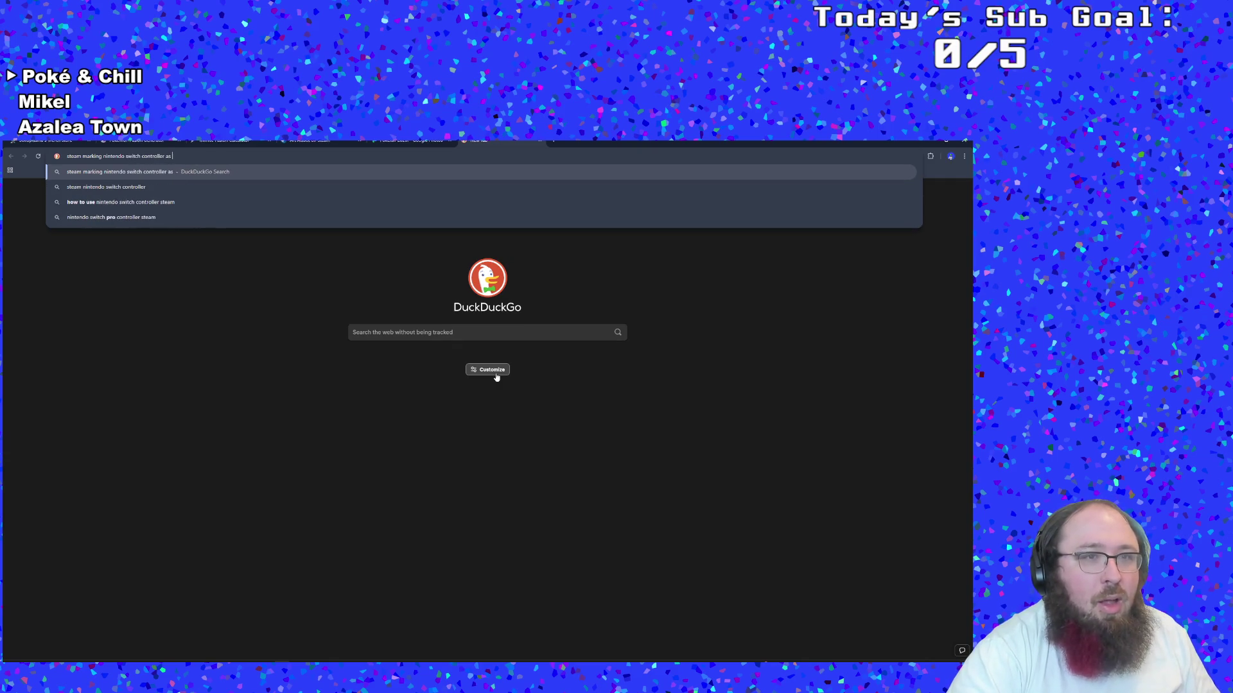
pyautogui.write('xbox')
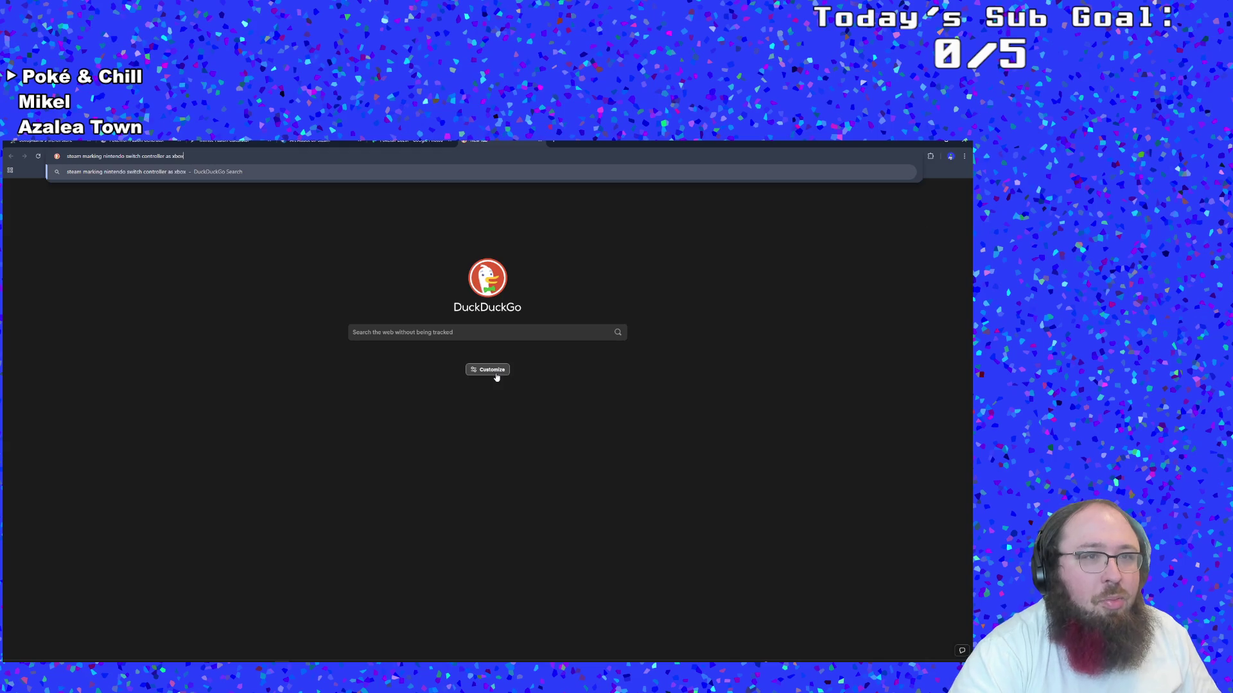
pyautogui.write(' controller')
pyautogui.press('Return')
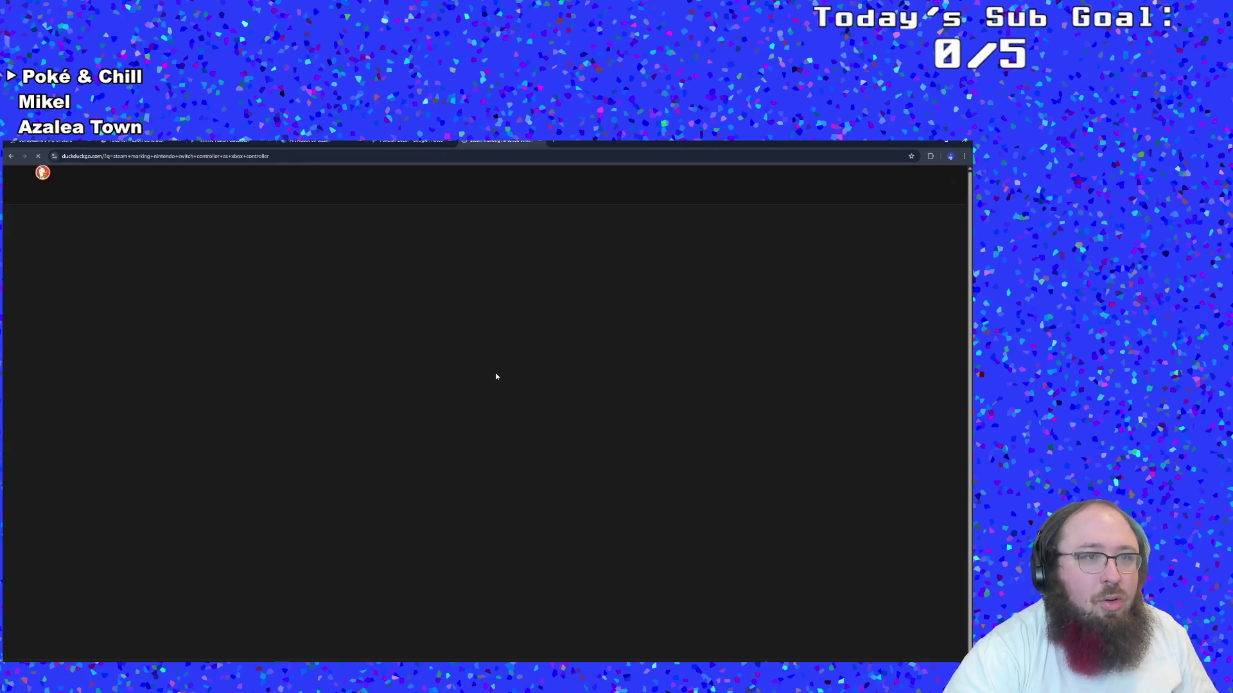
# Open the Steam Community 'Generic Switch Pro controller' thread and read down through its replies
pyautogui.click(250, 278)
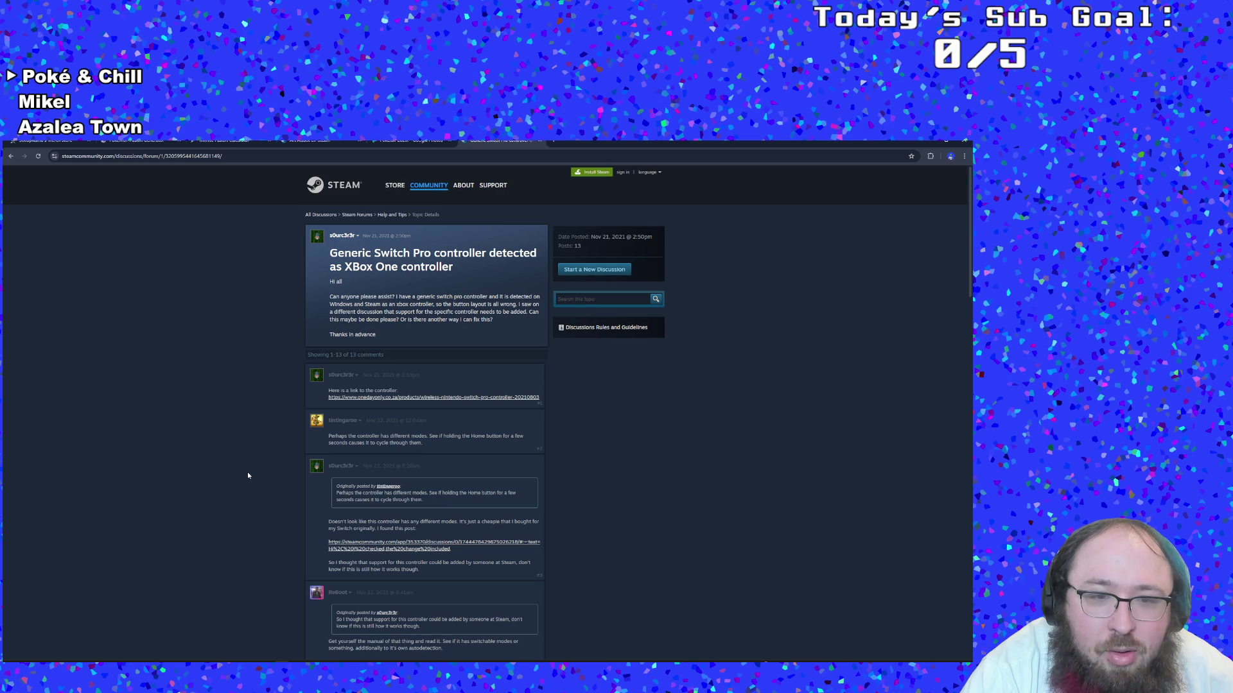
pyautogui.scroll(-1, 248, 476)
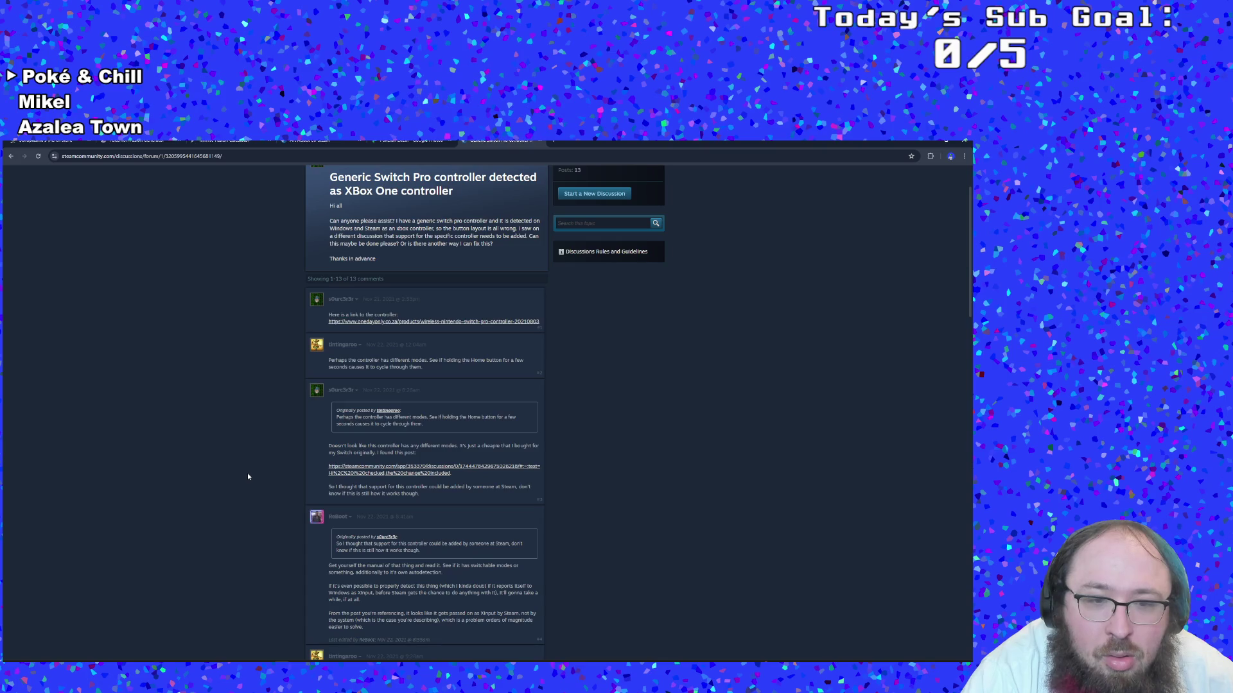
pyautogui.scroll(-2, 248, 476)
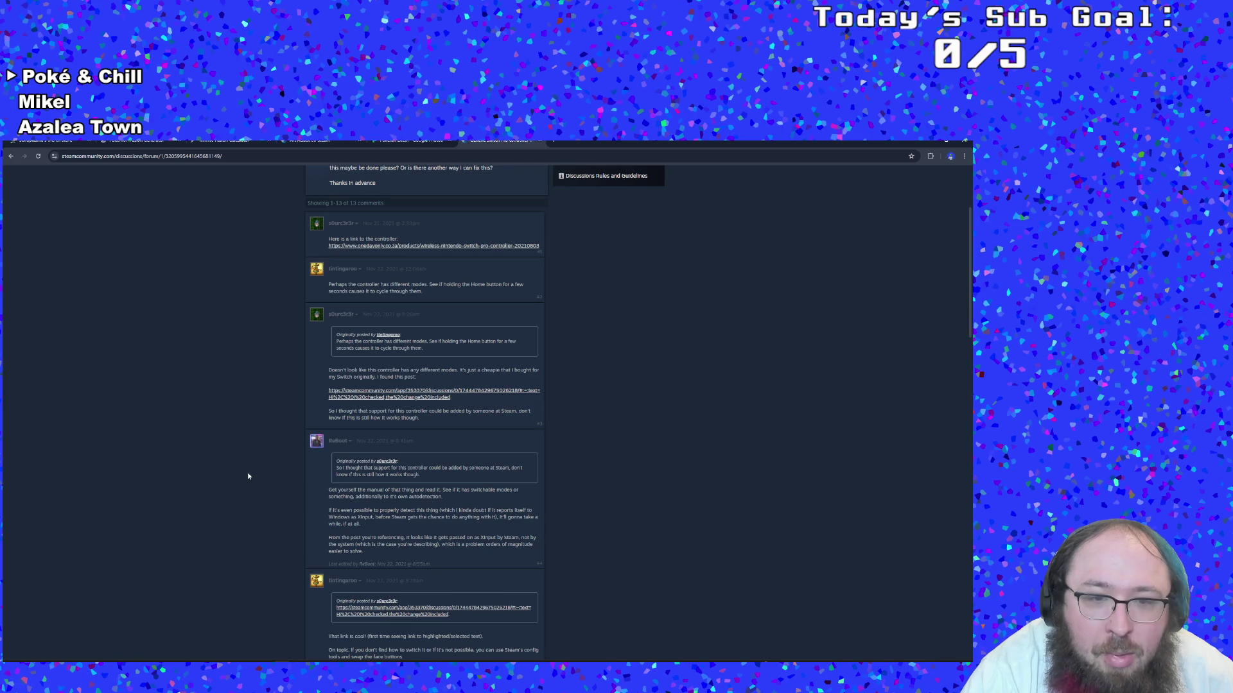
pyautogui.scroll(-5, 248, 476)
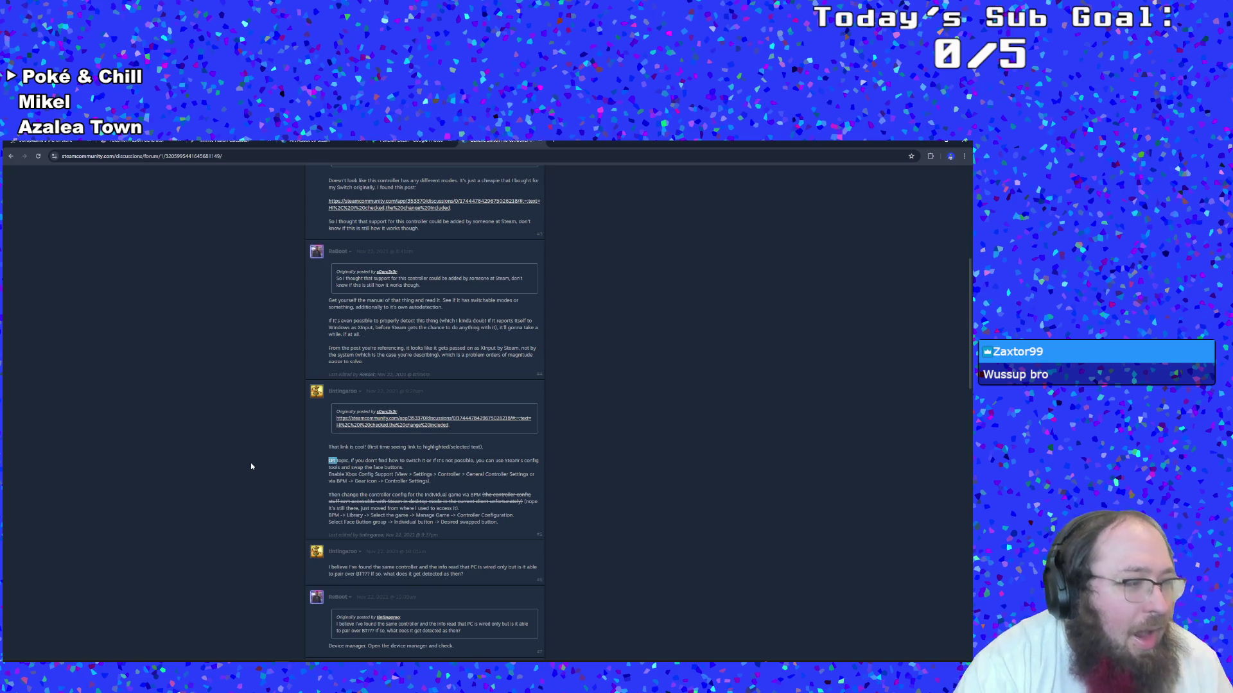
pyautogui.scroll(-3, 251, 466)
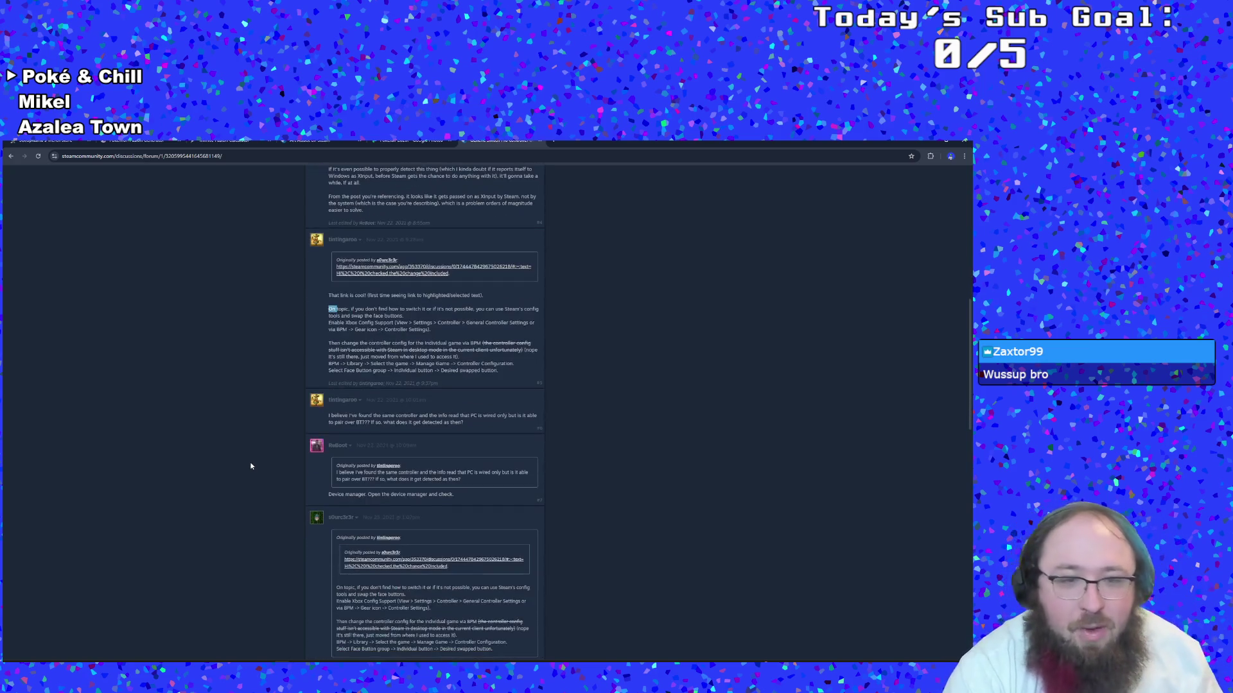
pyautogui.click(258, 455)
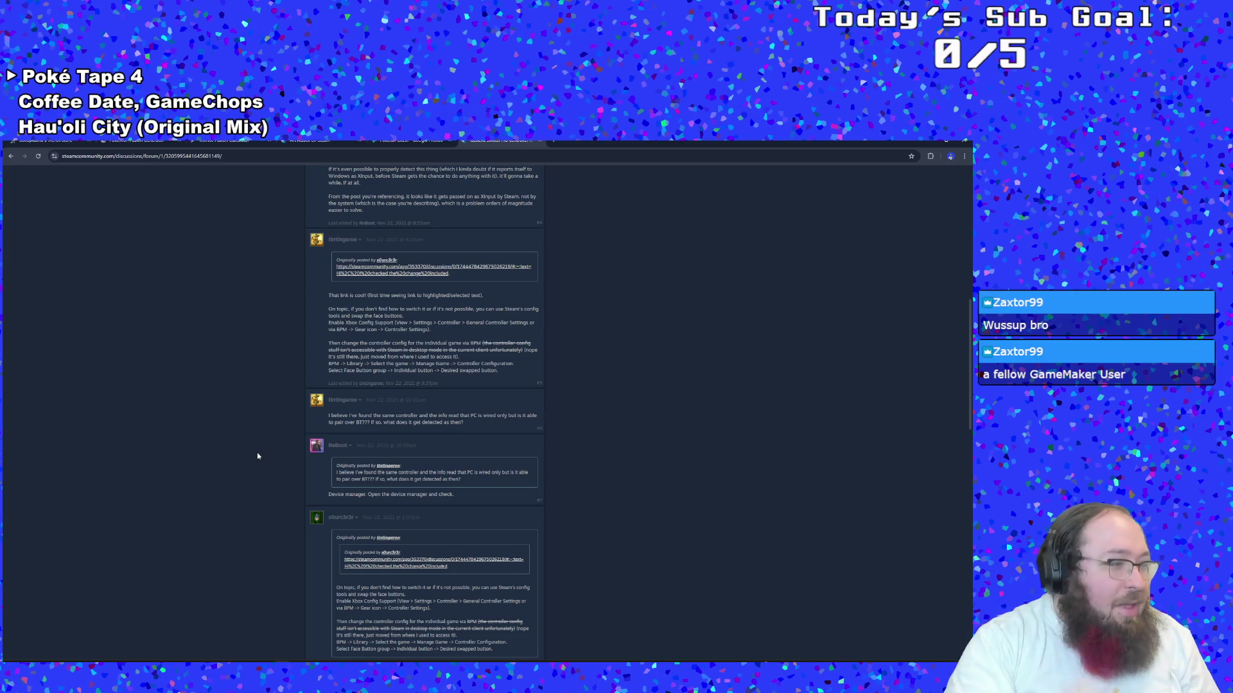
pyautogui.scroll(-2, 258, 455)
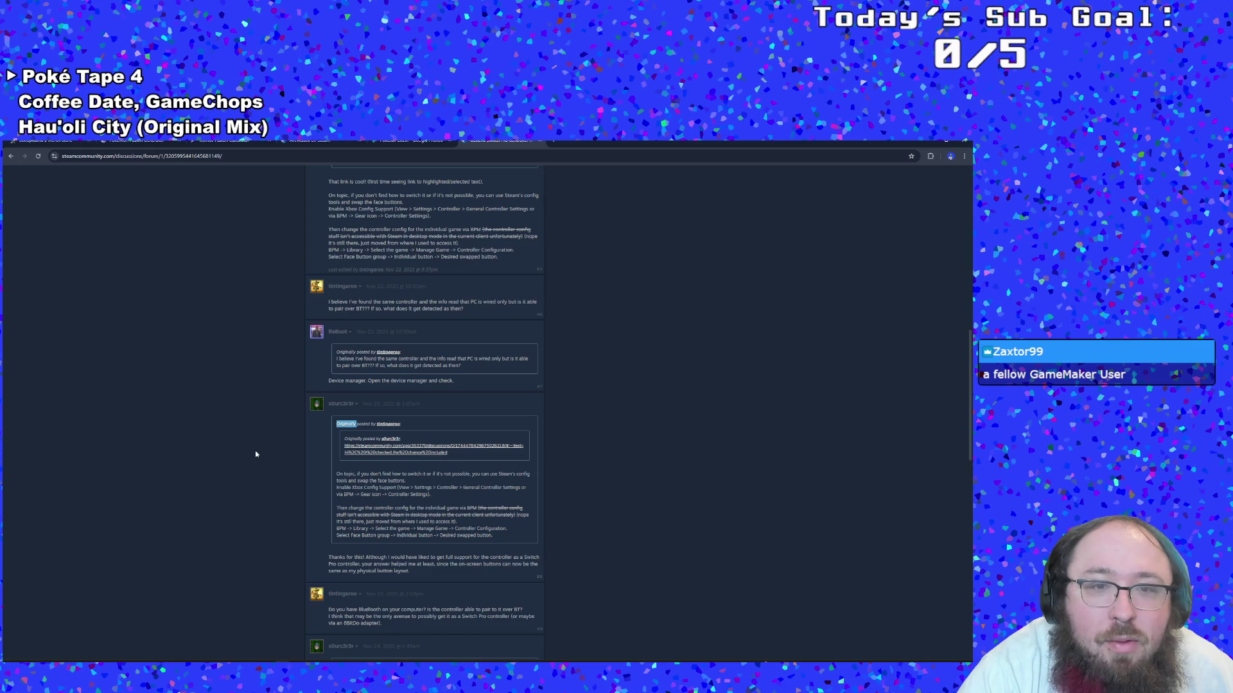
pyautogui.scroll(-3, 255, 454)
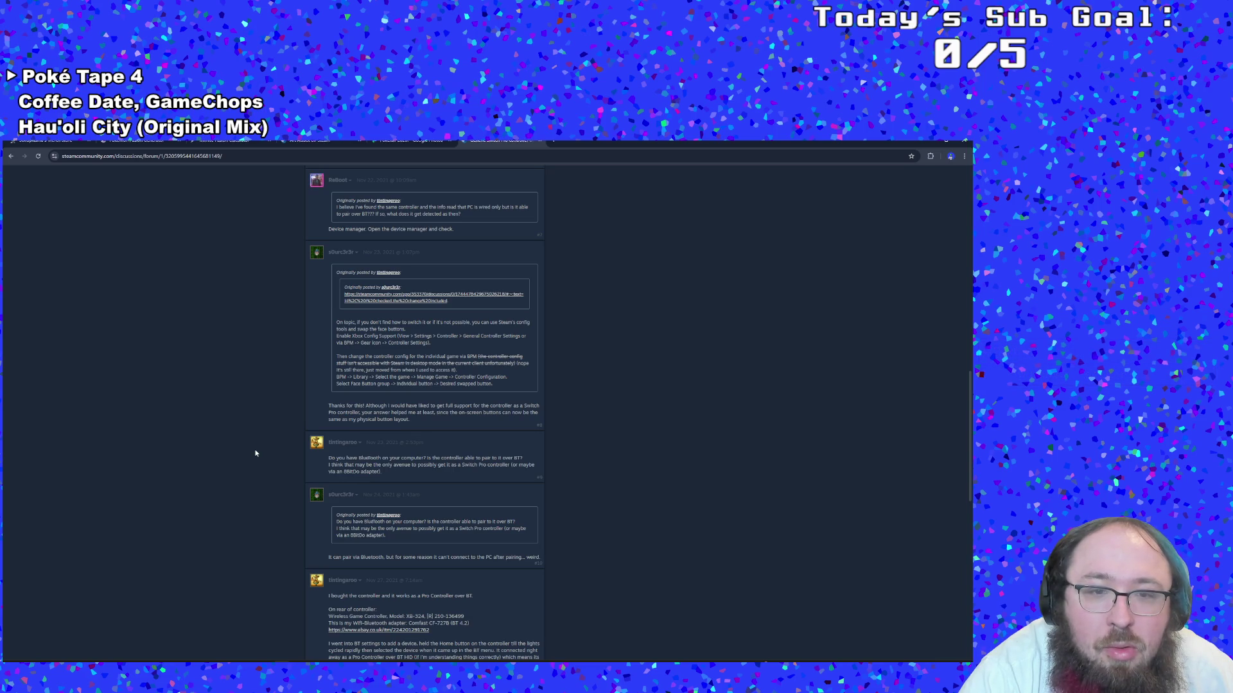
pyautogui.scroll(-2, 256, 454)
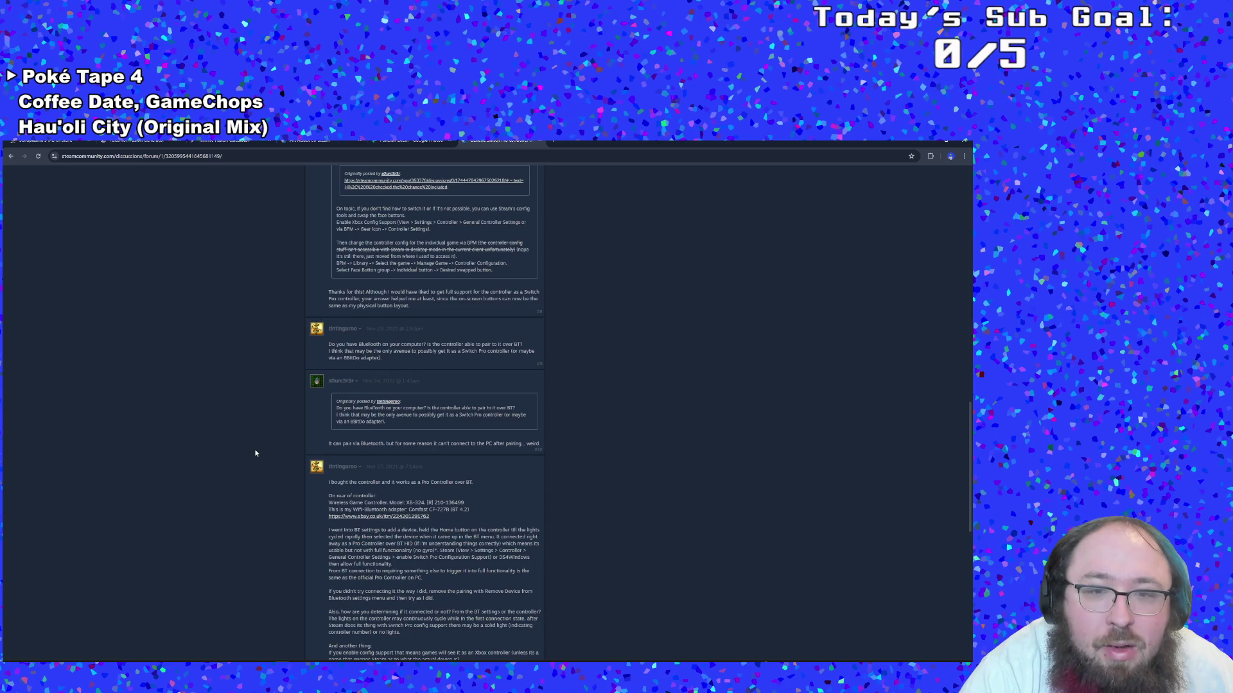
pyautogui.scroll(-2, 255, 454)
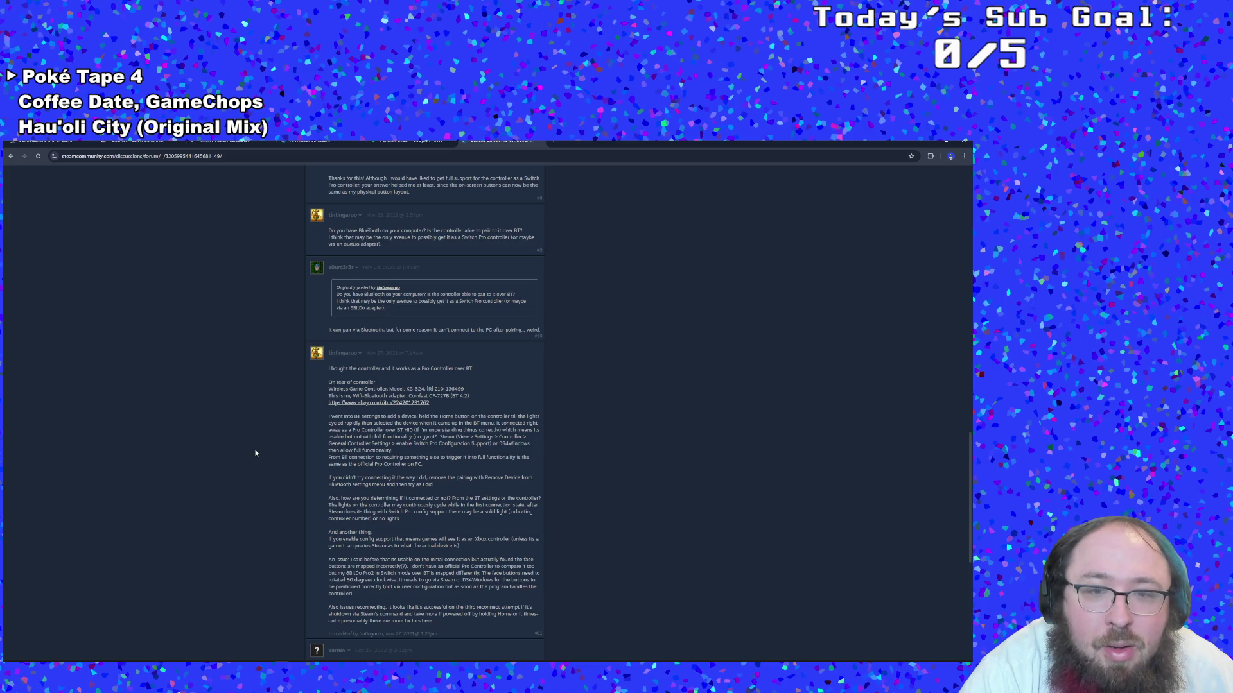
pyautogui.scroll(-4, 256, 454)
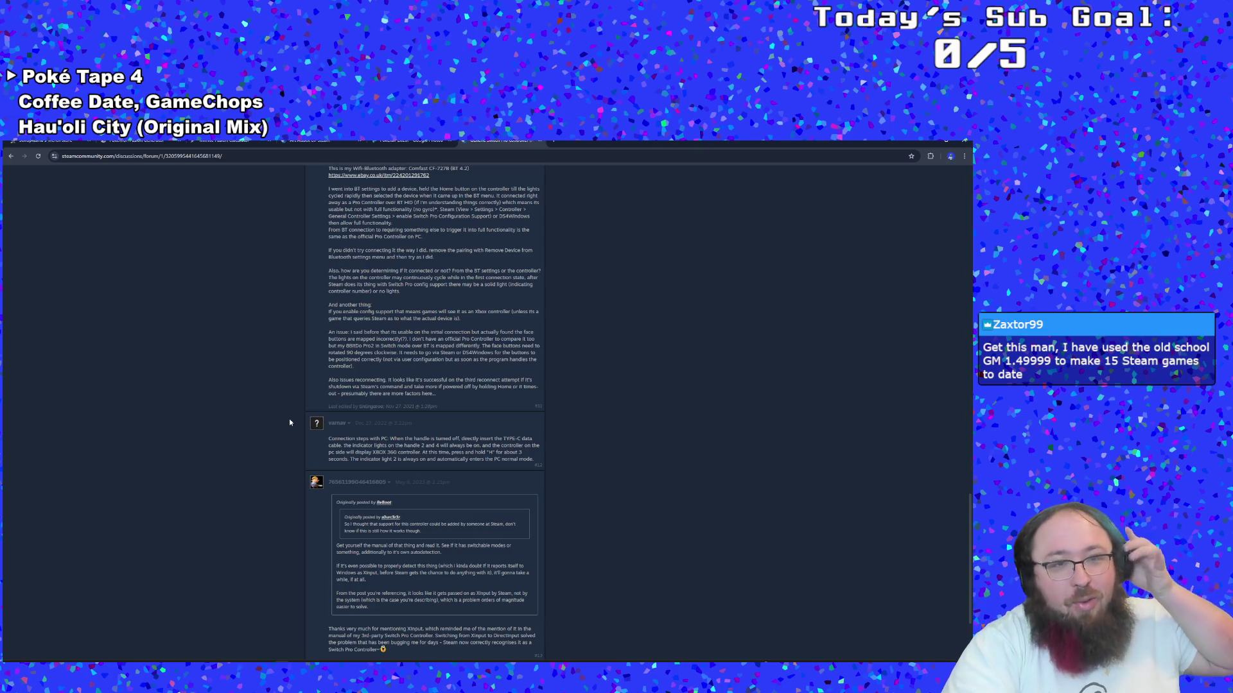
# Reread the thread's final replies, then go back to the search results
pyautogui.scroll(-2, 289, 419)
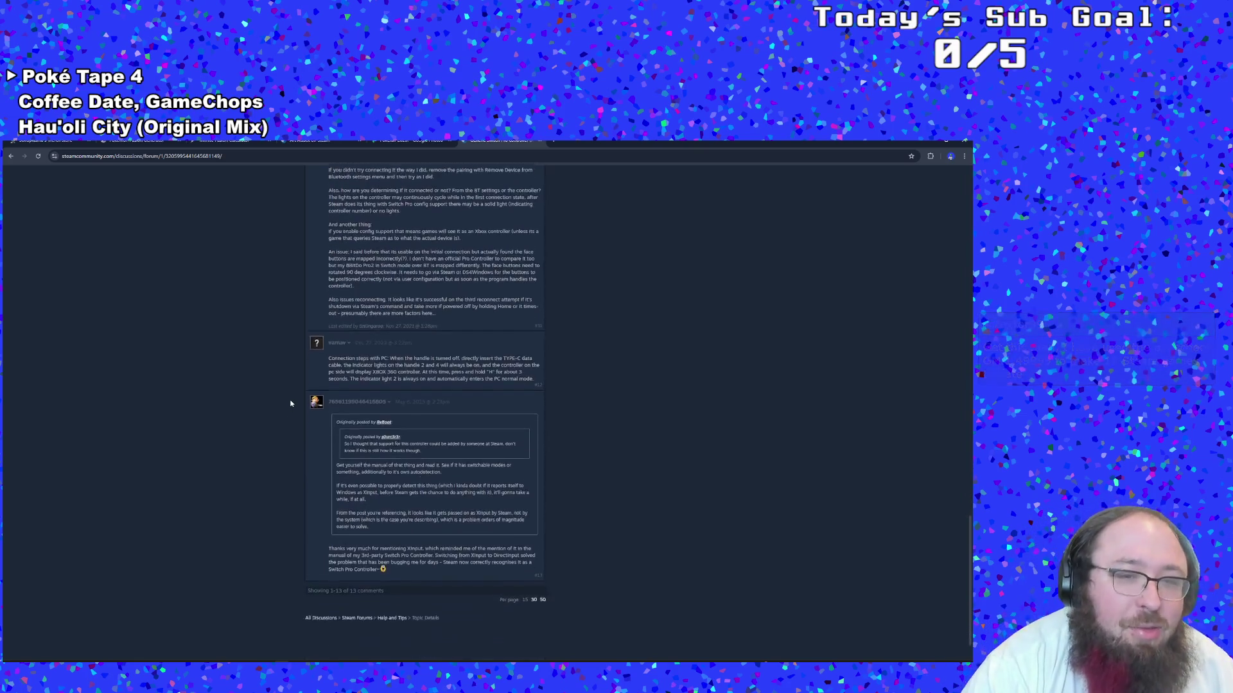
pyautogui.scroll(1, 277, 408)
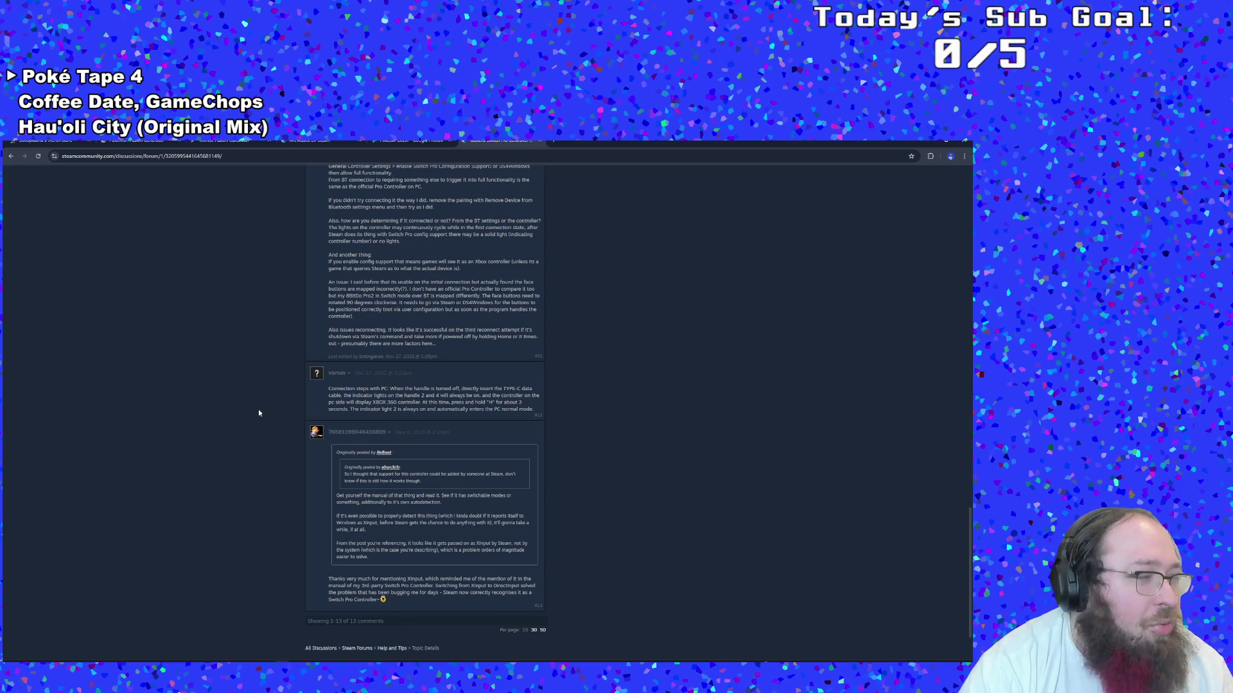
pyautogui.scroll(1, 259, 413)
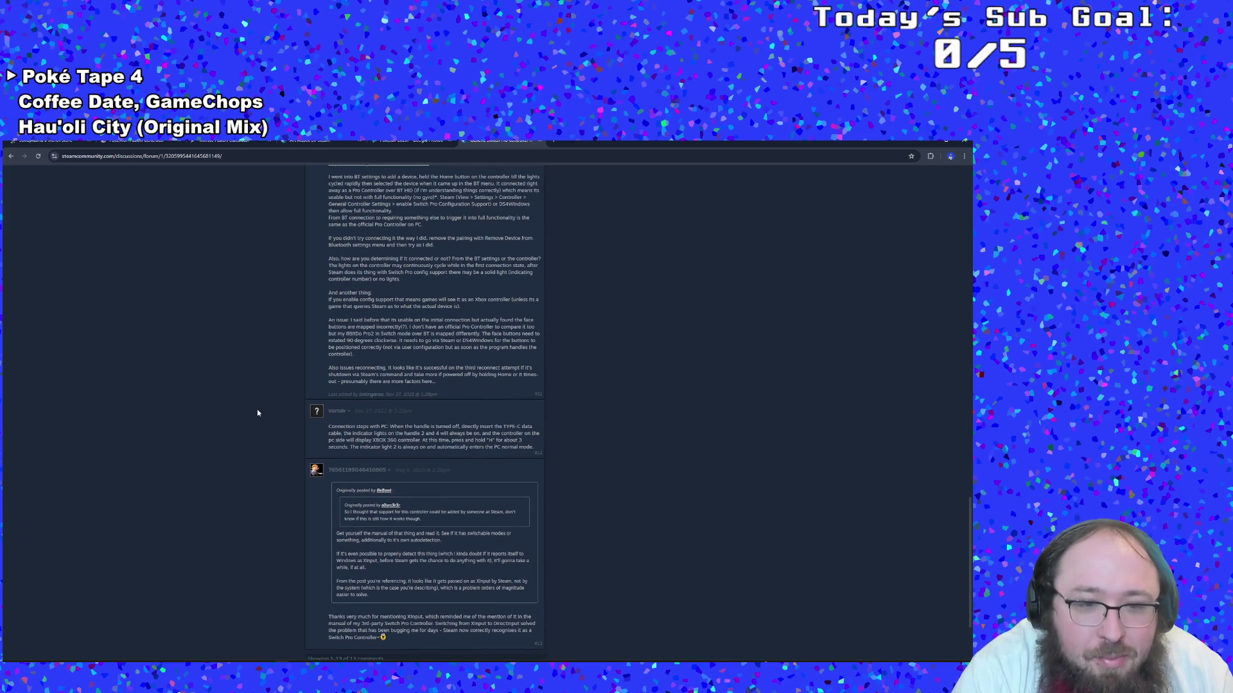
pyautogui.scroll(-2, 238, 434)
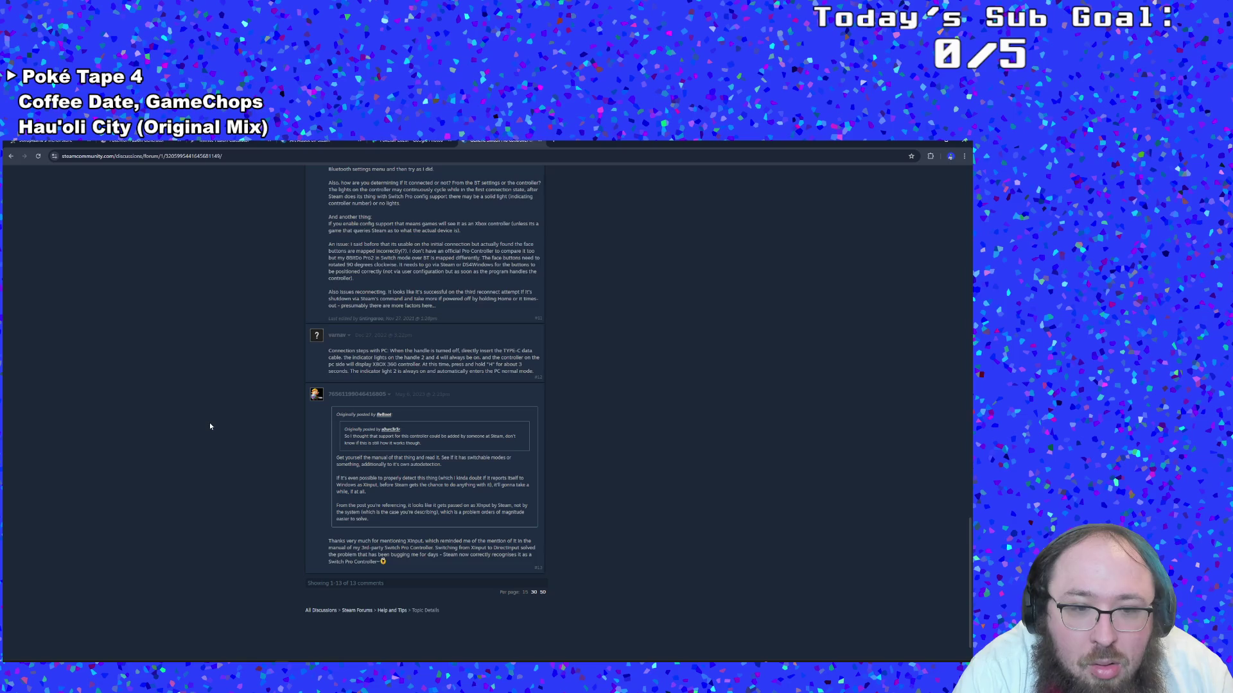
pyautogui.scroll(1, 209, 423)
pyautogui.scroll(-1, 208, 423)
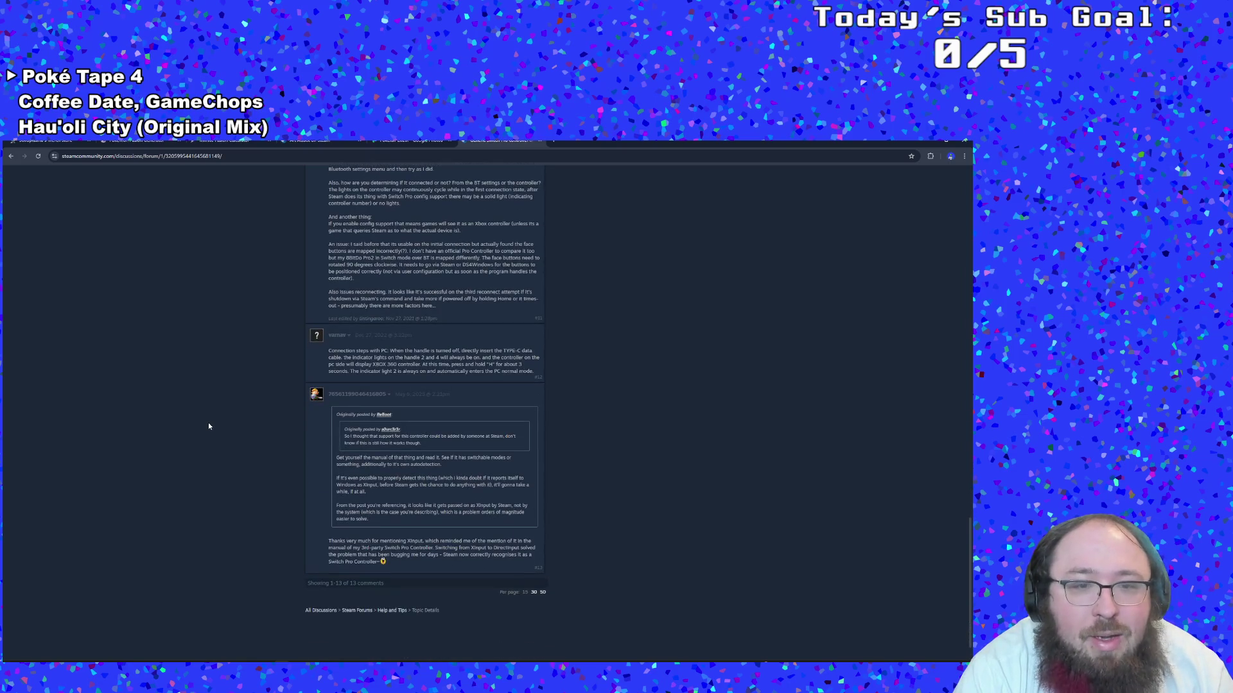
pyautogui.scroll(15, 208, 425)
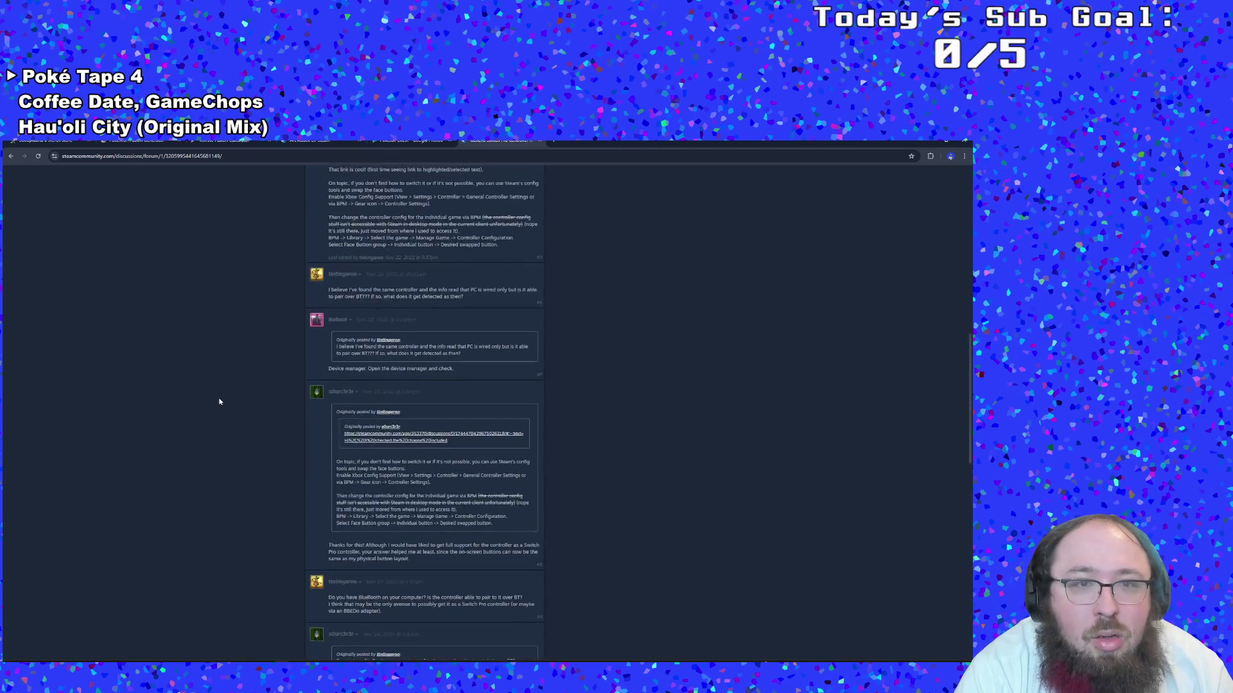
pyautogui.scroll(3, 222, 397)
pyautogui.click(11, 156)
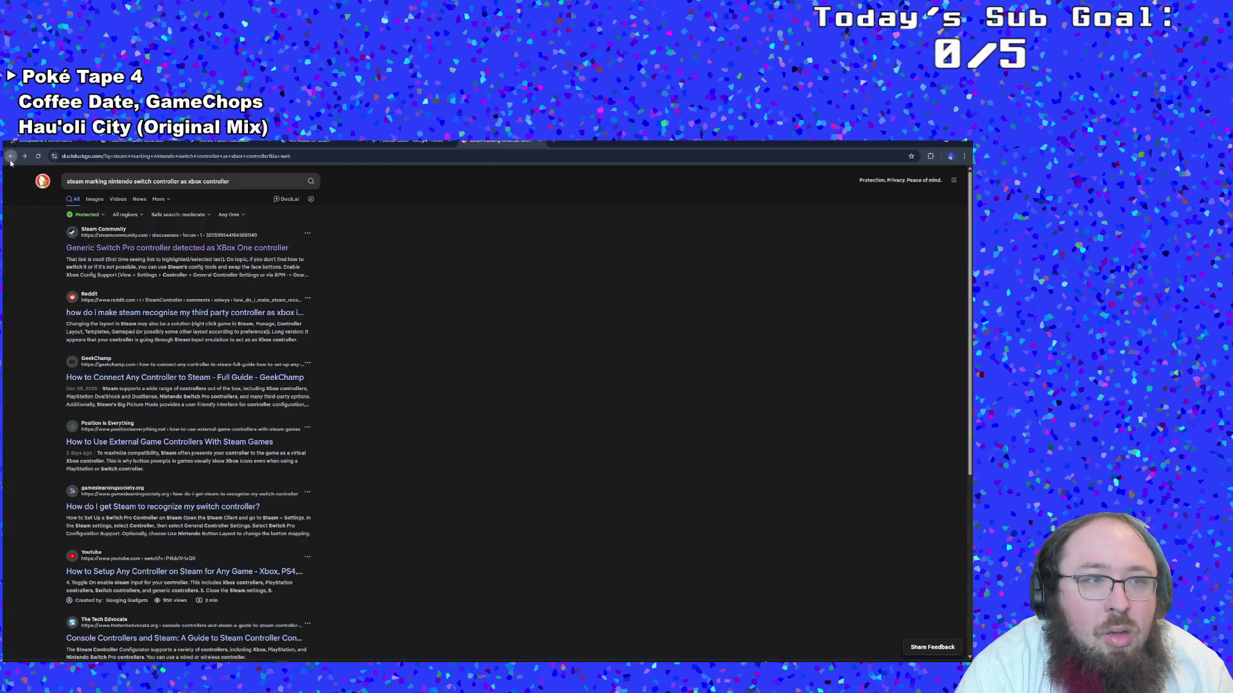
# Skim the GeekChamp guide on connecting controllers and return to the results
pyautogui.click(124, 384)
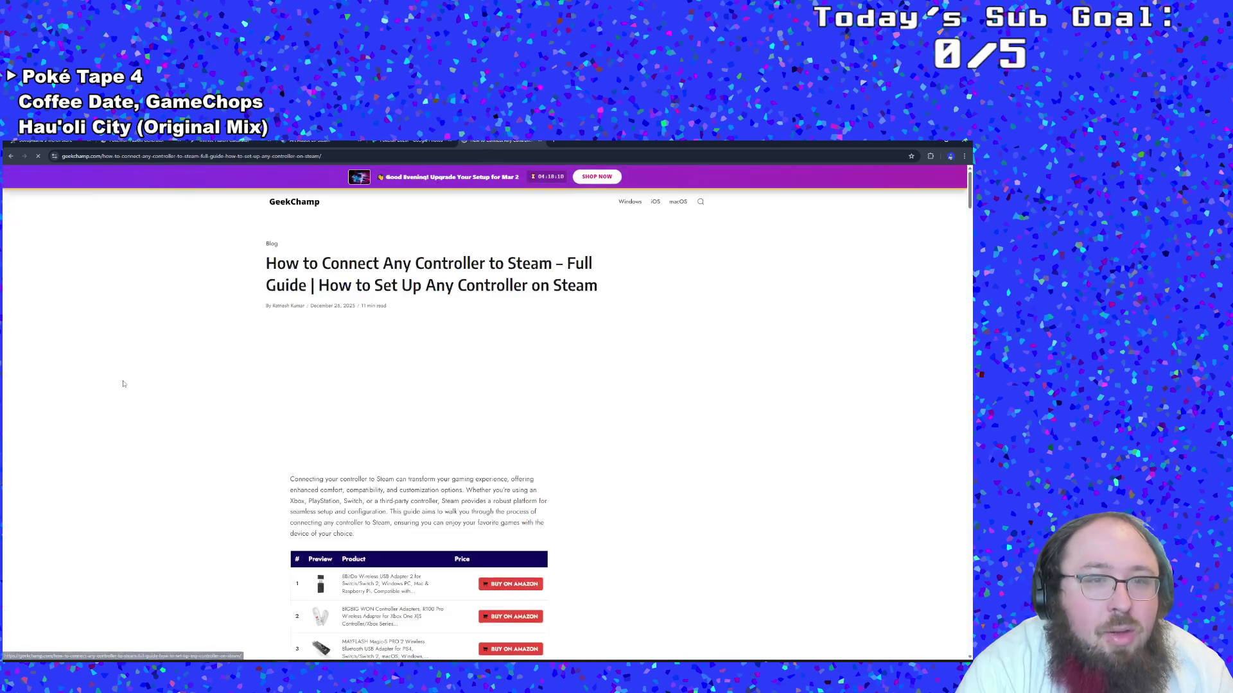
pyautogui.scroll(-5, 234, 456)
pyautogui.scroll(-10, 237, 451)
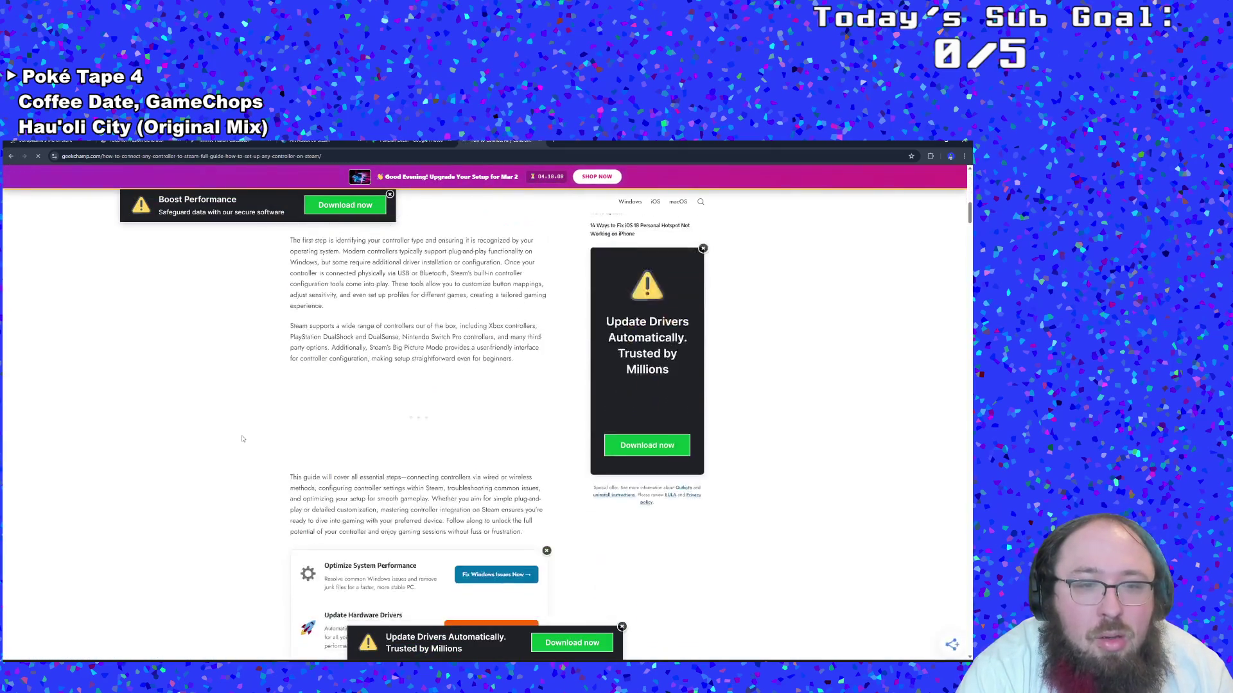
pyautogui.scroll(-3, 231, 423)
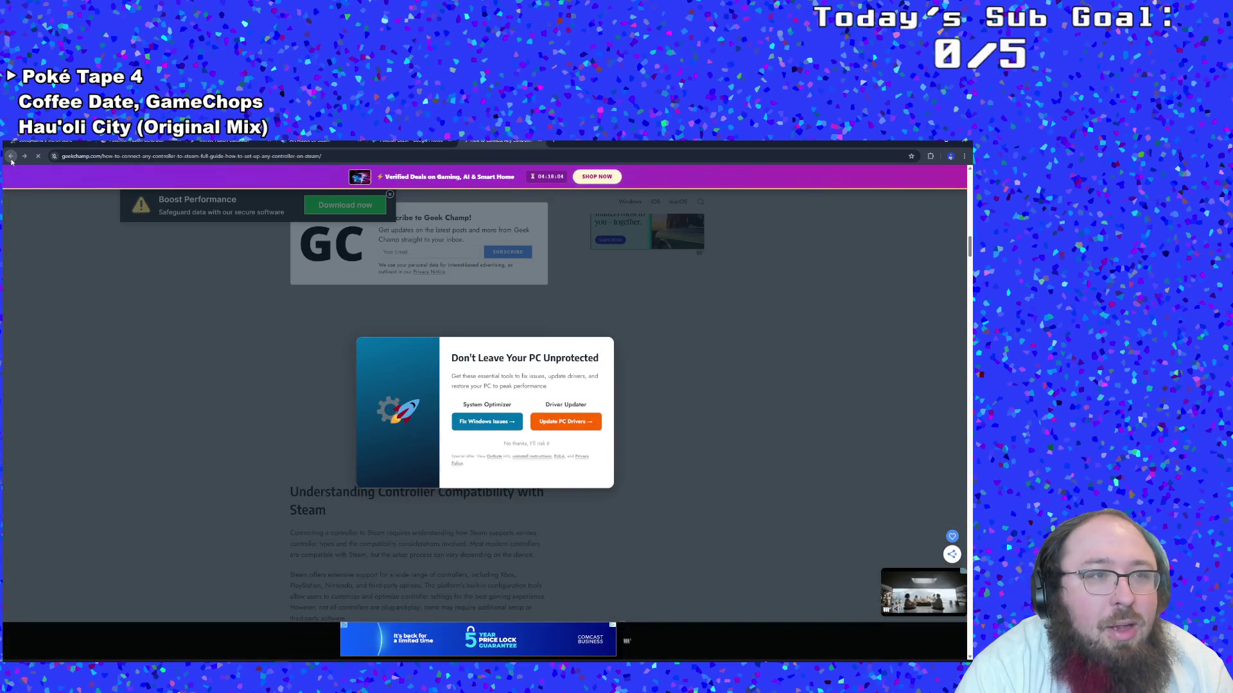
pyautogui.click(11, 157)
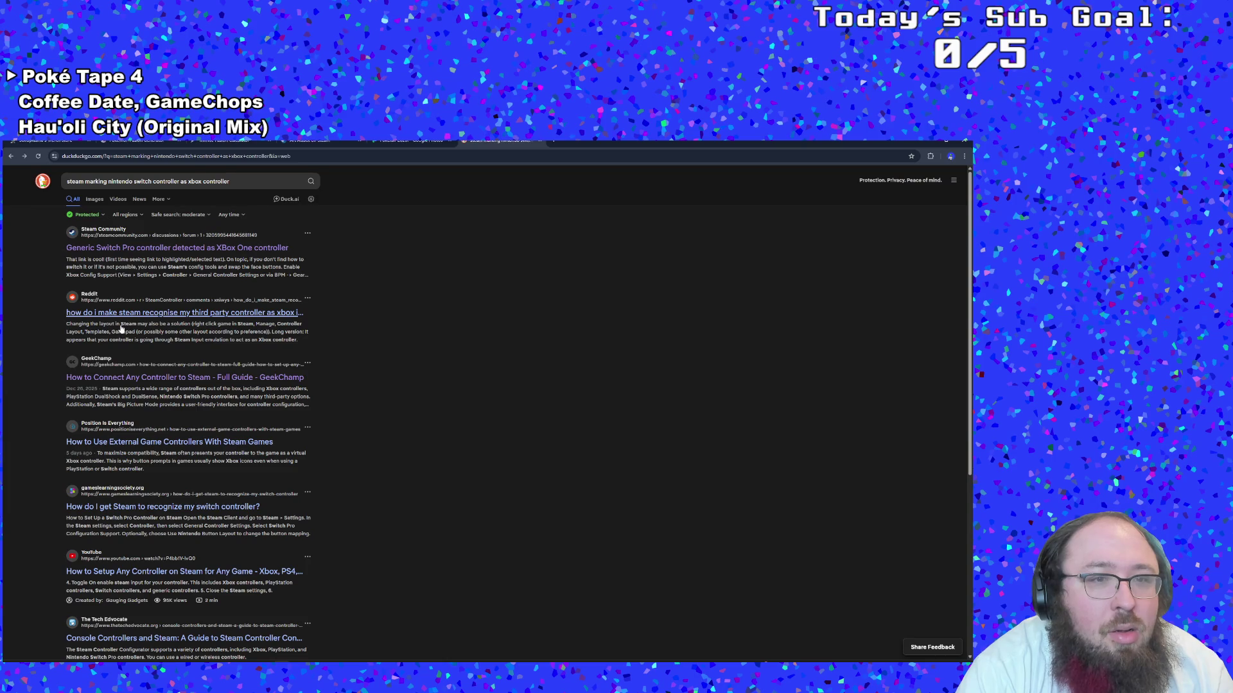
# Check the article on external controllers with Steam, scan more results, then switch to Steam
pyautogui.click(188, 465)
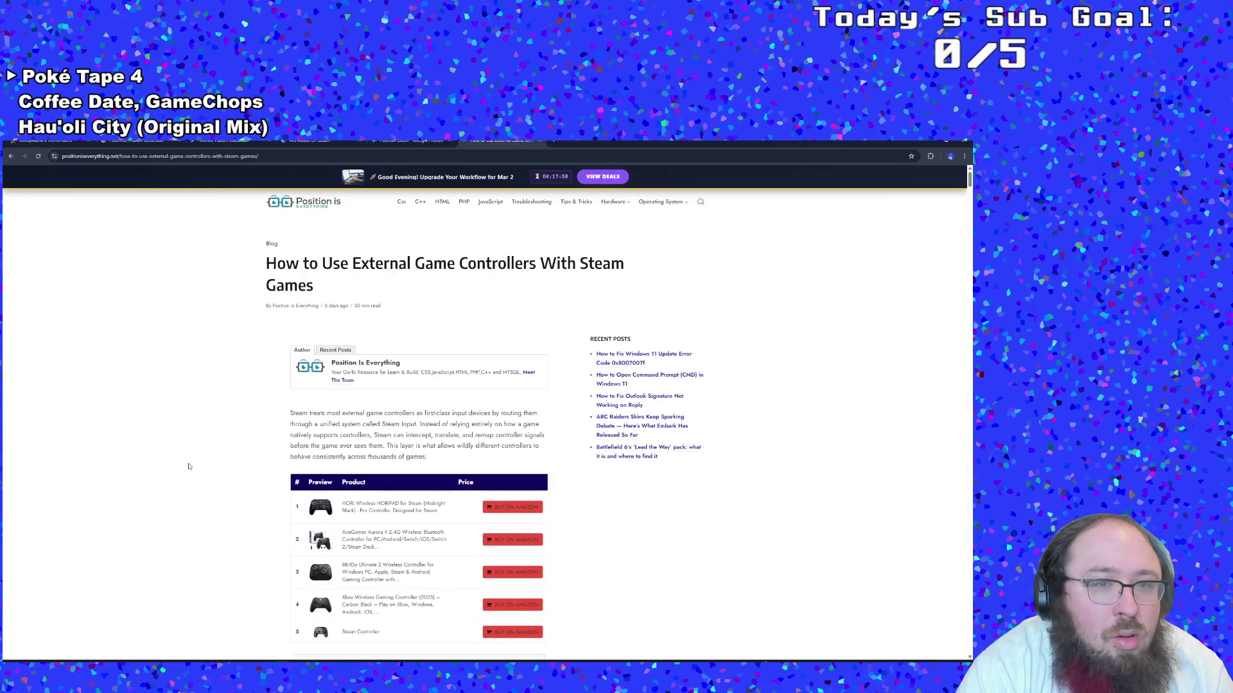
pyautogui.scroll(-3, 223, 488)
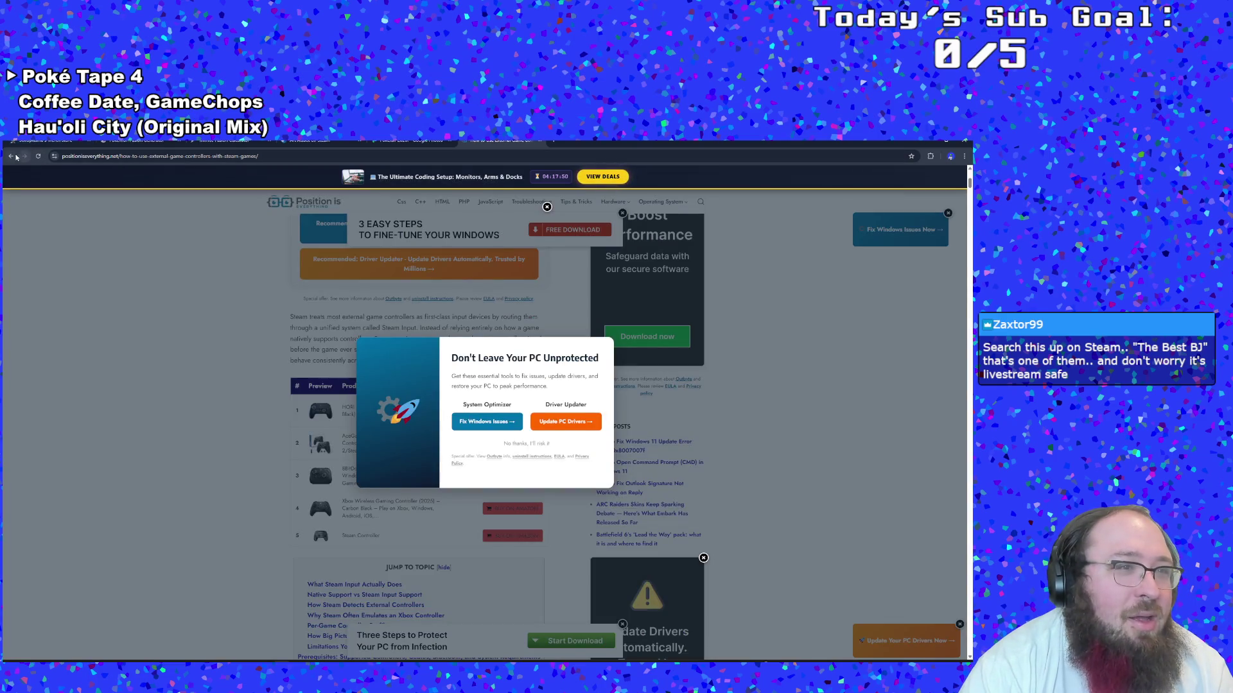
pyautogui.click(10, 156)
pyautogui.scroll(-3, 160, 456)
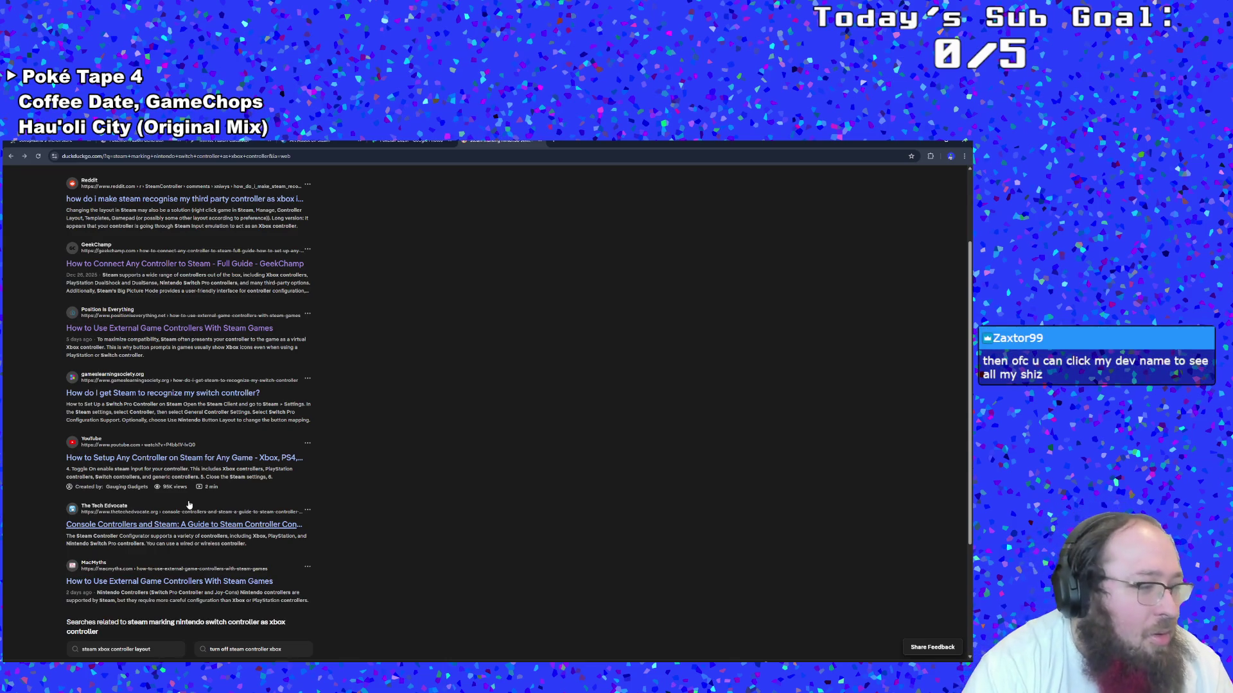
pyautogui.scroll(-3, 188, 506)
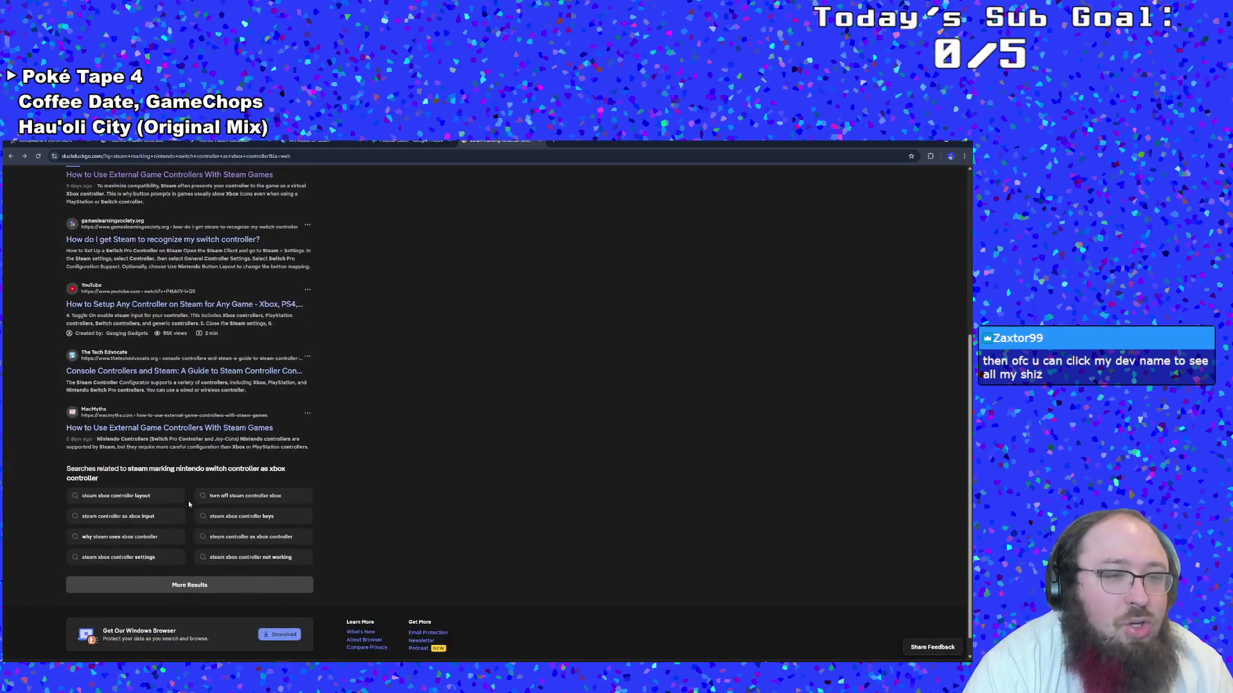
pyautogui.scroll(2, 189, 505)
pyautogui.scroll(1, 189, 506)
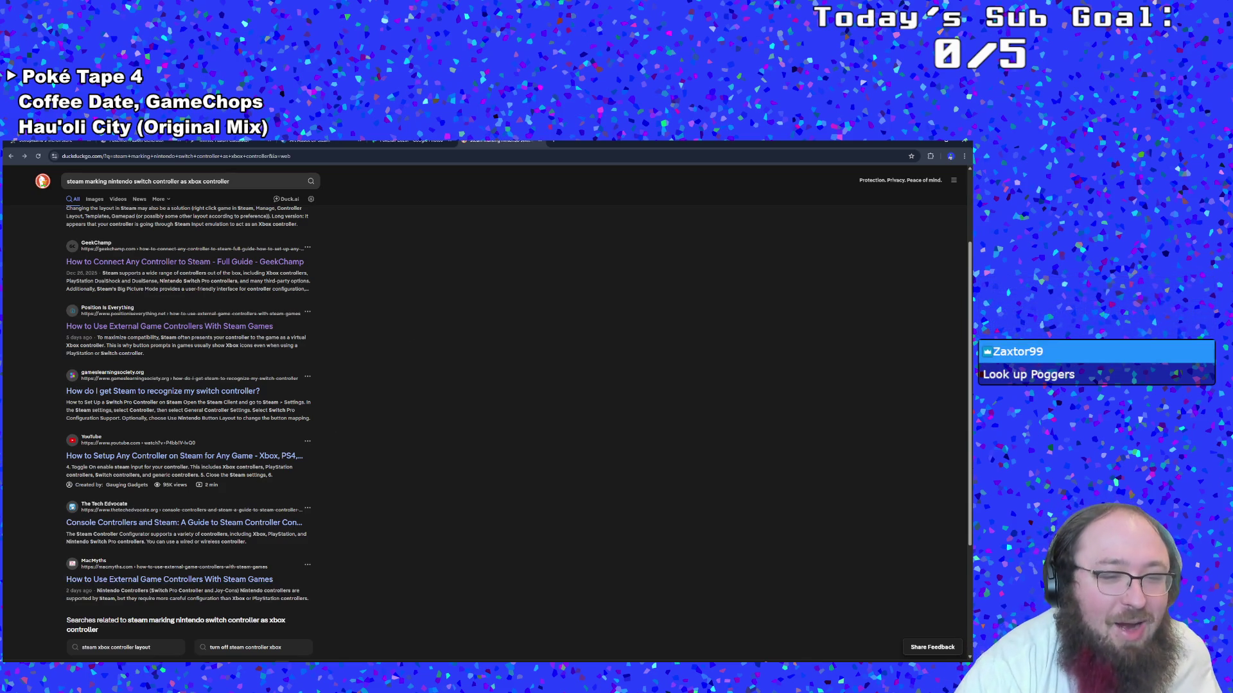
pyautogui.hotkey('alt', 'Tab')
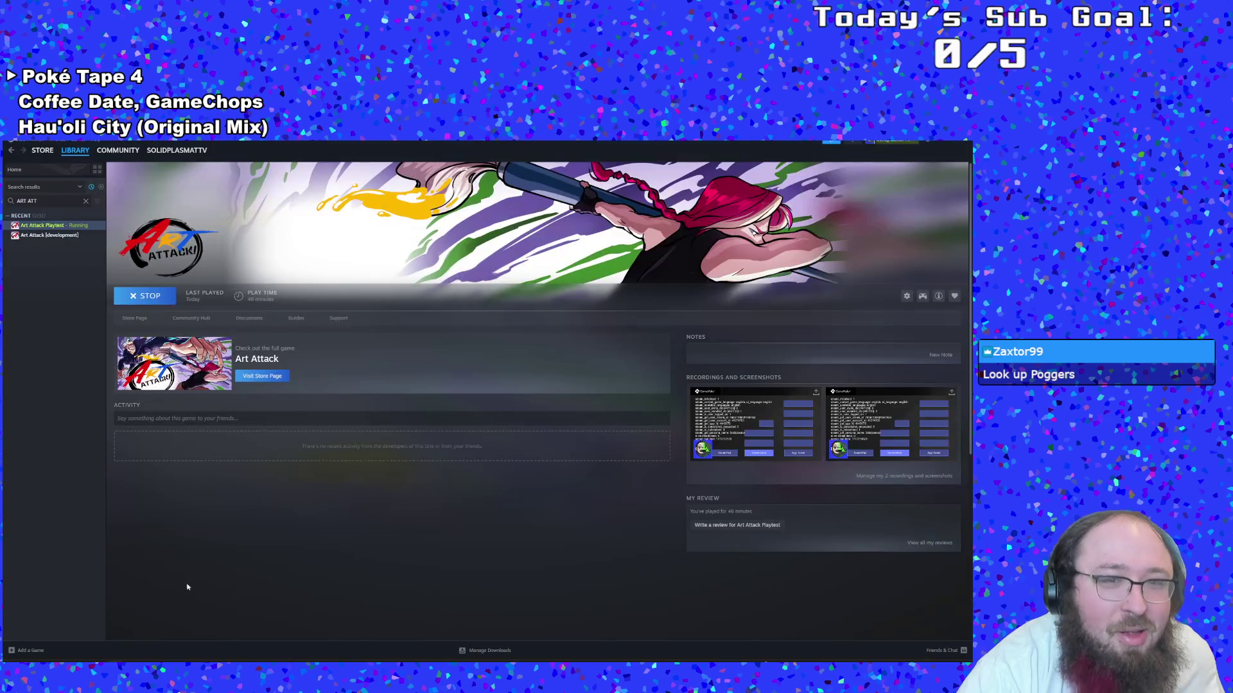
# Search the Steam store for 'poggers' and view the full search results
pyautogui.click(42, 150)
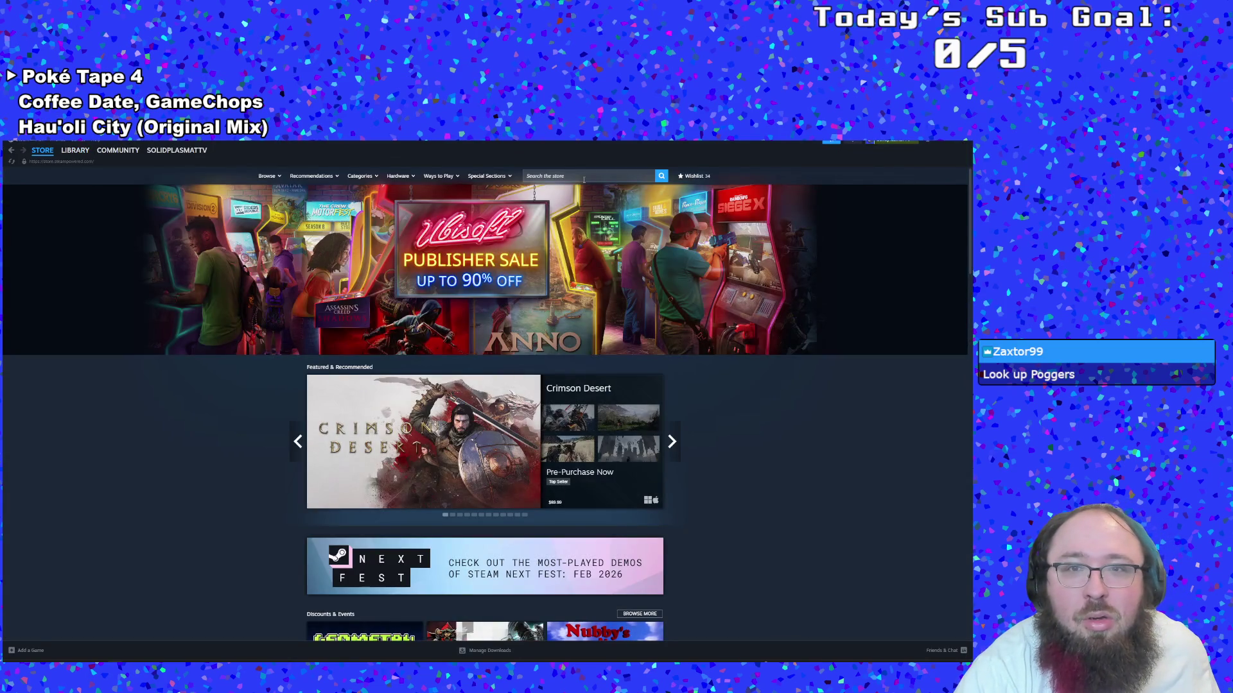
pyautogui.click(538, 176)
pyautogui.write('poggers')
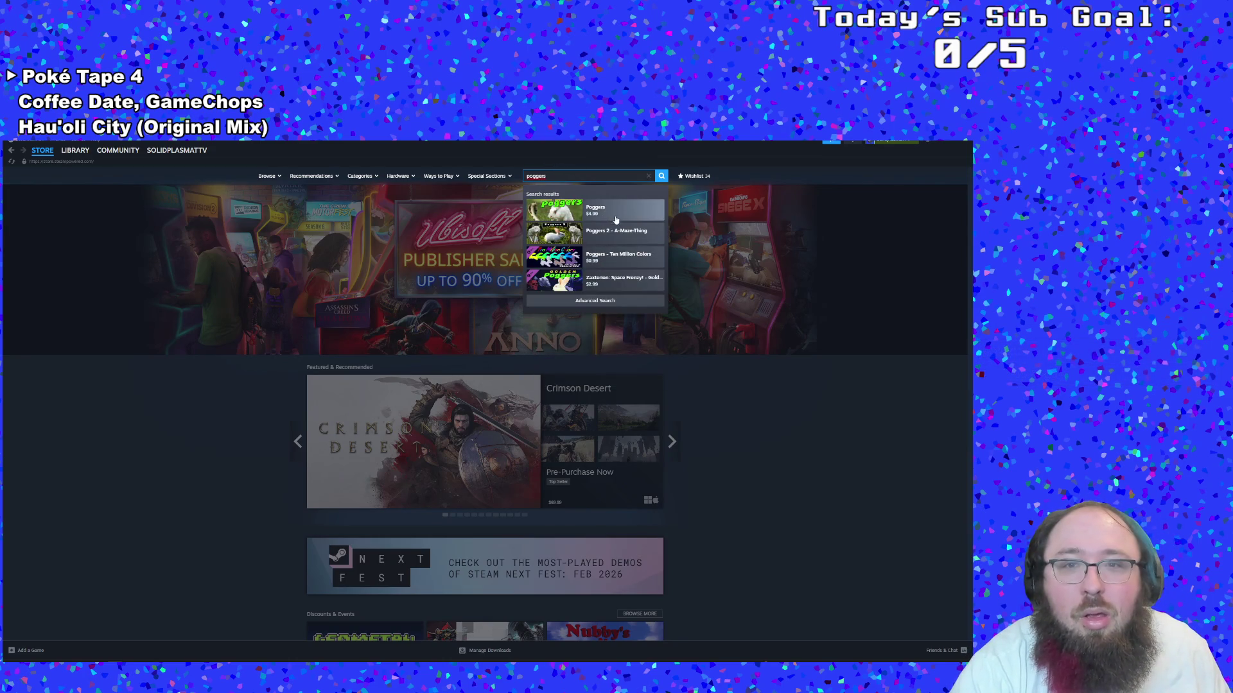
pyautogui.click(591, 302)
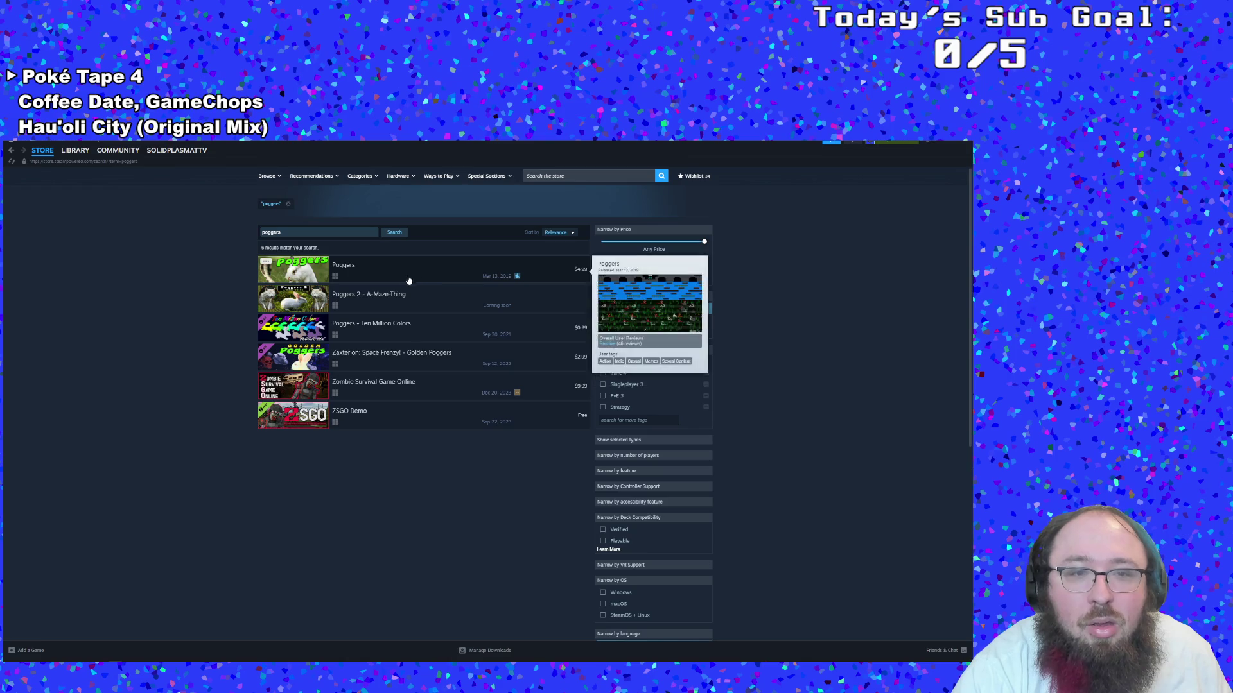
pyautogui.scroll(-3, 497, 474)
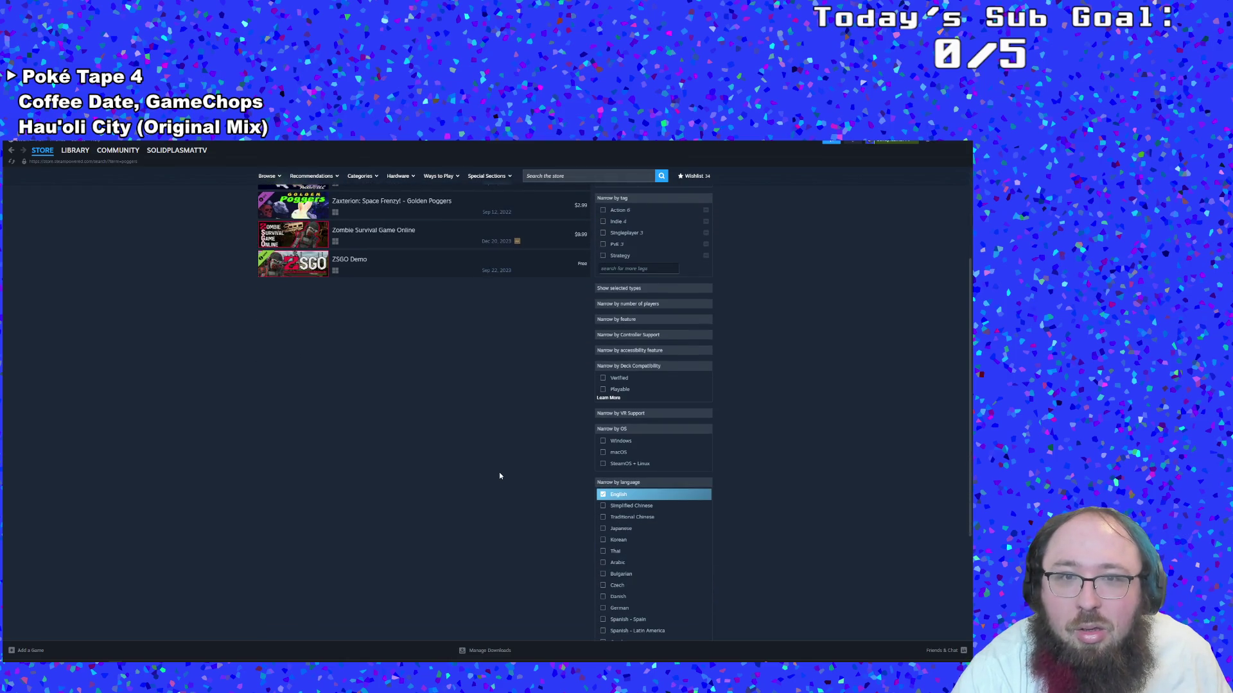
pyautogui.scroll(-3, 500, 476)
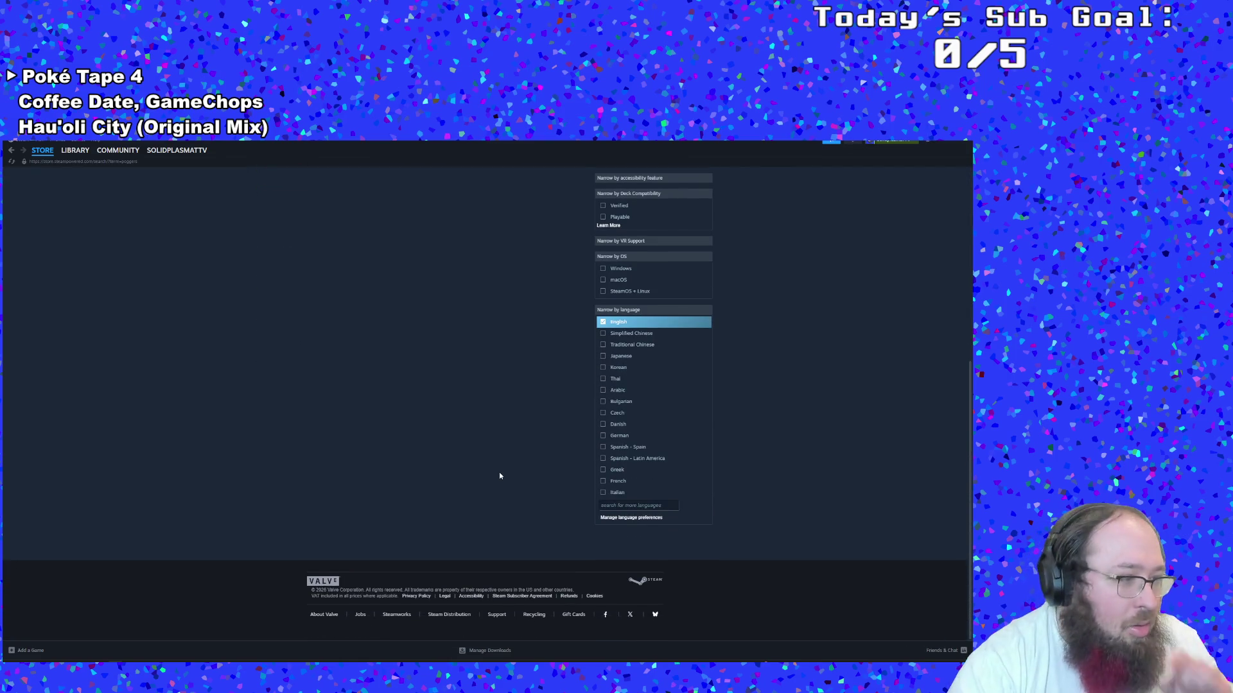
pyautogui.scroll(5, 500, 476)
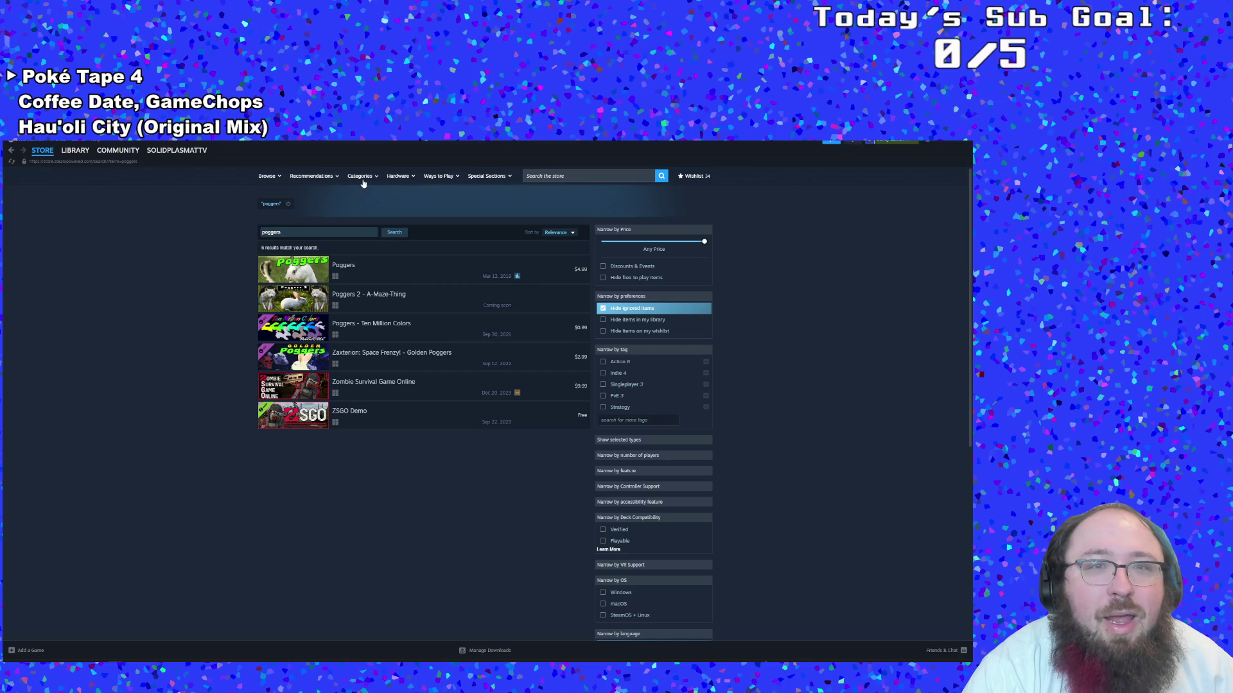
# Open the Poggers store page ($4.99) and pause then resume its trailer
pyautogui.moveTo(493, 182)
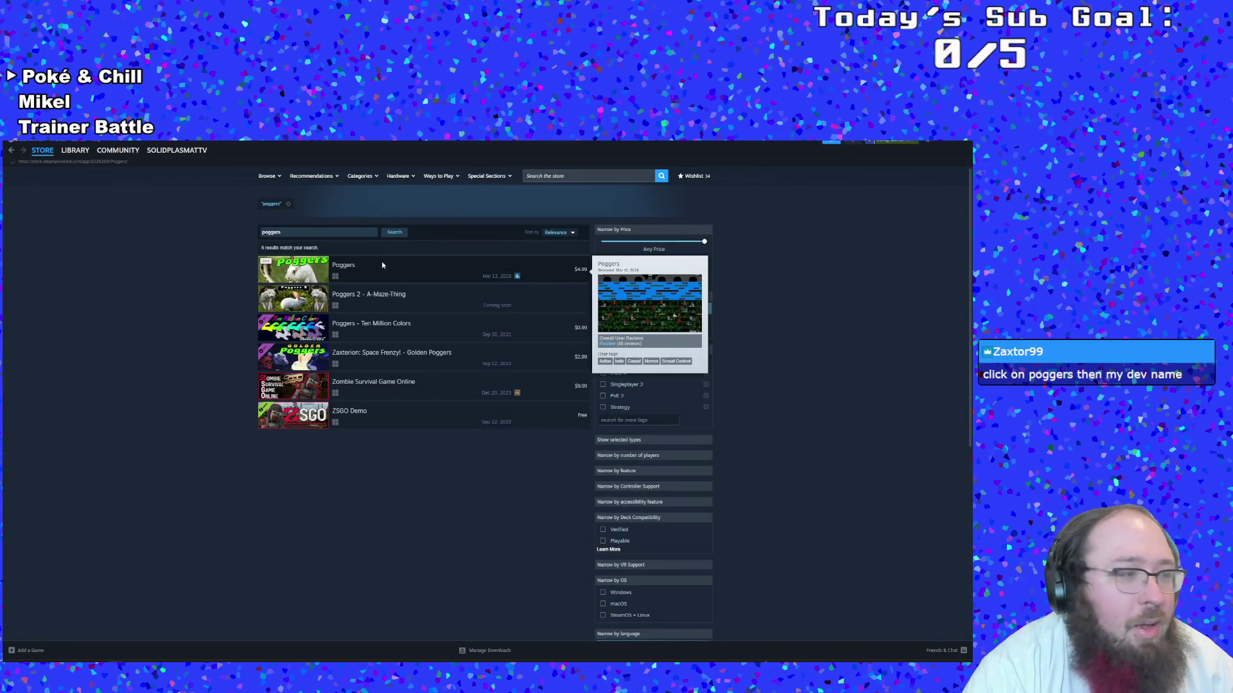
pyautogui.click(381, 261)
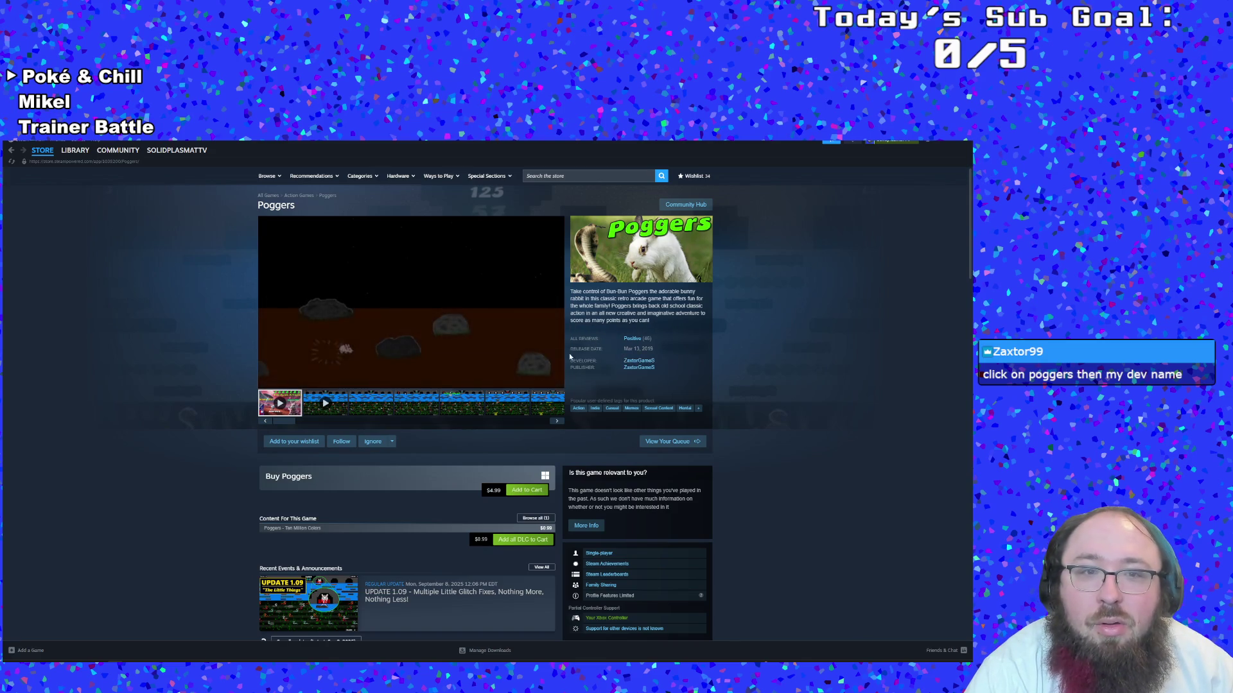
pyautogui.click(469, 351)
pyautogui.click(469, 351)
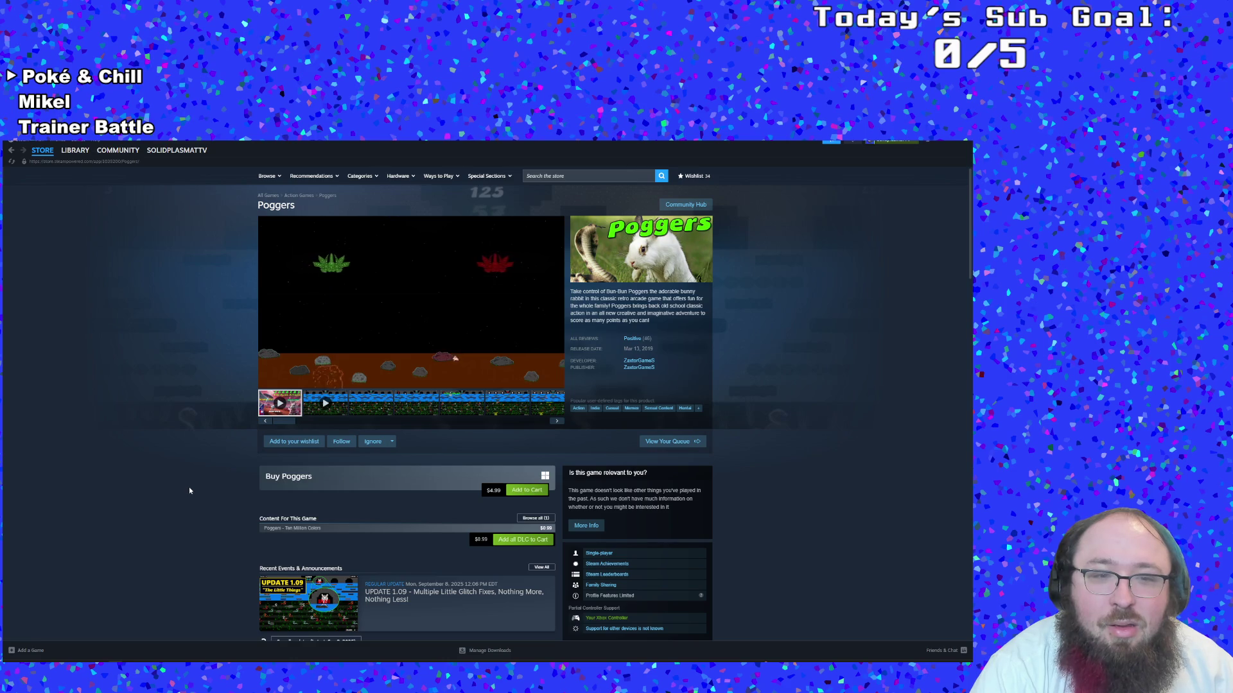
# Open the Poggers developer page and scroll through its catalogue of games
pyautogui.click(639, 367)
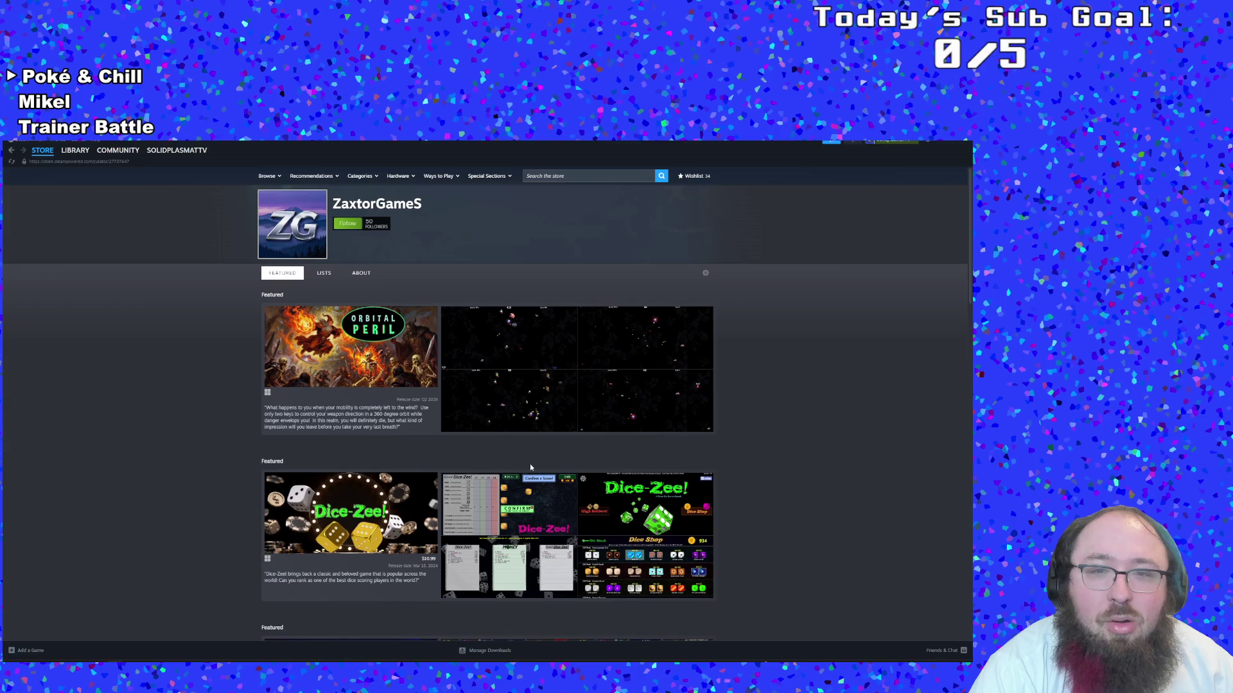
pyautogui.scroll(-1, 530, 463)
pyautogui.scroll(-1, 529, 468)
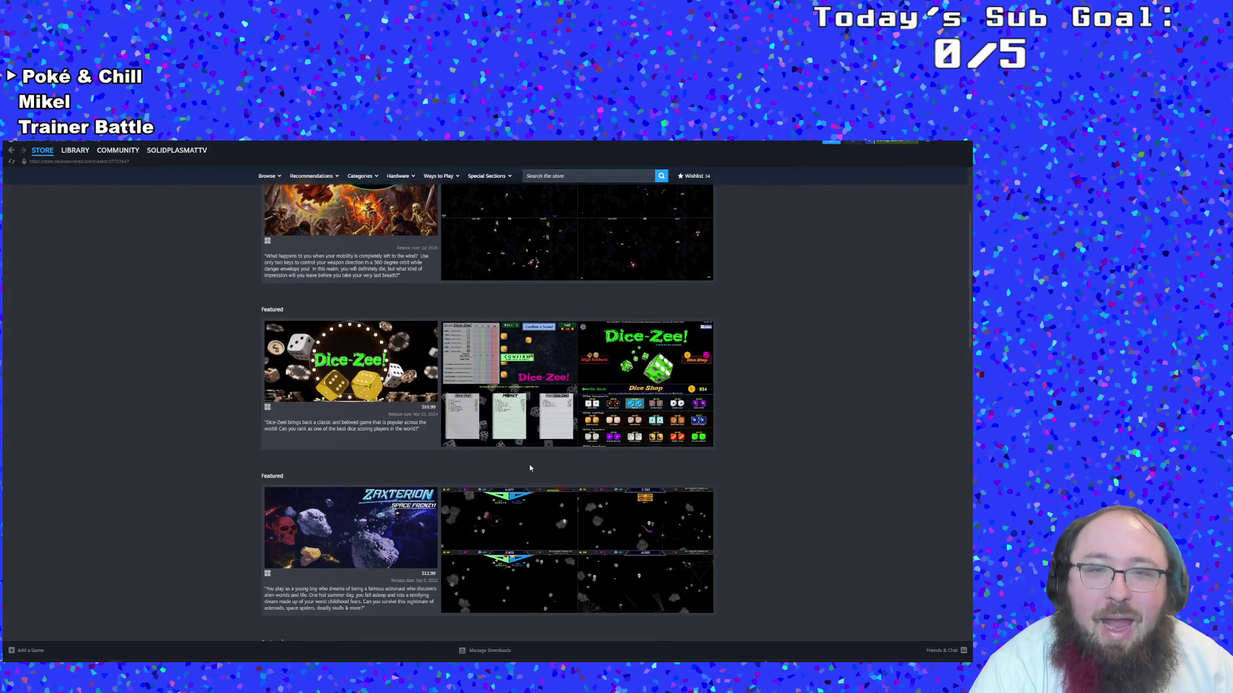
pyautogui.scroll(-2, 530, 468)
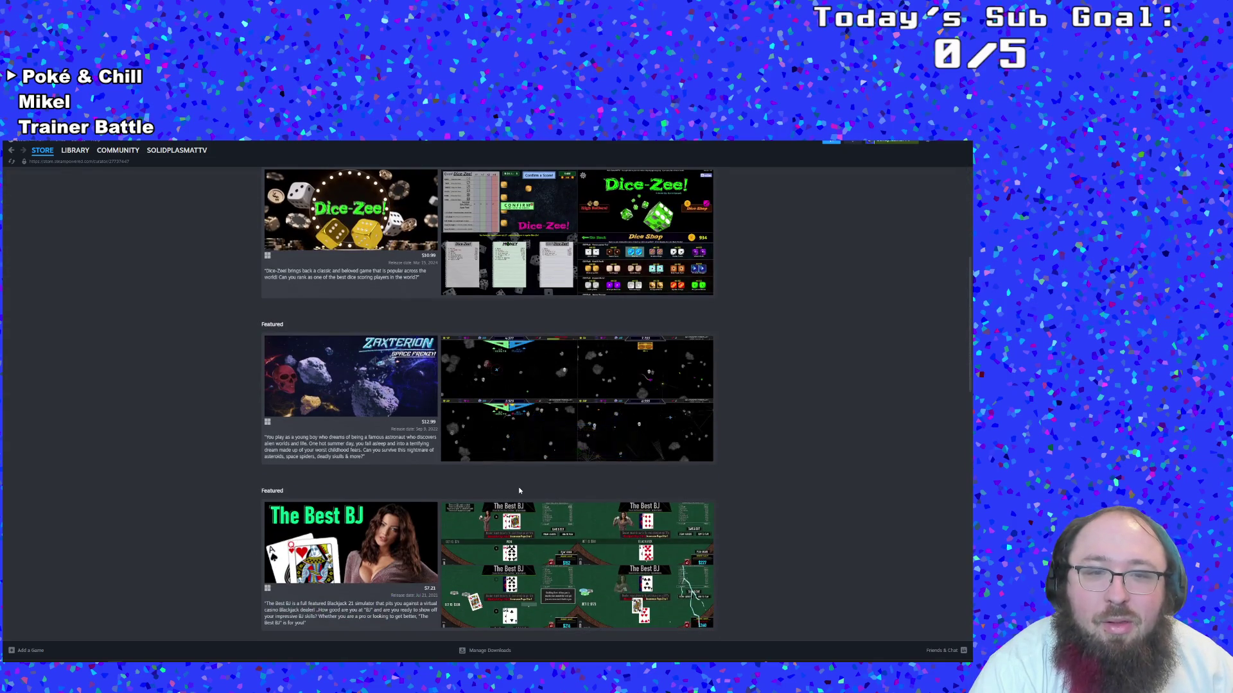
pyautogui.scroll(-2, 520, 491)
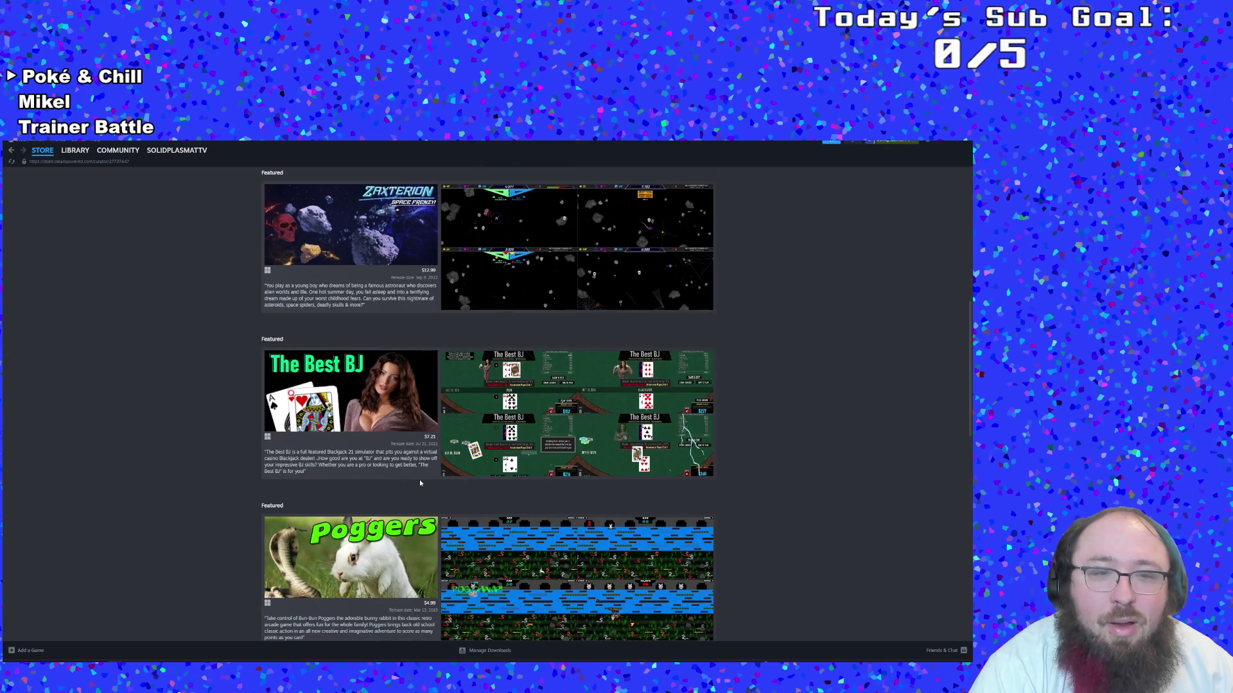
pyautogui.moveTo(412, 479)
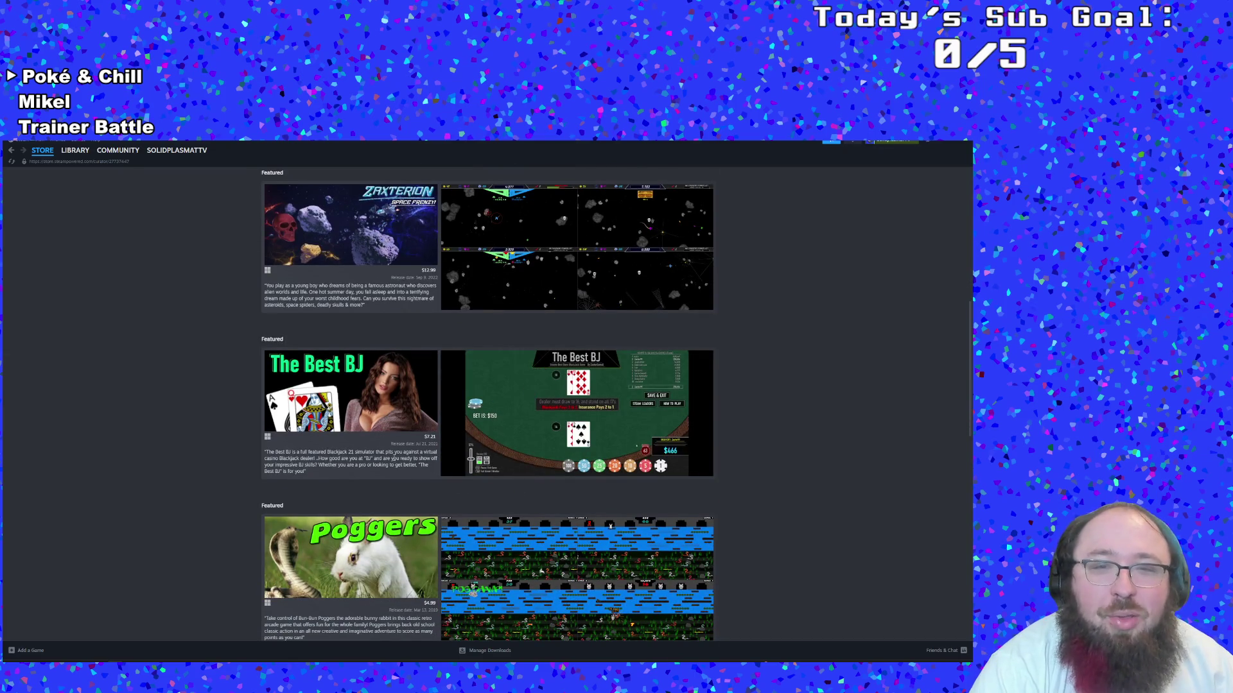
pyautogui.scroll(-4, 398, 466)
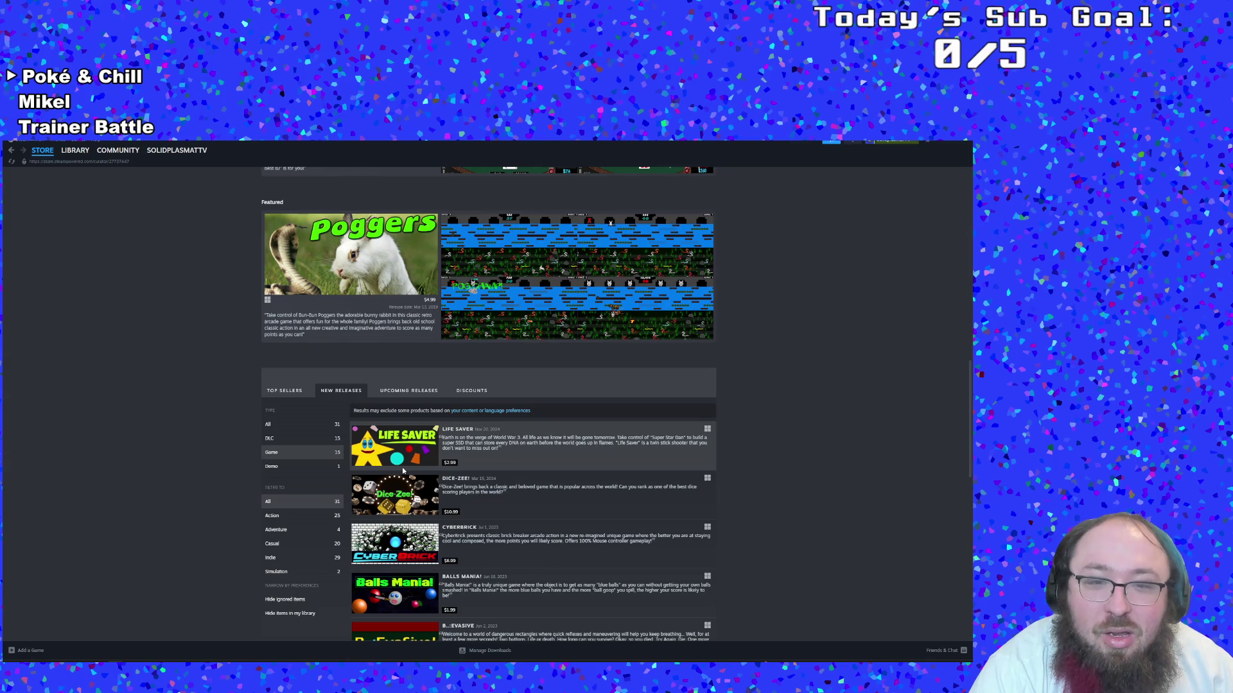
pyautogui.scroll(-3, 403, 472)
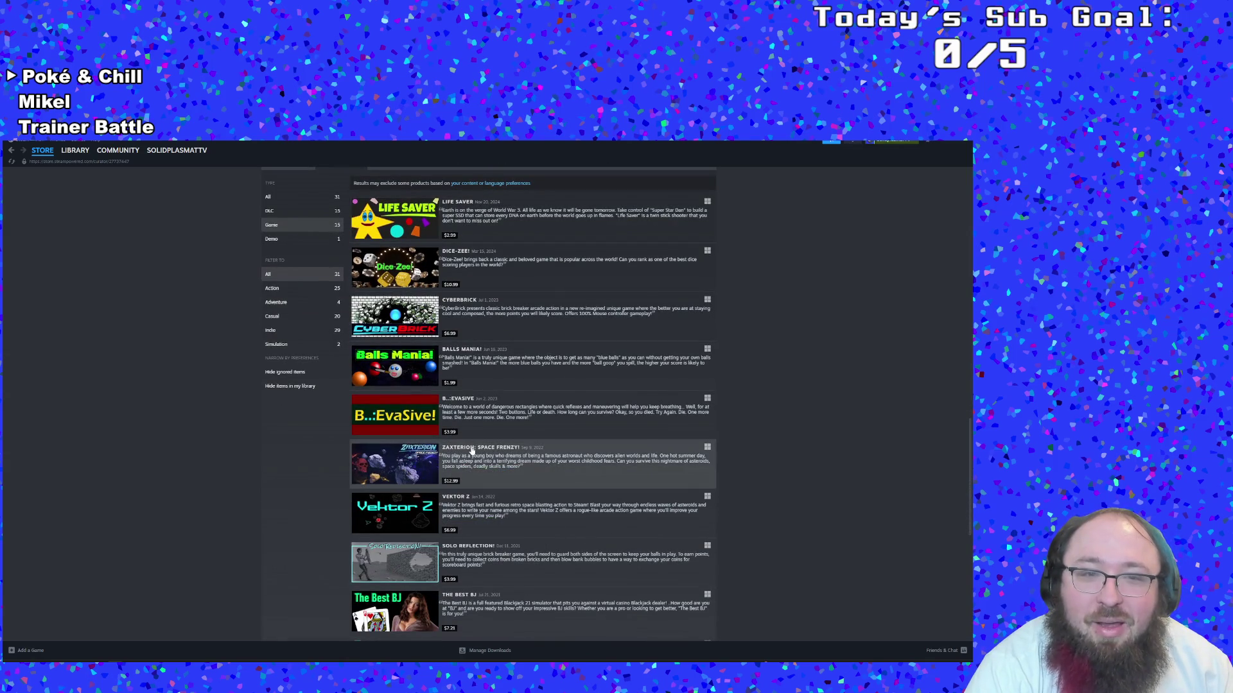
pyautogui.scroll(-5, 471, 450)
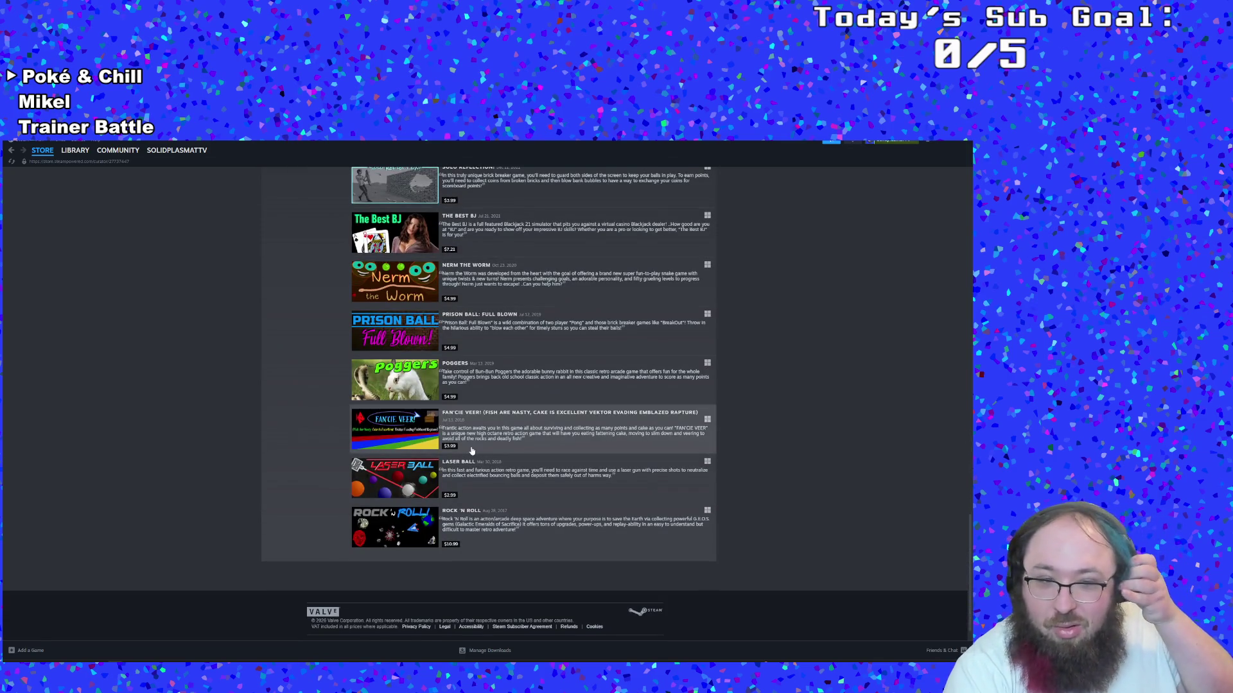
# Scroll back up, return to the Art Attack library page, then bring up the controller search results
pyautogui.scroll(5, 471, 451)
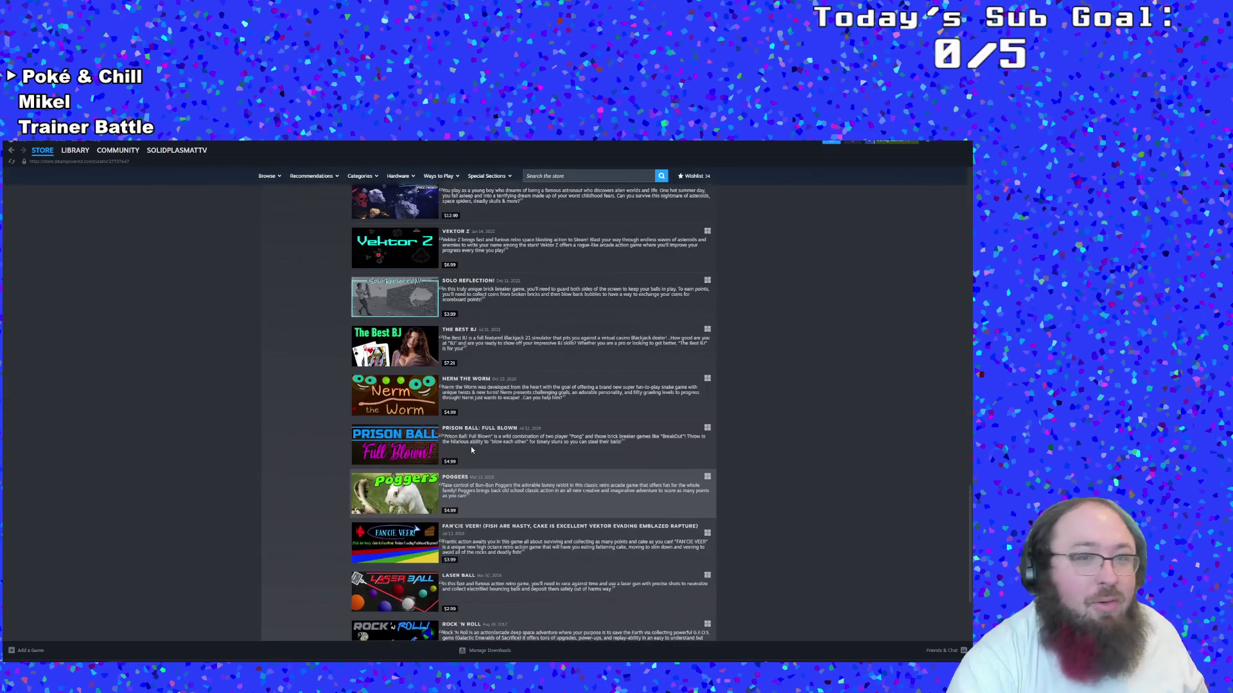
pyautogui.scroll(10, 471, 450)
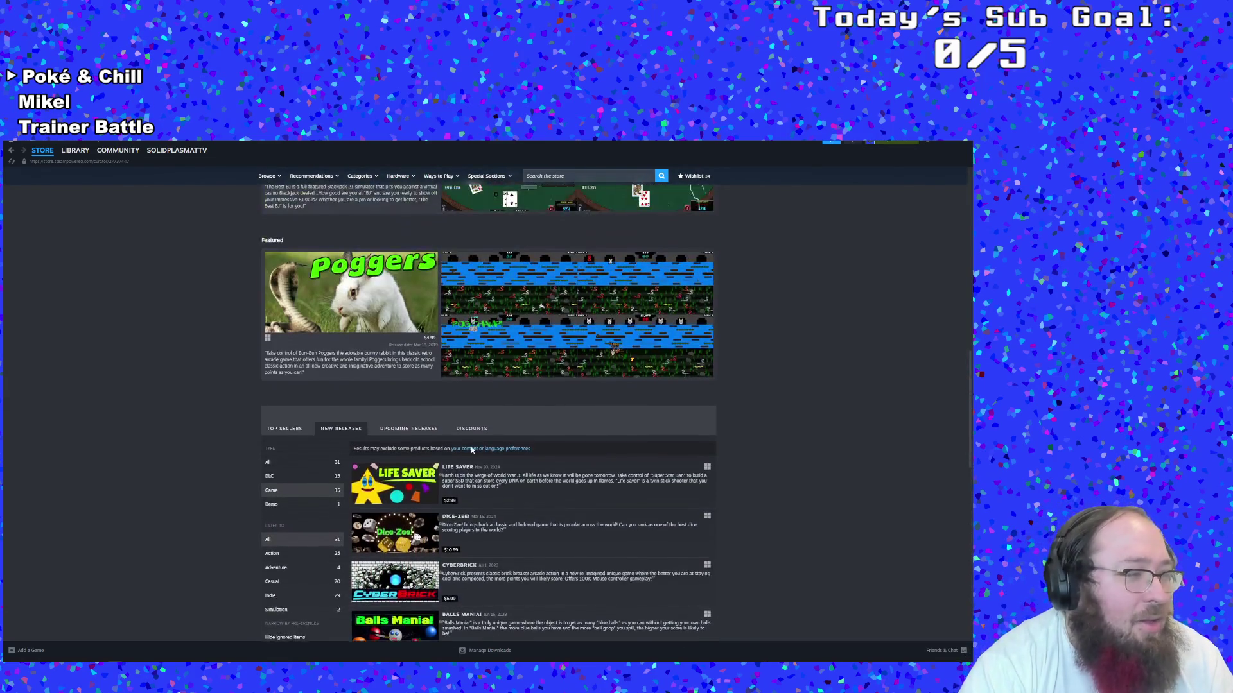
pyautogui.scroll(6, 473, 443)
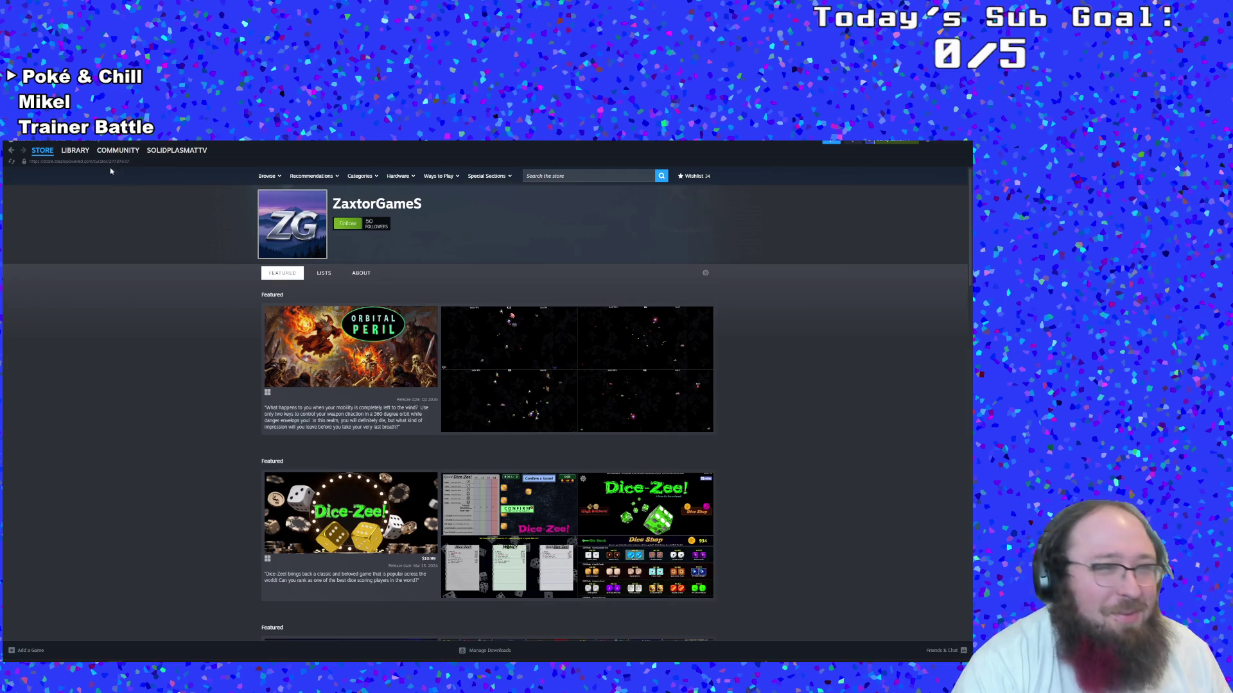
pyautogui.click(84, 152)
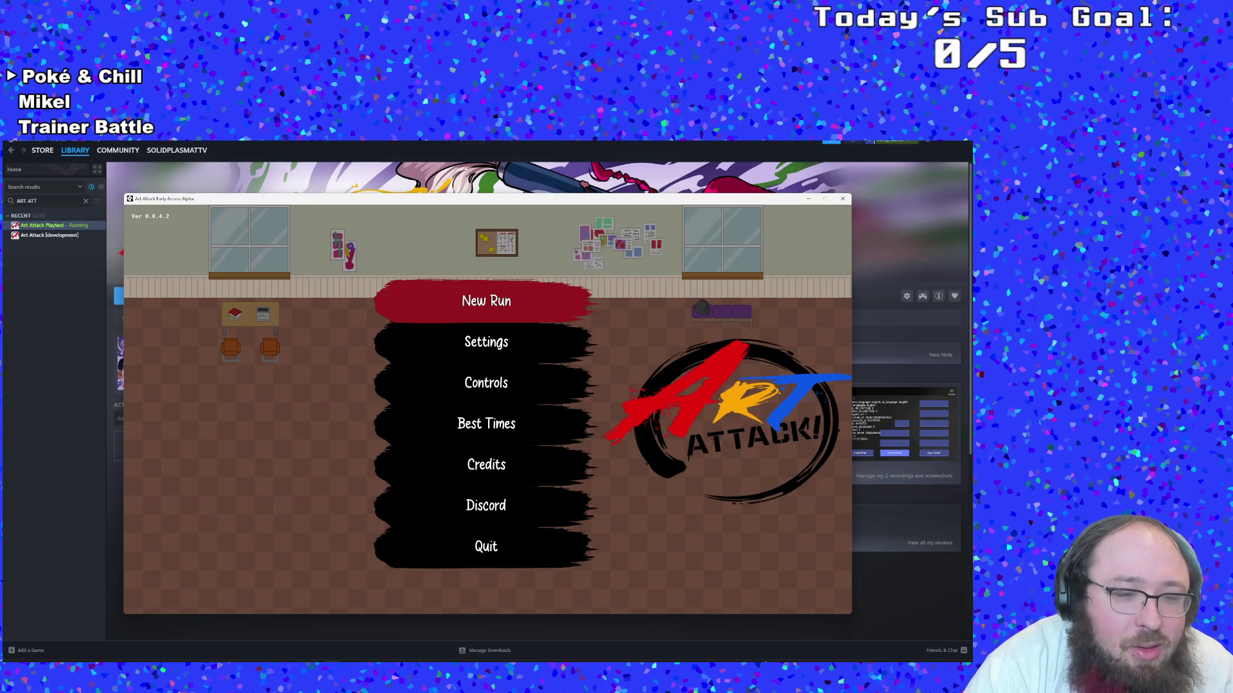
pyautogui.hotkey('alt', 'Tab')
# Read the gameslearningsociety.org article on getting Steam to recognise a Switch controller, then return to Steam
pyautogui.scroll(-1, 321, 487)
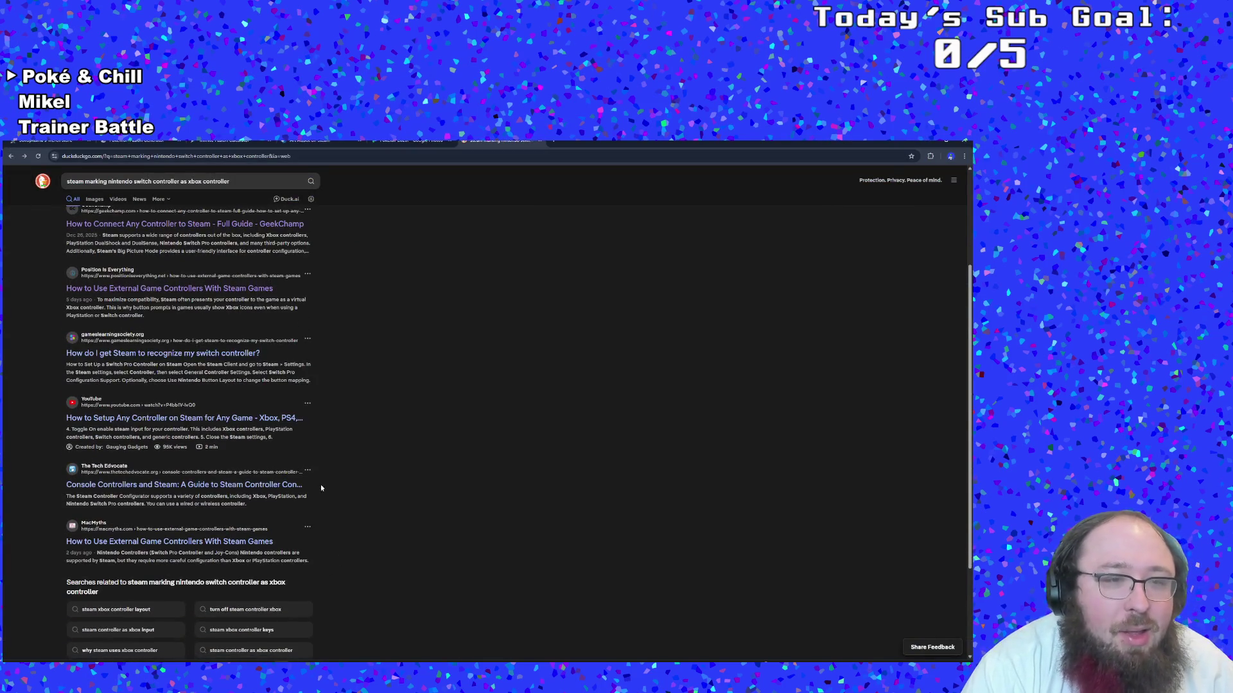
pyautogui.click(219, 371)
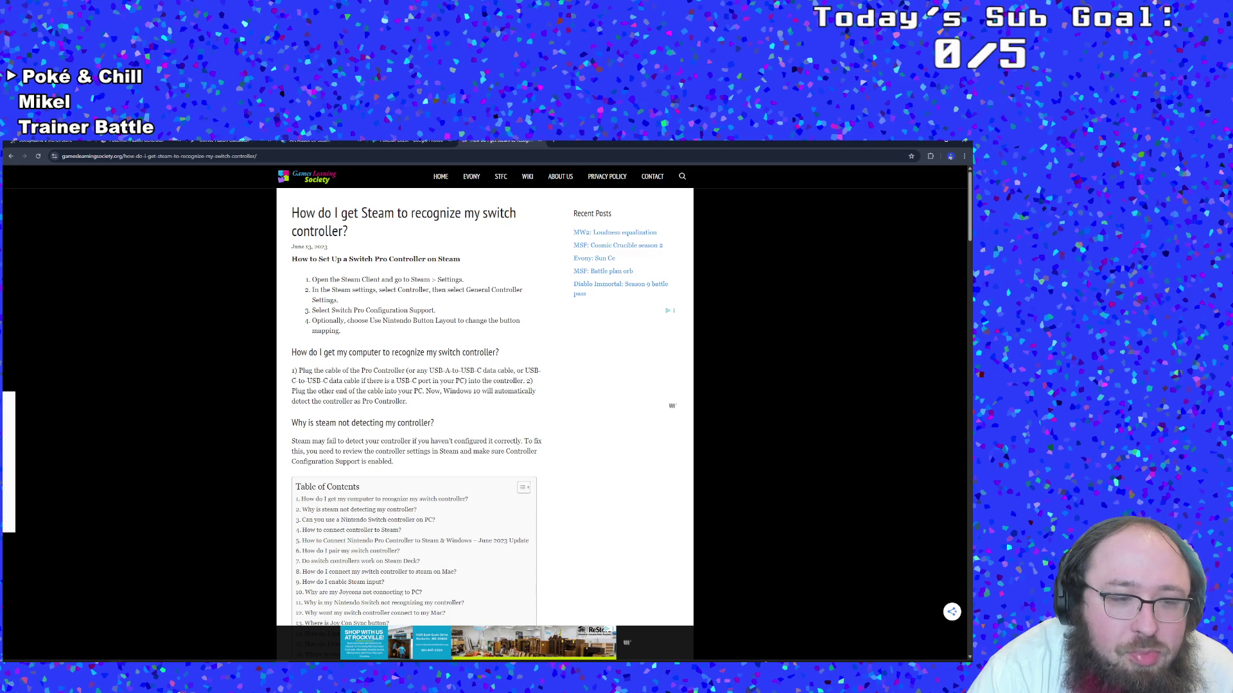
pyautogui.hotkey('alt', 'Tab')
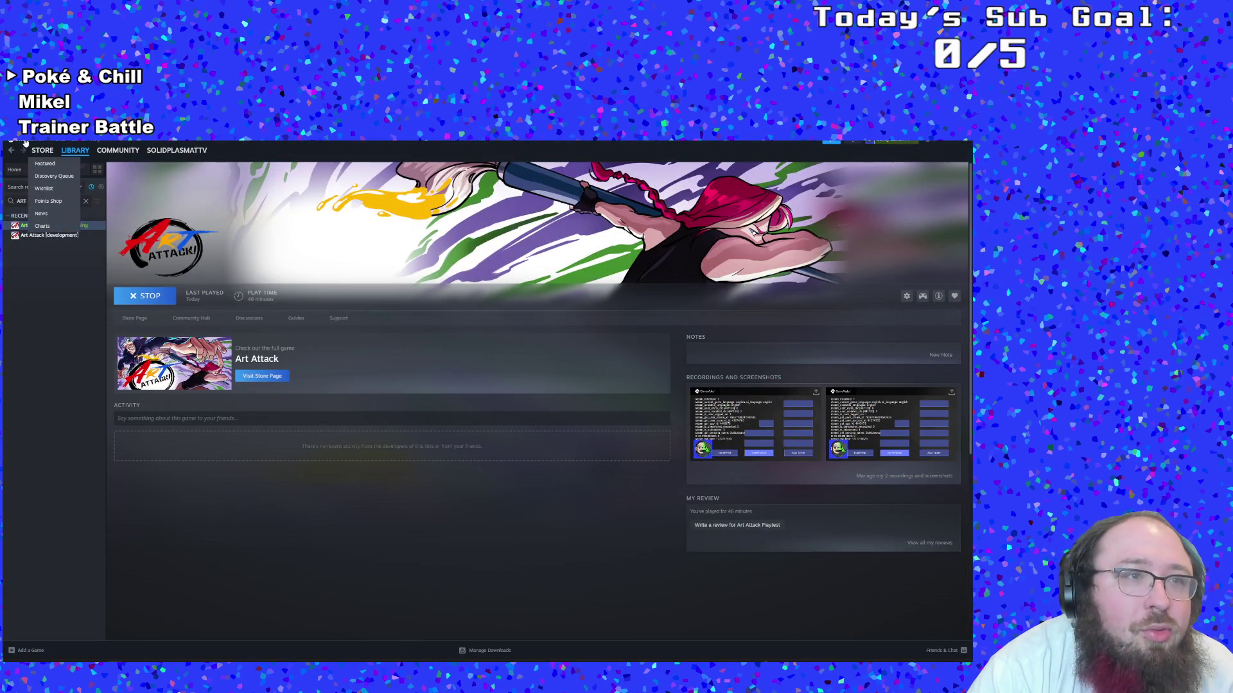
# Go to Steam Settings > Controller and open Calibration & Advanced Settings for the Switch Pro Controller
pyautogui.click(20, 142)
pyautogui.click(39, 215)
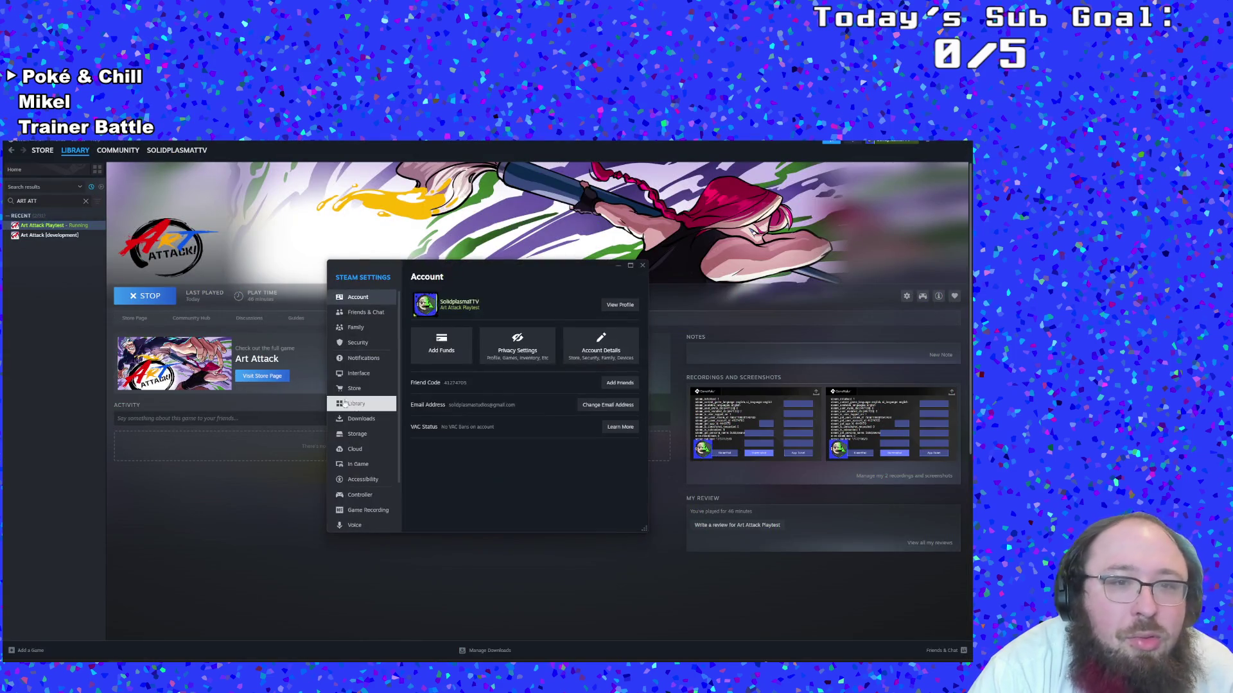
pyautogui.scroll(-2, 366, 450)
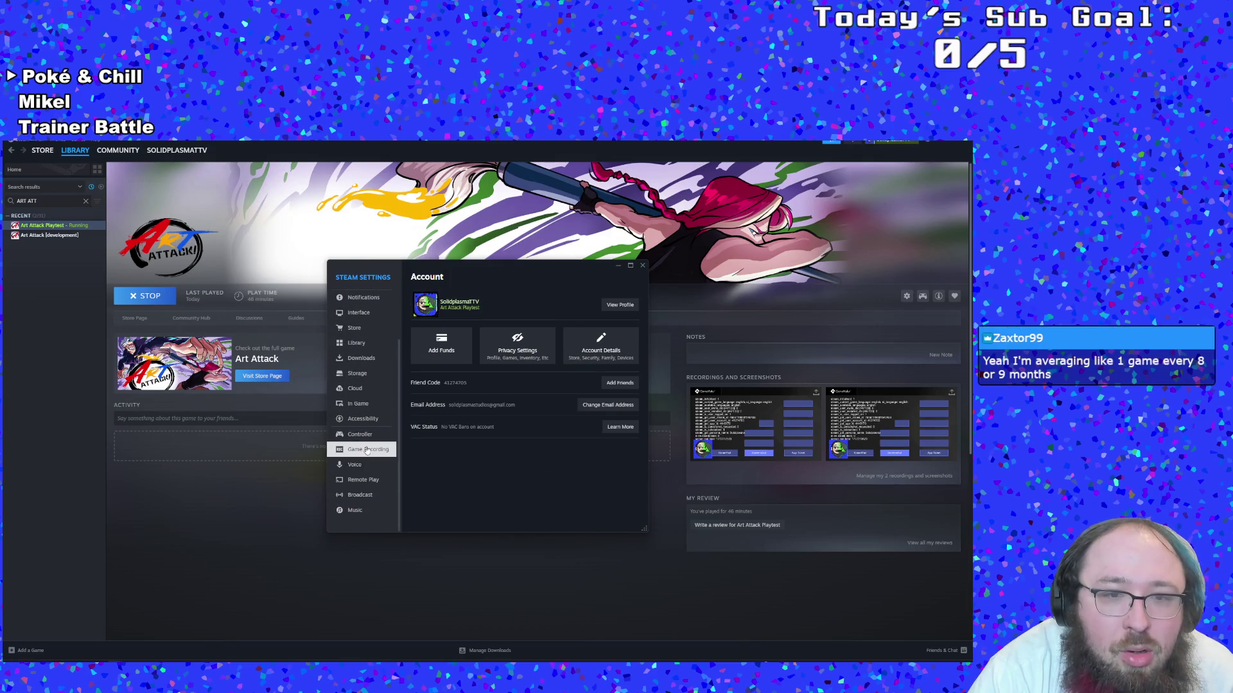
pyautogui.click(367, 450)
pyautogui.click(362, 436)
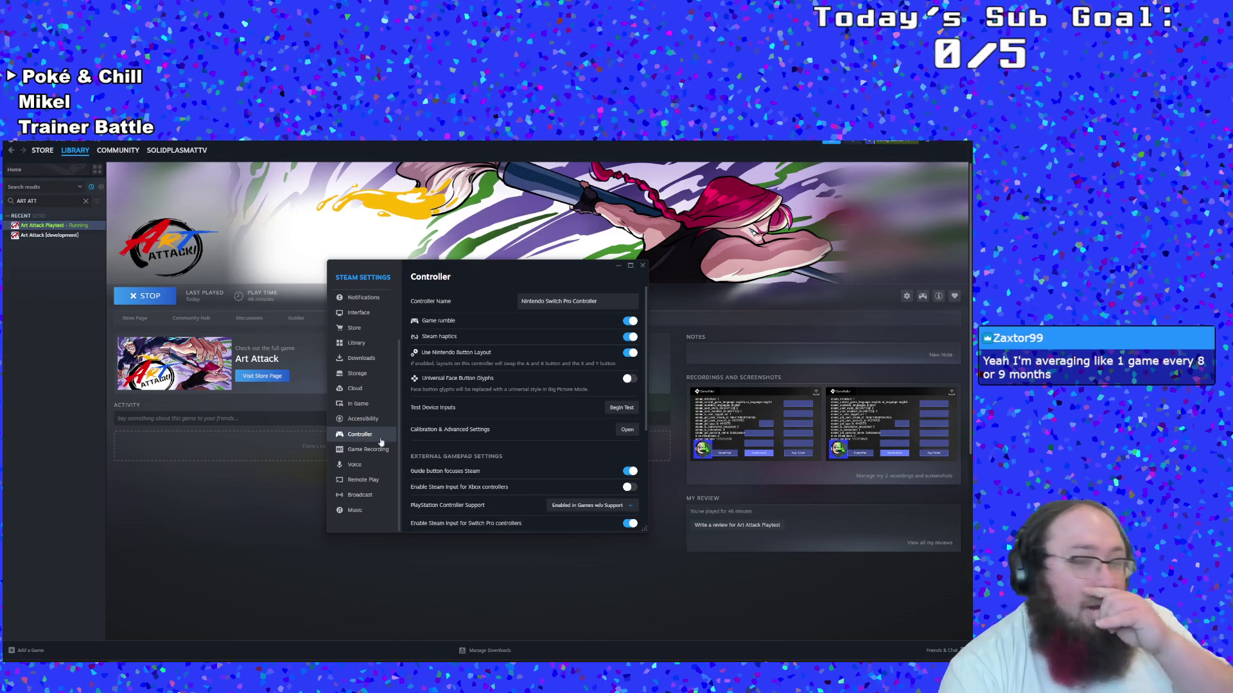
pyautogui.scroll(-2, 527, 476)
pyautogui.scroll(2, 526, 476)
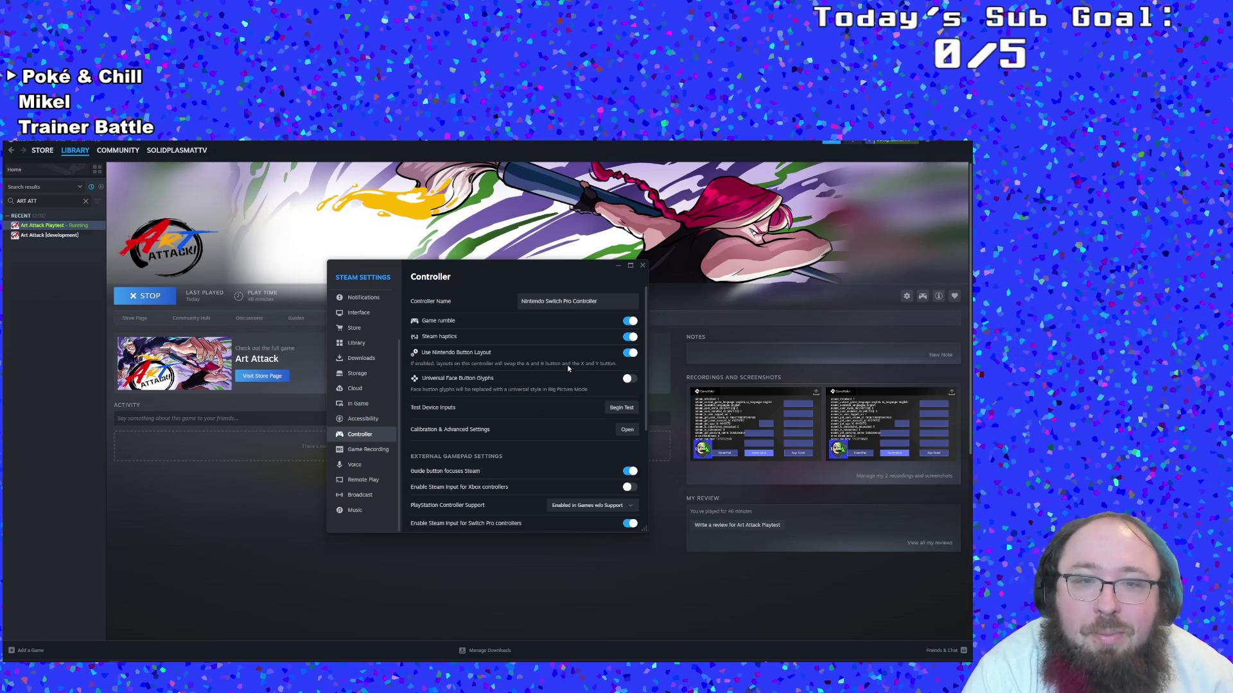
pyautogui.scroll(-1, 595, 402)
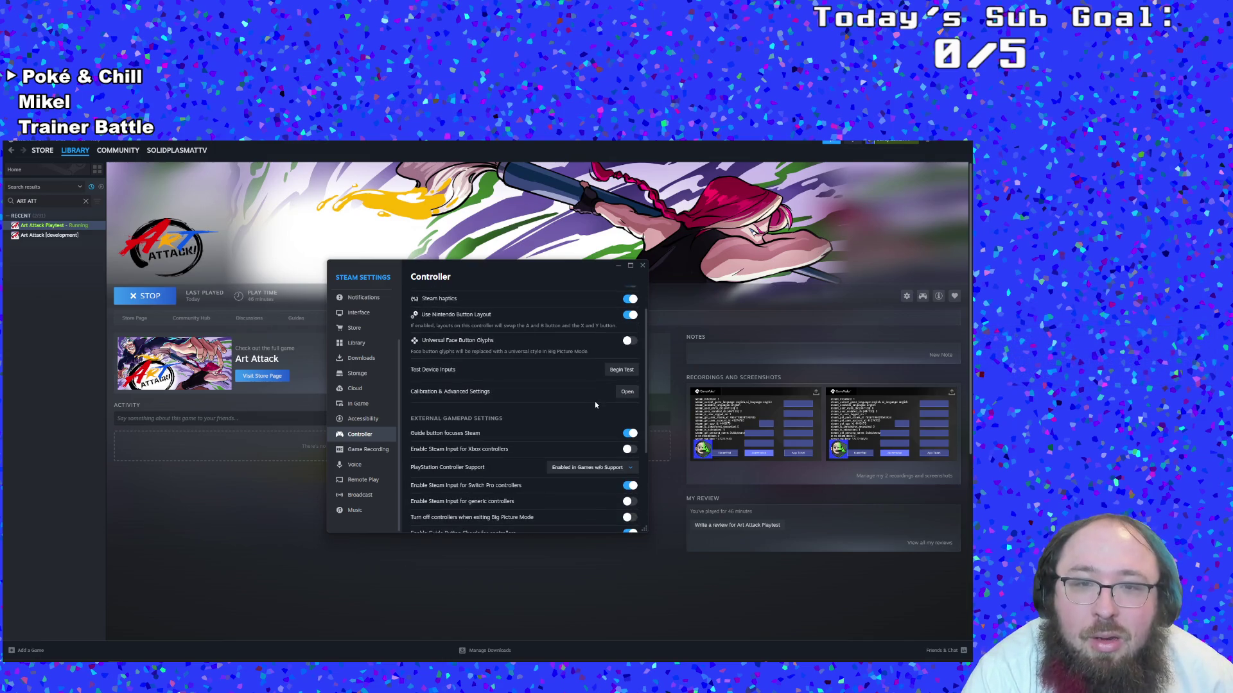
pyautogui.click(627, 392)
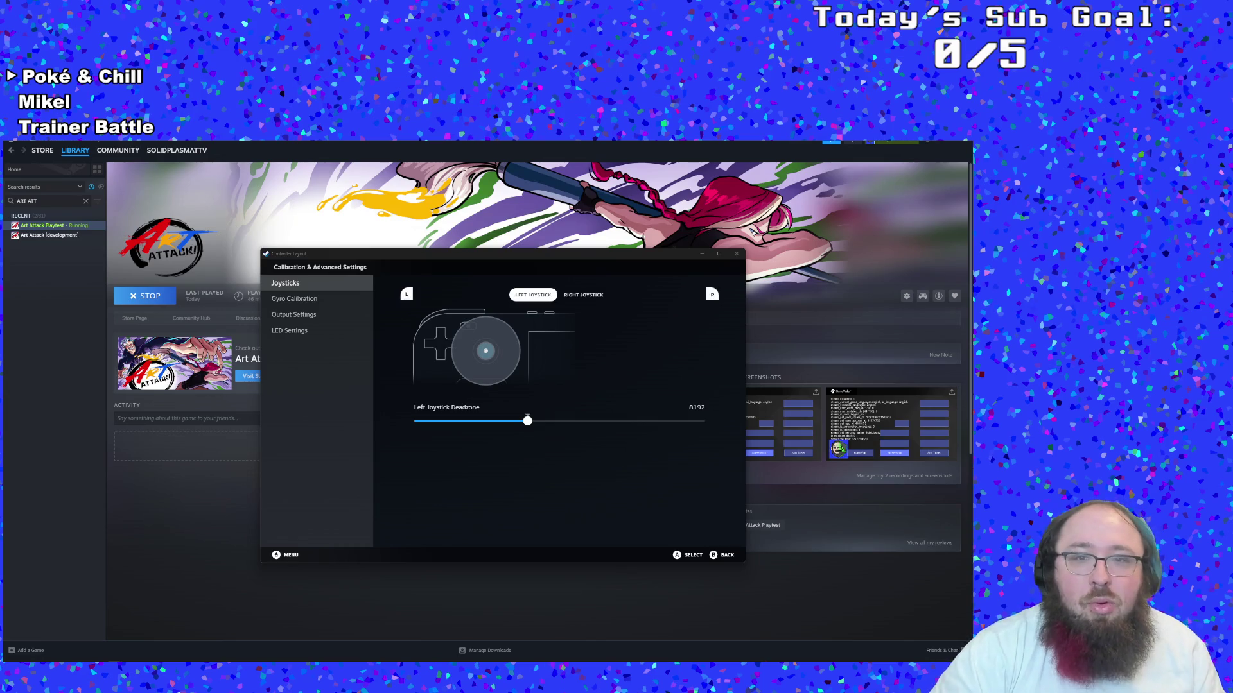
# Compare the left and right joystick deadzone settings in the calibration window
pyautogui.press('Right')
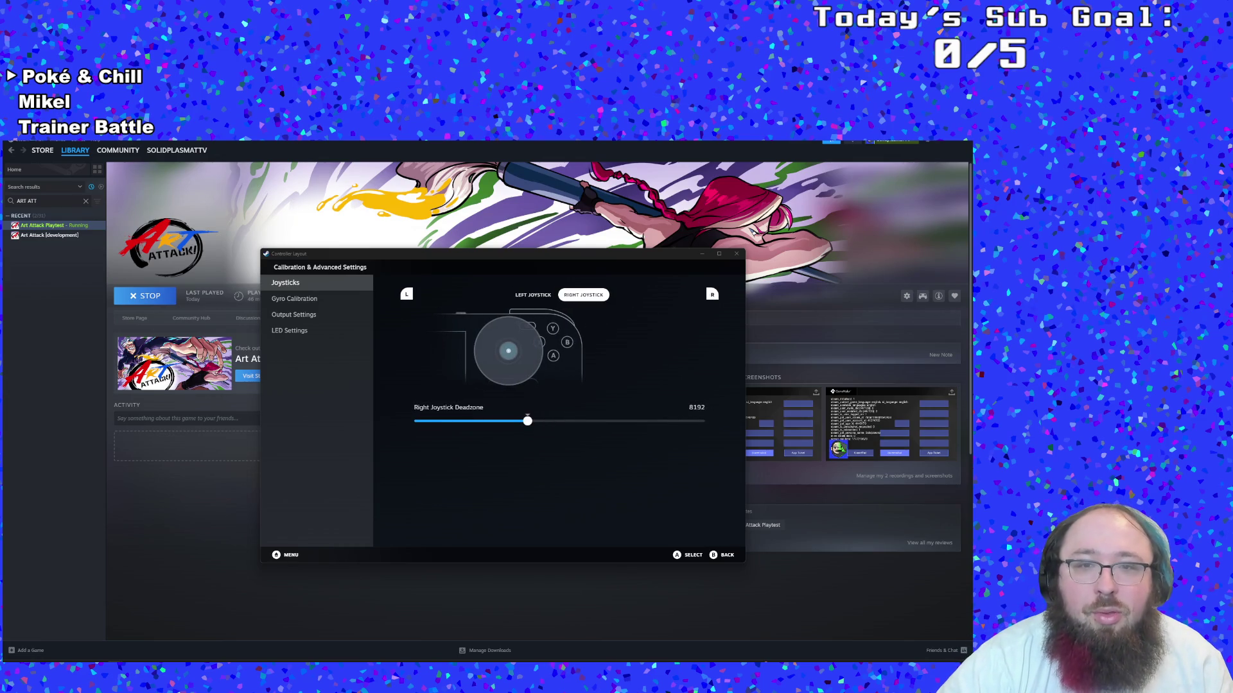
pyautogui.press('Left')
pyautogui.press('Right')
pyautogui.press('Left')
pyautogui.press('Right')
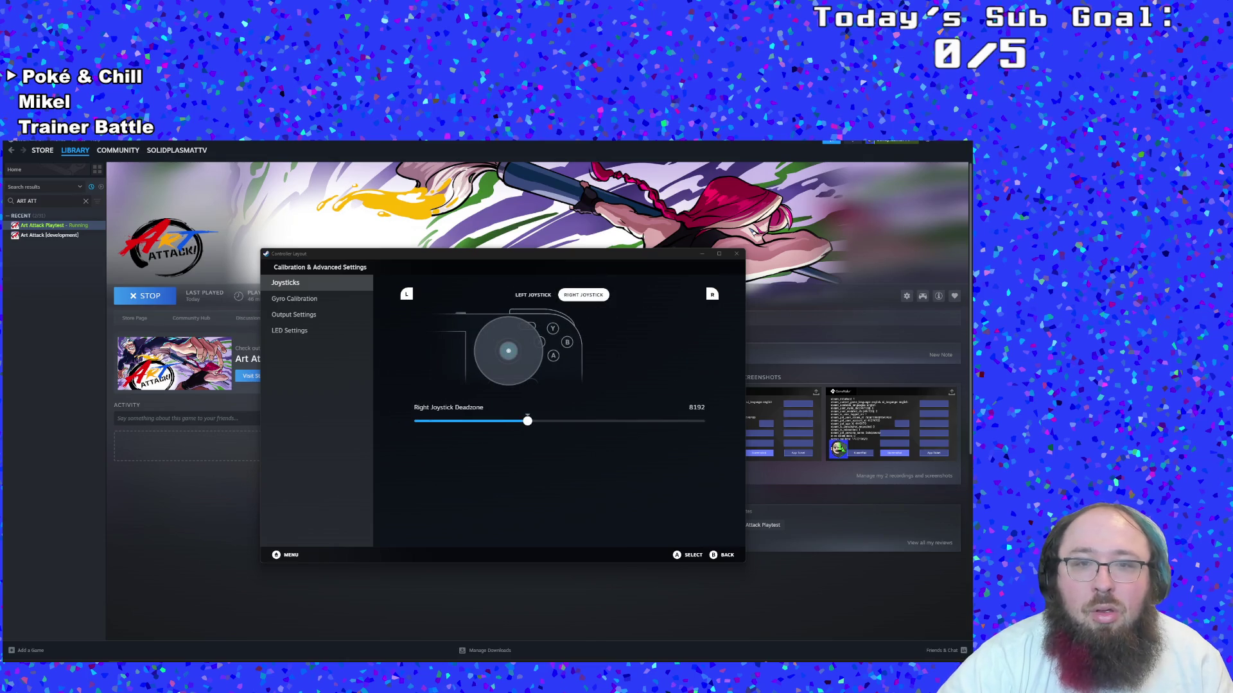
pyautogui.press('Left')
pyautogui.press('Right')
pyautogui.press('Left')
pyautogui.press('Right')
pyautogui.press('Left')
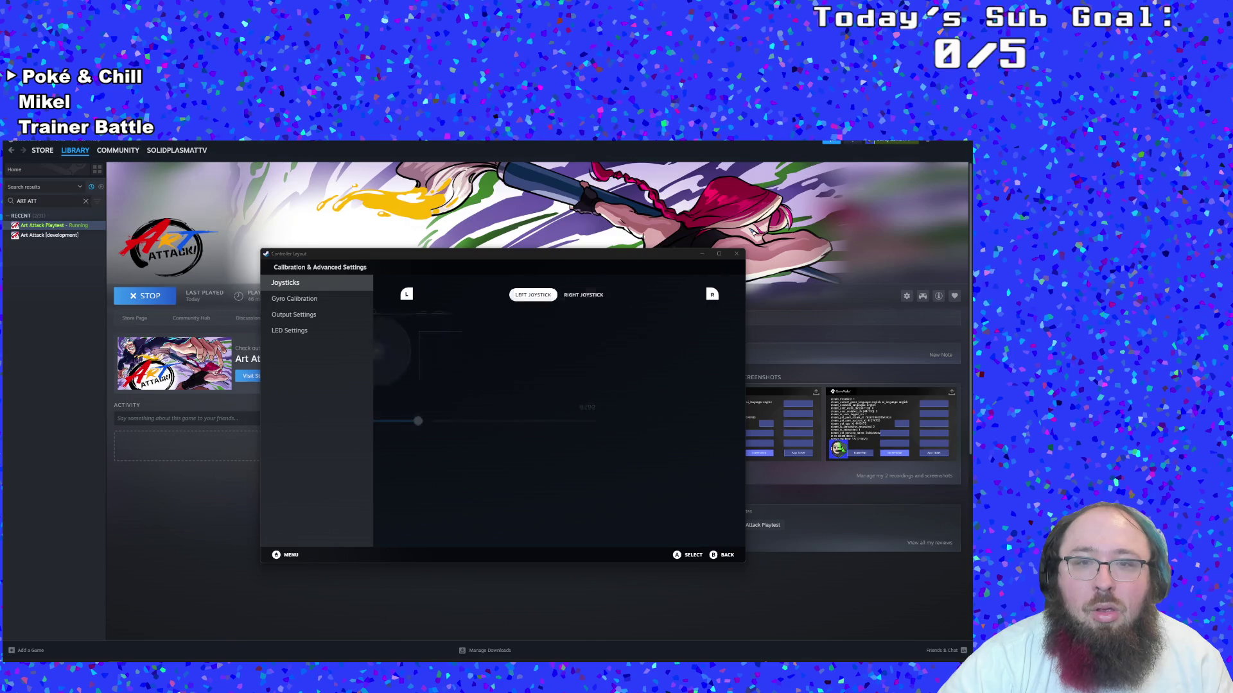
pyautogui.press('Right')
pyautogui.press('Down')
pyautogui.press('Up')
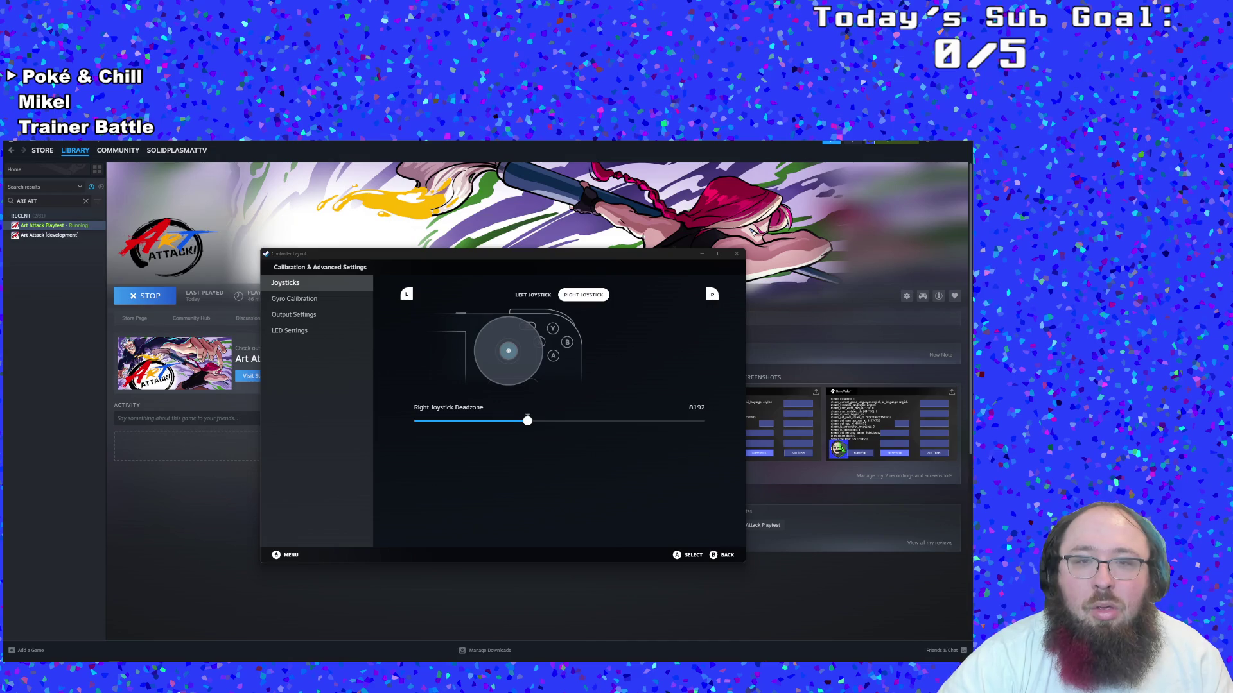
pyautogui.press('Left')
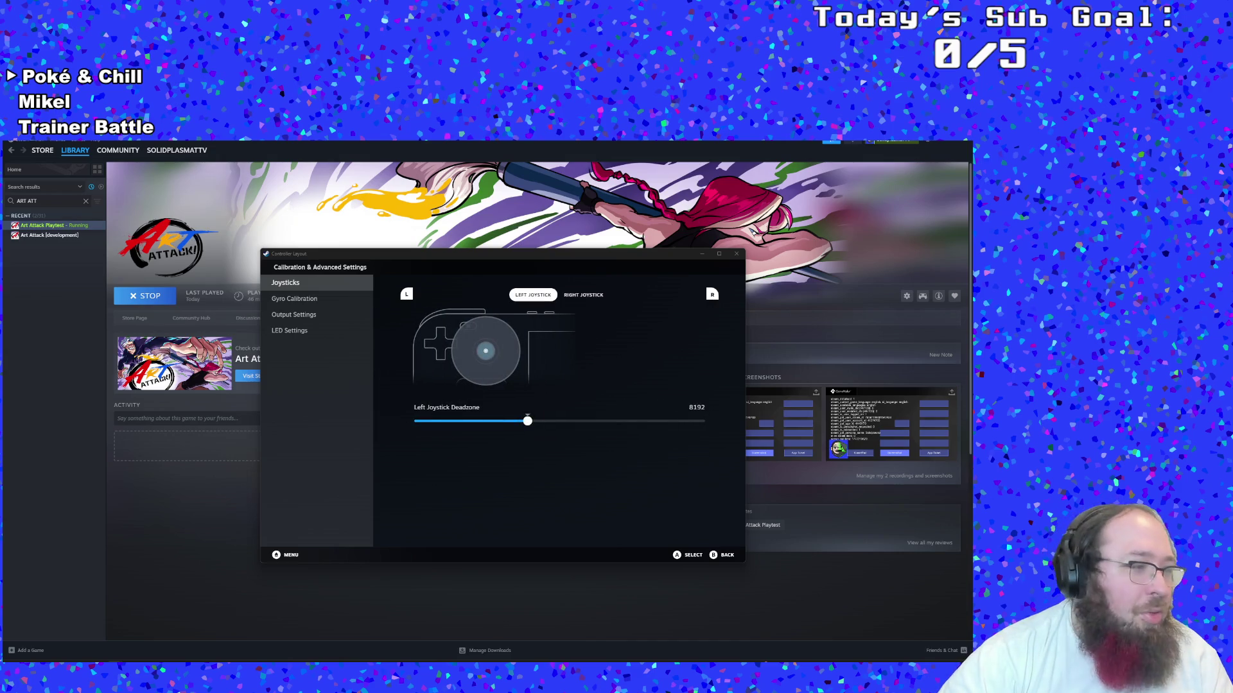
# In Gyro Calibration, turn Smooth Fine Movements on and back off
pyautogui.press('Left')
pyautogui.press('Down')
pyautogui.press('Right')
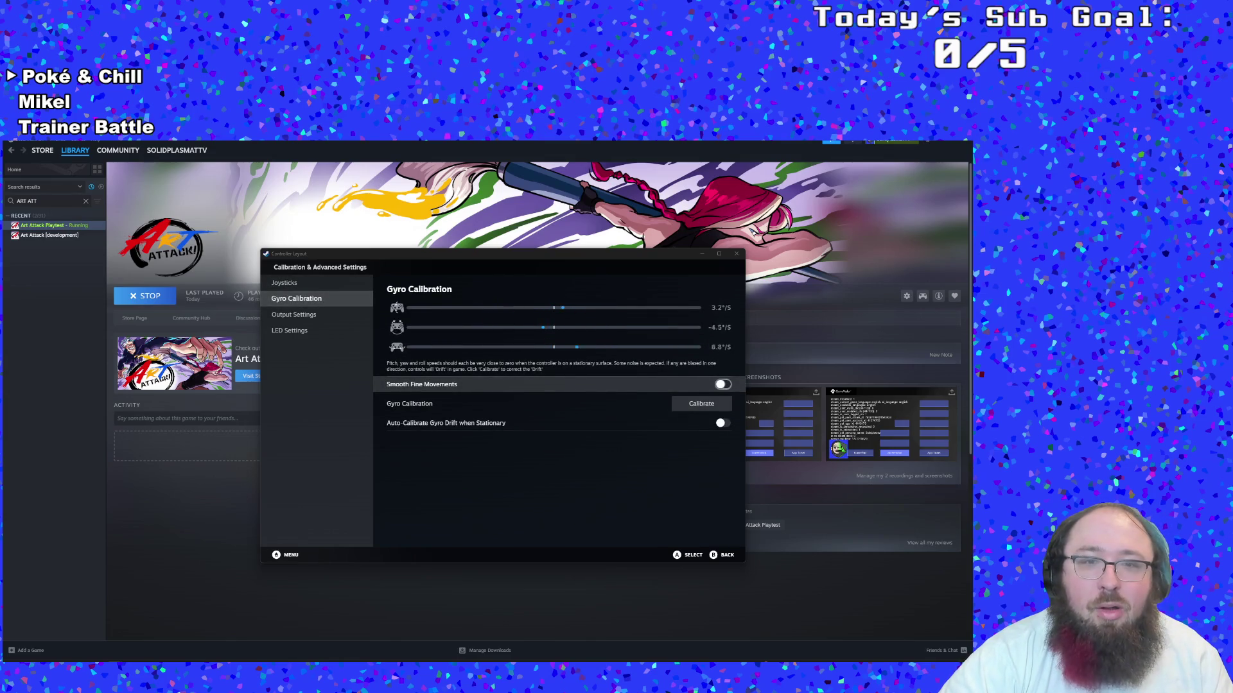
pyautogui.press('Return')
pyautogui.press('Return')
pyautogui.press('Left')
# Pass through Output Settings and set Player Slot LED to 'When multiple controllers attached'
pyautogui.press('Down')
pyautogui.press('Right')
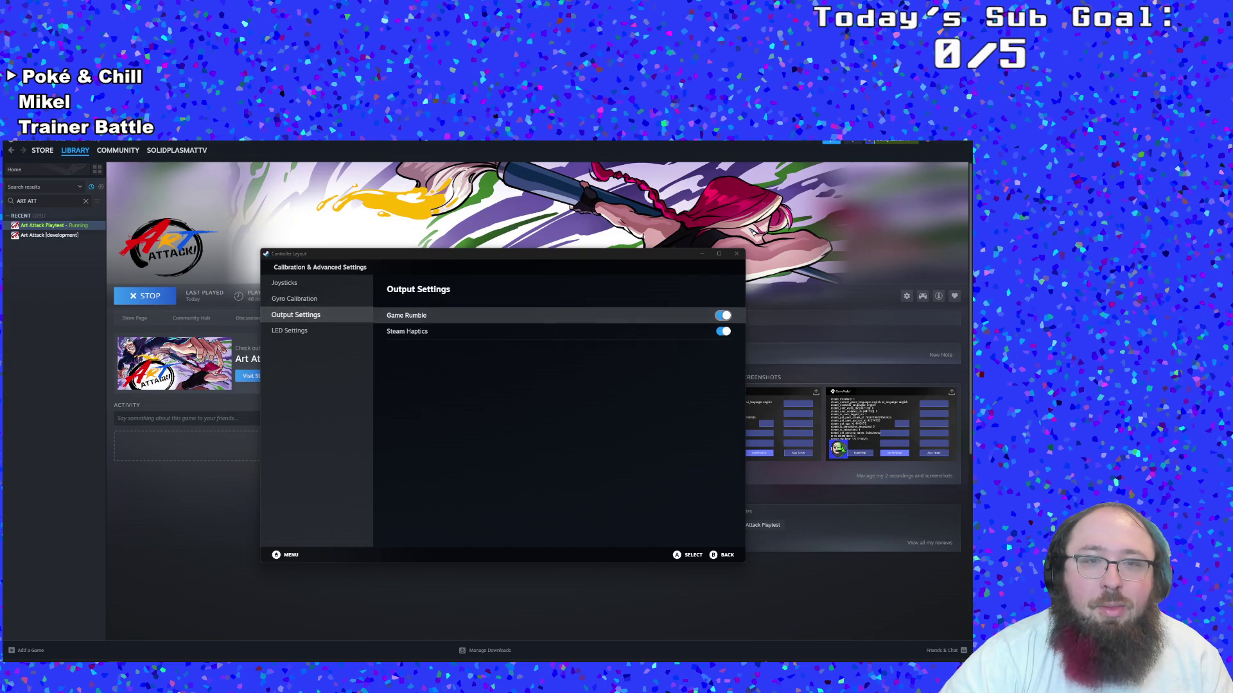
pyautogui.press('Down')
pyautogui.press('Left')
pyautogui.press('Down')
pyautogui.press('Right')
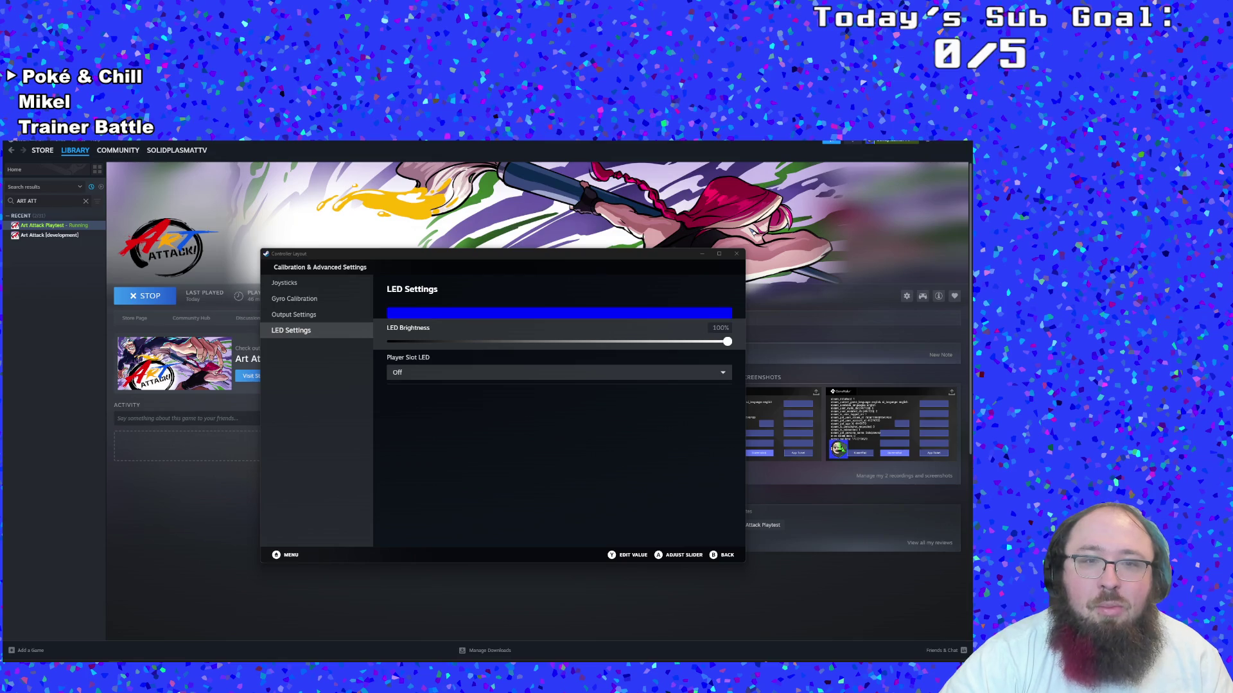
pyautogui.press('Down')
pyautogui.press('Return')
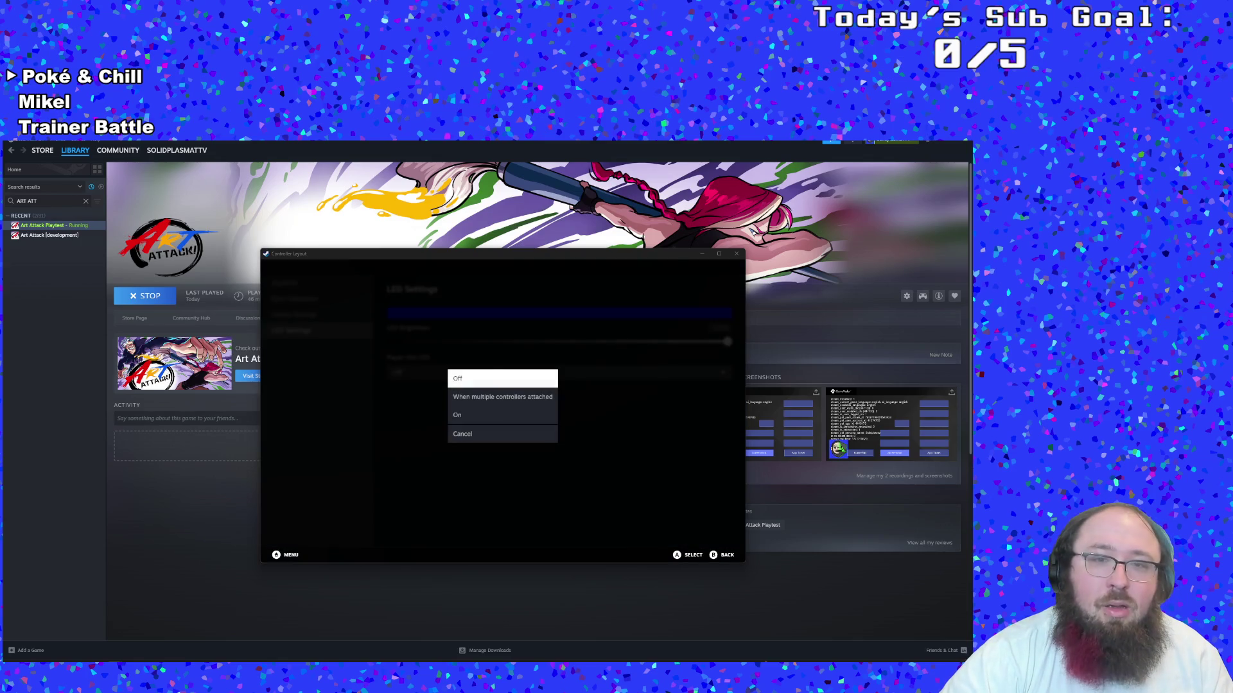
pyautogui.press('Down')
pyautogui.press('Return')
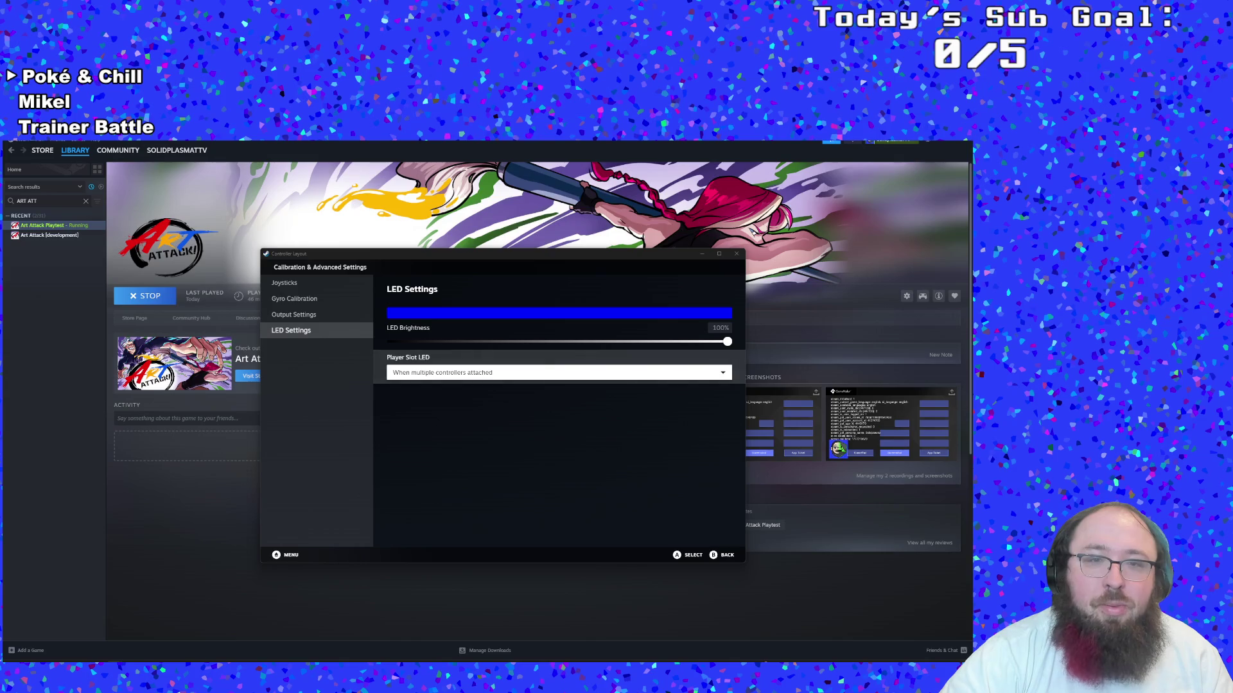
# Test the joystick deadzones, then close the calibration and advanced settings window
pyautogui.press('Left')
pyautogui.press('Up')
pyautogui.press('Up')
pyautogui.press('Up')
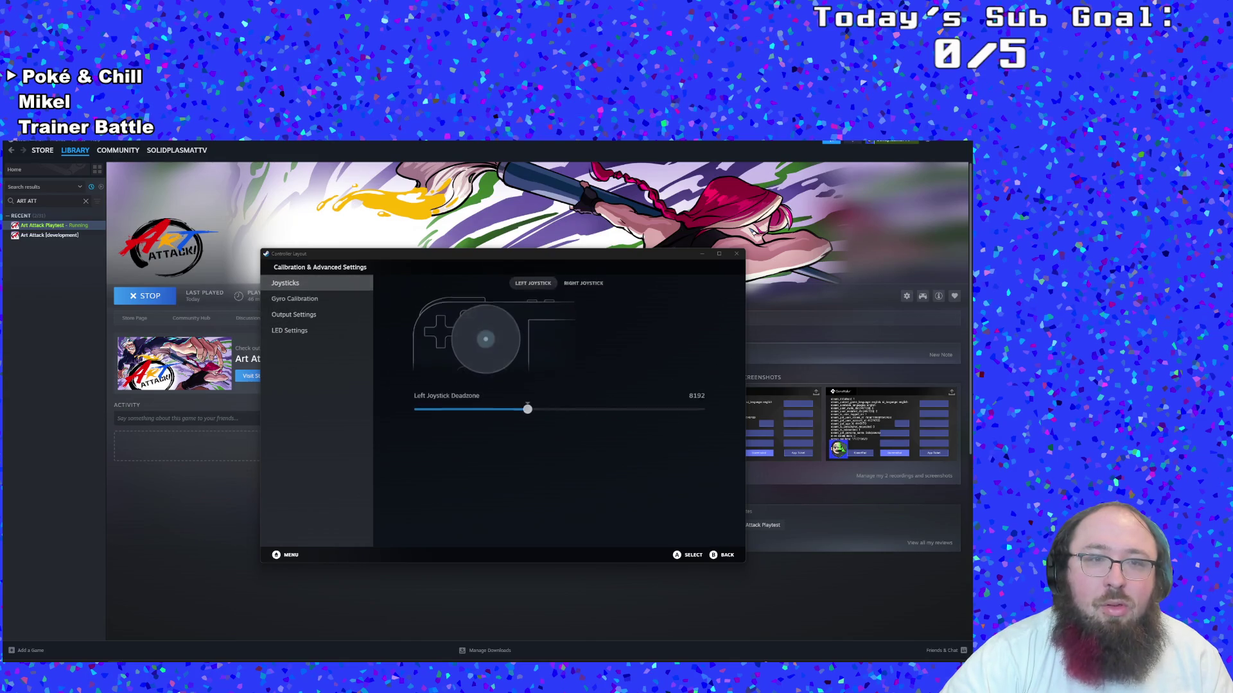
pyautogui.press('Right')
pyautogui.press('Right')
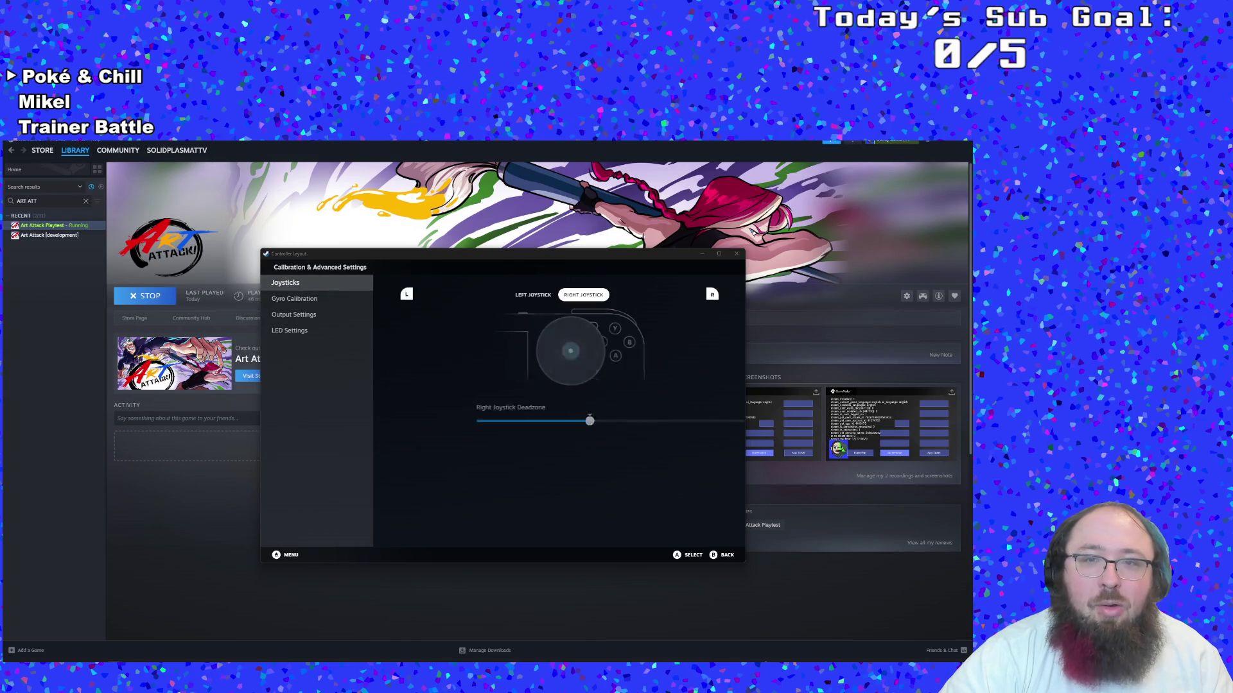
pyautogui.press('Down')
pyautogui.press('y')
pyautogui.press('y')
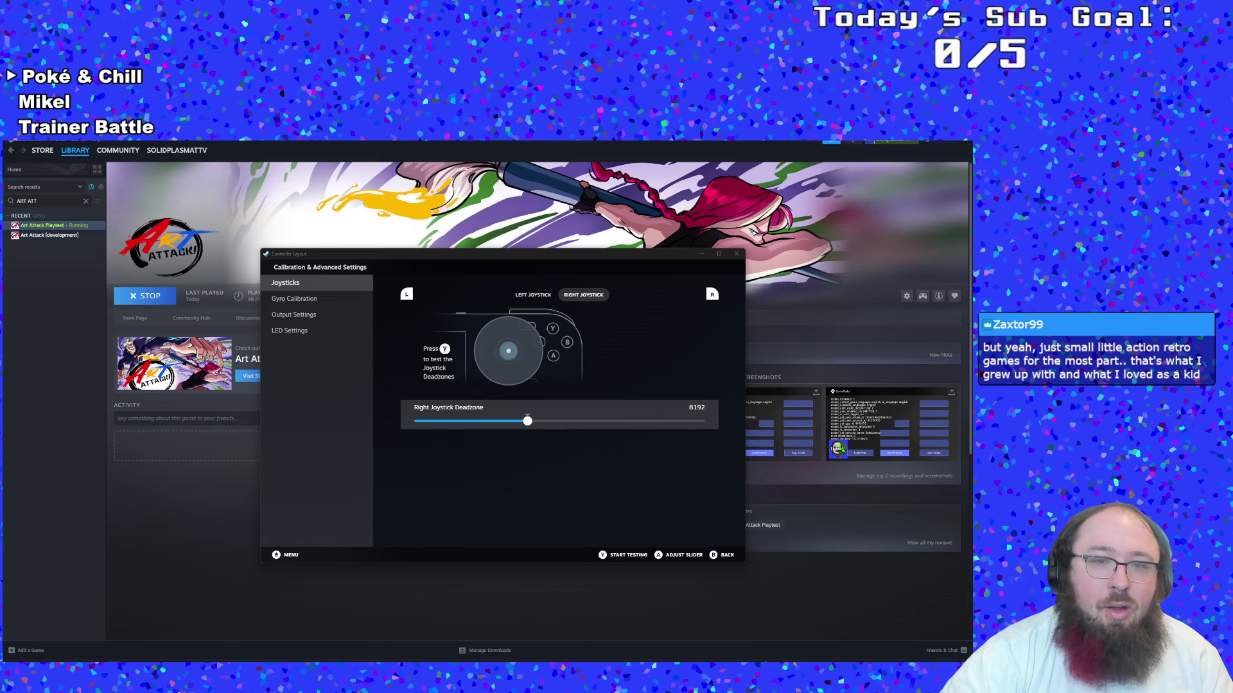
pyautogui.press('Escape')
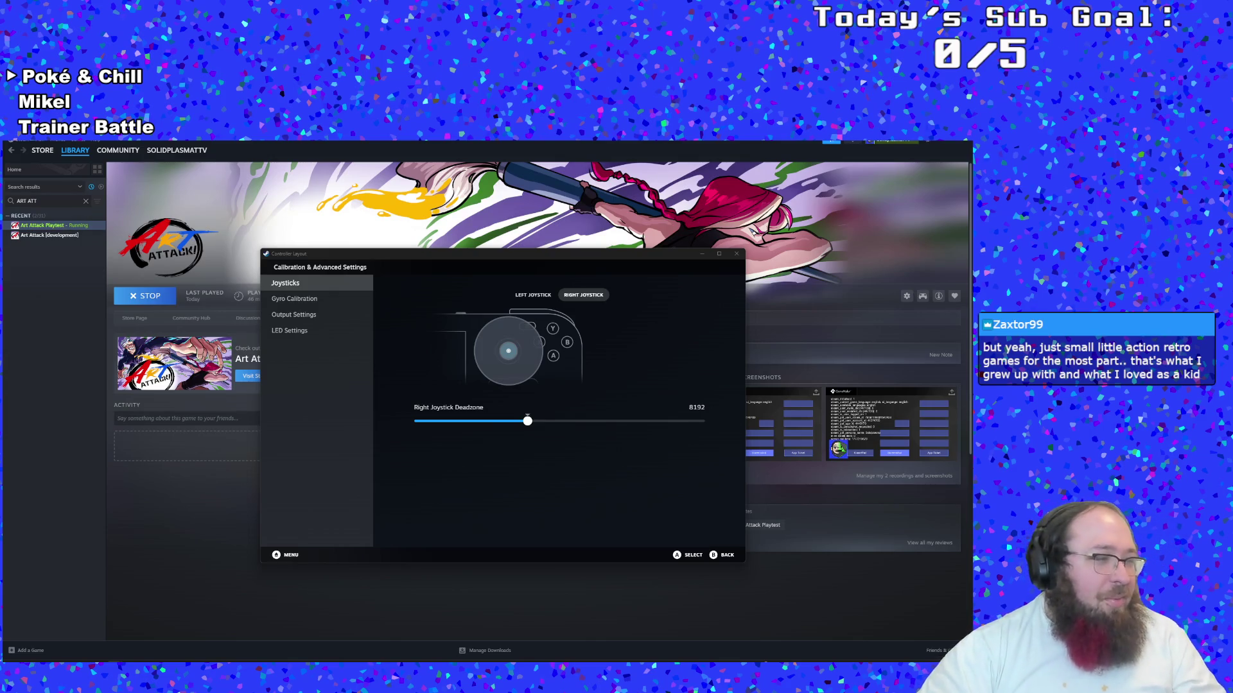
pyautogui.press('Escape')
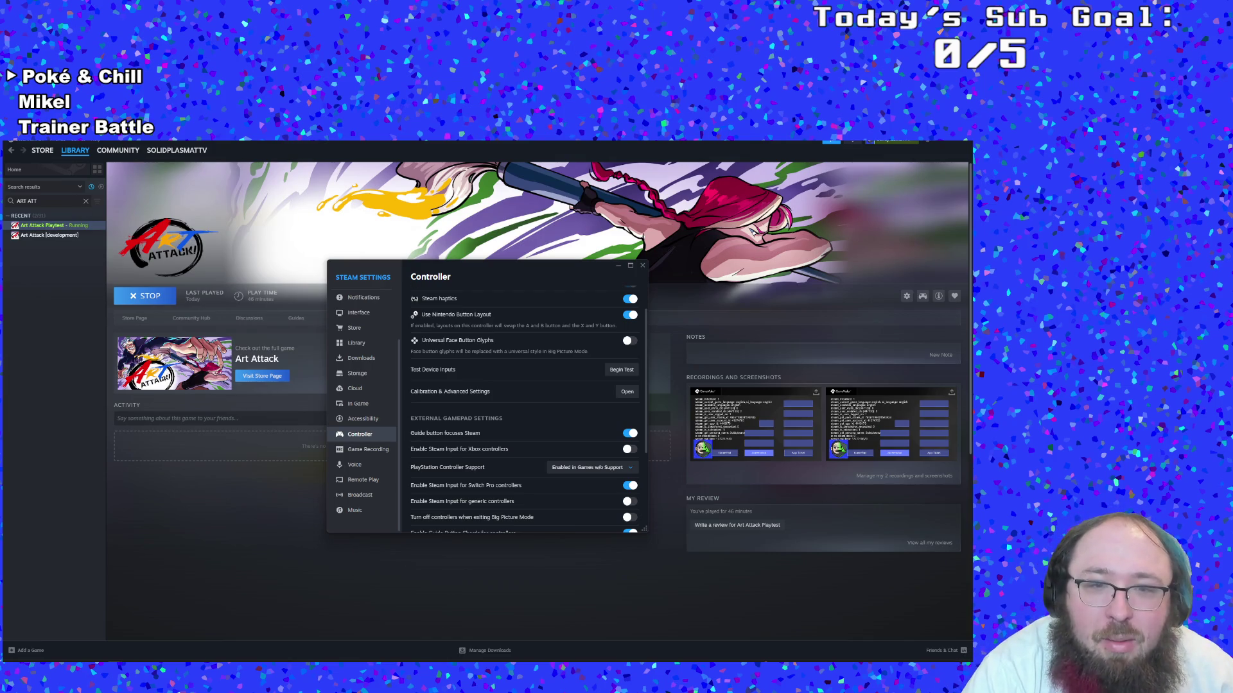
# Toggle on Steam Input for generic controllers, toggle off Switch Pro controllers, and close Settings
pyautogui.scroll(-2, 535, 452)
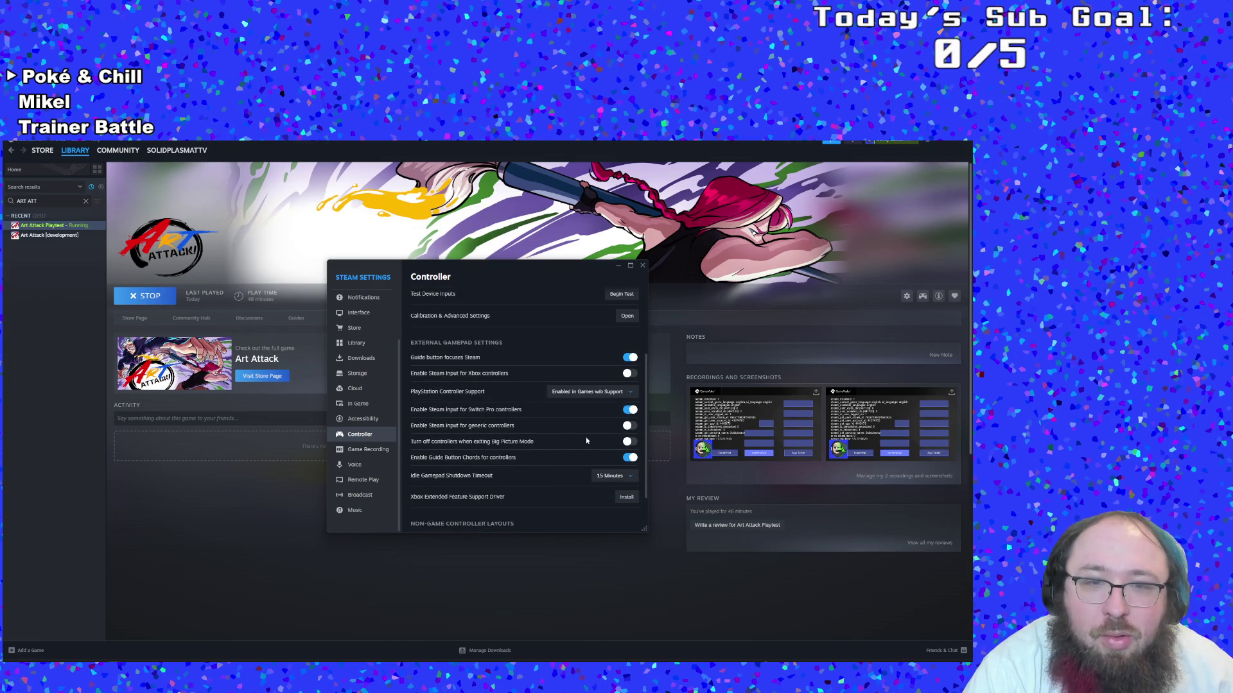
pyautogui.click(630, 427)
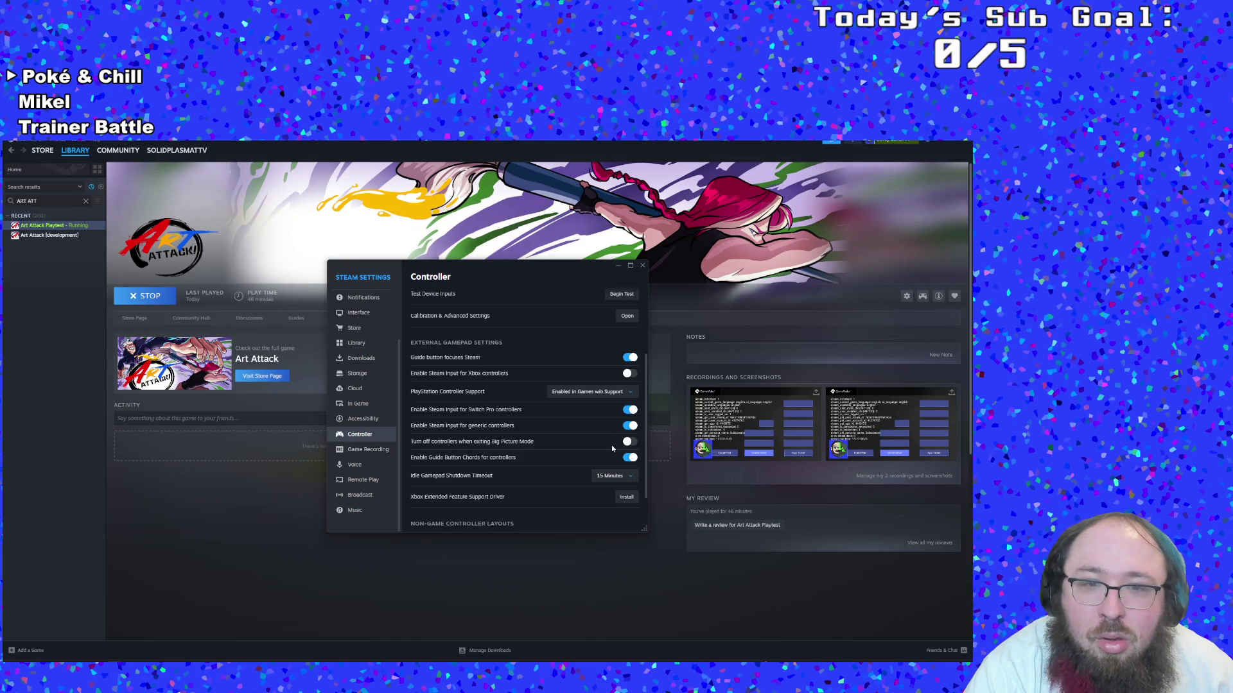
pyautogui.scroll(-1, 612, 449)
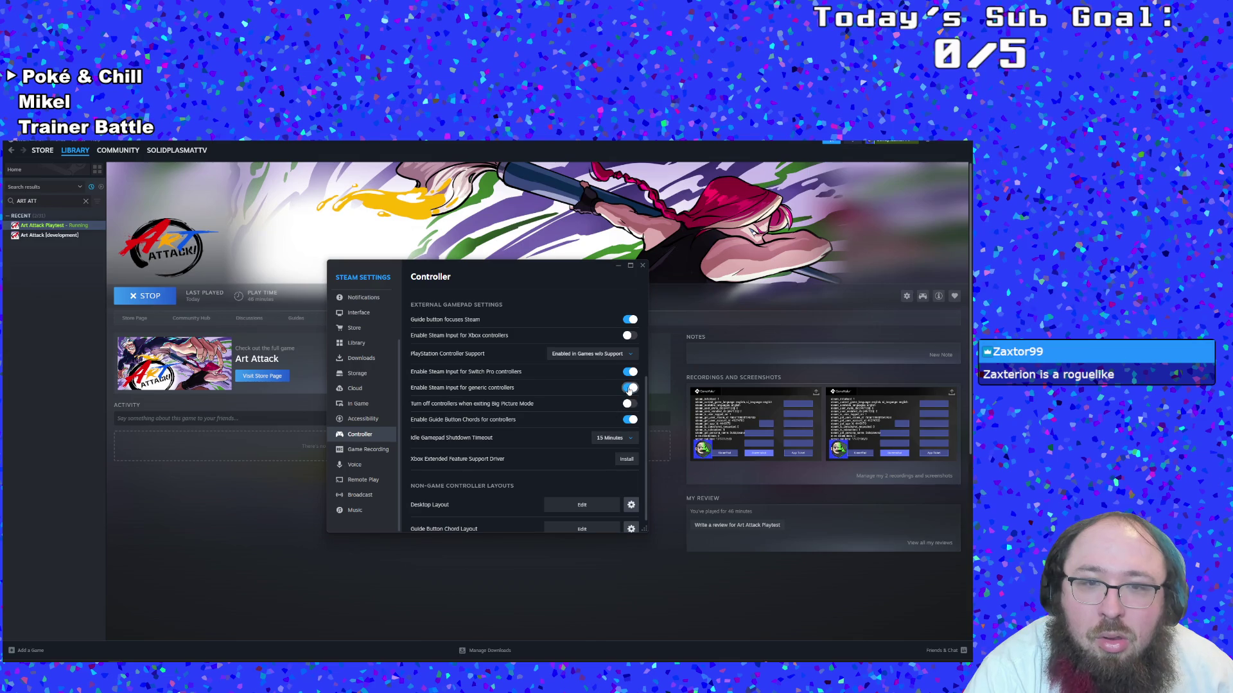
pyautogui.click(630, 373)
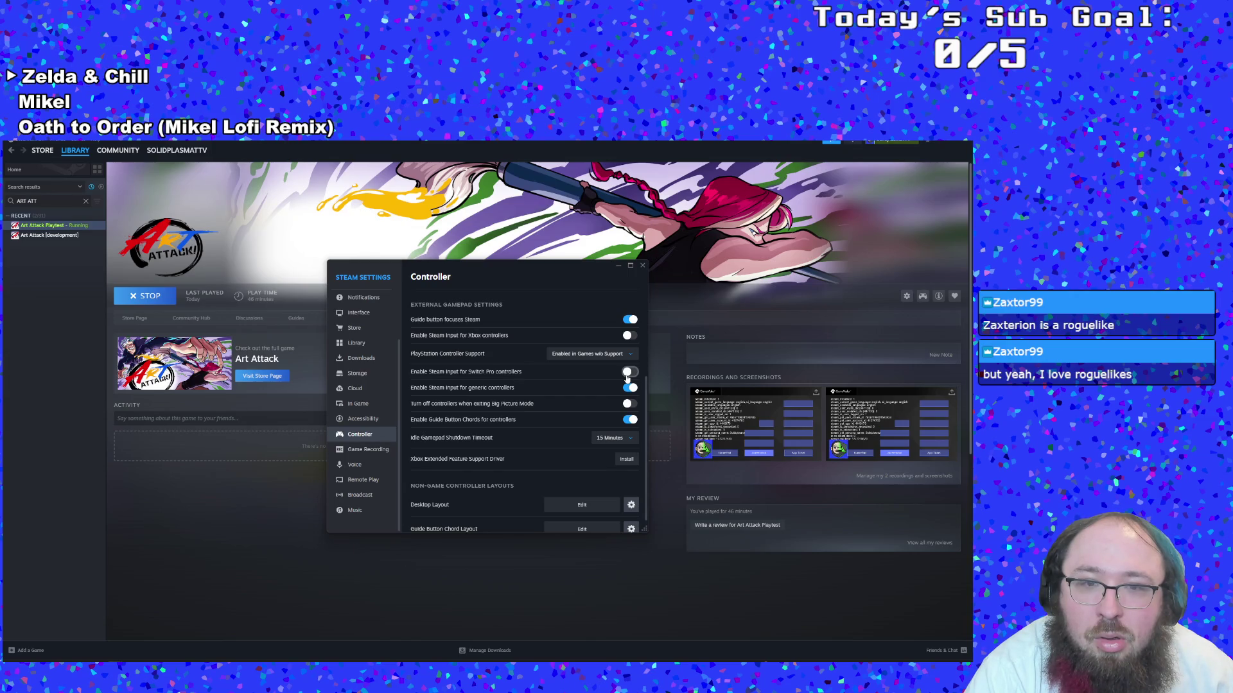
pyautogui.scroll(-1, 612, 416)
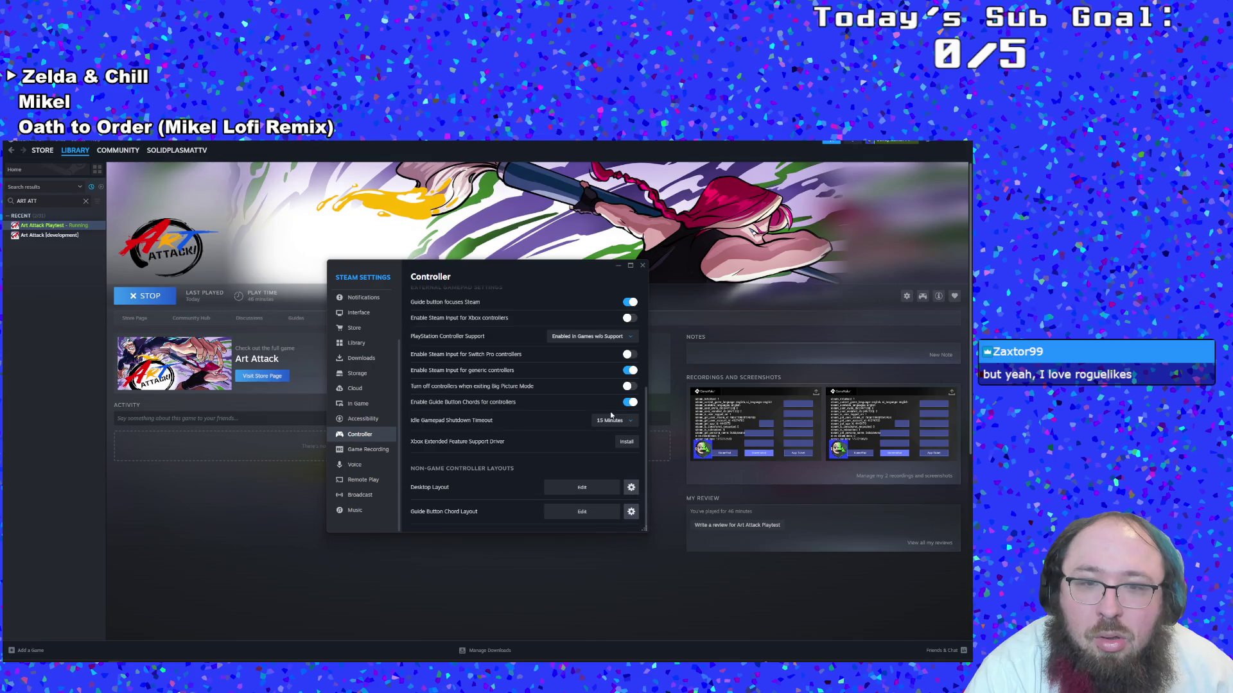
pyautogui.click(642, 266)
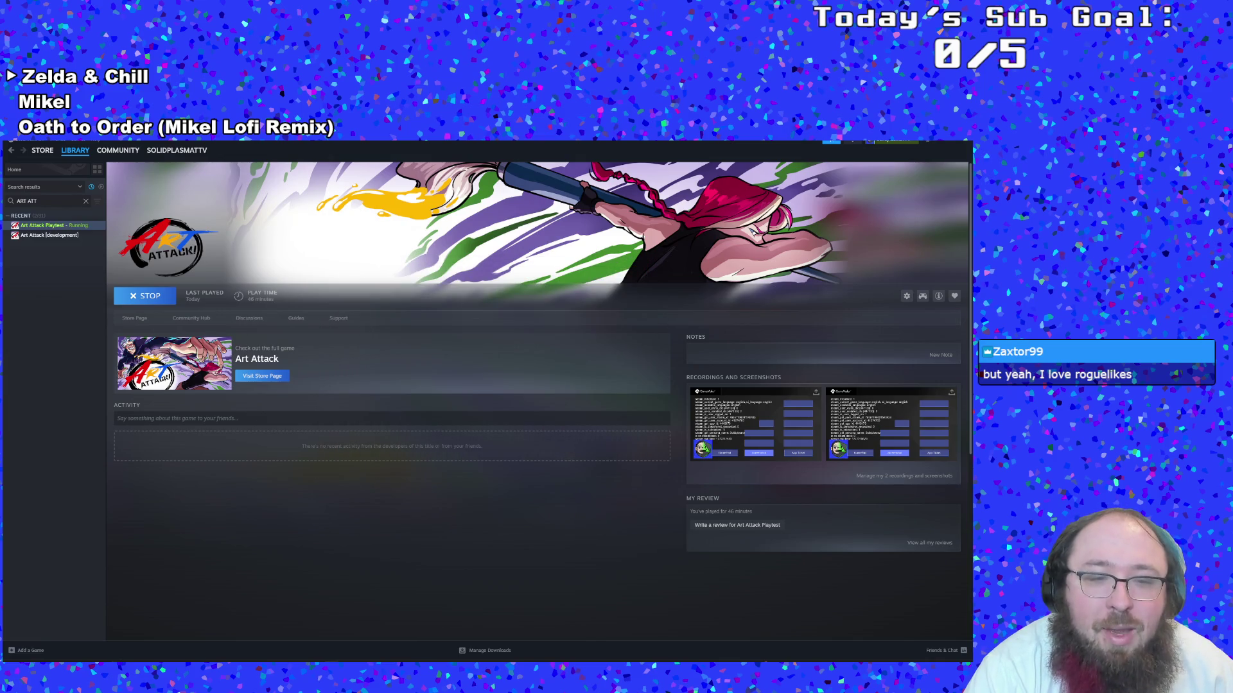
# Use the game's main menu to look through the Controls and Settings screens
pyautogui.press('Down')
pyautogui.press('Down')
pyautogui.press('Down')
pyautogui.press('Up')
pyautogui.press('Up')
pyautogui.press('Up')
pyautogui.press('Down')
pyautogui.press('Up')
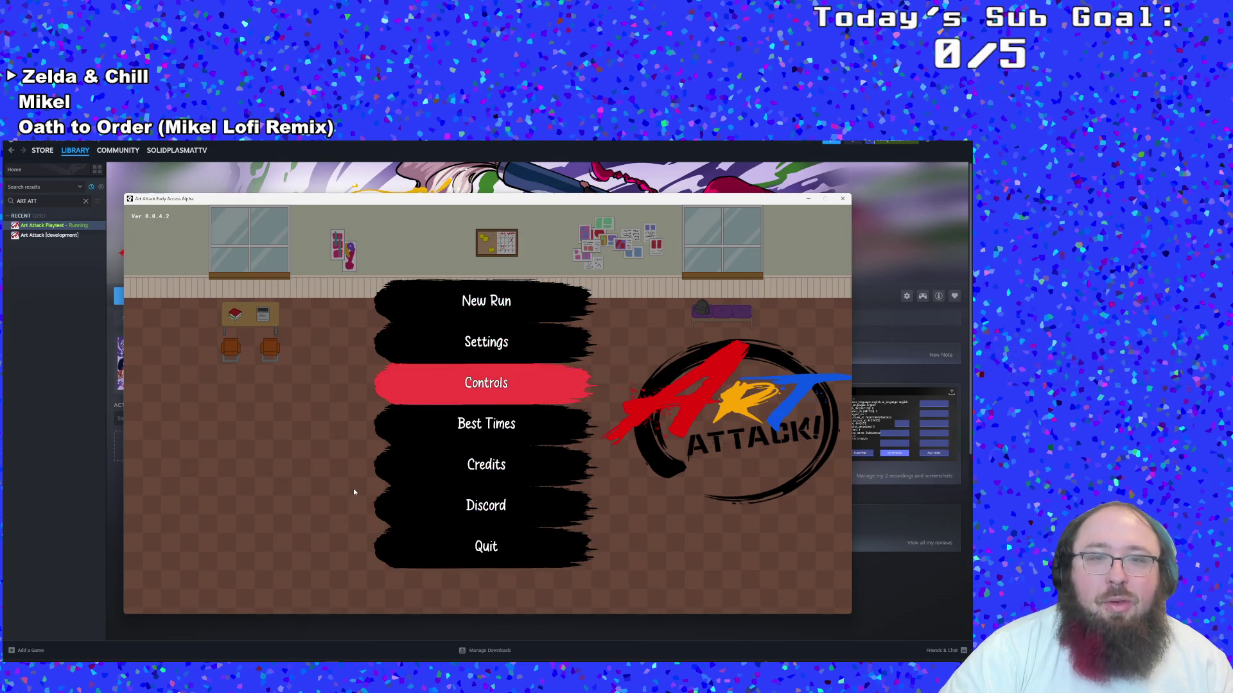
pyautogui.press('Return')
pyautogui.press('Escape')
pyautogui.press('Up')
pyautogui.press('Return')
pyautogui.press('Escape')
pyautogui.press('Down')
# Reopen Controls, browse the bindings, and quit Art Attack
pyautogui.press('Return')
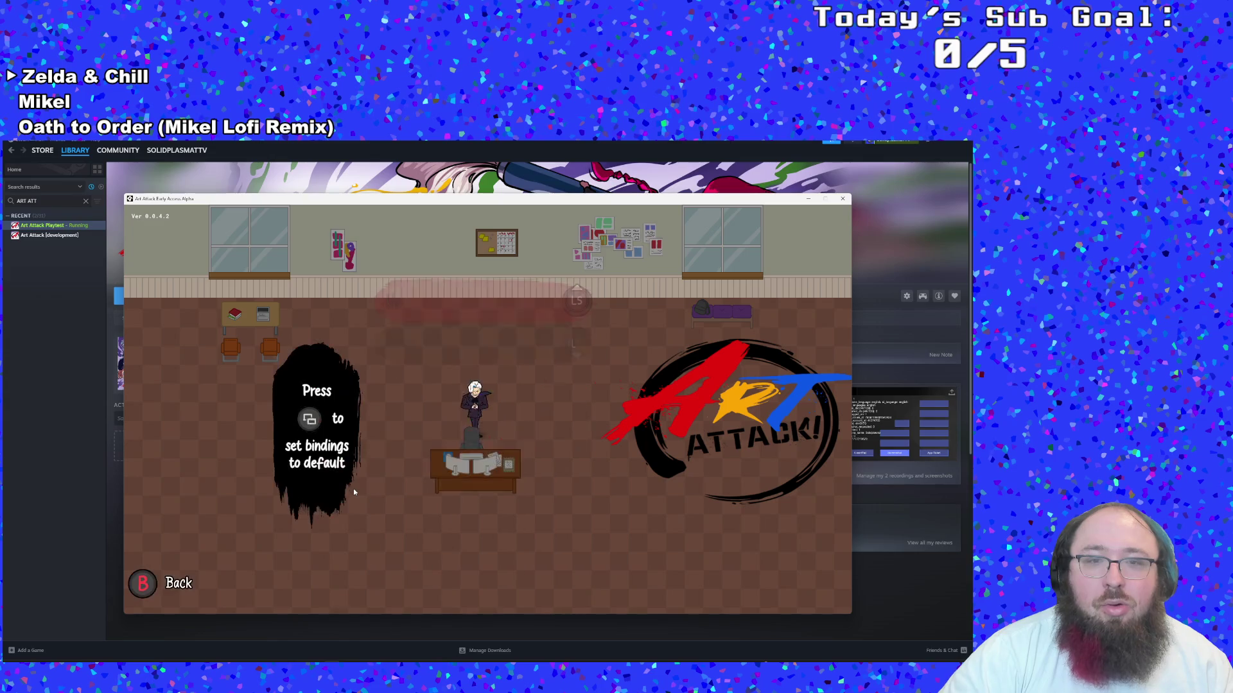
pyautogui.press('Down')
pyautogui.press('Down')
pyautogui.press('Escape')
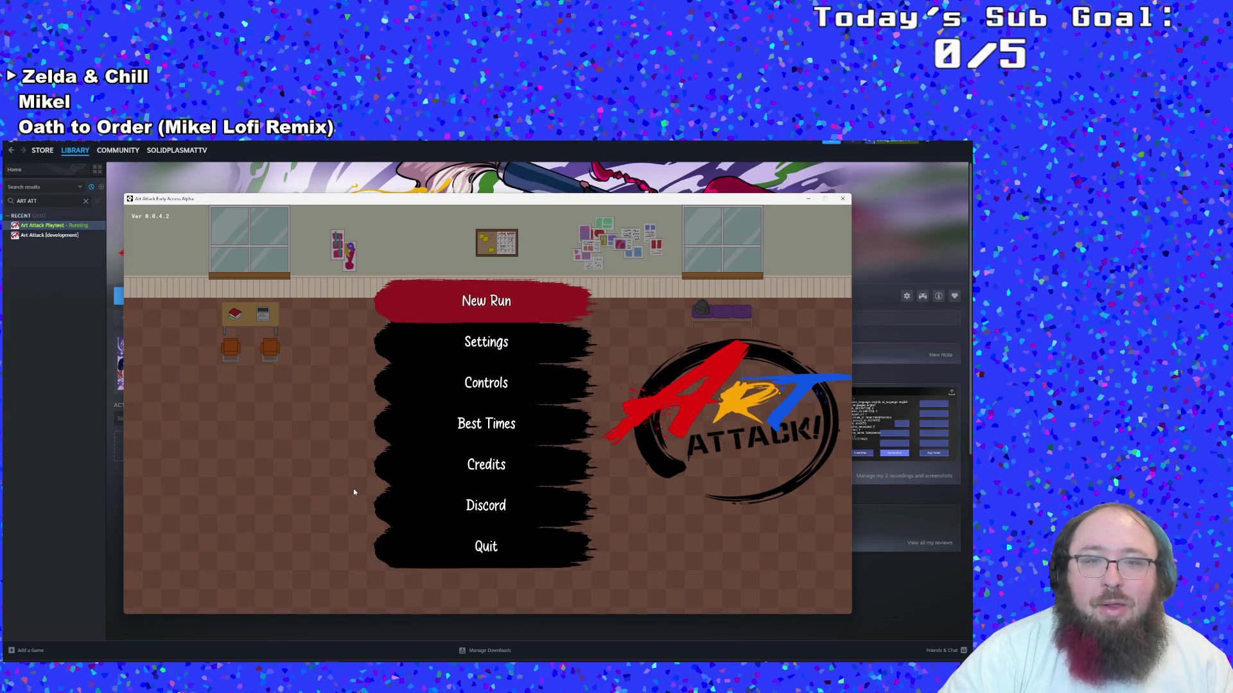
pyautogui.press('Up')
pyautogui.press('Return')
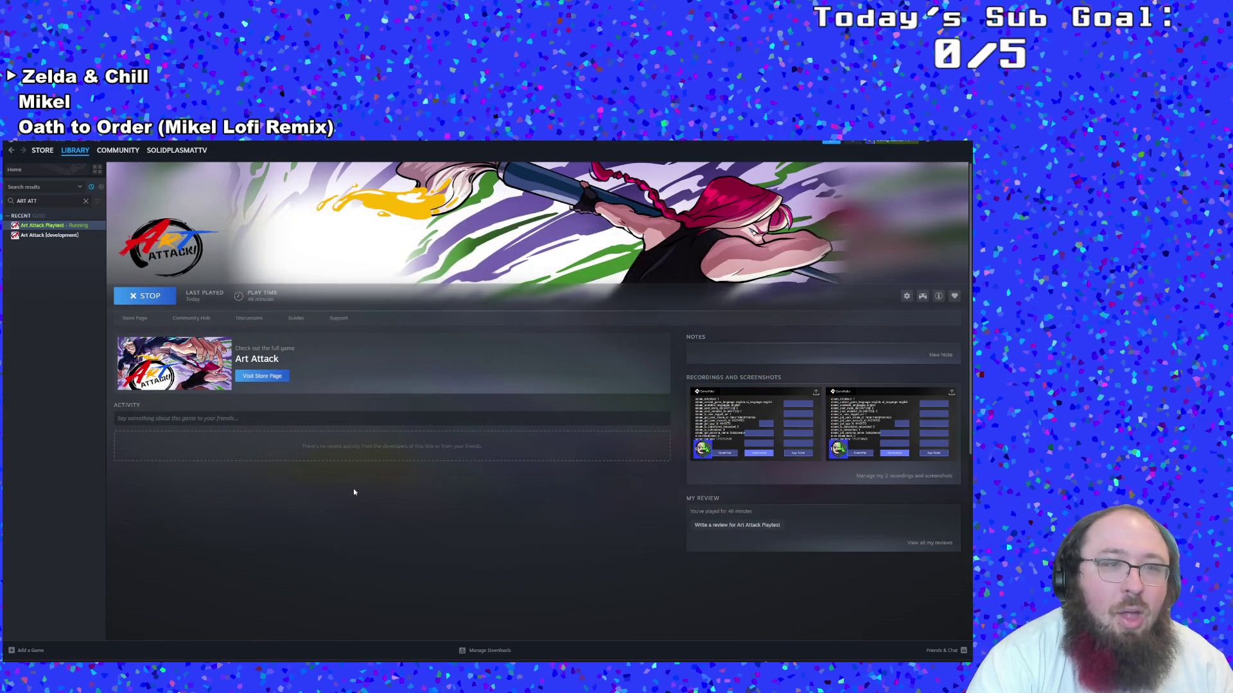
# Relaunch Art Attack, try rebinding Dash in Controls, quit, and go back to GameMaker
pyautogui.click(142, 296)
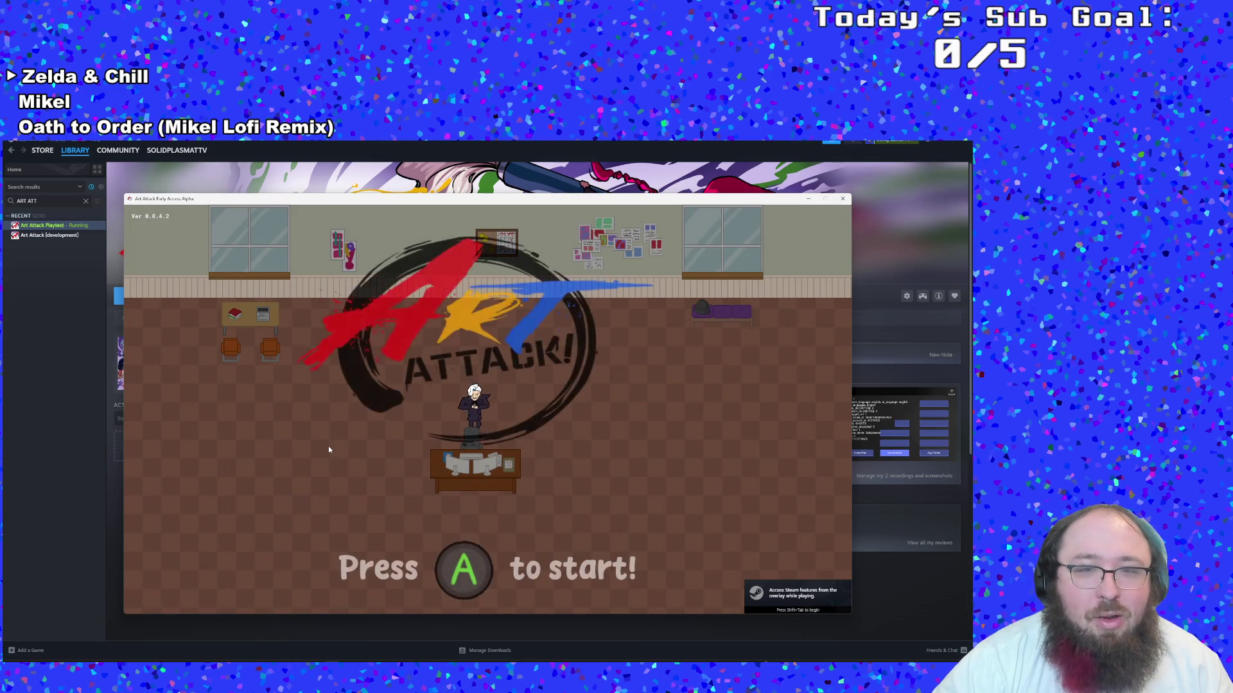
pyautogui.press('Return')
pyautogui.press('Down')
pyautogui.press('Down')
pyautogui.press('Down')
pyautogui.press('Up')
pyautogui.press('Up')
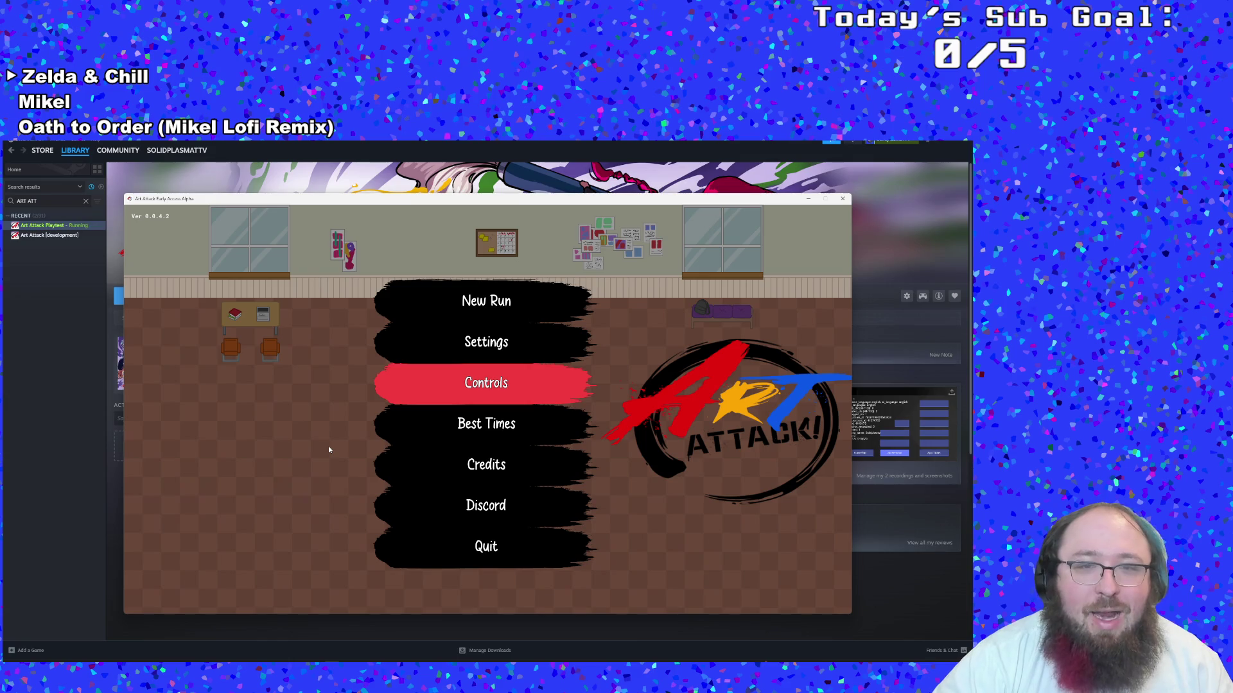
pyautogui.press('Return')
pyautogui.press('Down')
pyautogui.press('Down')
pyautogui.press('Down')
pyautogui.press('Return')
pyautogui.press('Escape')
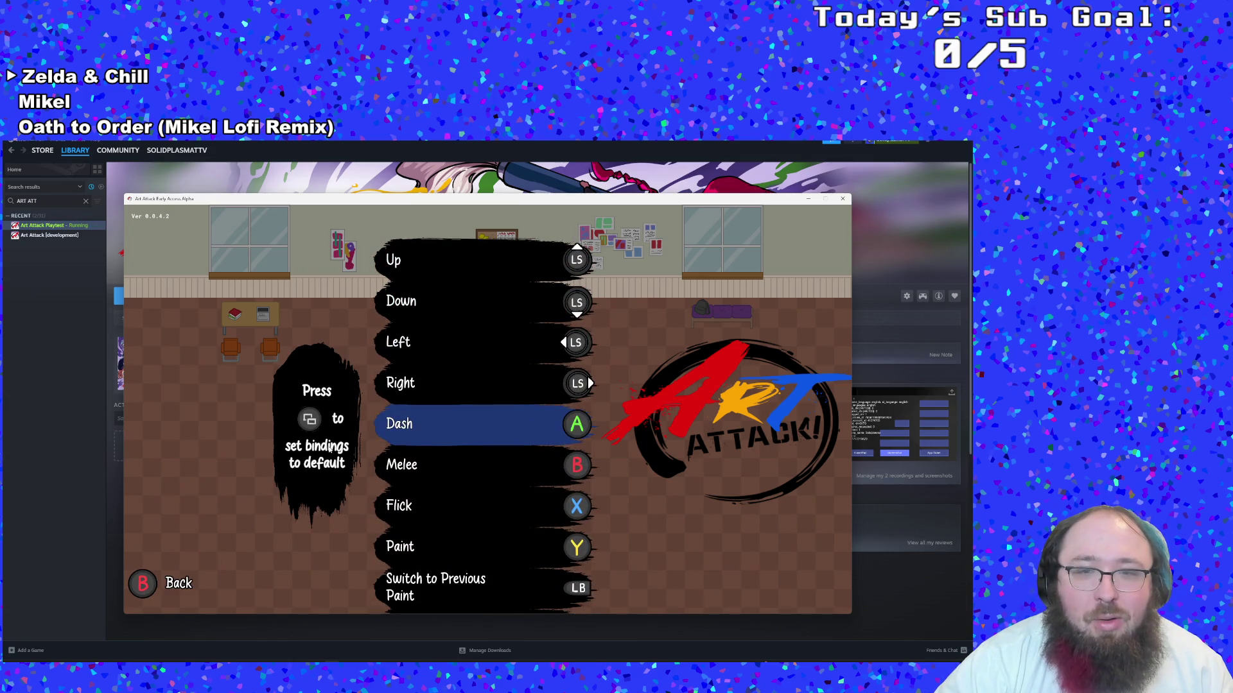
pyautogui.press('Escape')
pyautogui.press('Return')
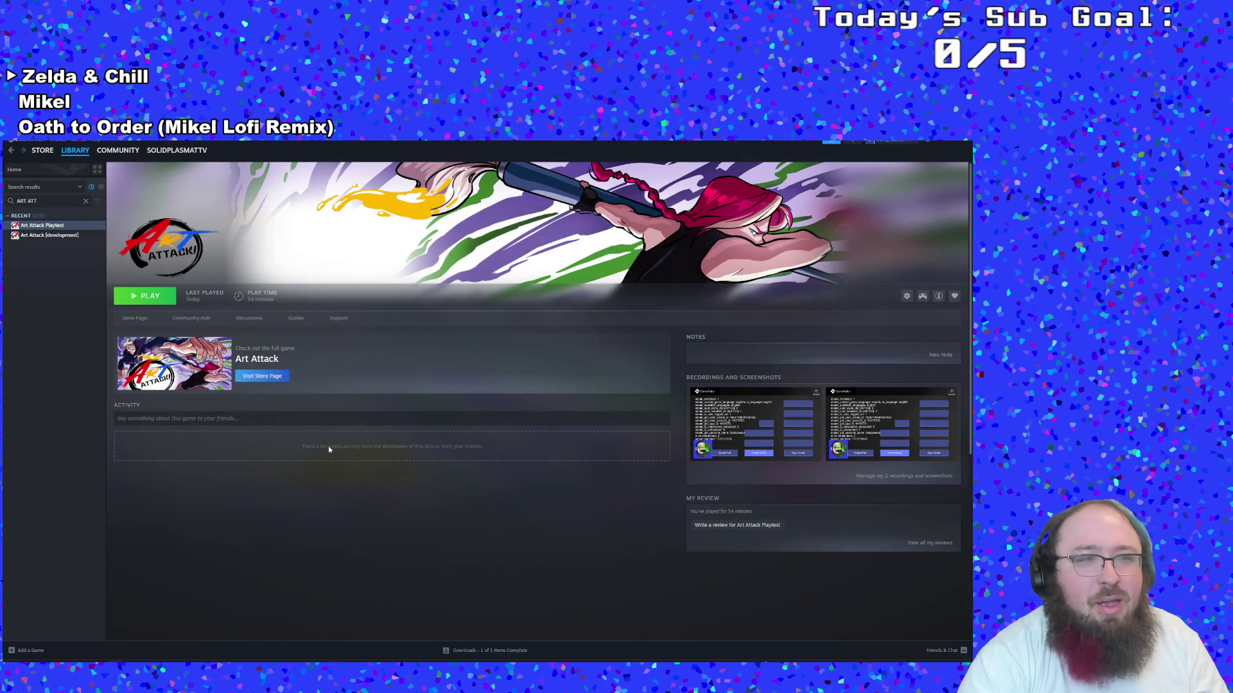
pyautogui.hotkey('alt', 'Tab')
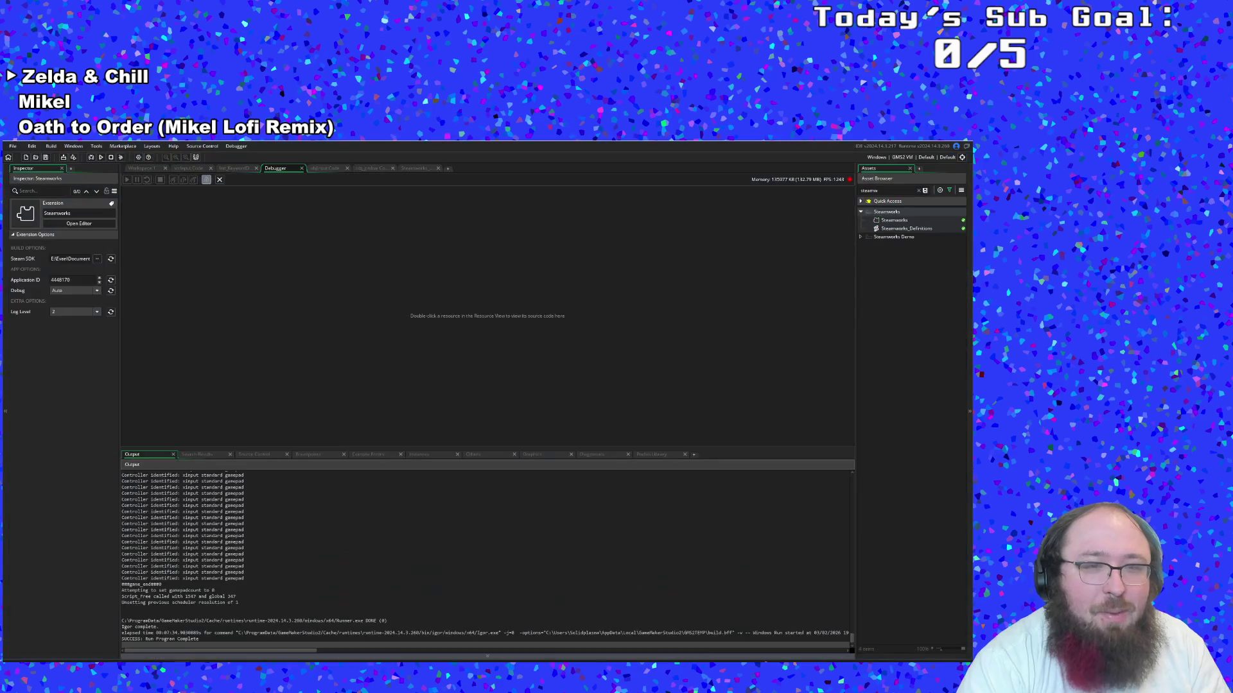
# Scroll the Output log to inspect the repeated 'xinput standard gamepad' detections, then return to Steam
pyautogui.click(260, 522)
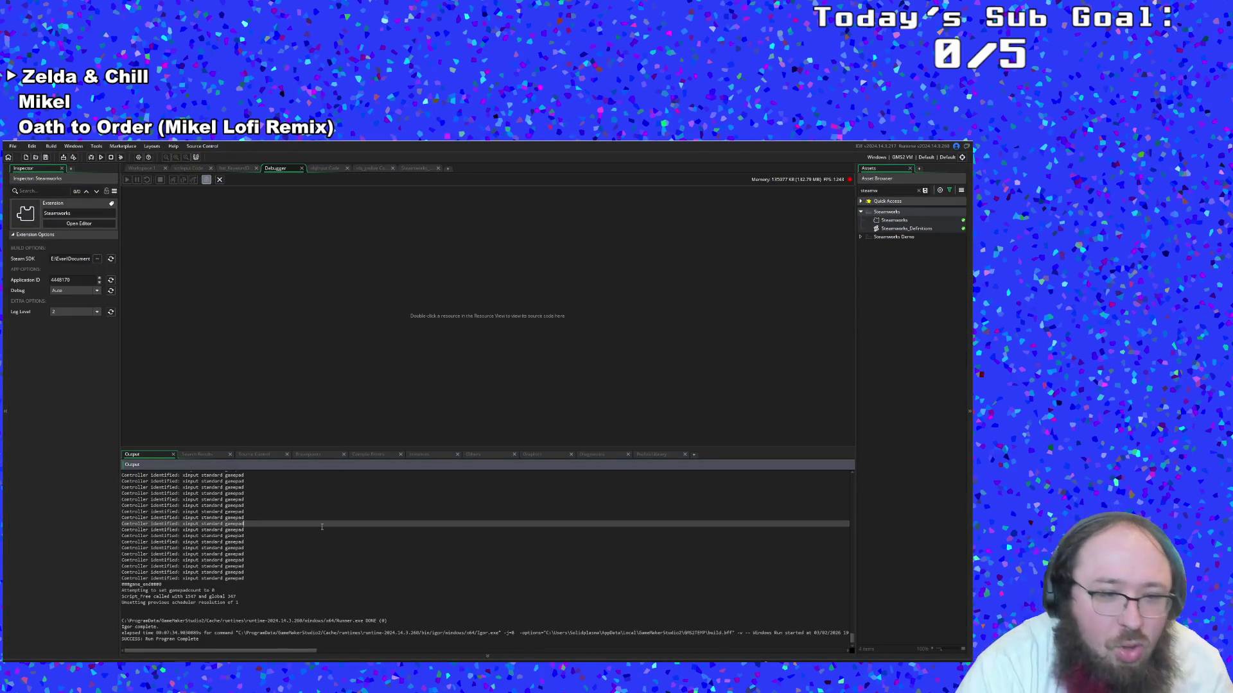
pyautogui.scroll(-1, 321, 528)
pyautogui.scroll(4, 321, 528)
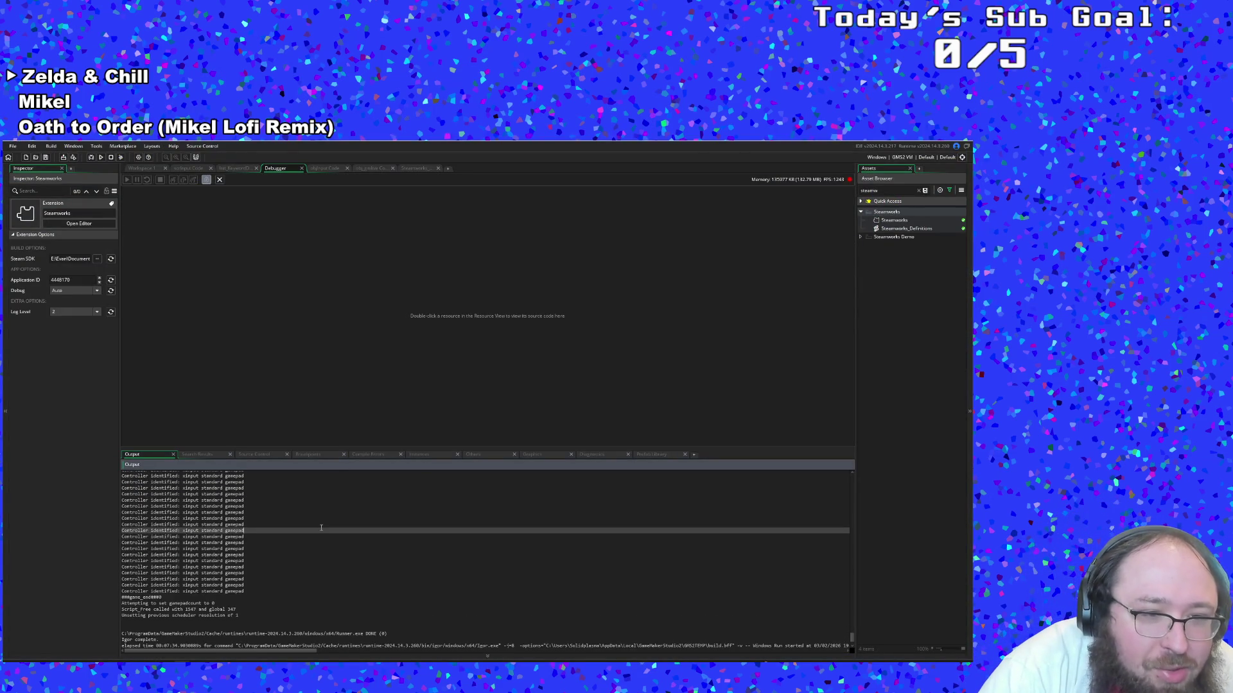
pyautogui.scroll(3, 321, 528)
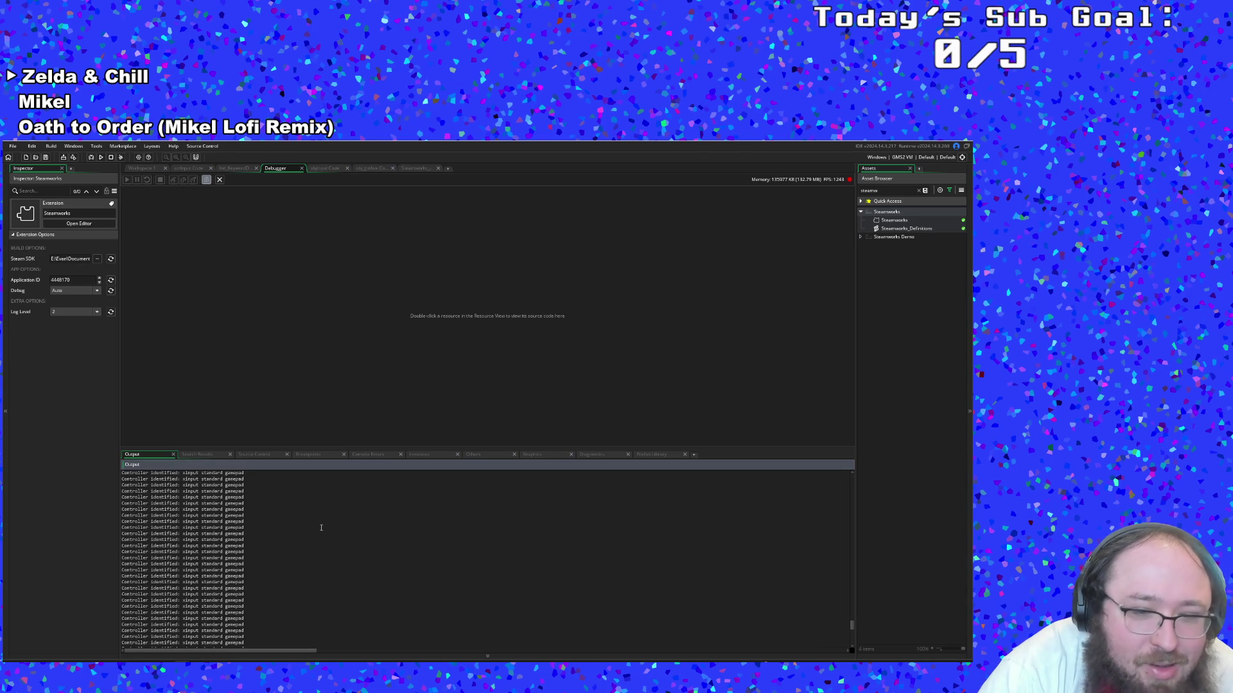
pyautogui.scroll(2, 321, 528)
pyautogui.click(321, 531)
pyautogui.click(321, 549)
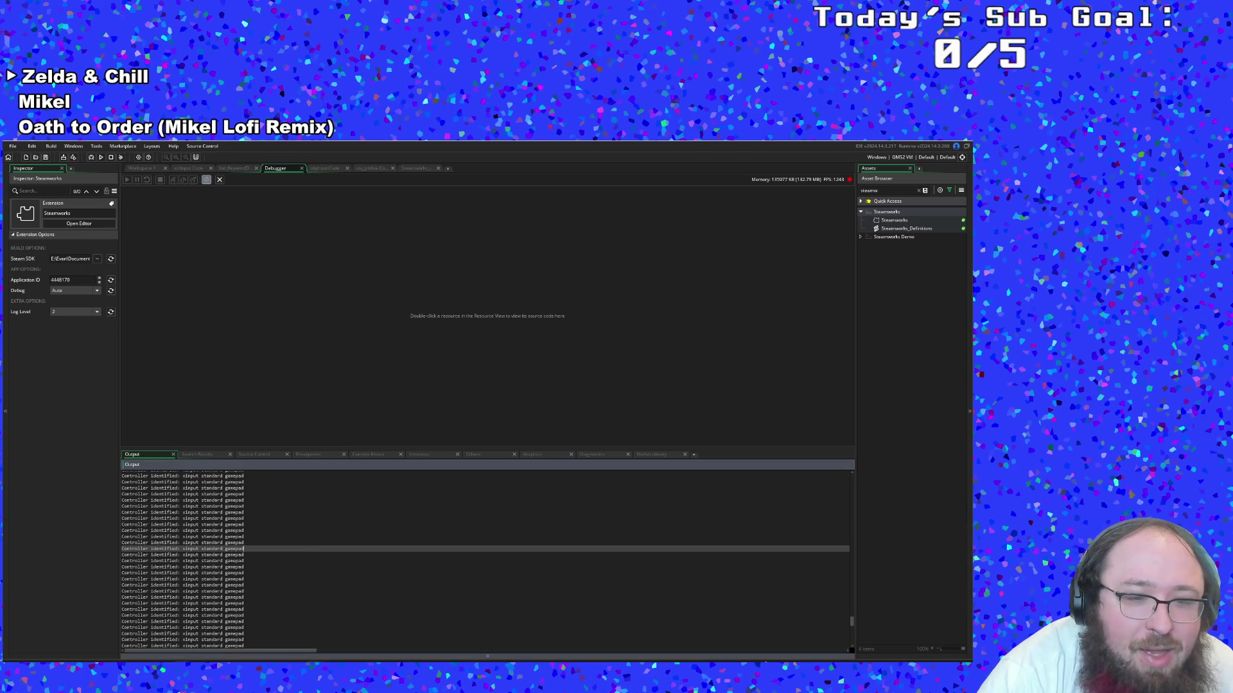
pyautogui.click(346, 657)
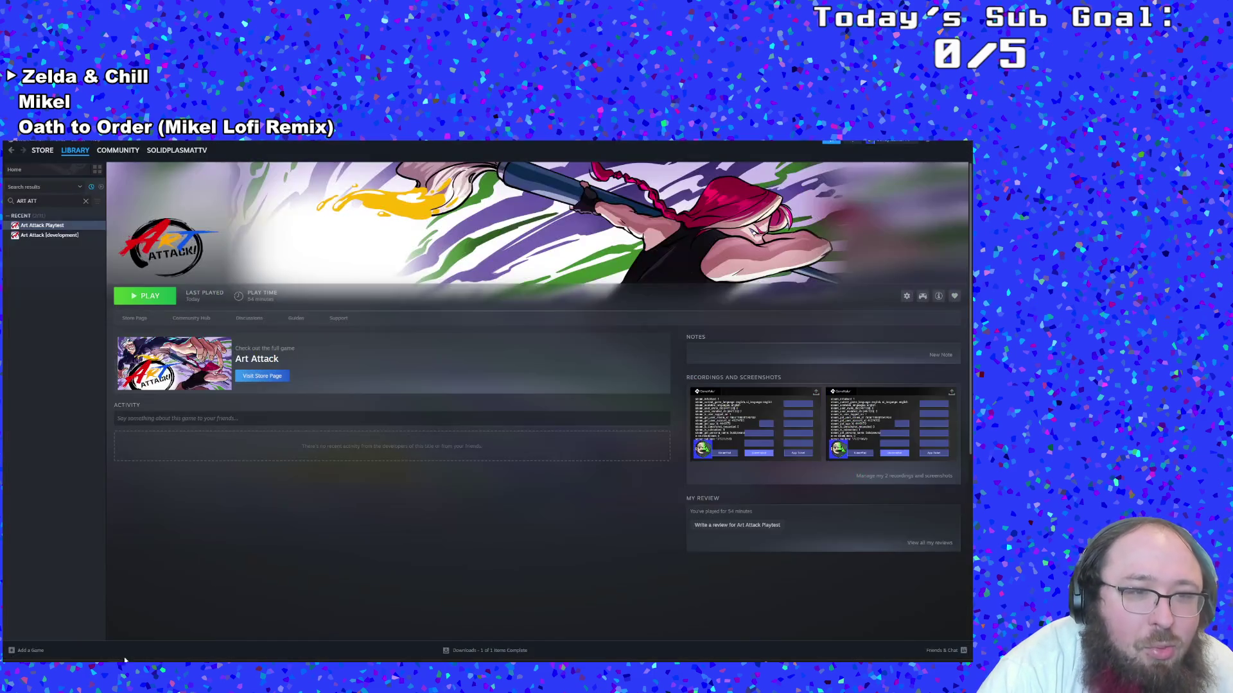
# Go to Steam Settings > Controller and open the Nintendo Switch Pro Controller layout tester
pyautogui.click(24, 149)
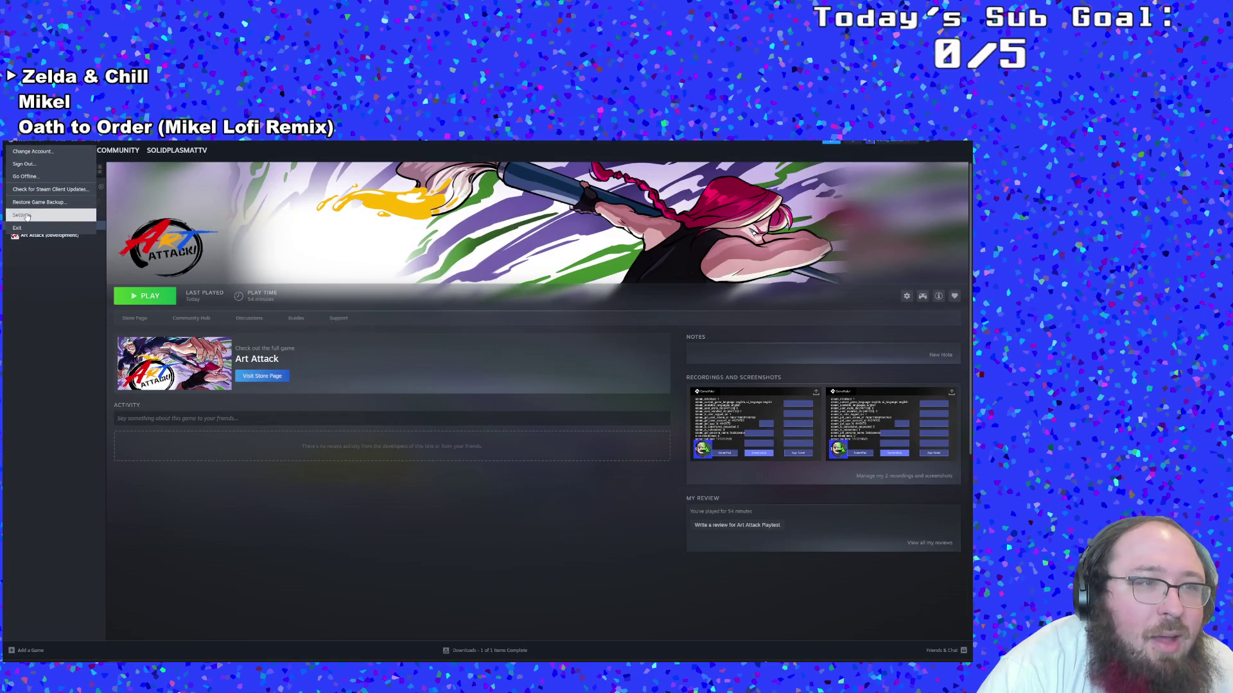
pyautogui.click(22, 215)
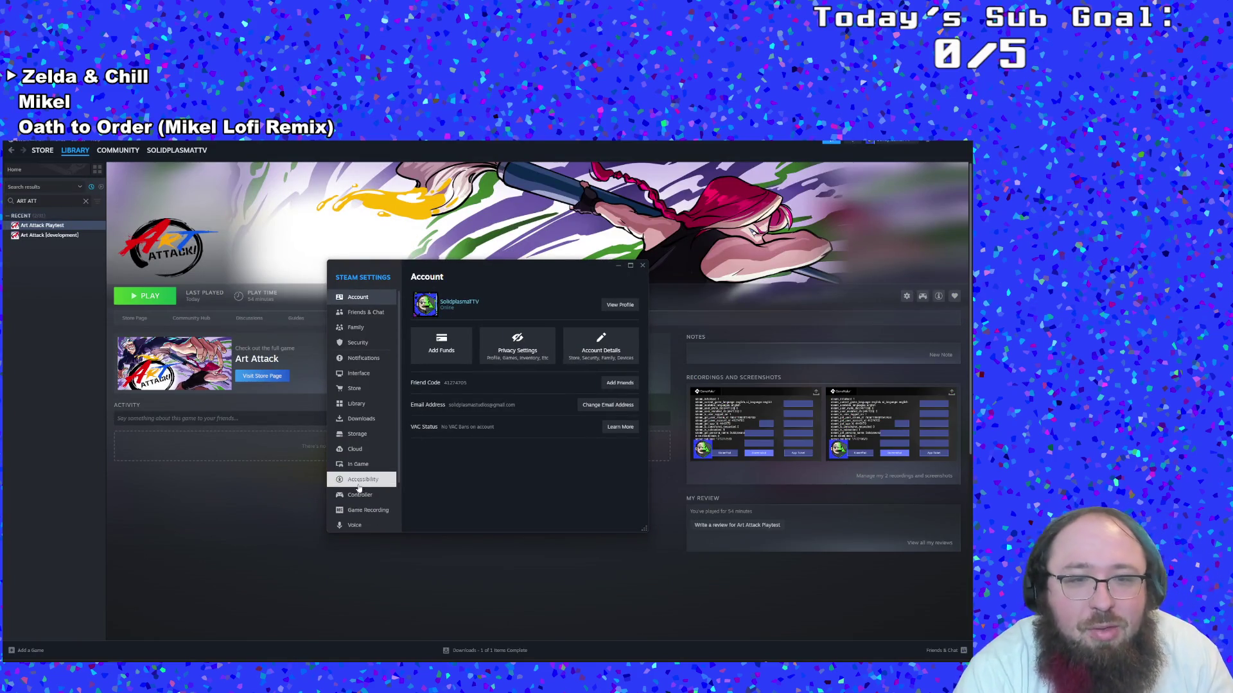
pyautogui.click(352, 495)
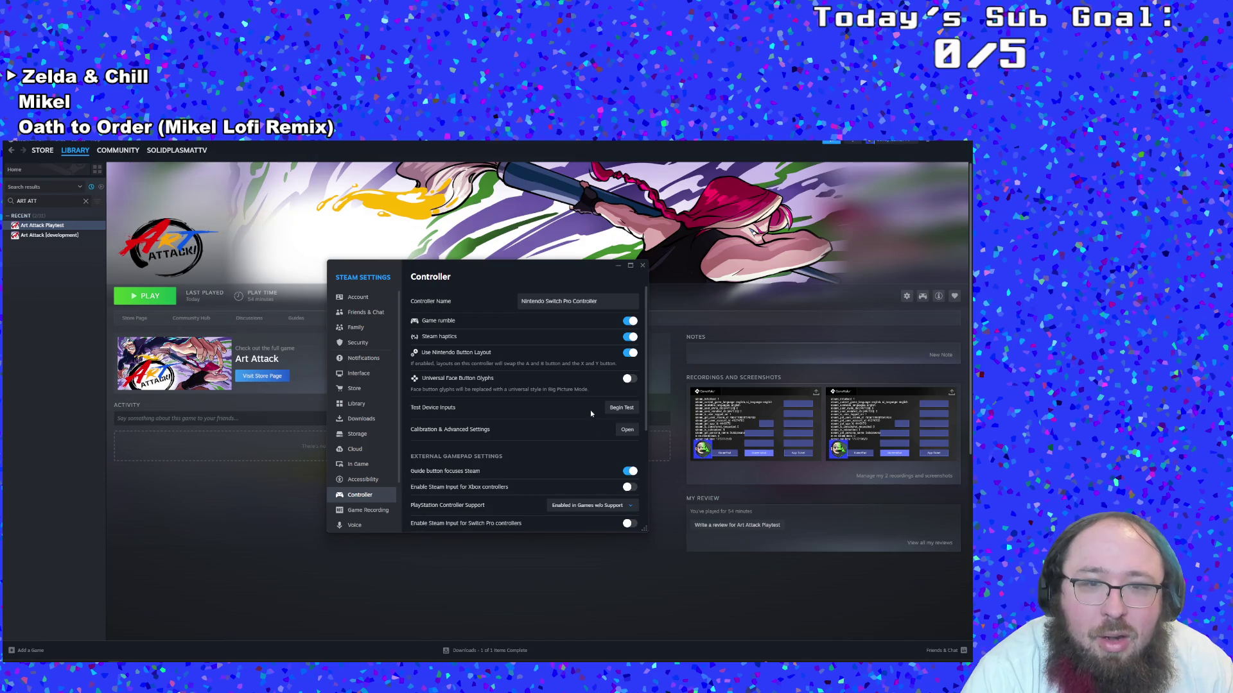
pyautogui.scroll(-1, 610, 399)
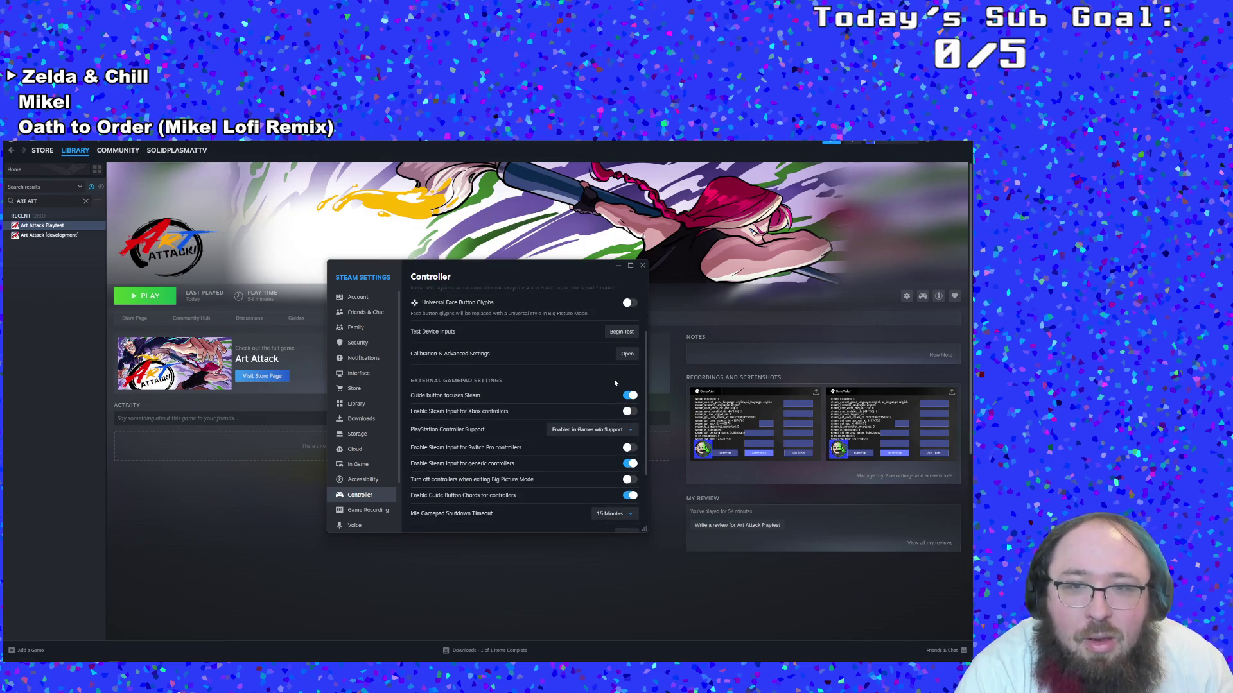
pyautogui.click(620, 353)
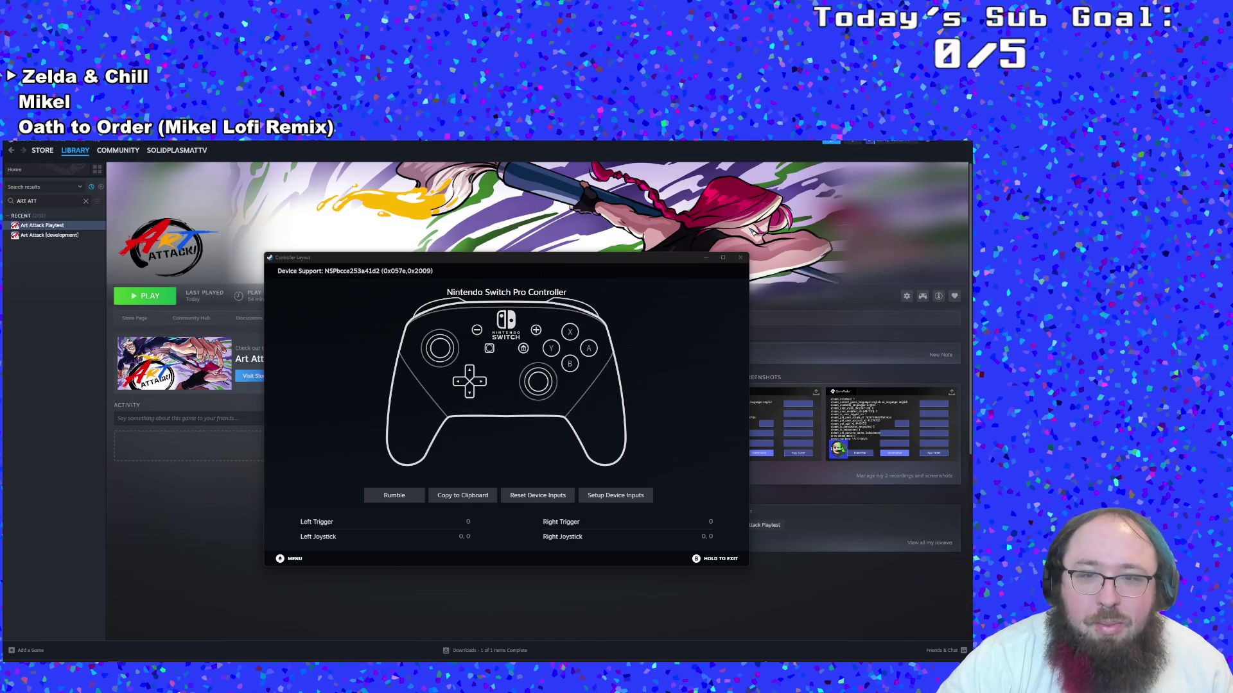
# Test the Switch Pro controller's rumble, then start and cancel Setup Device Inputs
pyautogui.click(411, 498)
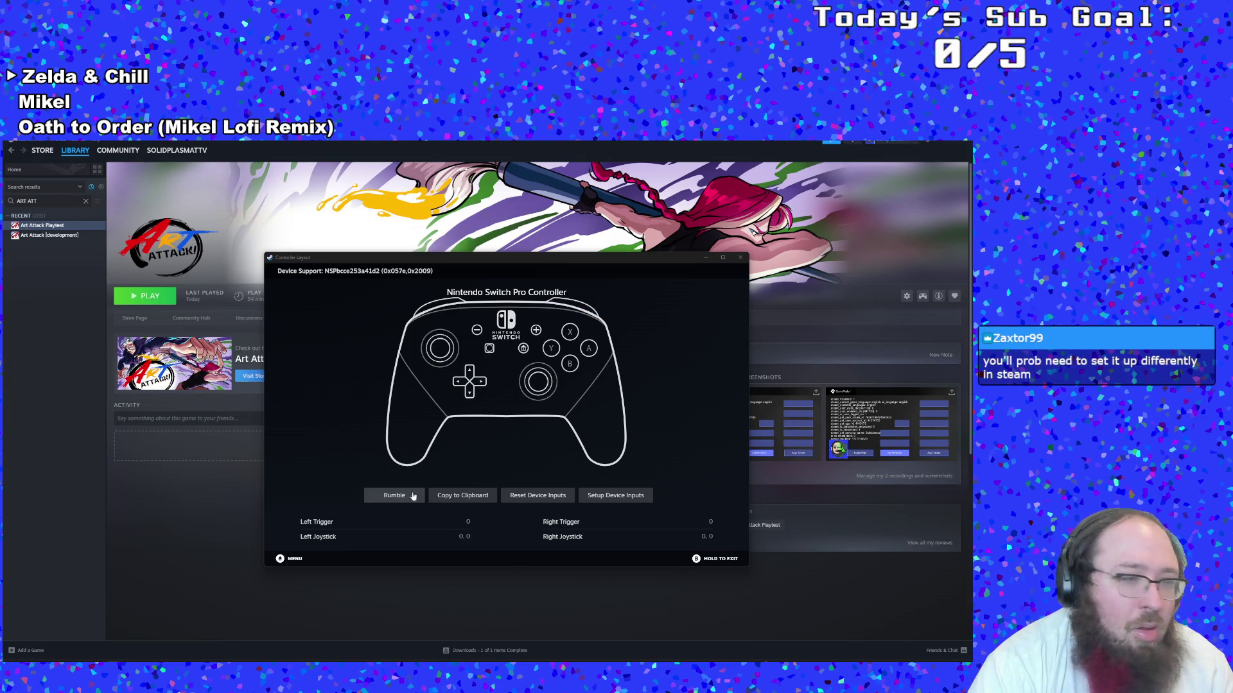
pyautogui.click(603, 499)
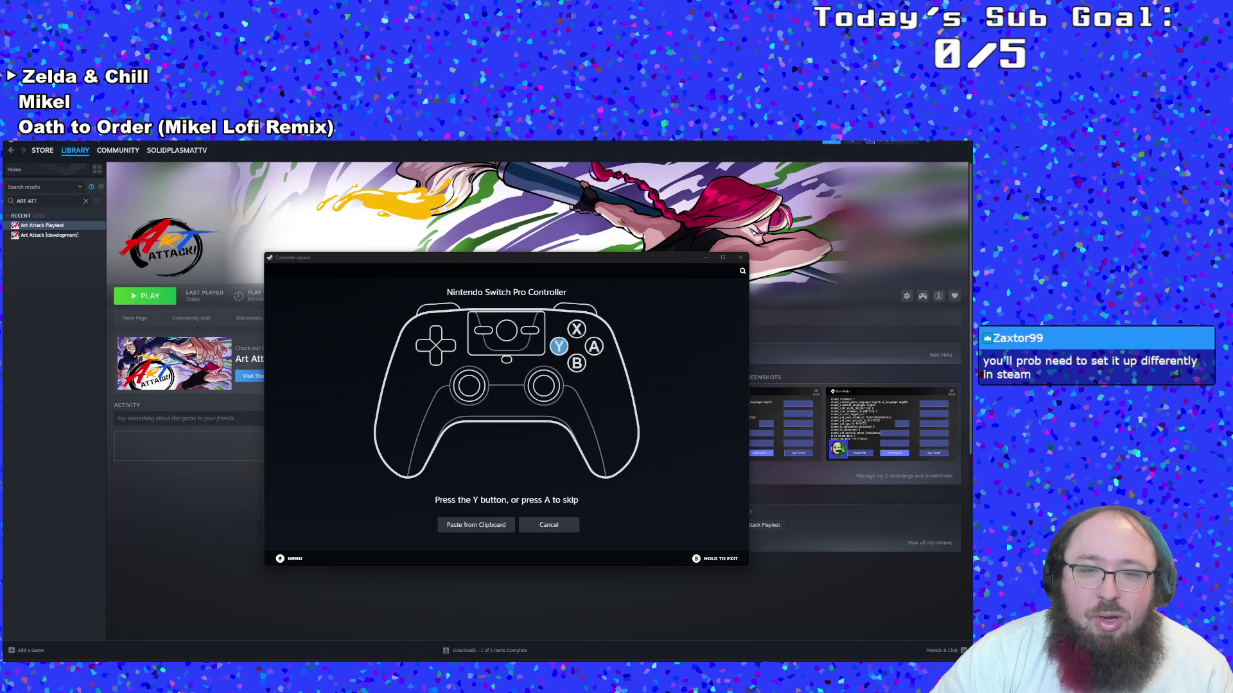
pyautogui.click(549, 524)
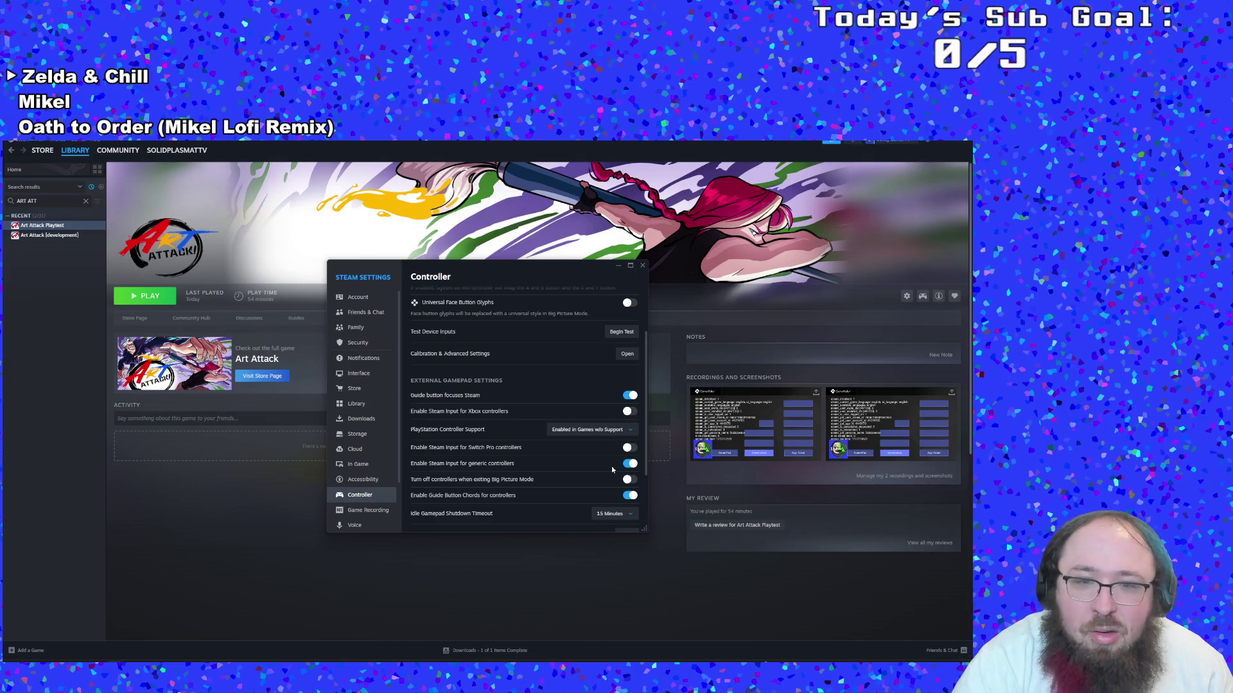
pyautogui.scroll(-3, 447, 500)
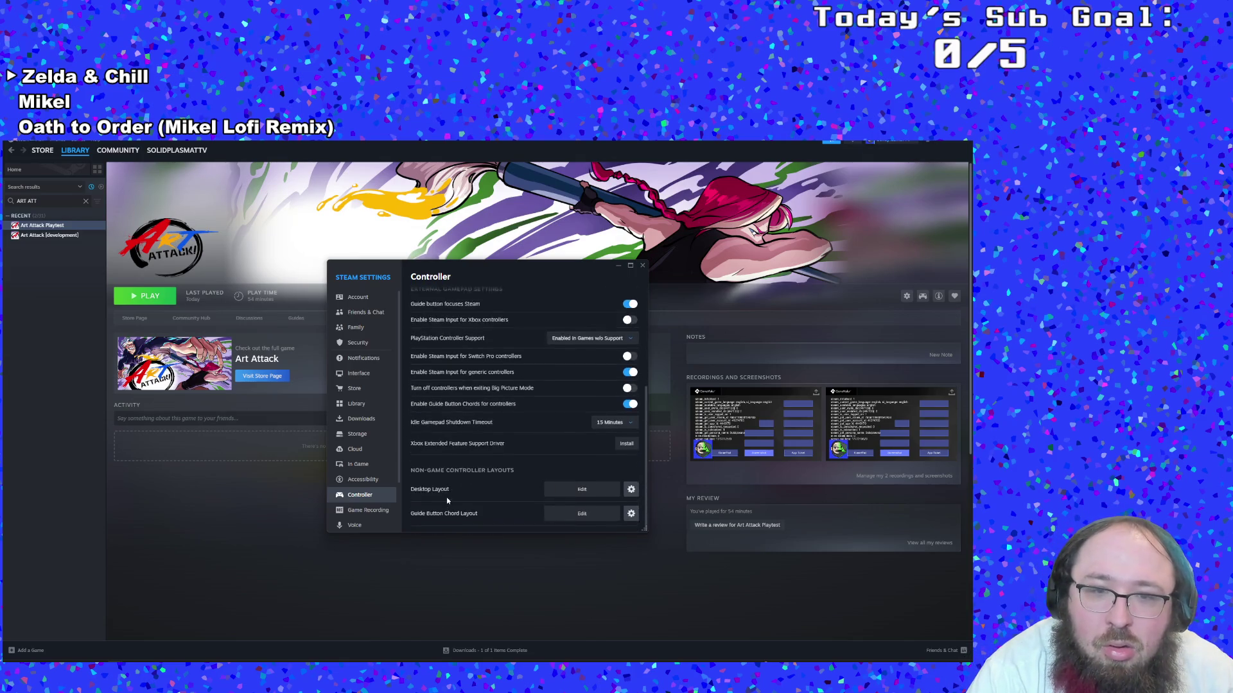
# Turn Steam Input for Switch Pro controllers back on, close Settings, and open Windows search
pyautogui.scroll(2, 447, 500)
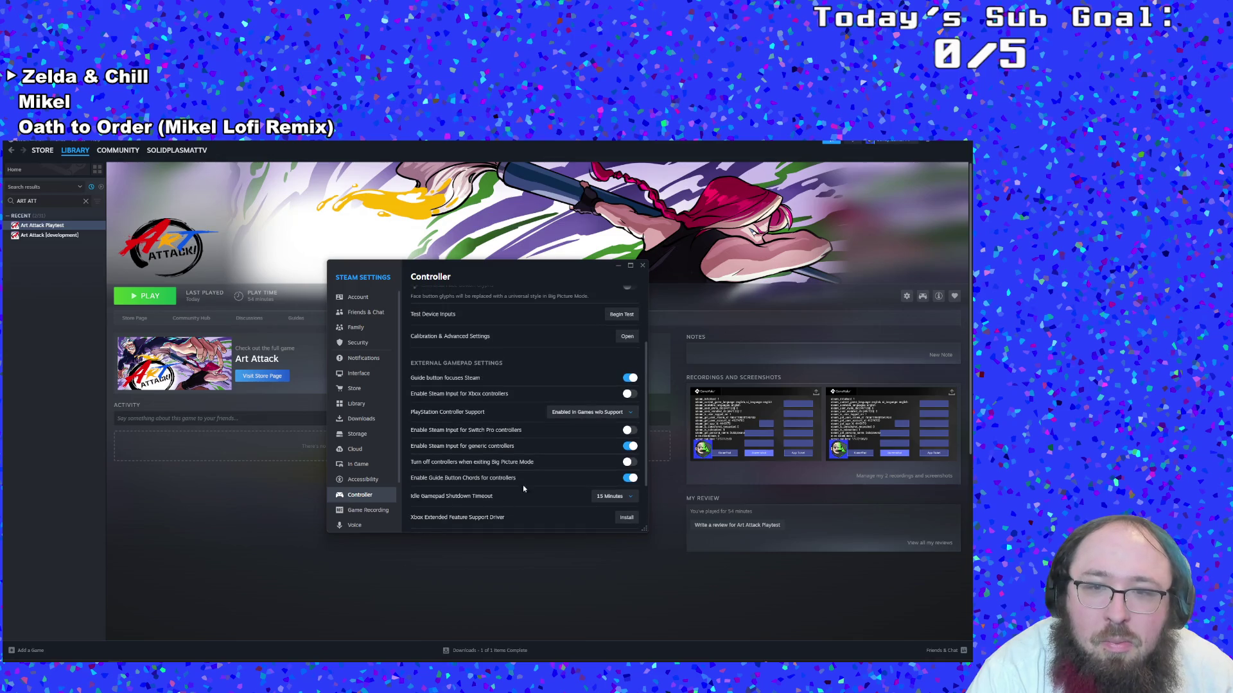
pyautogui.click(628, 430)
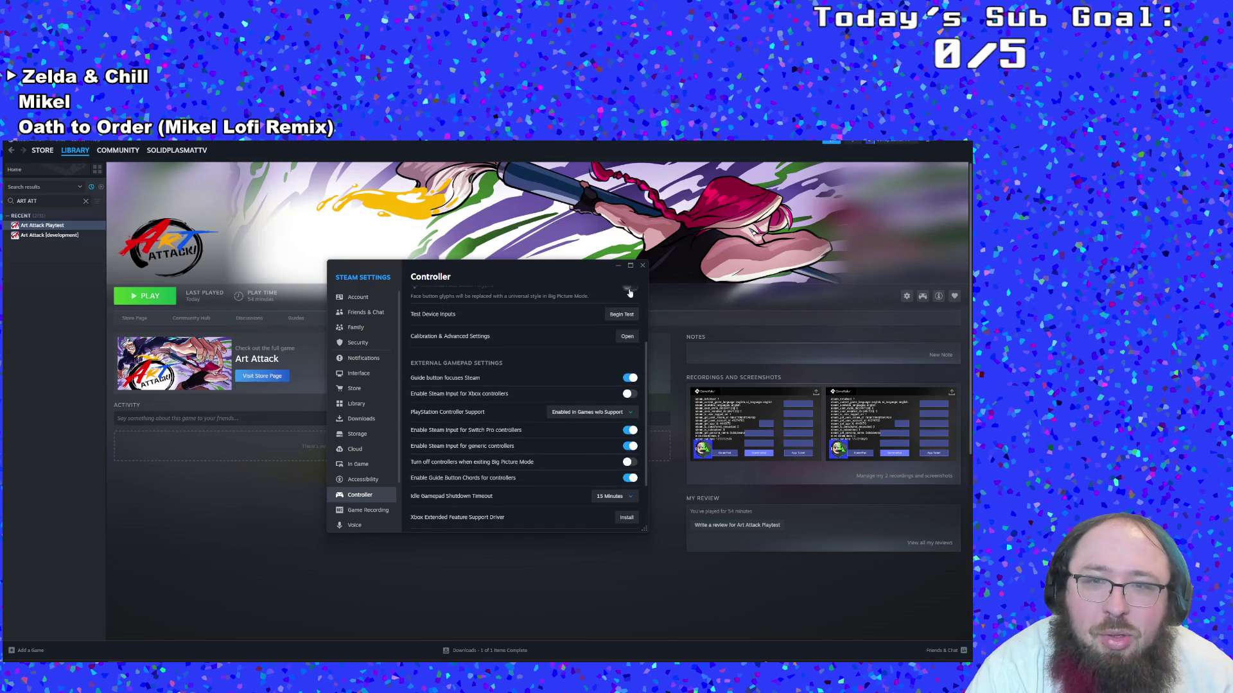
pyautogui.click(631, 266)
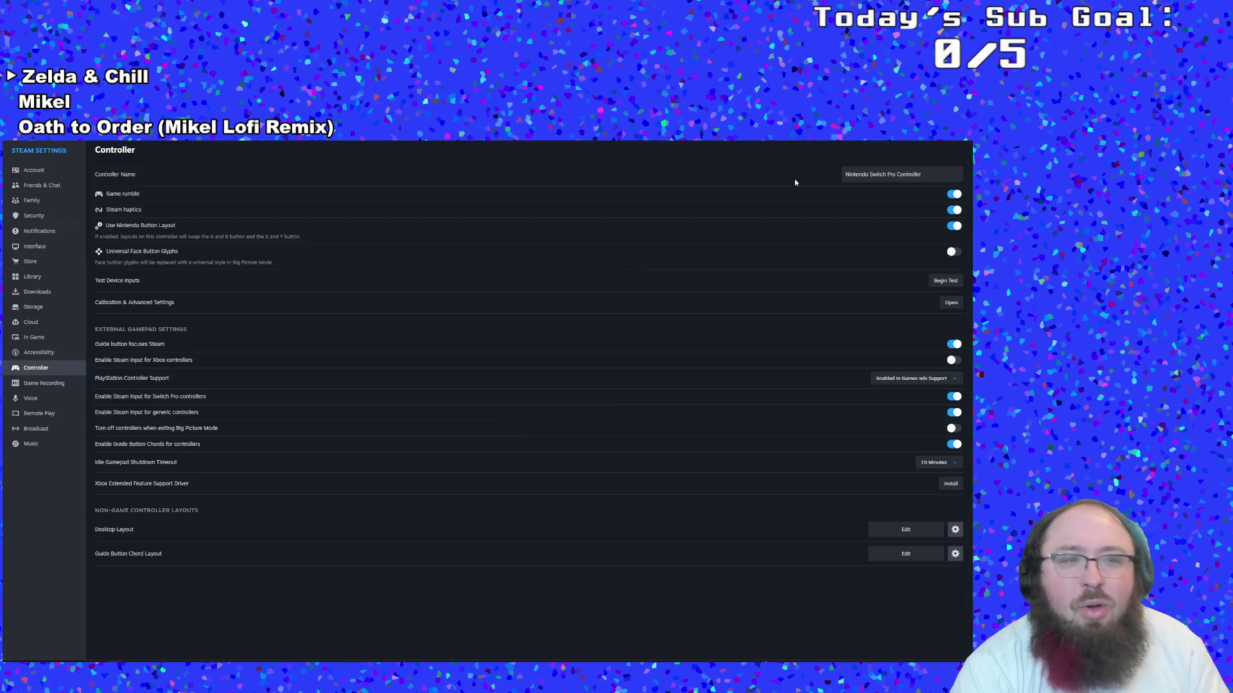
pyautogui.click(966, 142)
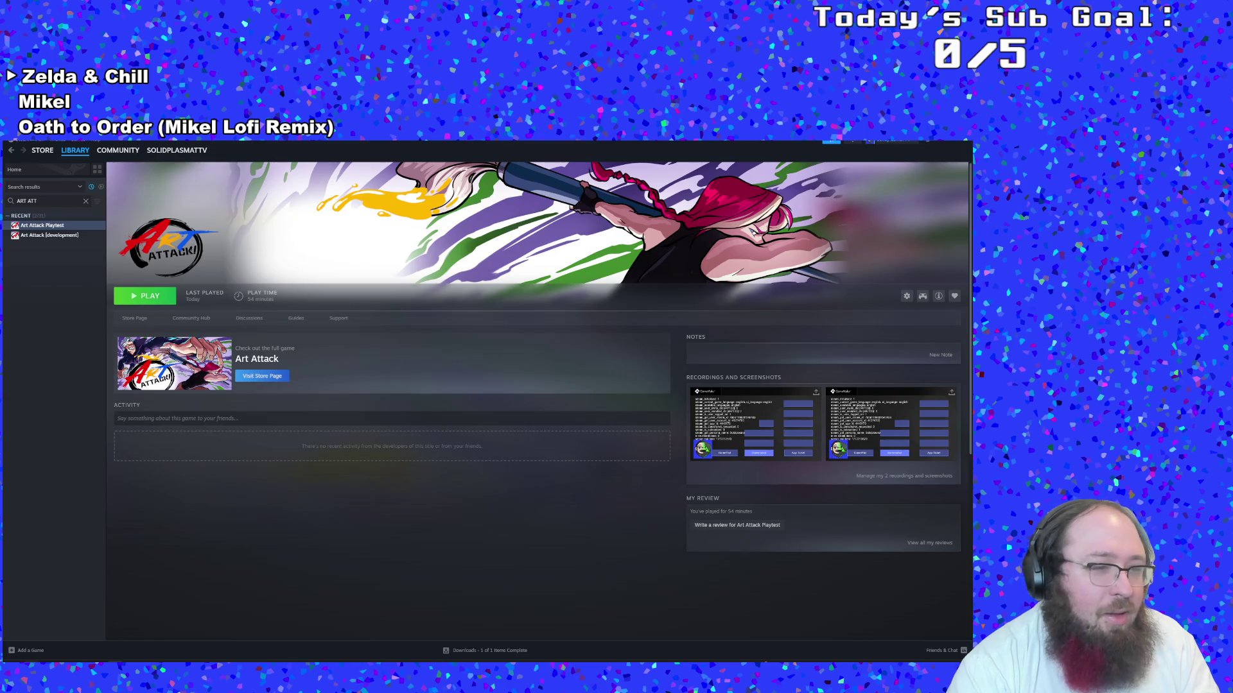
pyautogui.press('super')
# Launch Device Manager from a 'dev' search and select the JL_SPP unknown device under Other devices
pyautogui.write('device Manager')
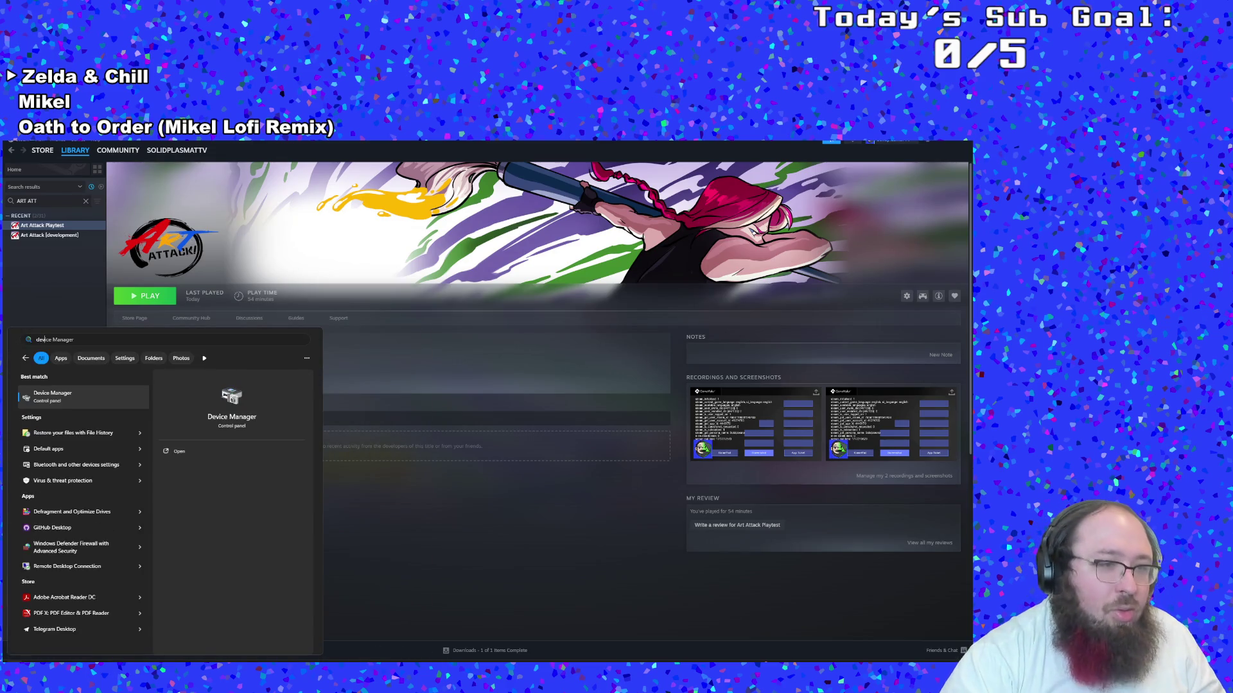
pyautogui.click(62, 398)
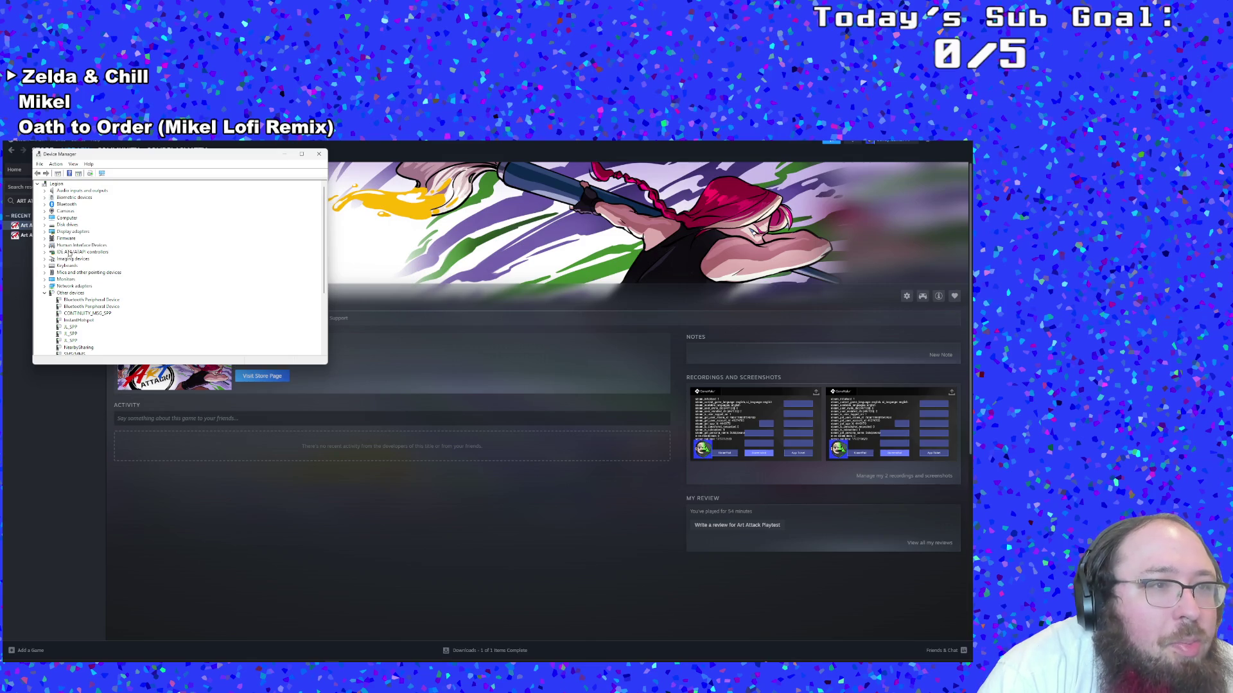
pyautogui.scroll(-4, 69, 254)
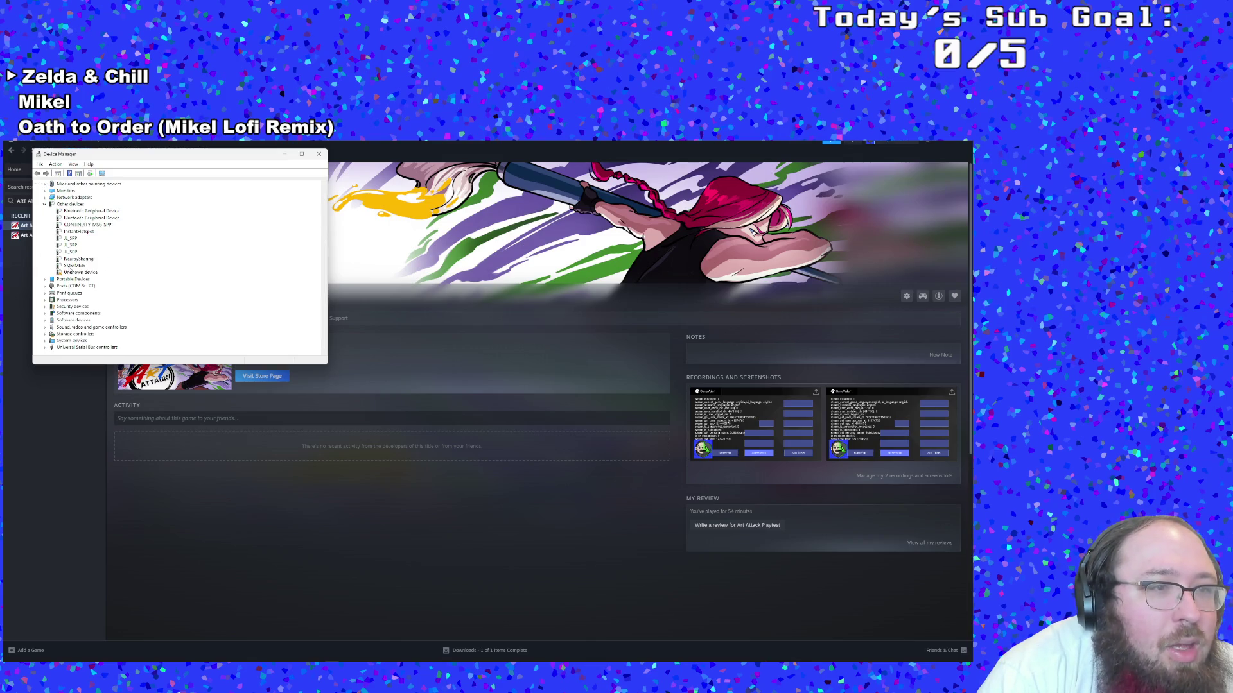
pyautogui.scroll(4, 69, 293)
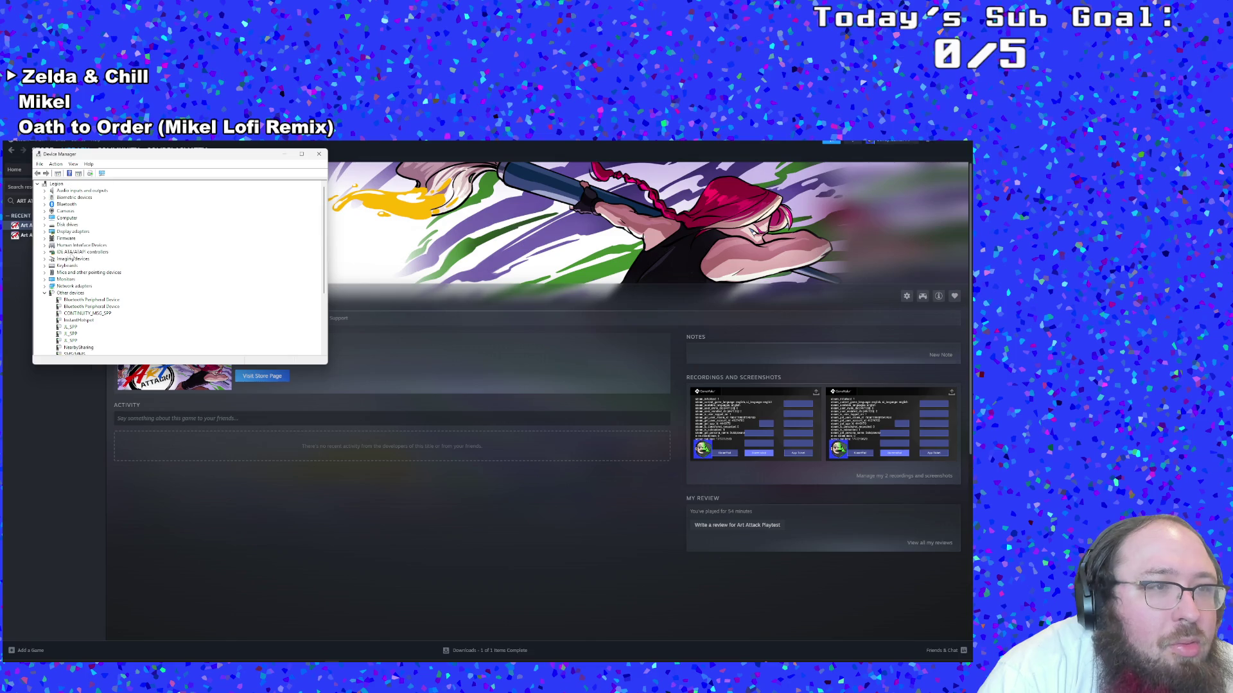
pyautogui.click(71, 307)
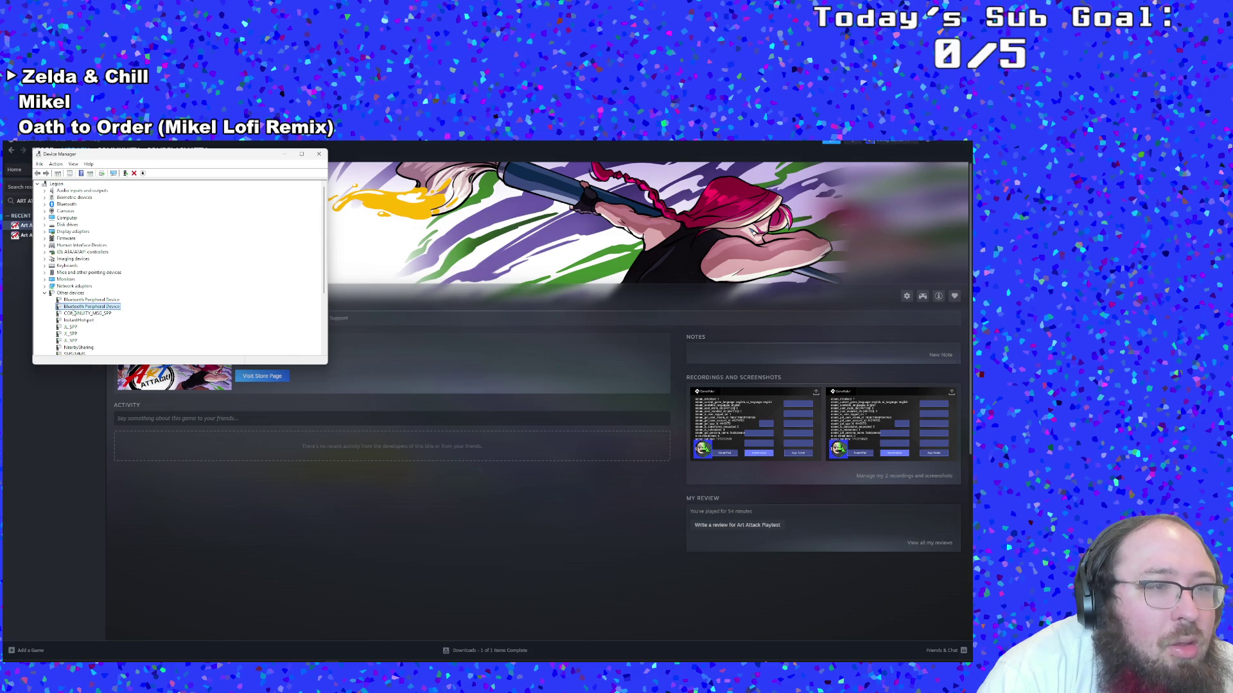
pyautogui.scroll(-1, 71, 309)
pyautogui.click(70, 307)
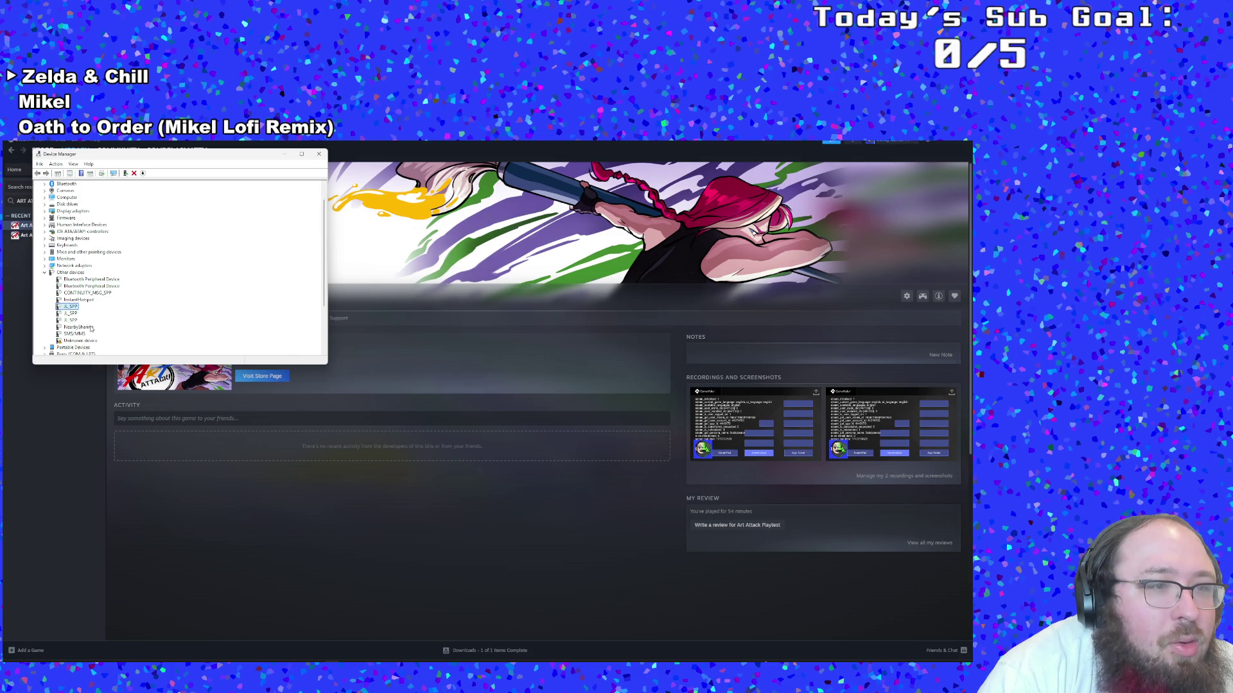
# Expand the Sound, video and game controllers category and scroll back to the top of the device list
pyautogui.scroll(-2, 92, 331)
pyautogui.scroll(3, 92, 331)
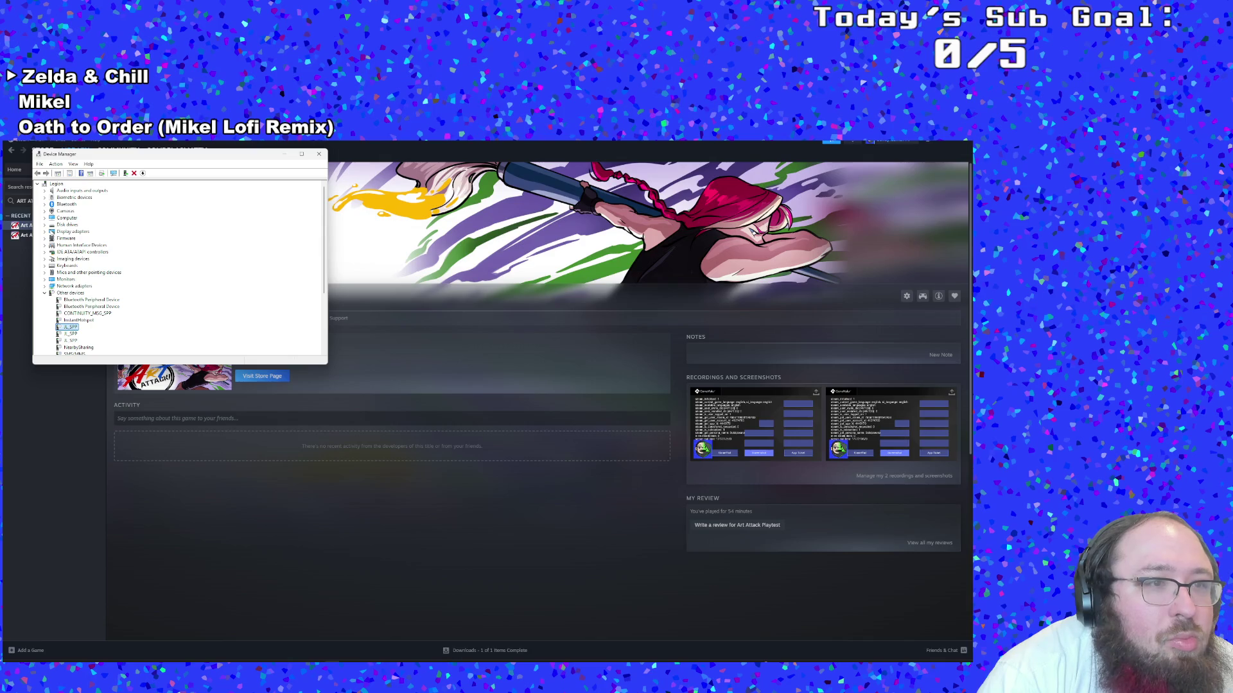
pyautogui.scroll(-4, 80, 260)
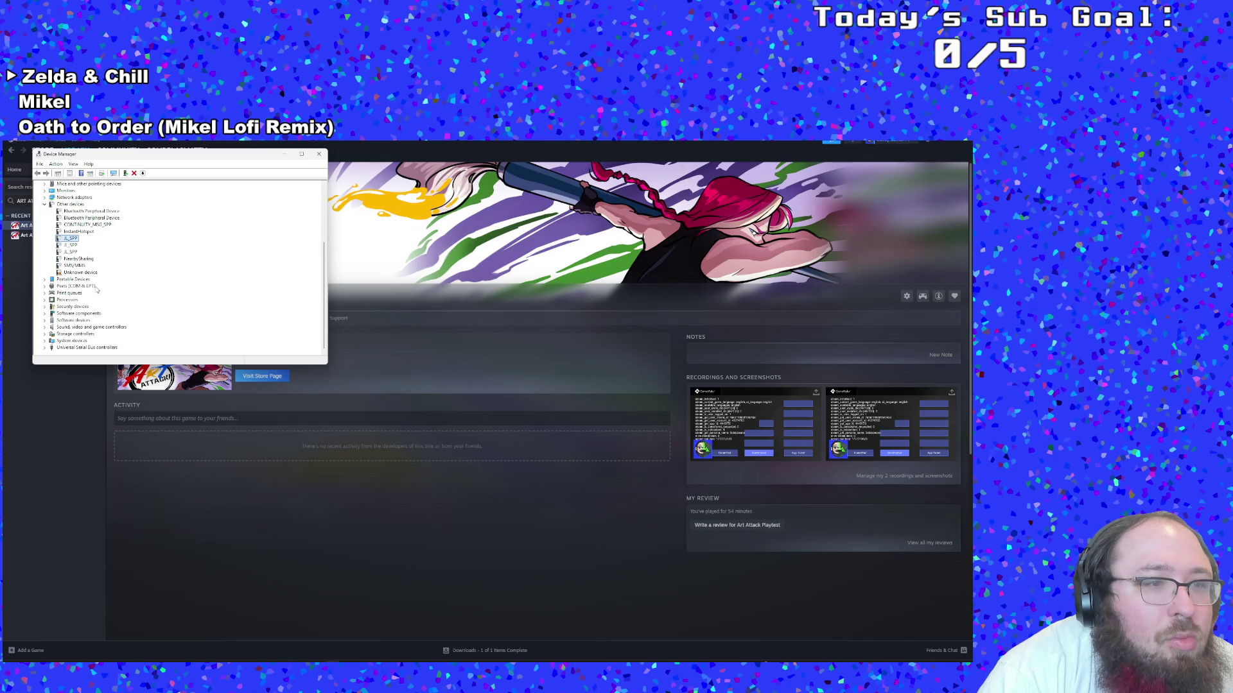
pyautogui.doubleClick(75, 328)
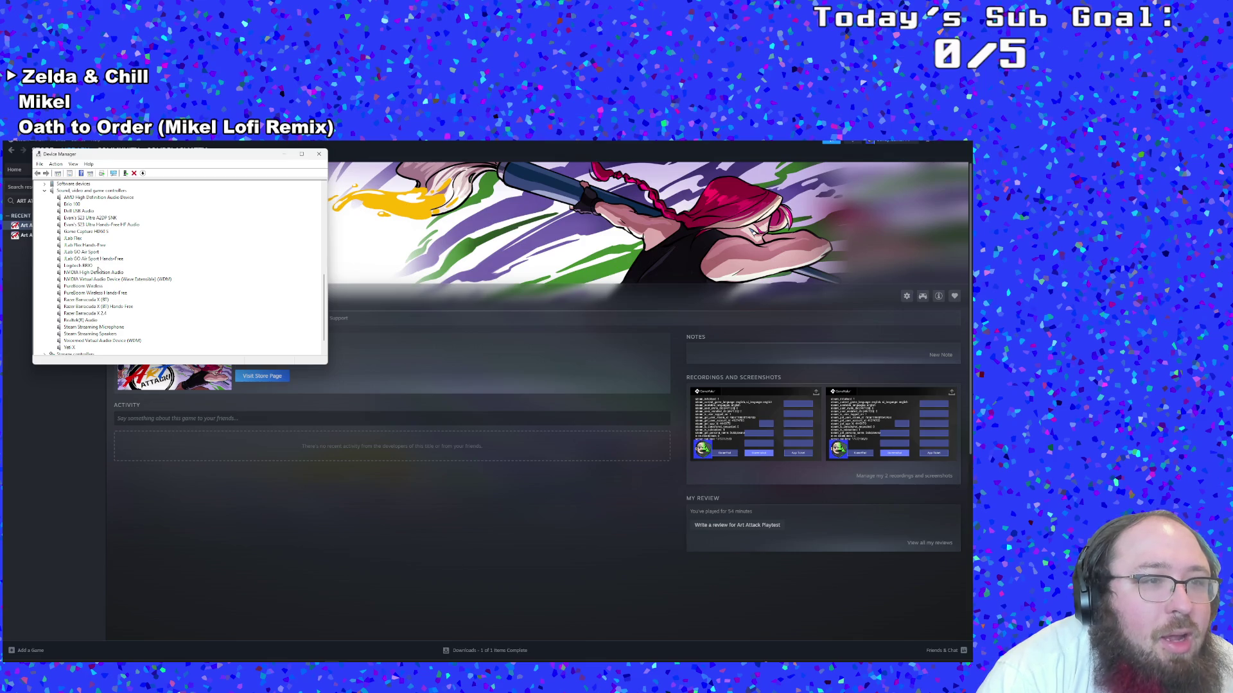
pyautogui.scroll(-1, 99, 302)
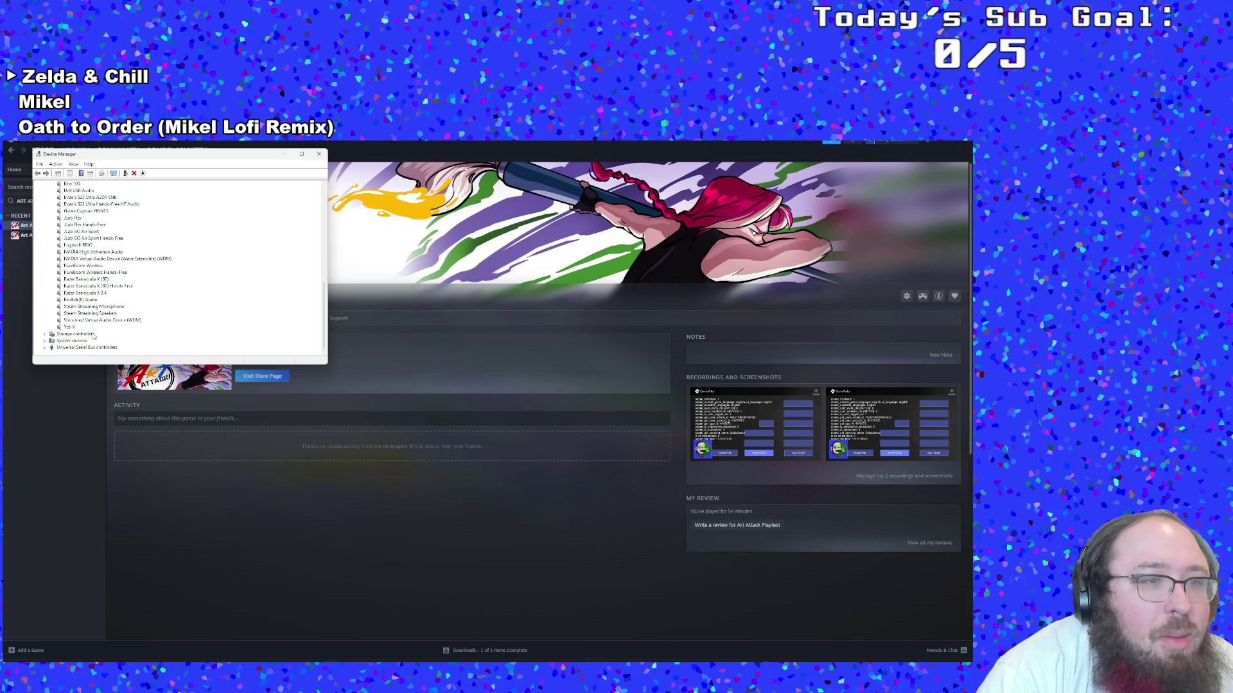
pyautogui.scroll(1, 94, 339)
pyautogui.scroll(1, 95, 332)
pyautogui.scroll(1, 94, 331)
pyautogui.scroll(2, 87, 270)
pyautogui.scroll(1, 79, 262)
pyautogui.scroll(2, 79, 262)
pyautogui.scroll(2, 79, 262)
pyautogui.scroll(2, 79, 263)
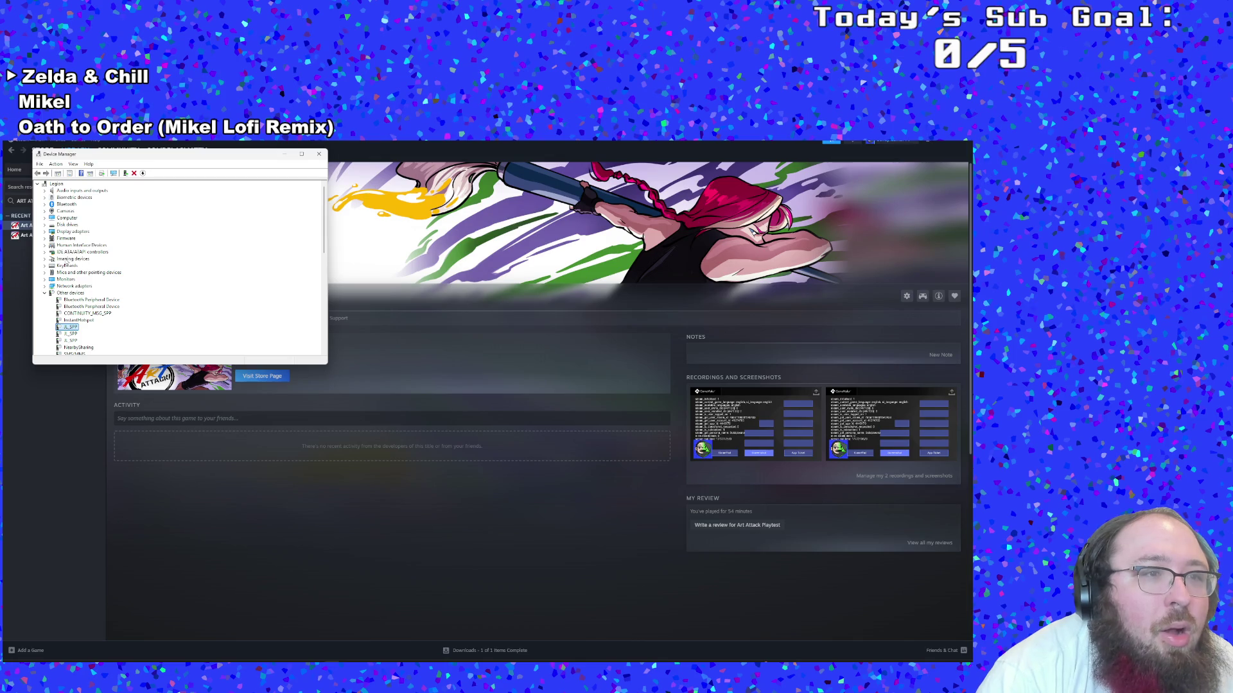
# Peek into Human Interface Devices, collapse sound controllers, and expand Universal Serial Bus controllers
pyautogui.click(45, 246)
pyautogui.scroll(-1, 45, 246)
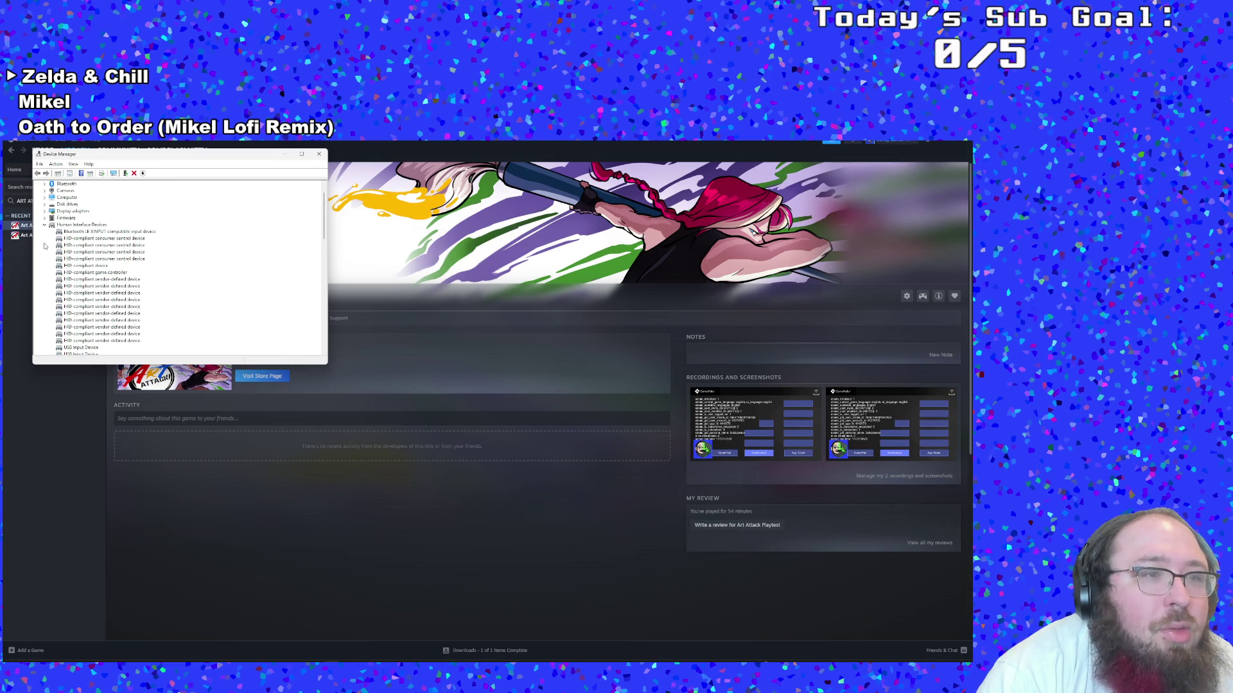
pyautogui.click(51, 225)
pyautogui.click(44, 225)
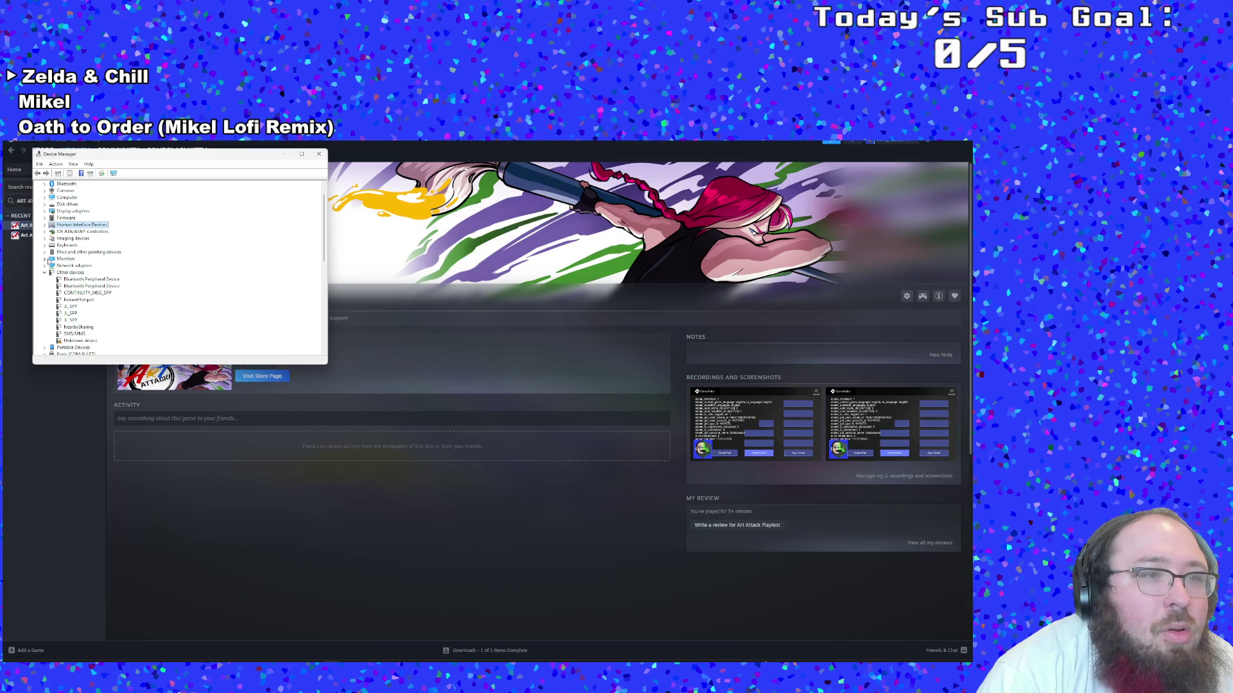
pyautogui.scroll(-6, 48, 260)
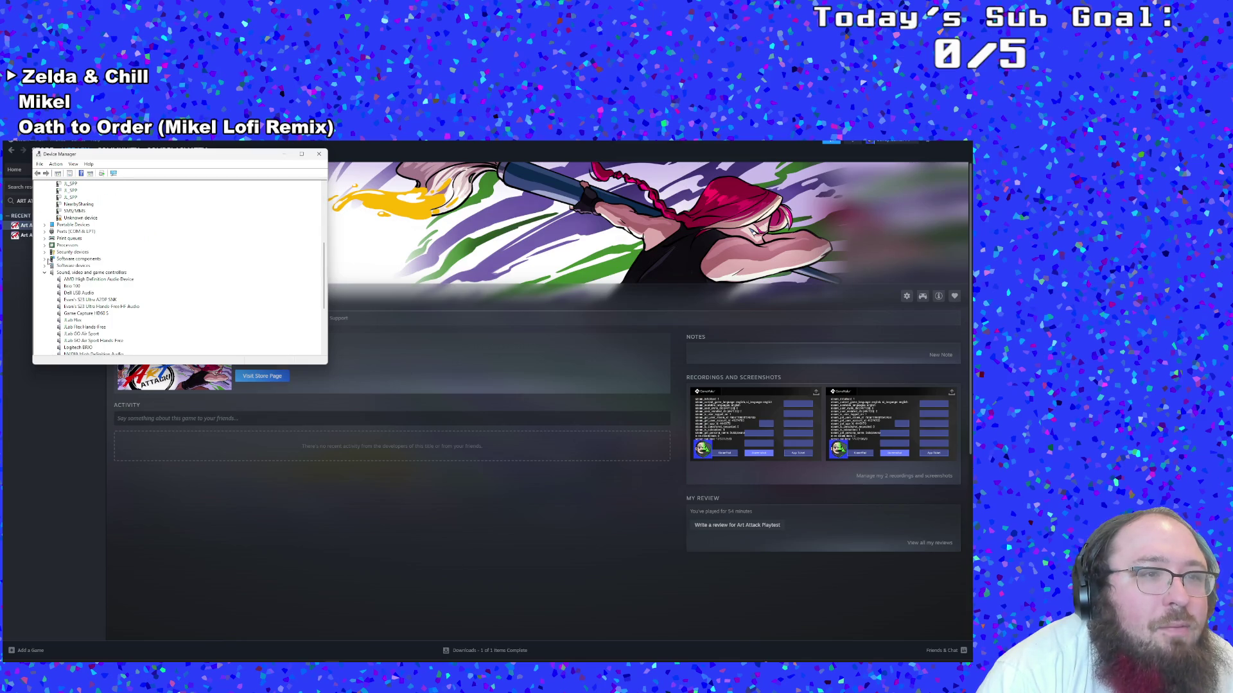
pyautogui.click(44, 273)
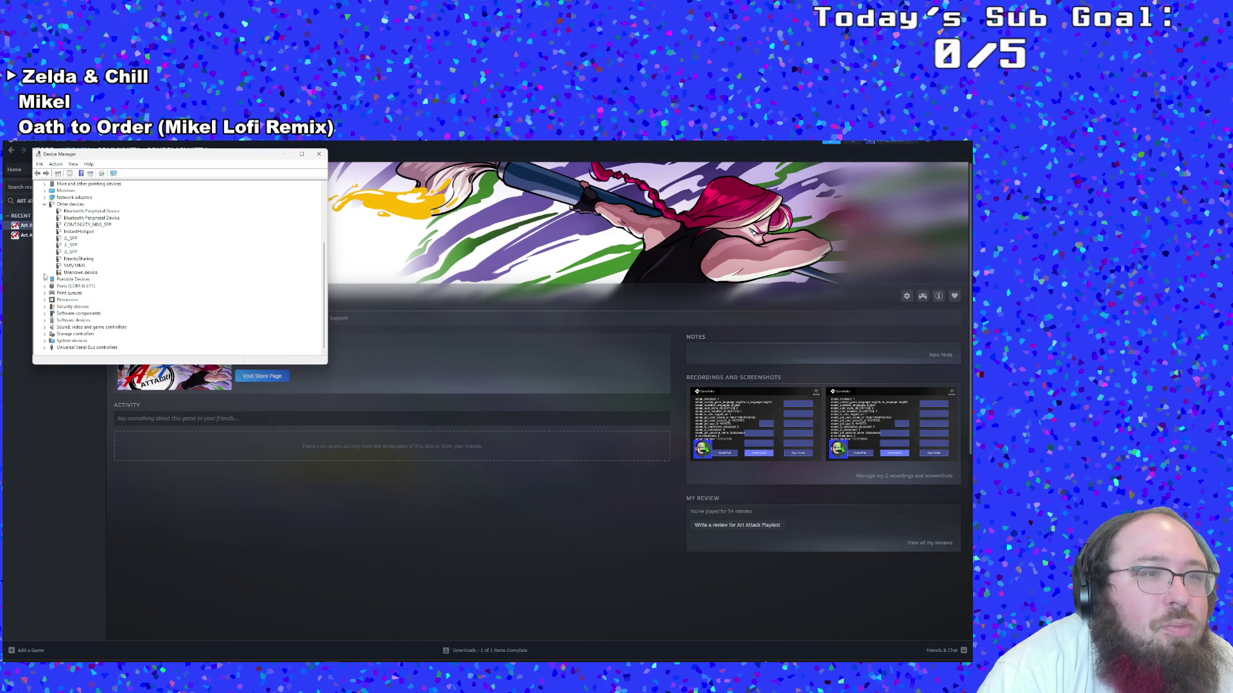
pyautogui.click(44, 347)
# Check the IDE ATA/ATAPI and Ports (COM & LPT) groups, leaving Universal Serial Bus controllers expanded
pyautogui.scroll(15, 62, 328)
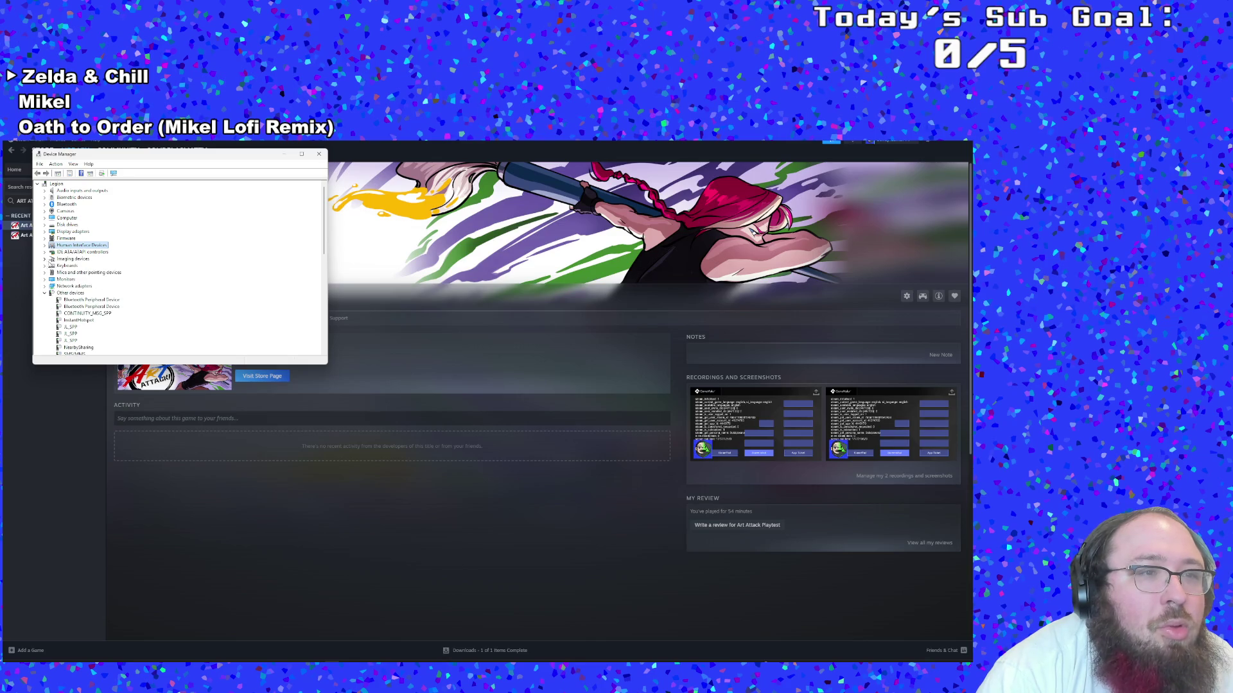
pyautogui.click(45, 252)
pyautogui.click(44, 252)
pyautogui.scroll(-1, 59, 273)
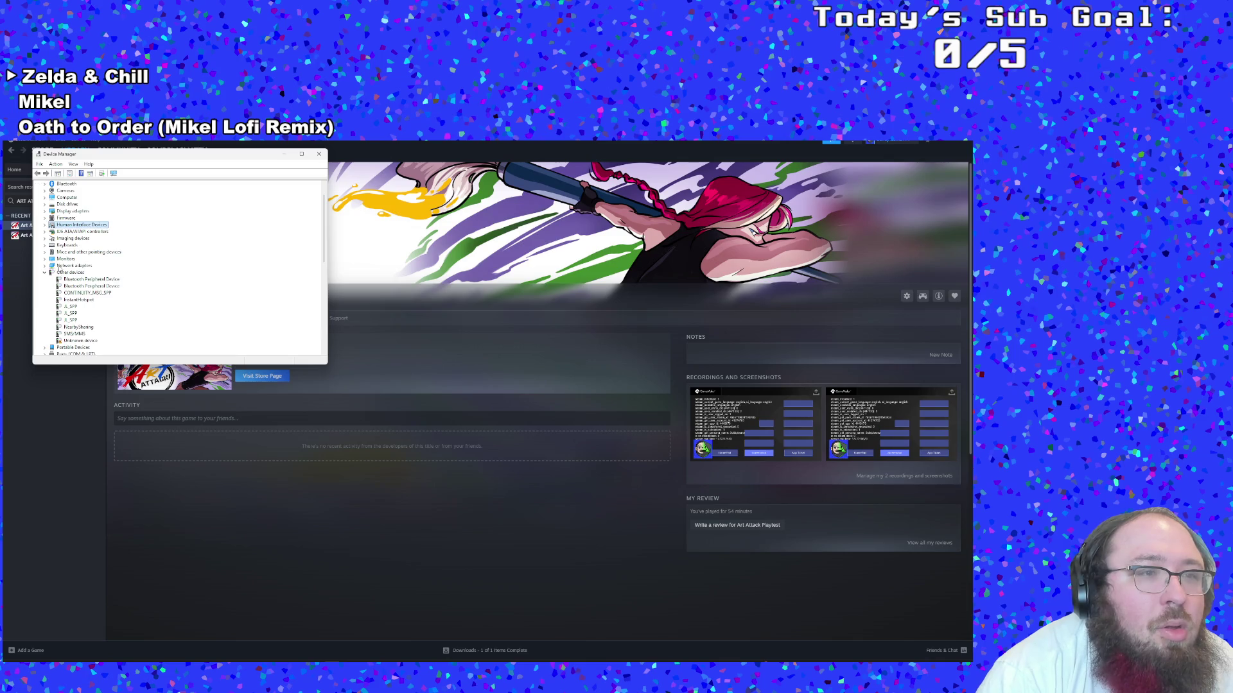
pyautogui.scroll(-1, 47, 253)
pyautogui.scroll(-3, 46, 254)
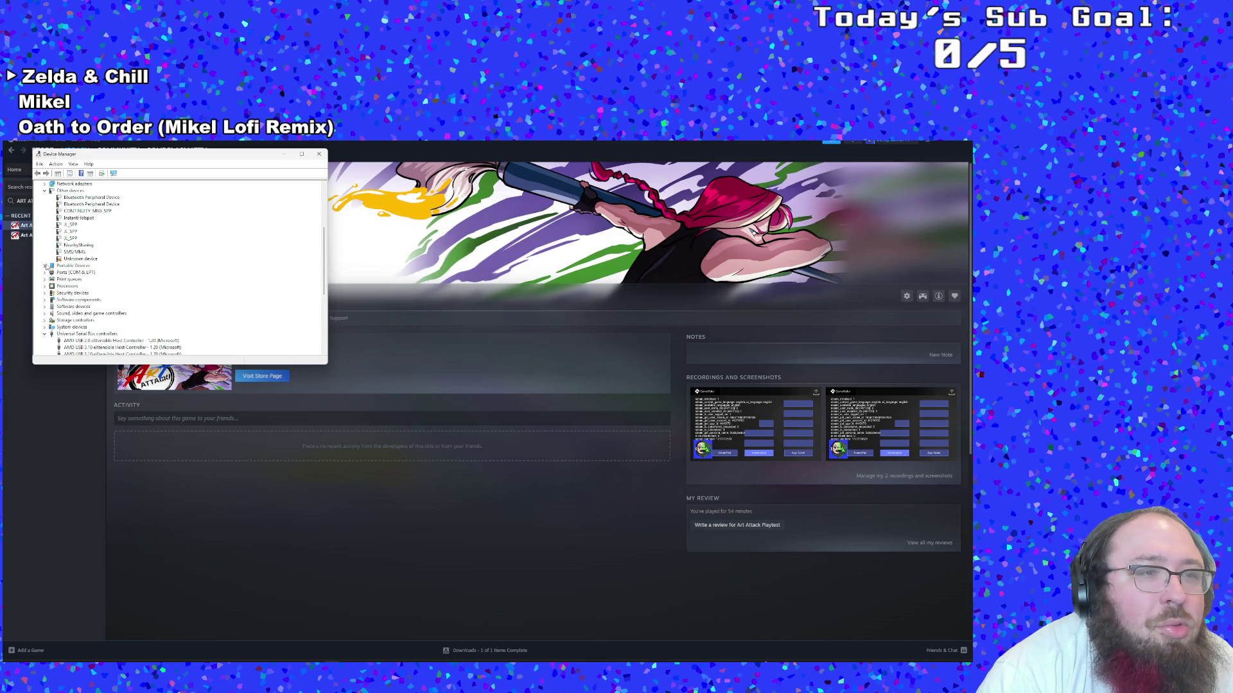
pyautogui.click(45, 273)
pyautogui.click(45, 273)
pyautogui.scroll(-3, 47, 275)
pyautogui.click(45, 273)
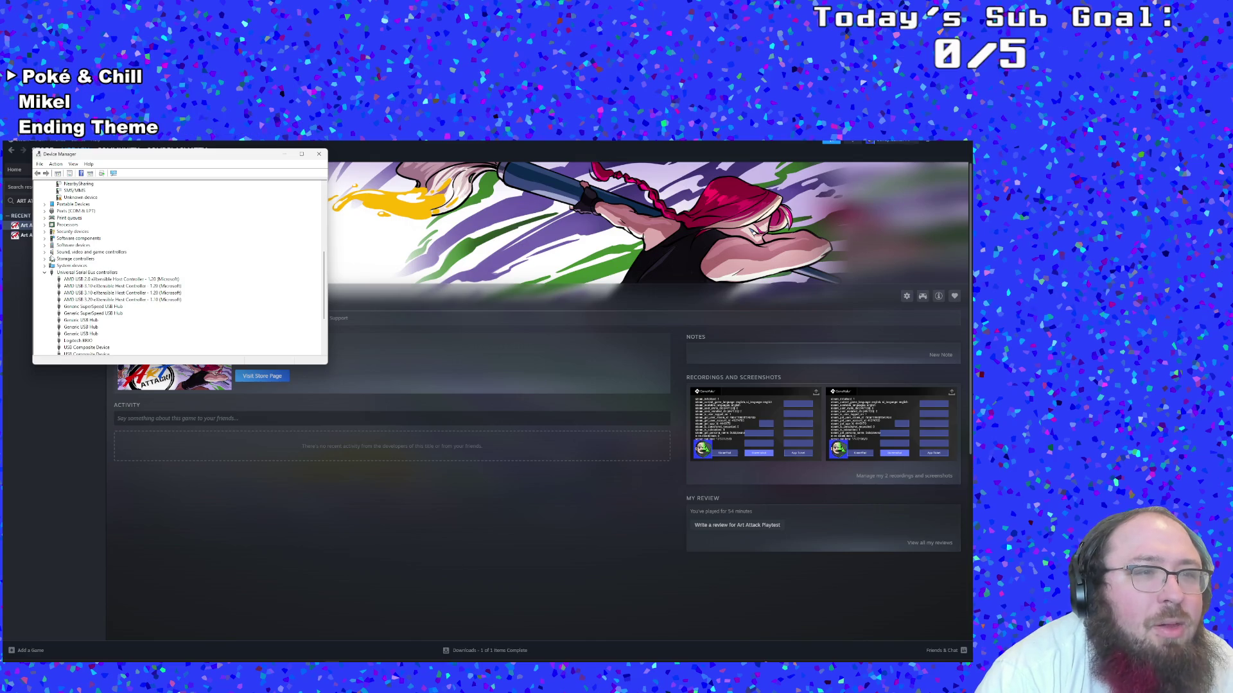
# Inspect the Razer Barracuda, PureBoom and NVIDIA audio devices under sound controllers, then close Device Manager
pyautogui.click(46, 253)
pyautogui.click(85, 313)
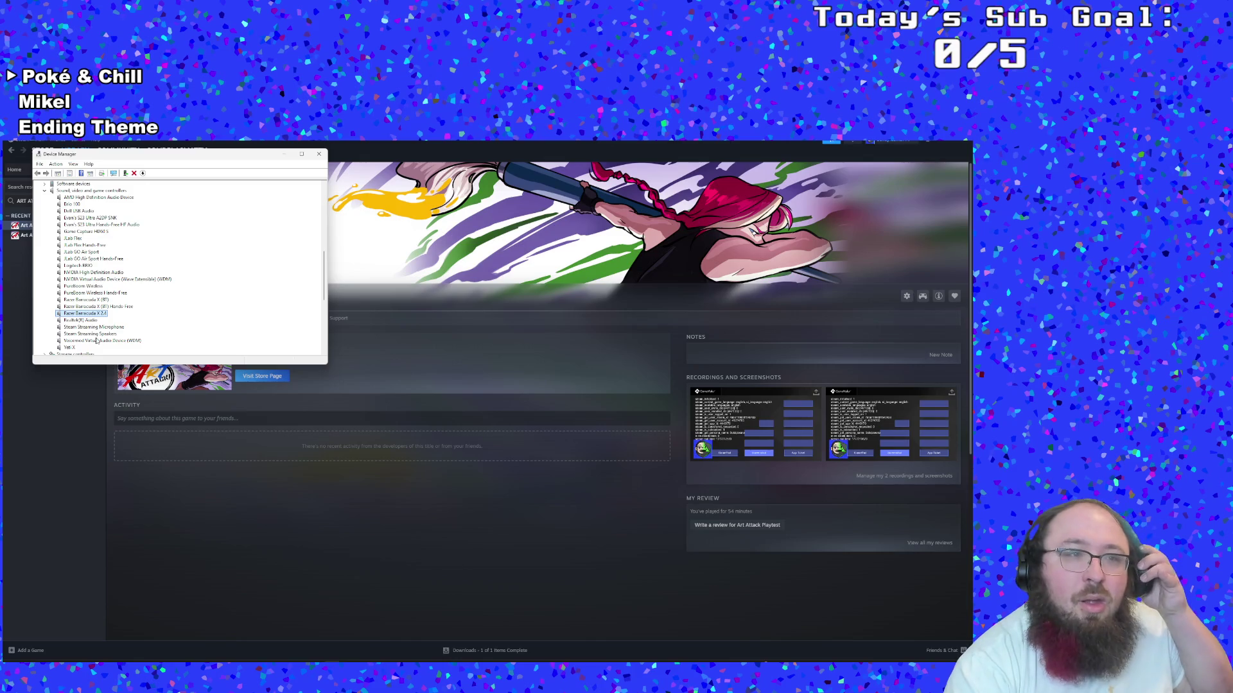
pyautogui.click(120, 293)
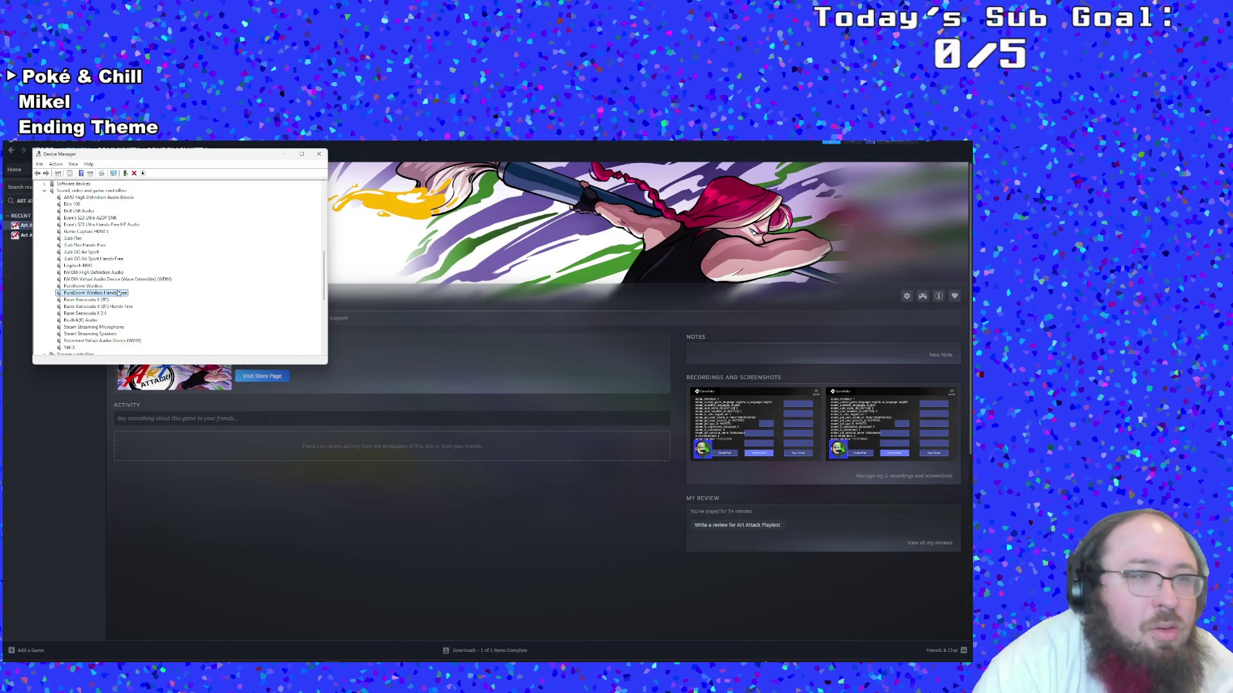
pyautogui.click(100, 273)
pyautogui.click(98, 287)
pyautogui.click(96, 306)
pyautogui.scroll(-6, 116, 295)
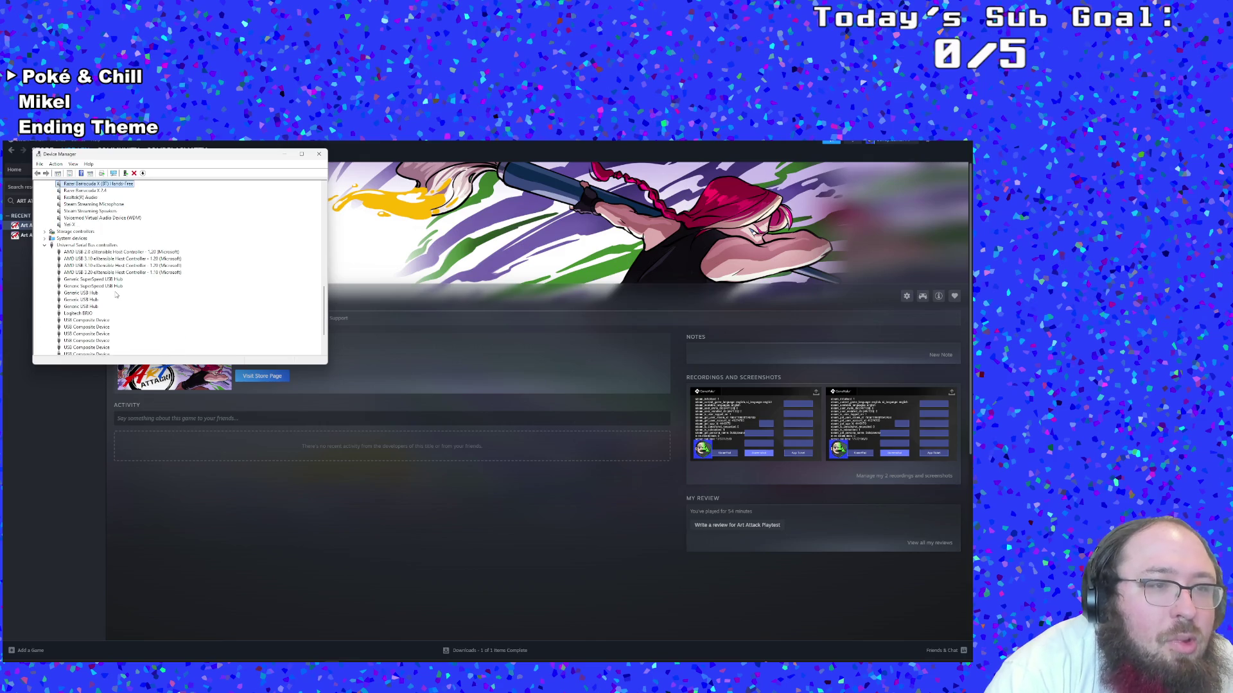
pyautogui.scroll(-2, 117, 292)
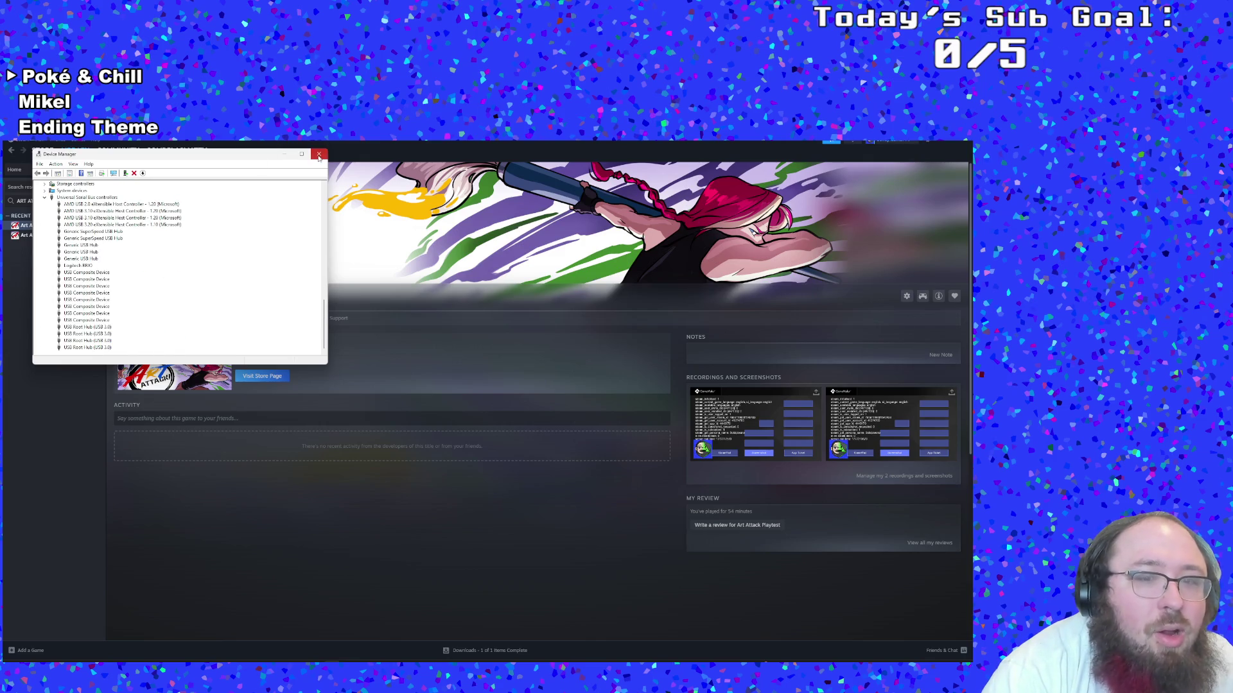
pyautogui.click(318, 154)
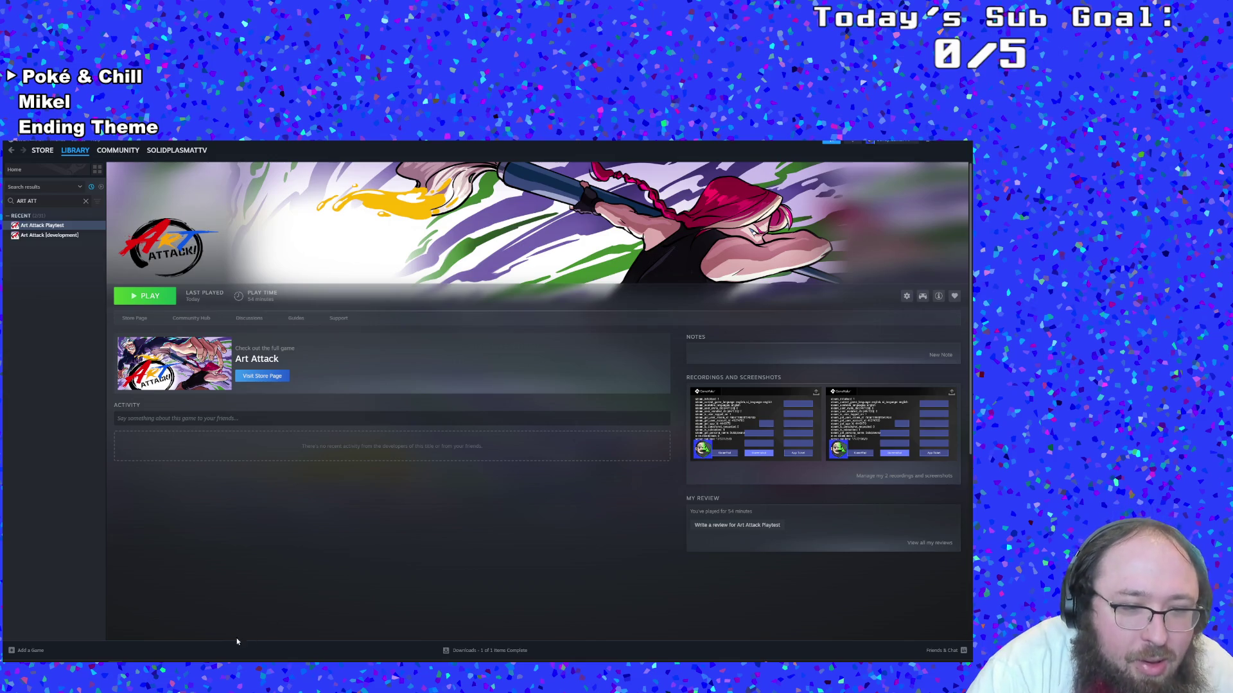
# Copy the 'xinput standard gamepad' description from GameMaker's Output panel and return to the Chrome article
pyautogui.hotkey('alt', 'Tab')
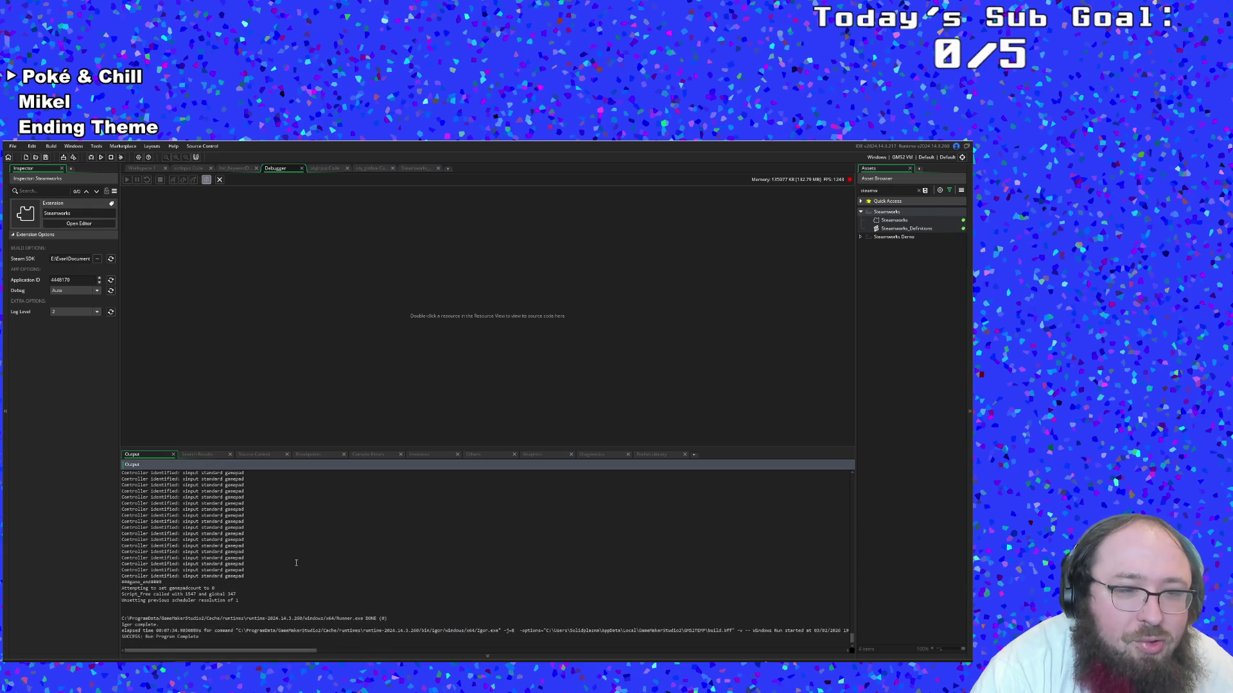
pyautogui.click(270, 587)
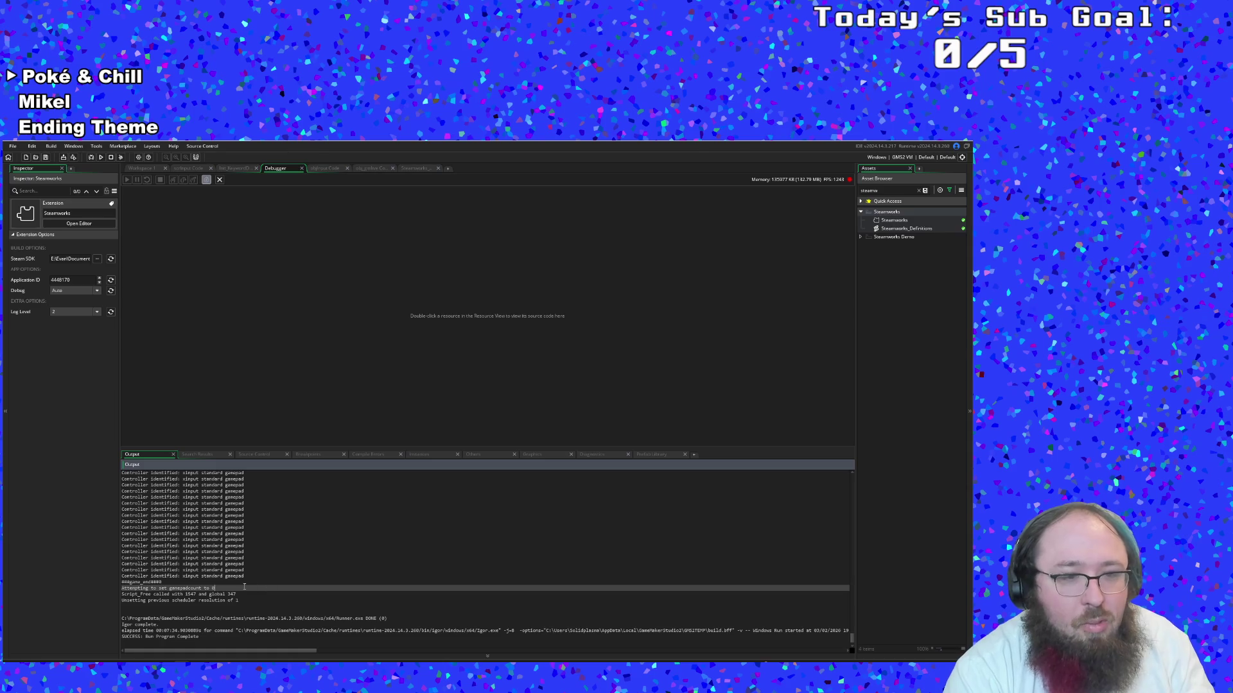
pyautogui.moveTo(246, 576); pyautogui.dragTo(186, 582)
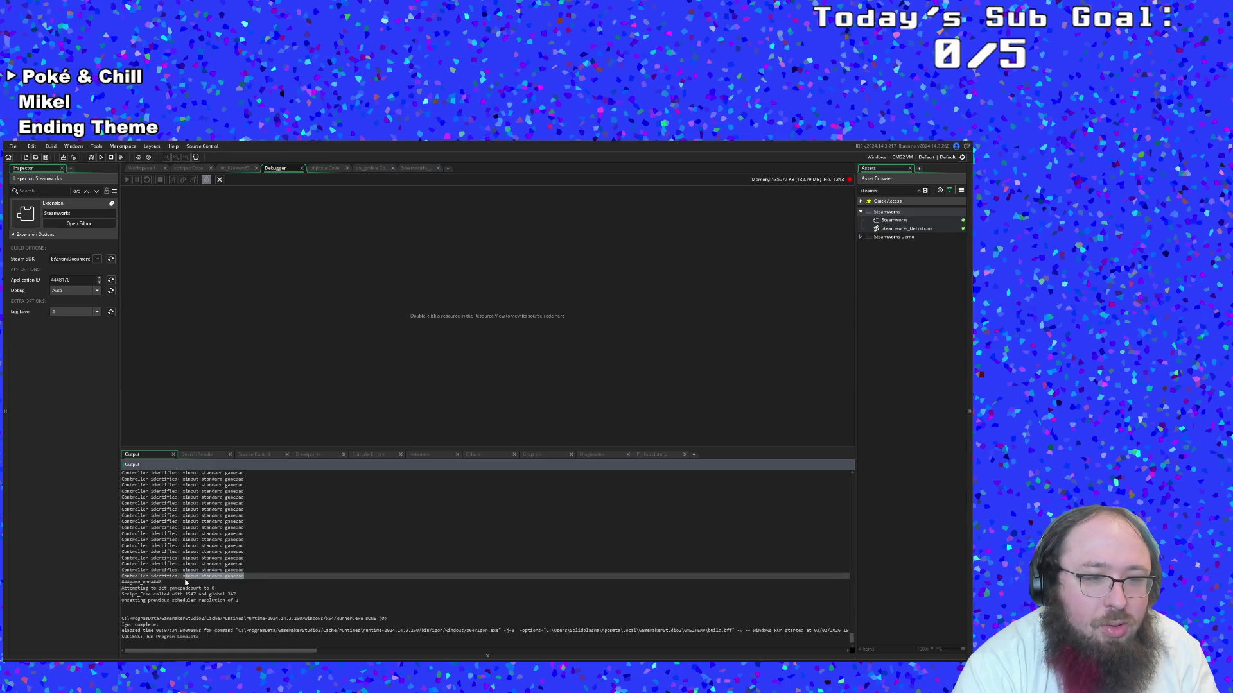
pyautogui.rightClick(182, 579)
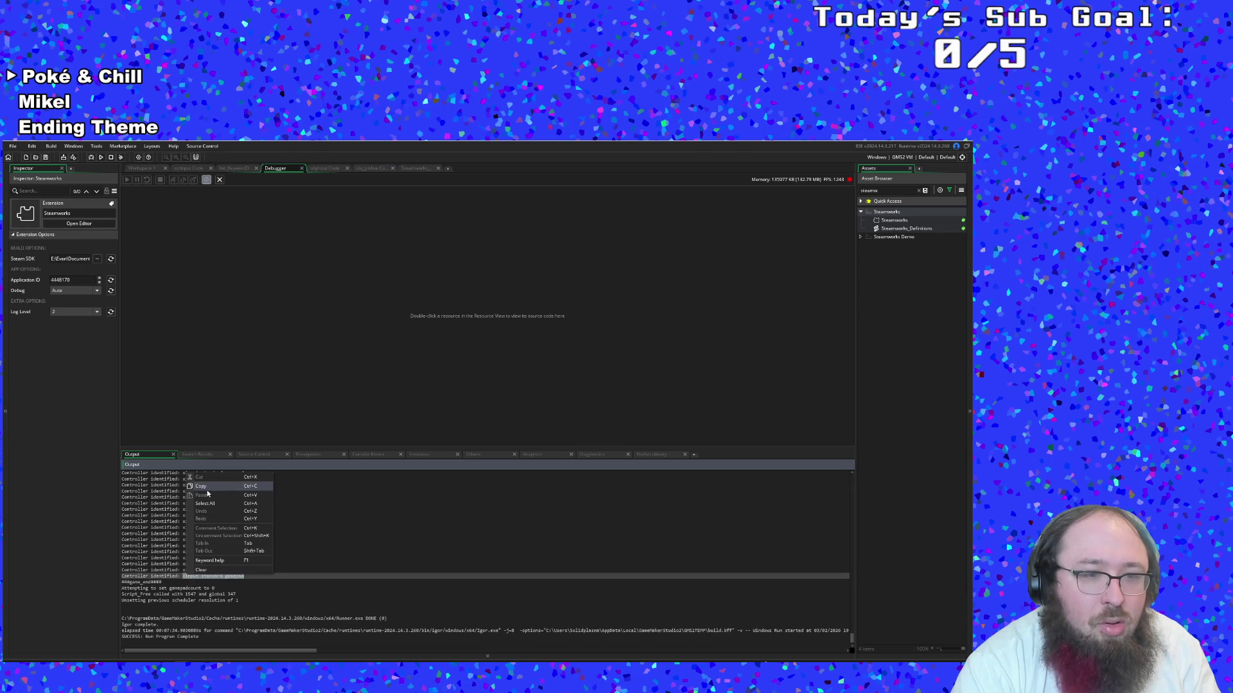
pyautogui.click(218, 547)
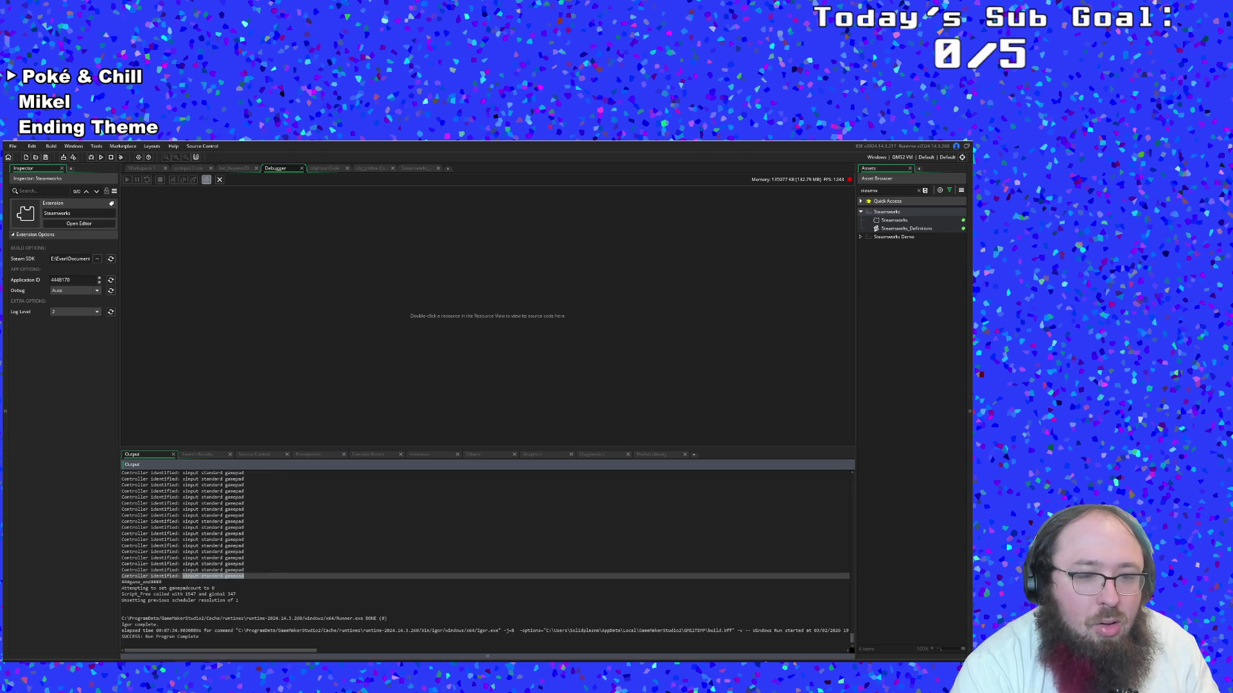
pyautogui.hotkey('alt', 'Tab')
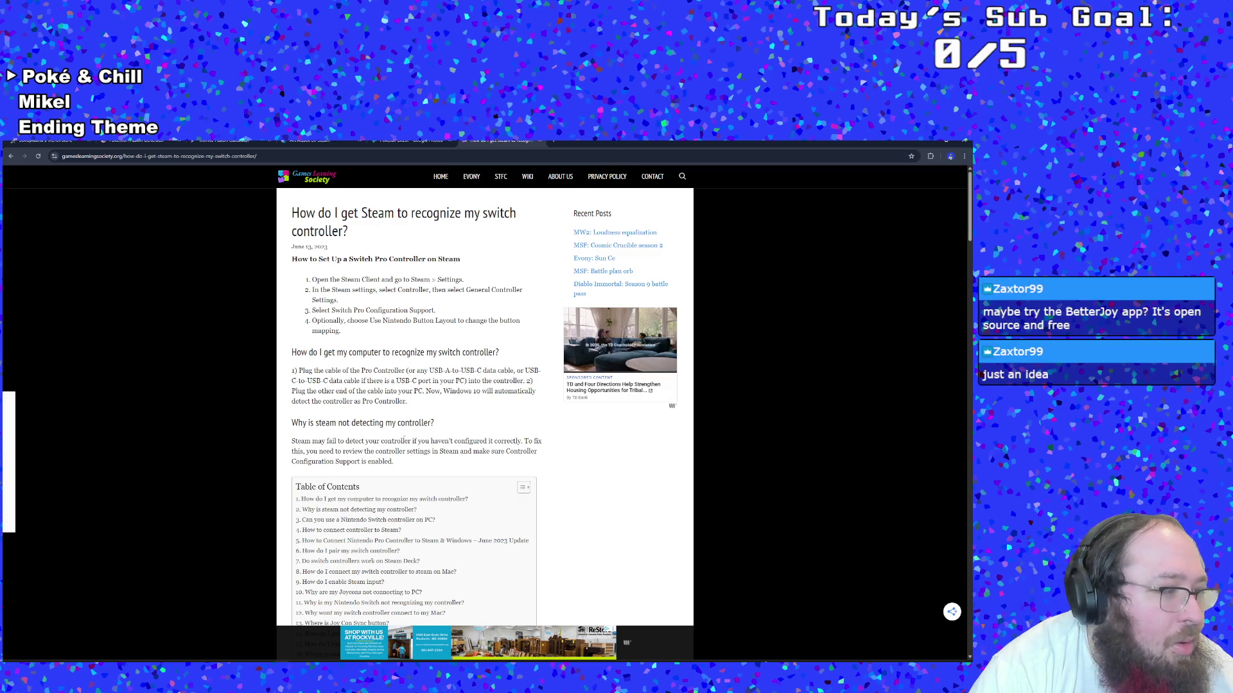
# Scroll past the Table of Contents to the Steam connection steps, then go back to the search results
pyautogui.scroll(-3, 405, 440)
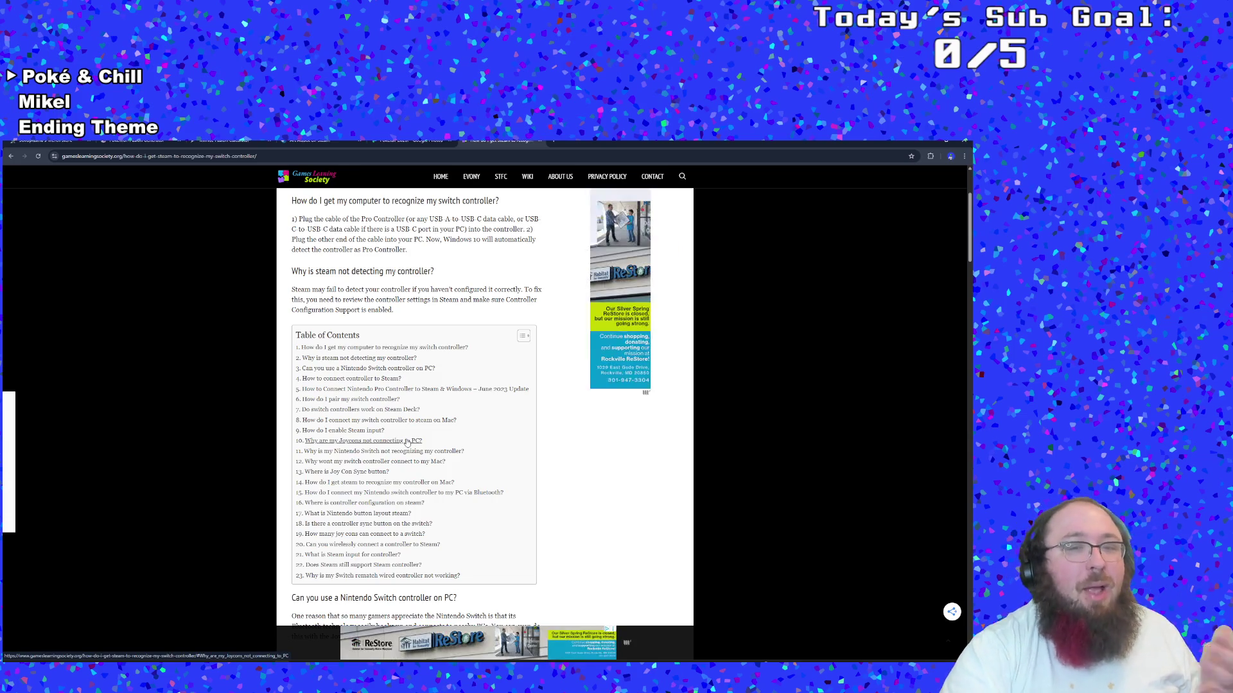
pyautogui.scroll(-3, 406, 443)
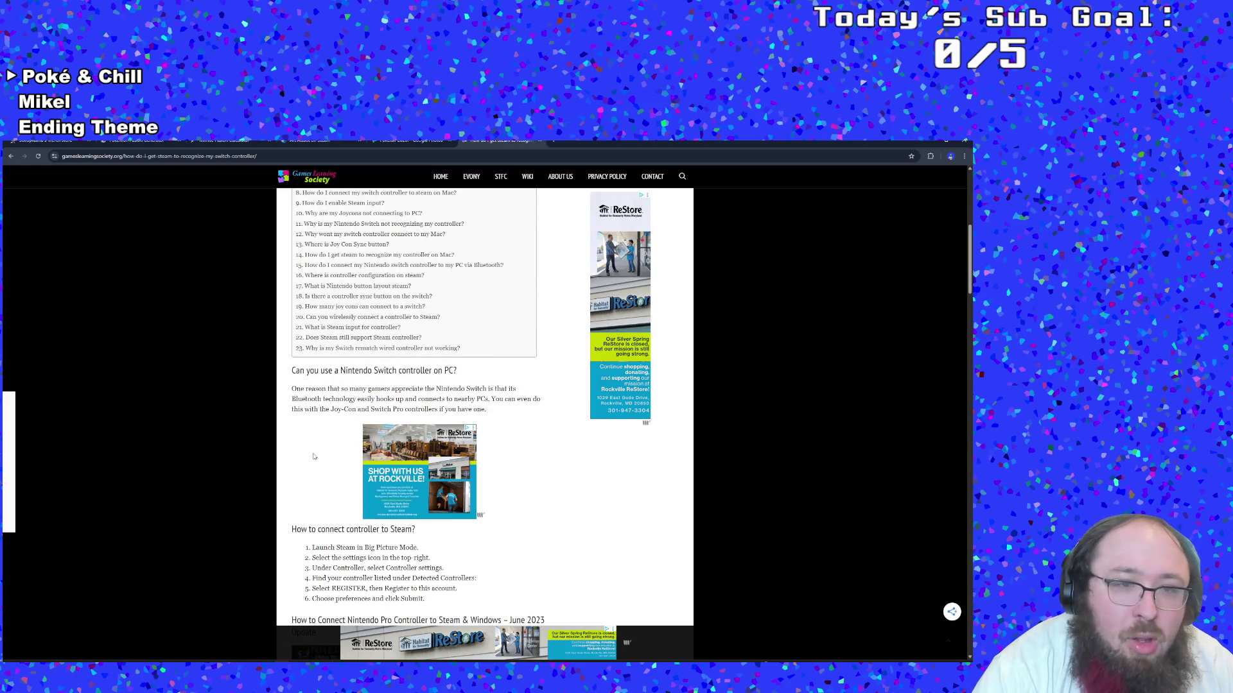
pyautogui.scroll(-2, 314, 457)
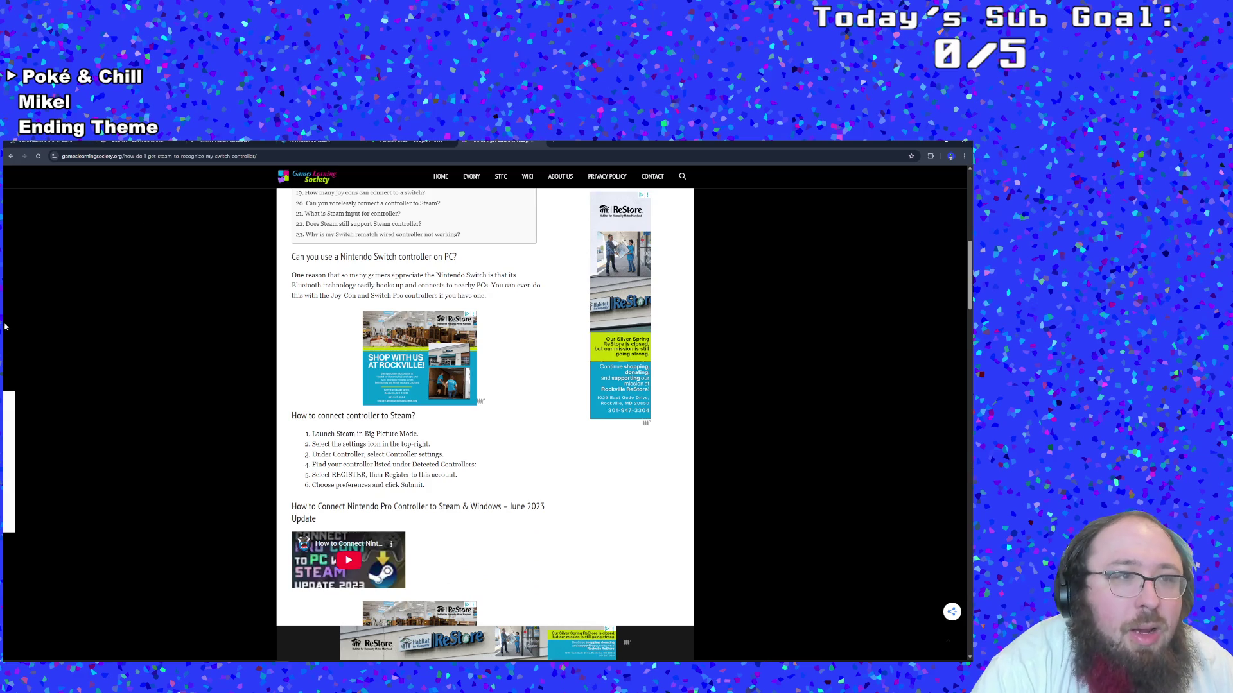
pyautogui.click(9, 159)
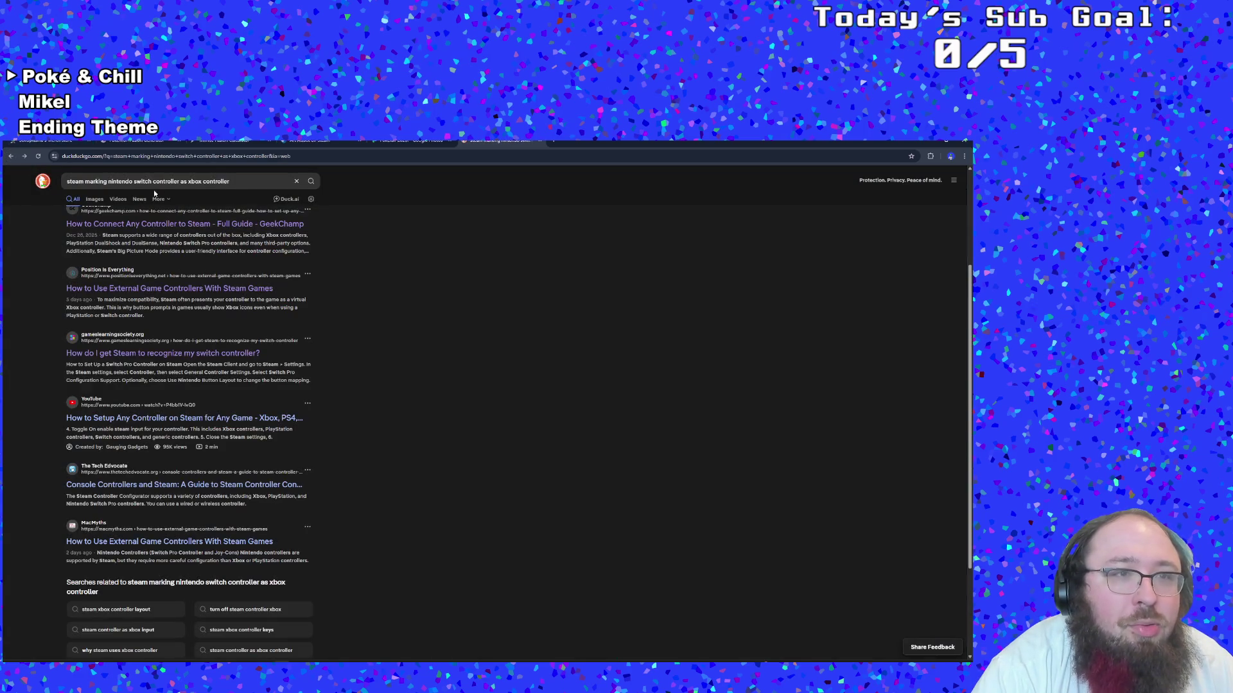
# Search DuckDuckGo for 'steam sees nintendo switch pro controller as xinput standard gamepad'
pyautogui.moveTo(229, 182); pyautogui.dragTo(188, 182)
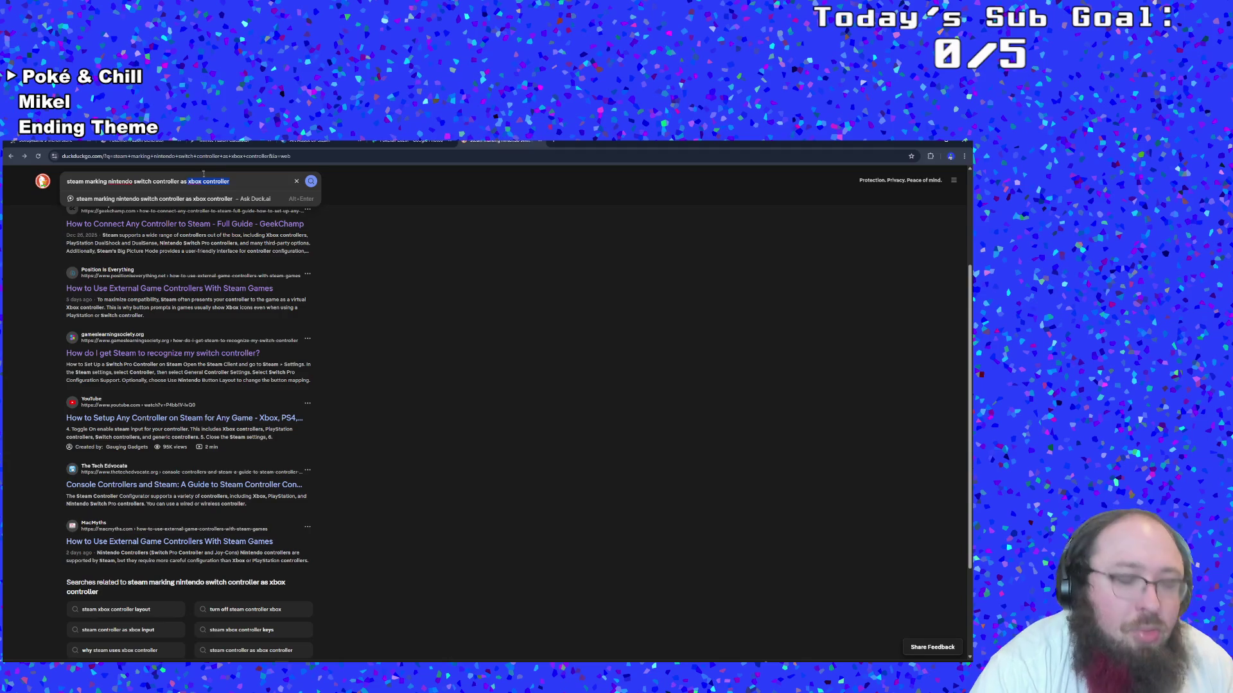
pyautogui.write('xinput standard gamepad')
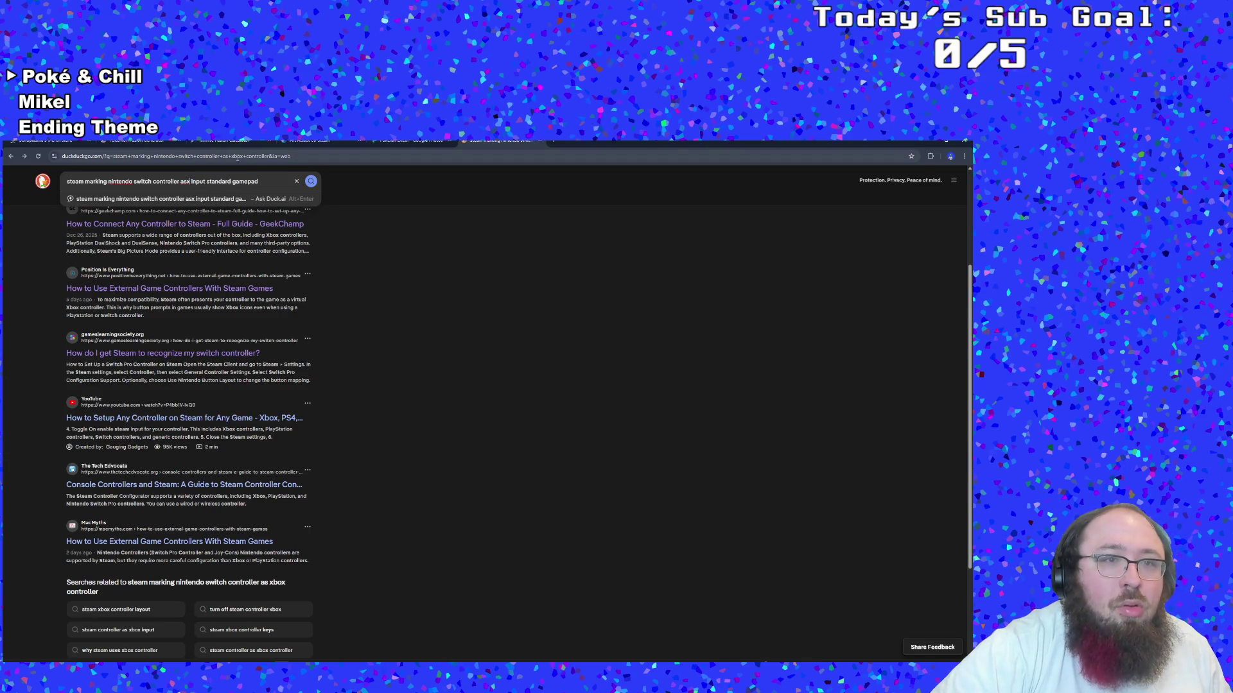
pyautogui.press('BackSpace')
pyautogui.press('BackSpace')
pyautogui.write('x')
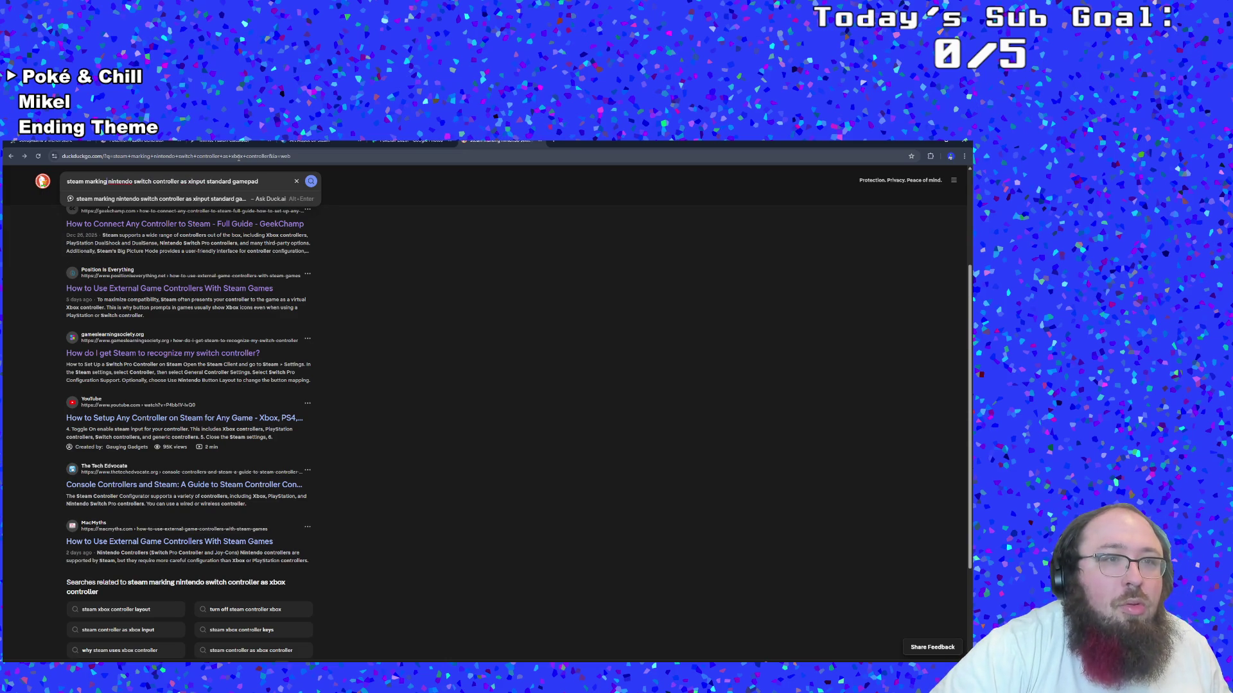
pyautogui.press('BackSpace')
pyautogui.press('BackSpace')
pyautogui.press('BackSpace')
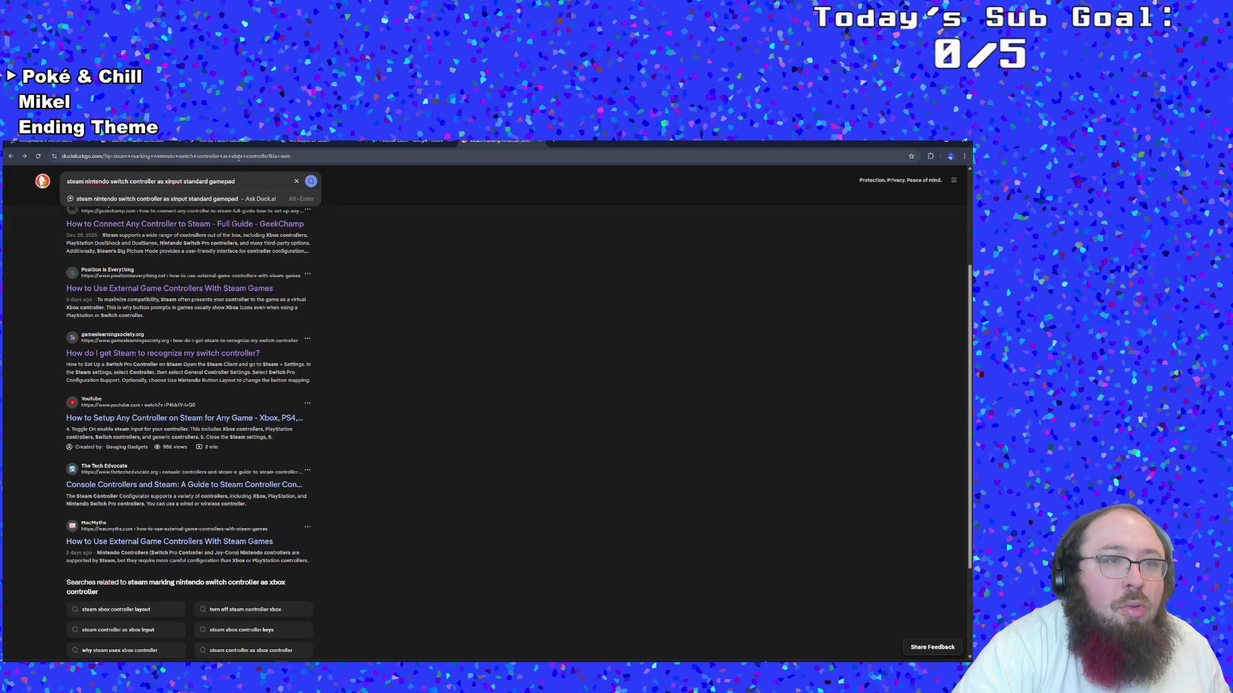
pyautogui.write('s')
pyautogui.press('BackSpace')
pyautogui.write('sees')
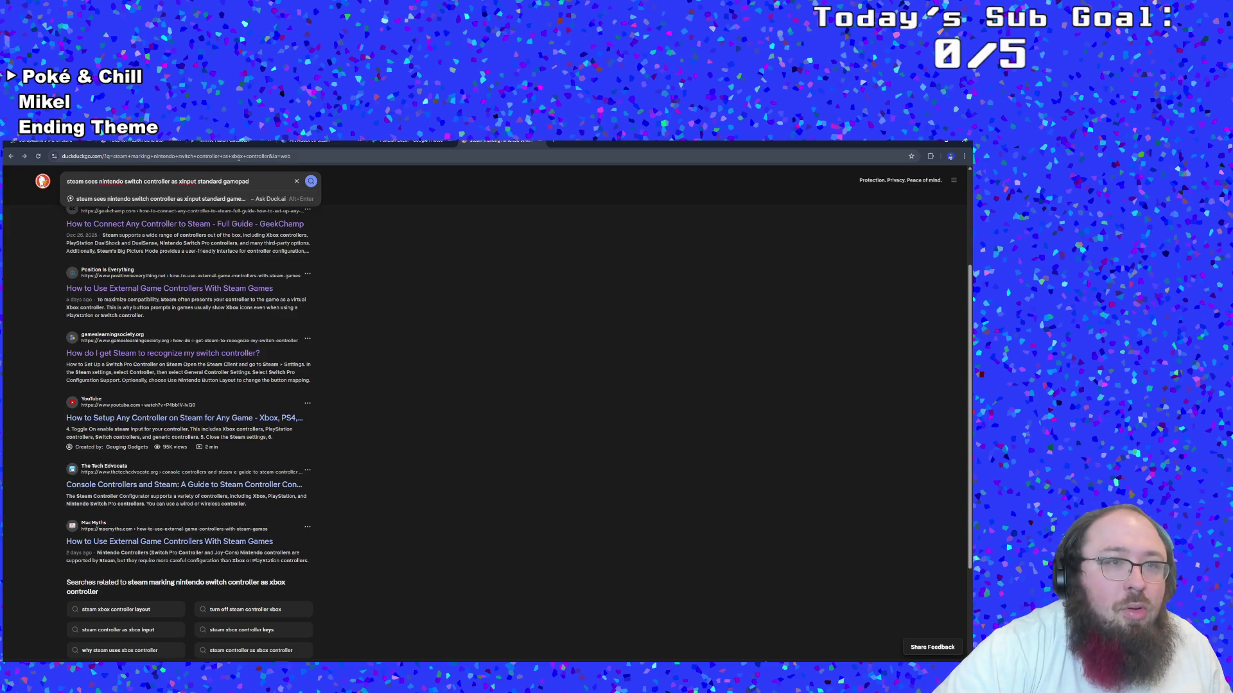
pyautogui.write(' pro')
pyautogui.press('Return')
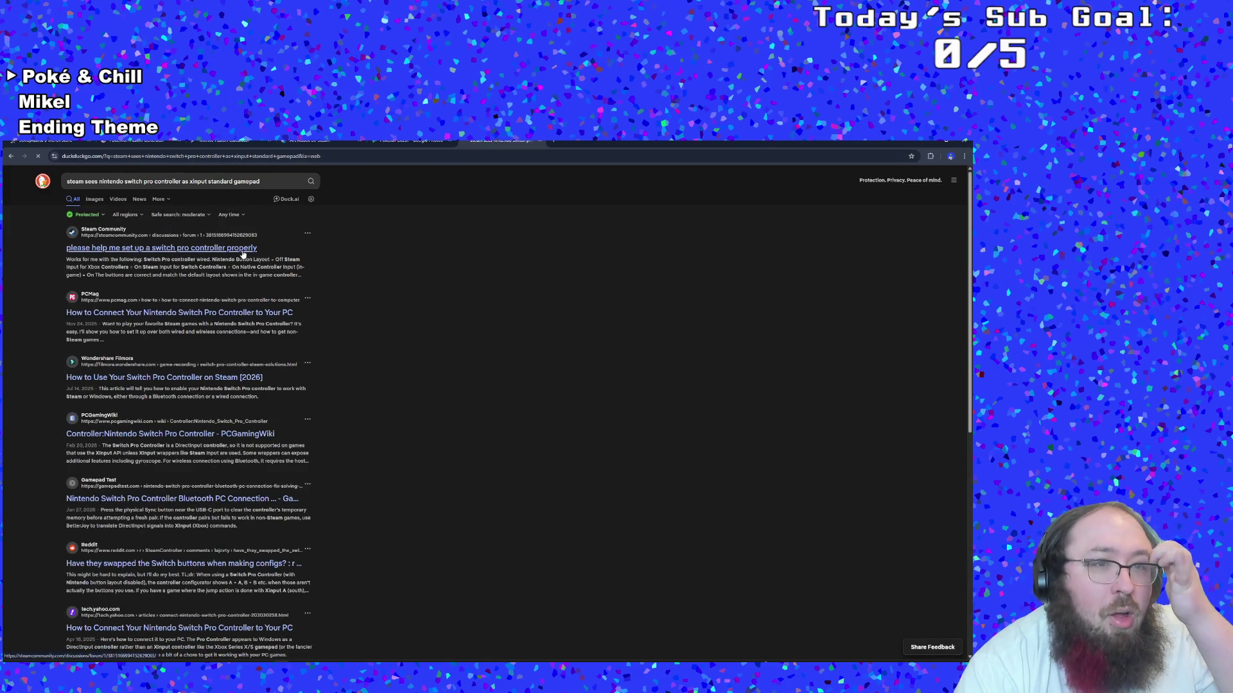
pyautogui.click(243, 252)
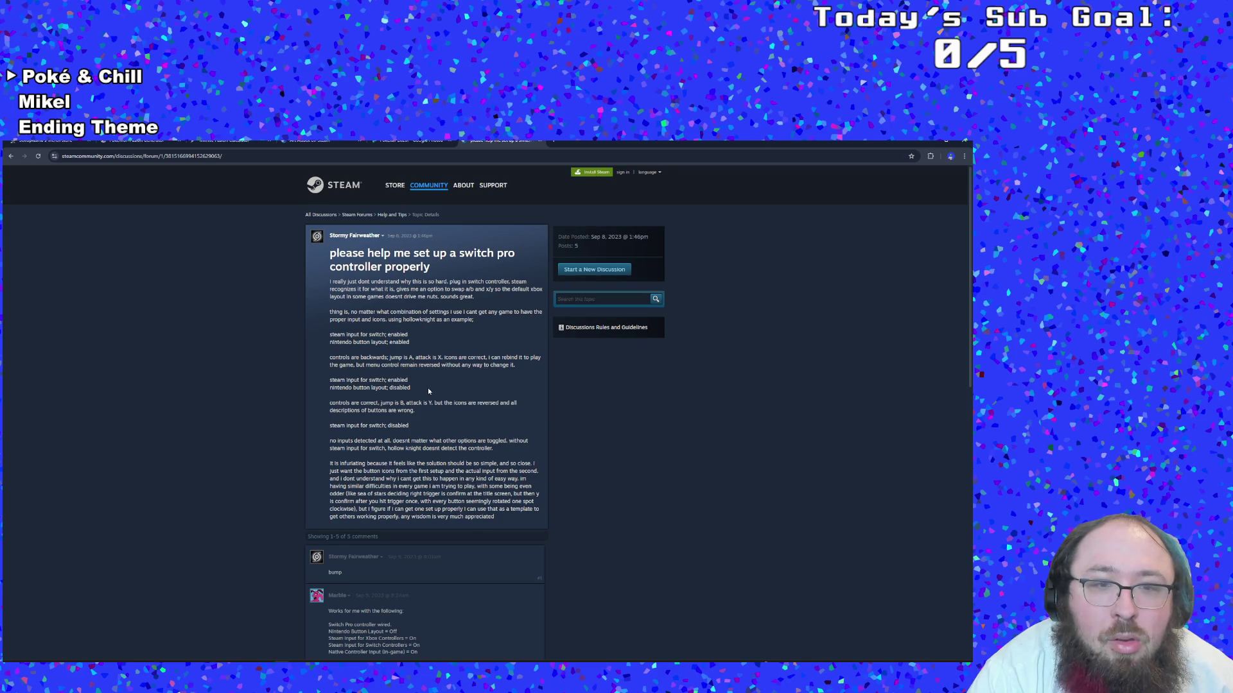
pyautogui.scroll(-1, 429, 392)
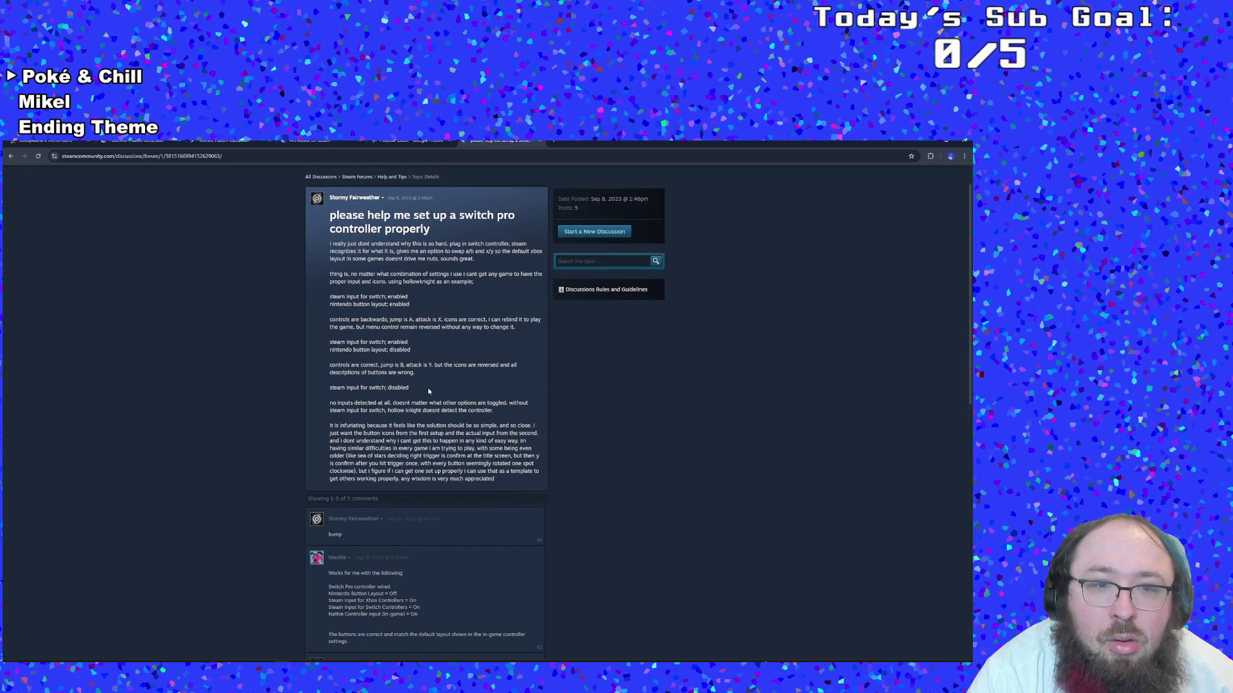
pyautogui.scroll(-2, 429, 392)
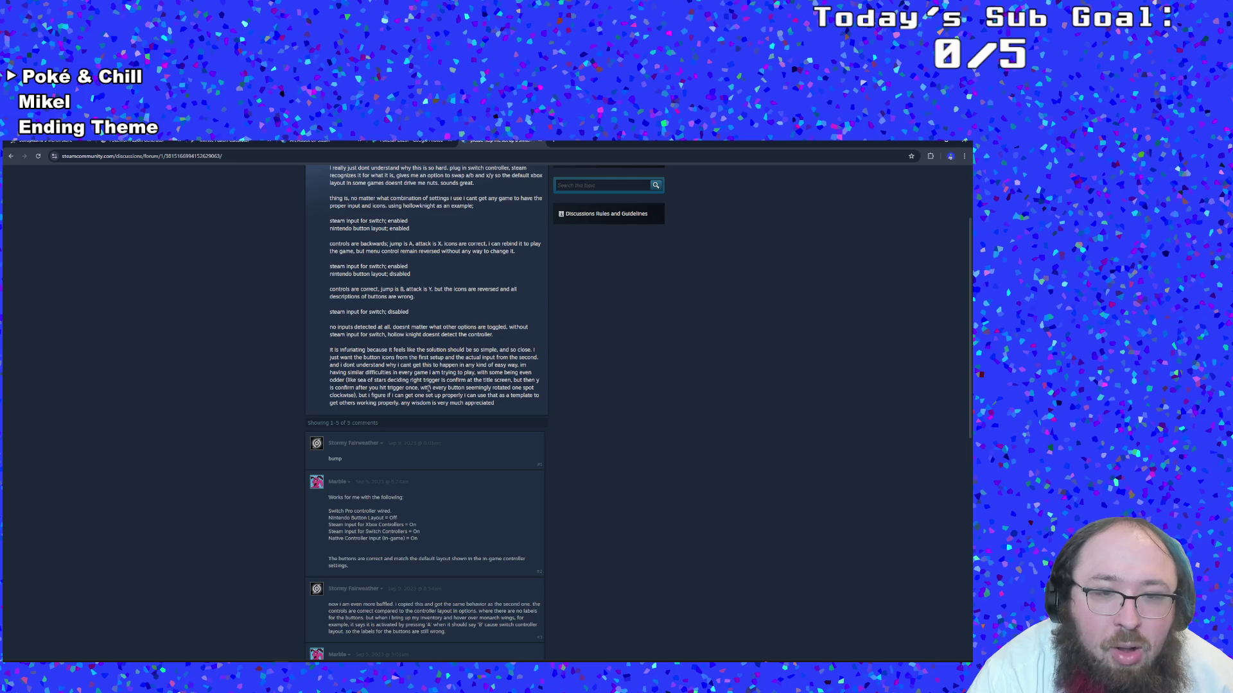
pyautogui.scroll(-2, 428, 388)
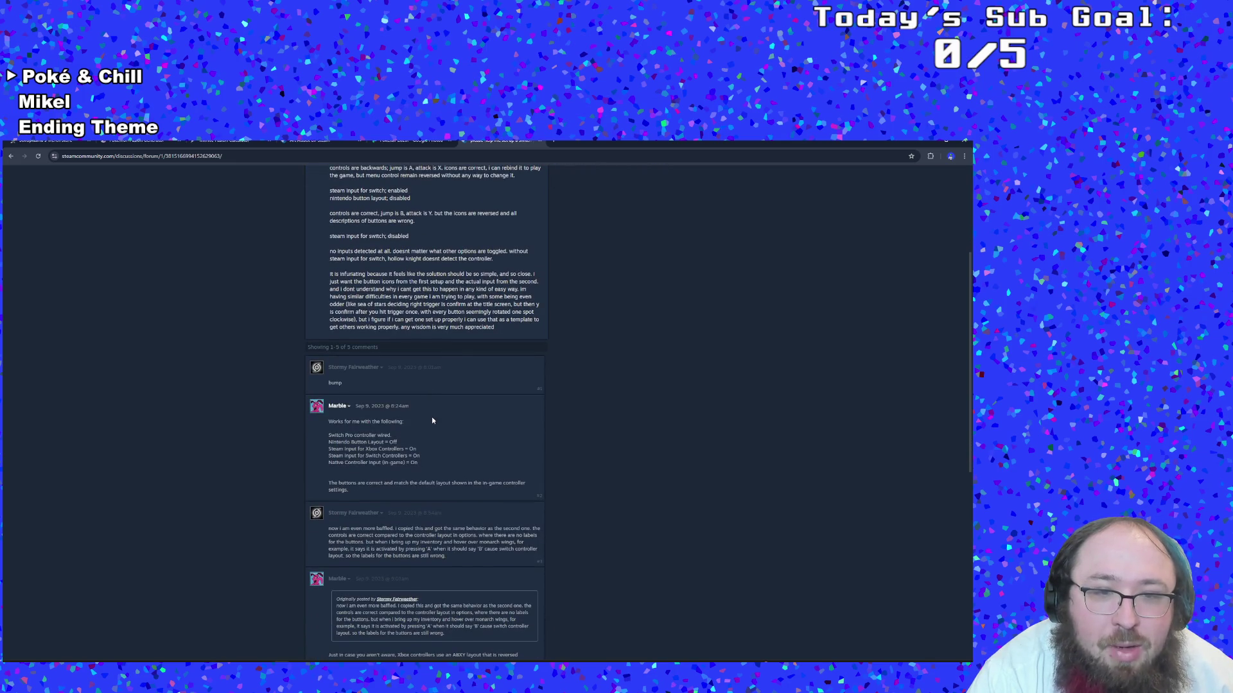
pyautogui.scroll(-3, 431, 417)
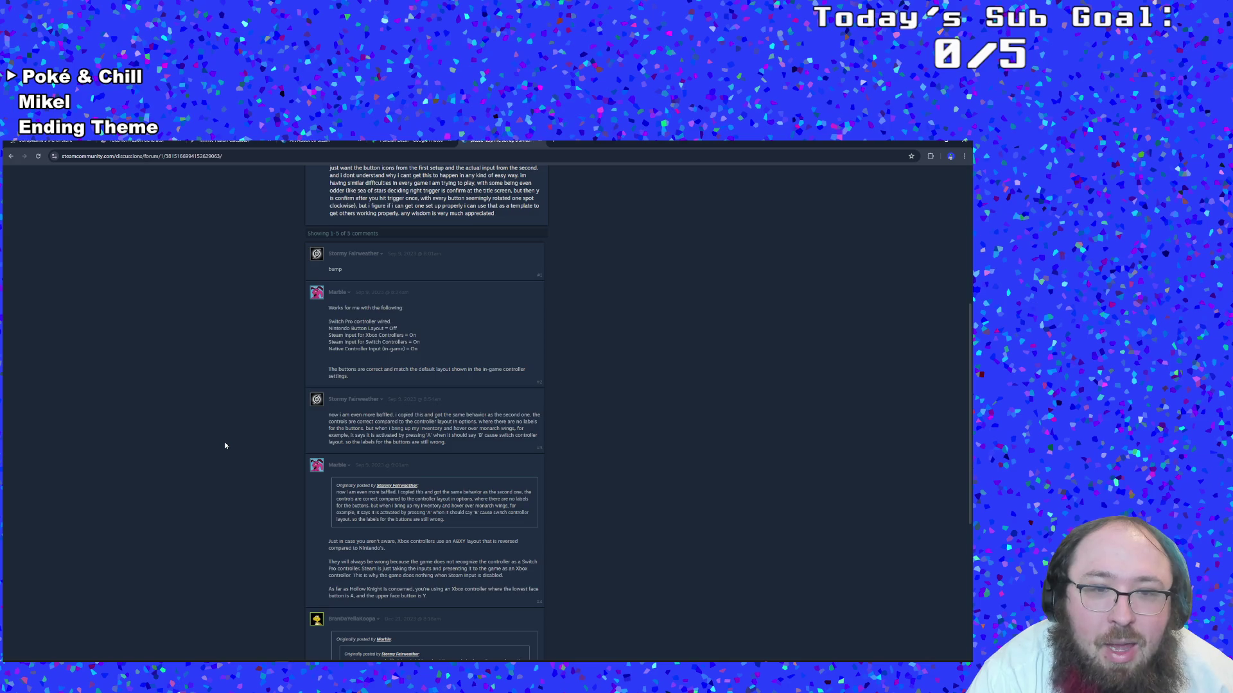
pyautogui.scroll(-1, 225, 446)
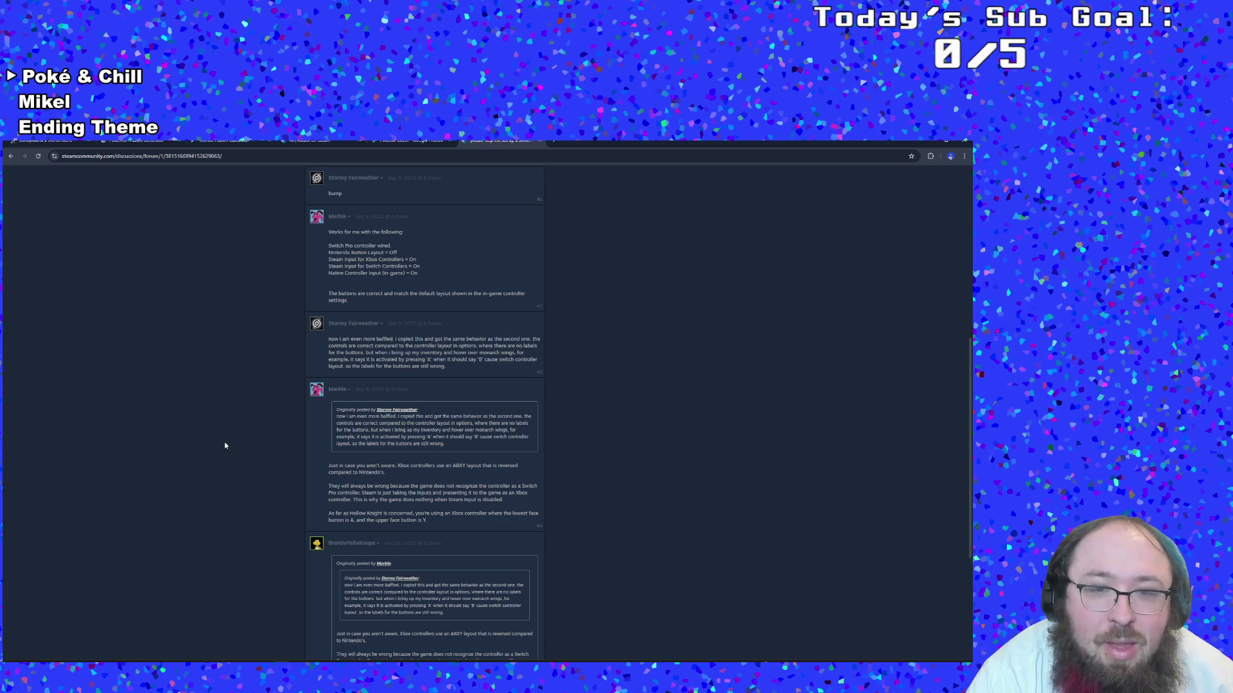
pyautogui.scroll(-4, 225, 445)
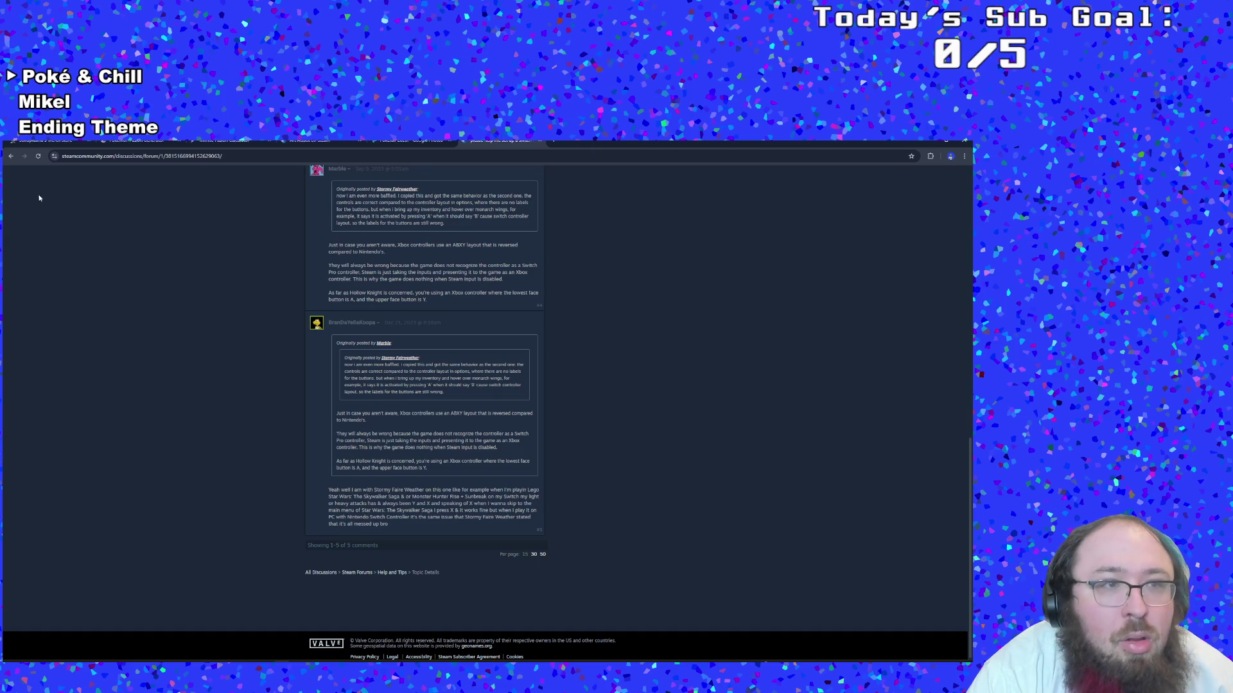
pyautogui.click(11, 156)
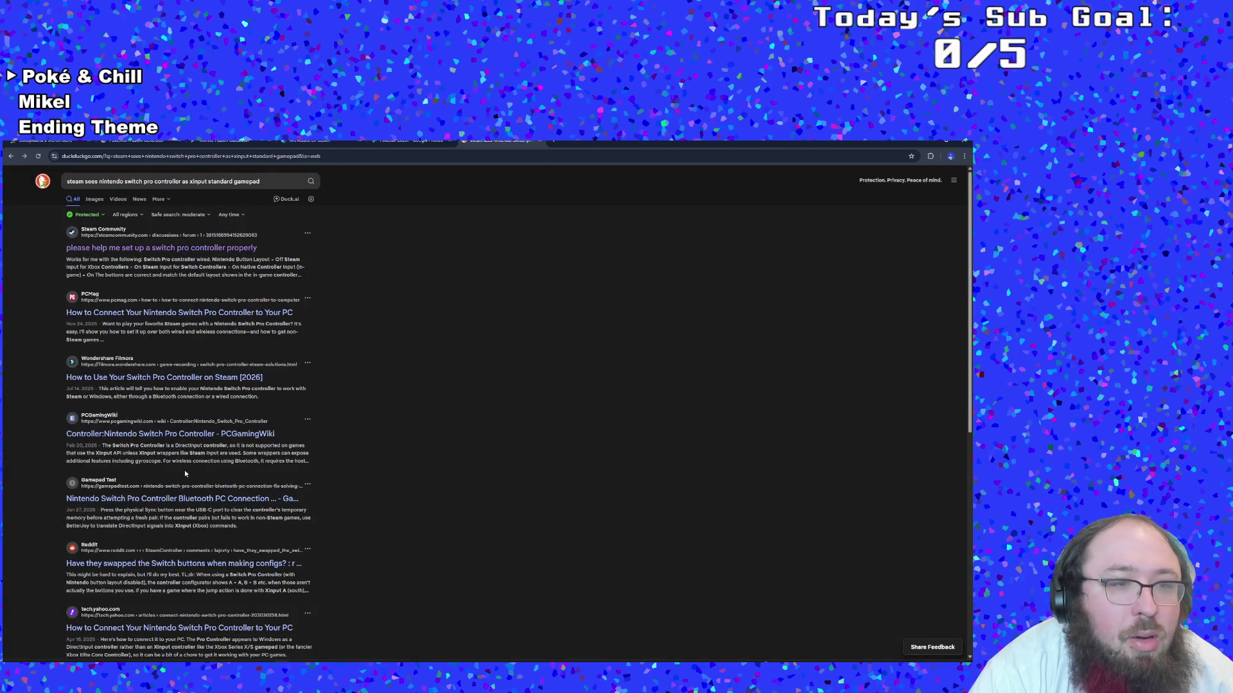
# Skim the Filmora 'How to Use Your Switch Pro Controller on Steam' guide, dismiss the popup, and return
pyautogui.click(184, 384)
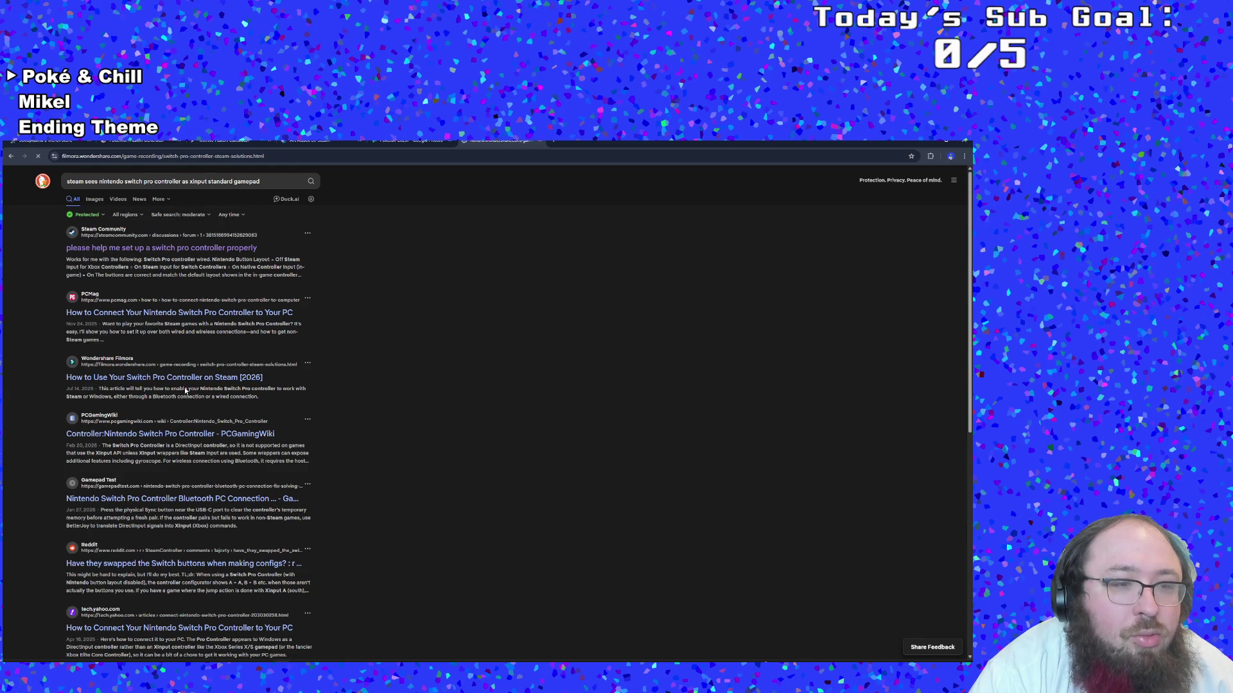
pyautogui.scroll(-2, 321, 527)
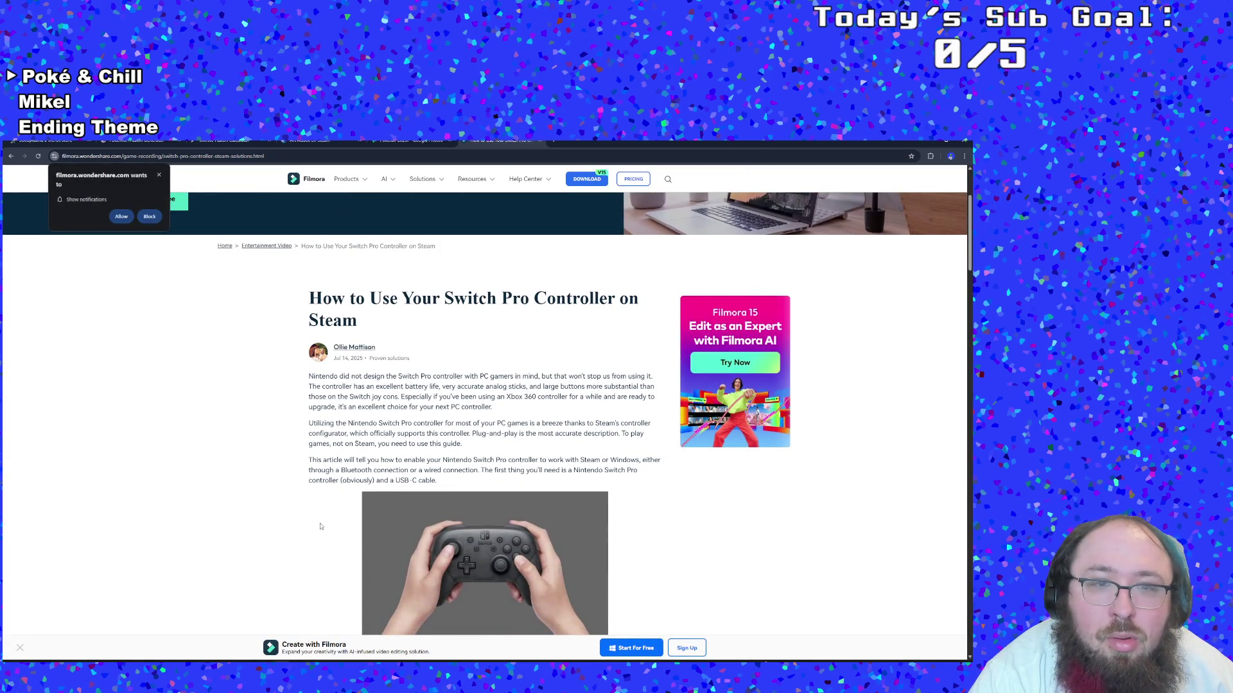
pyautogui.scroll(-3, 320, 526)
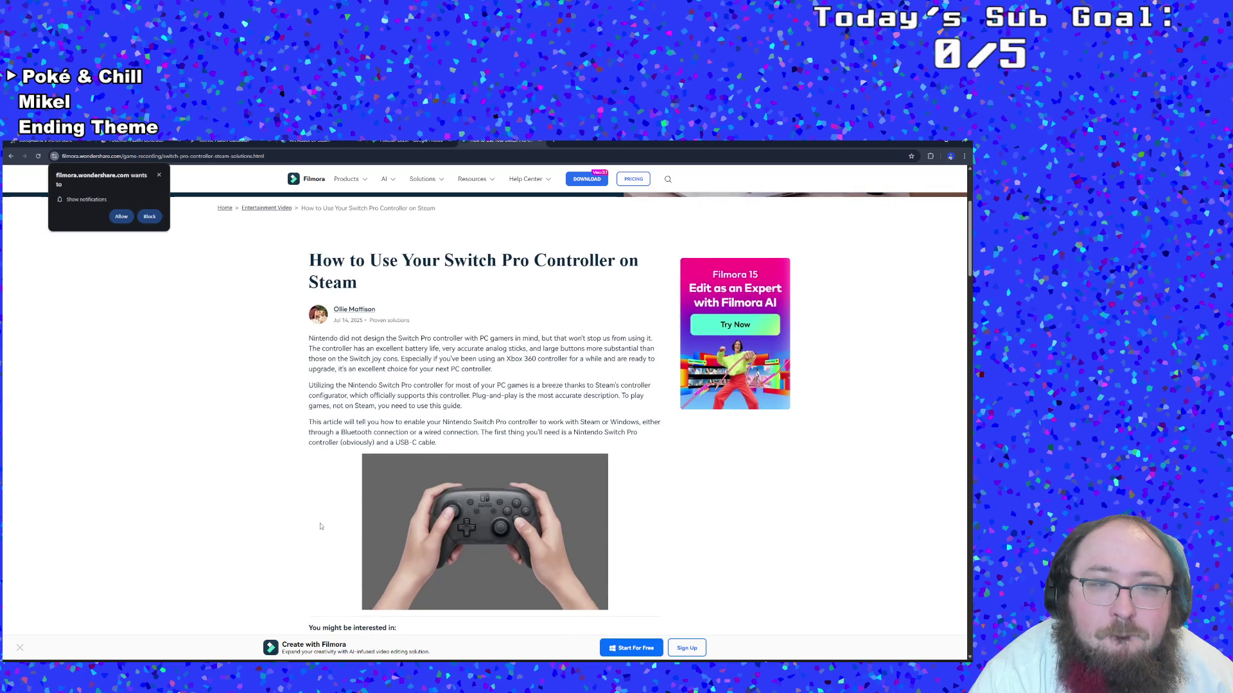
pyautogui.scroll(-3, 320, 527)
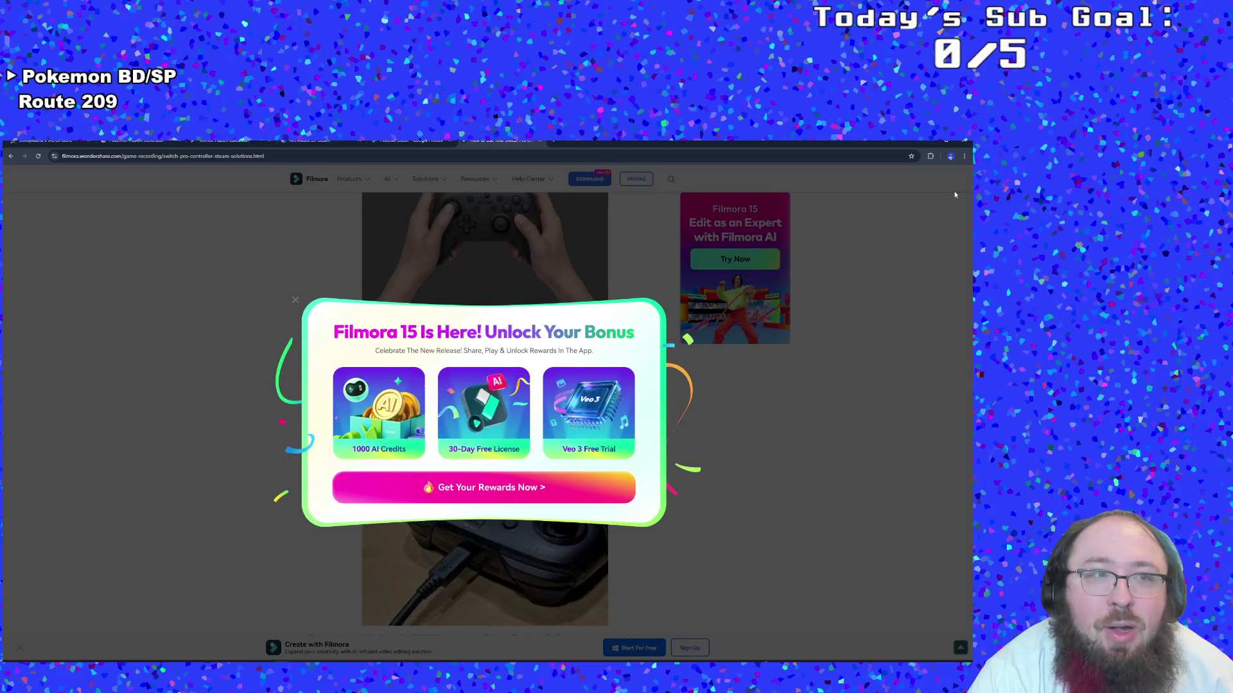
pyautogui.rightClick(745, 387)
pyautogui.rightClick(444, 463)
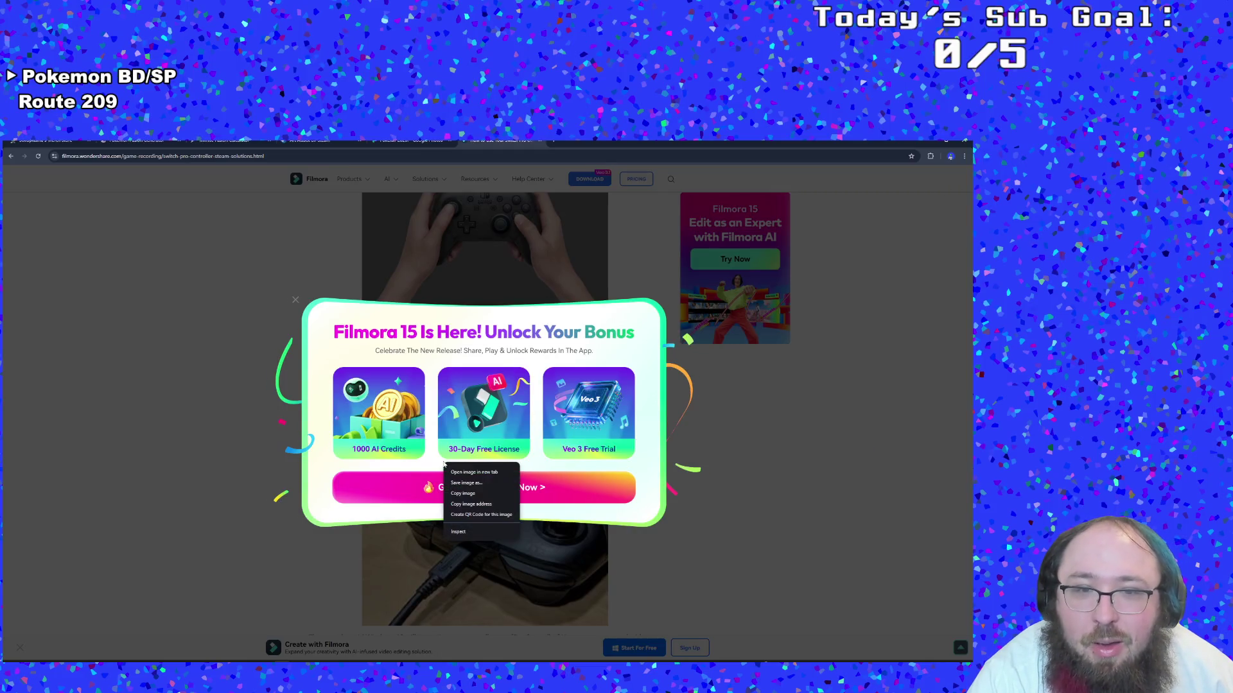
pyautogui.click(191, 601)
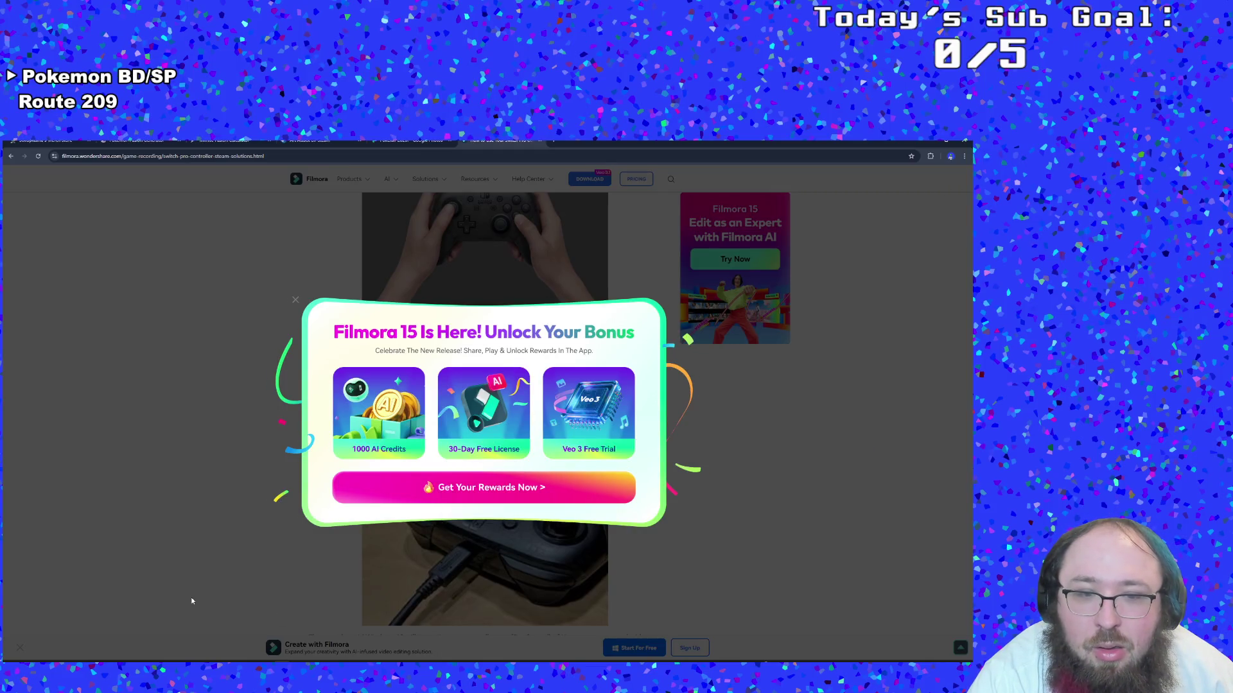
pyautogui.click(11, 156)
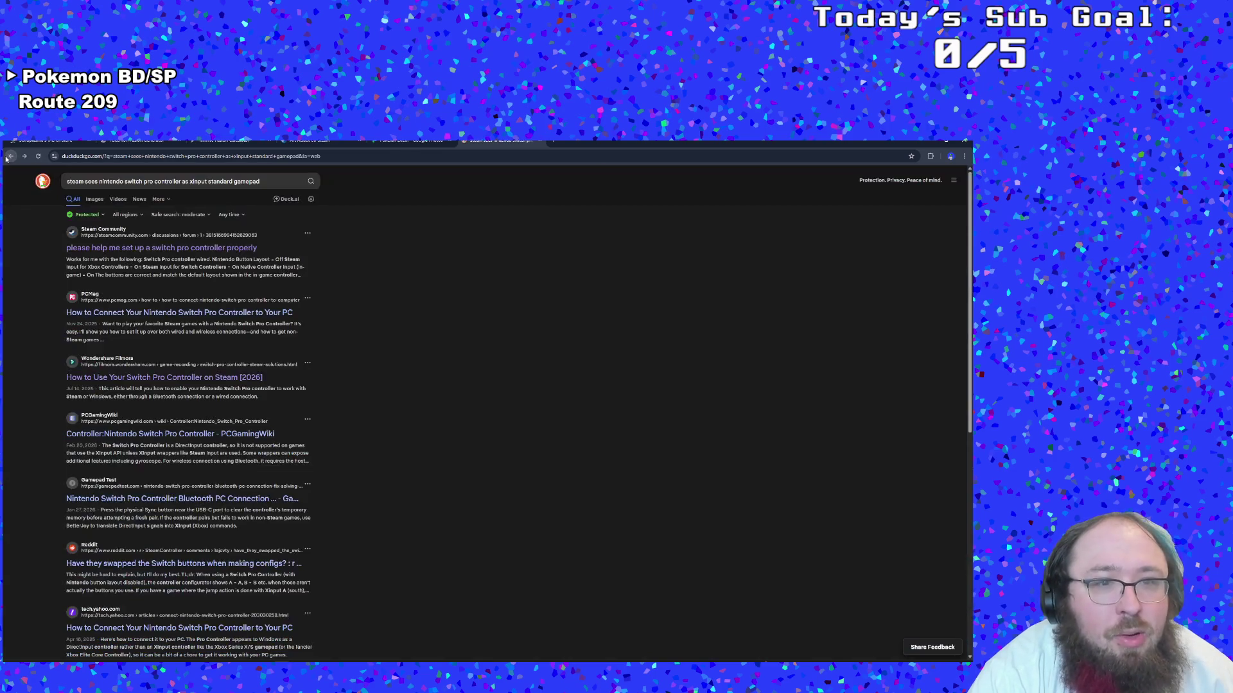
pyautogui.click(186, 434)
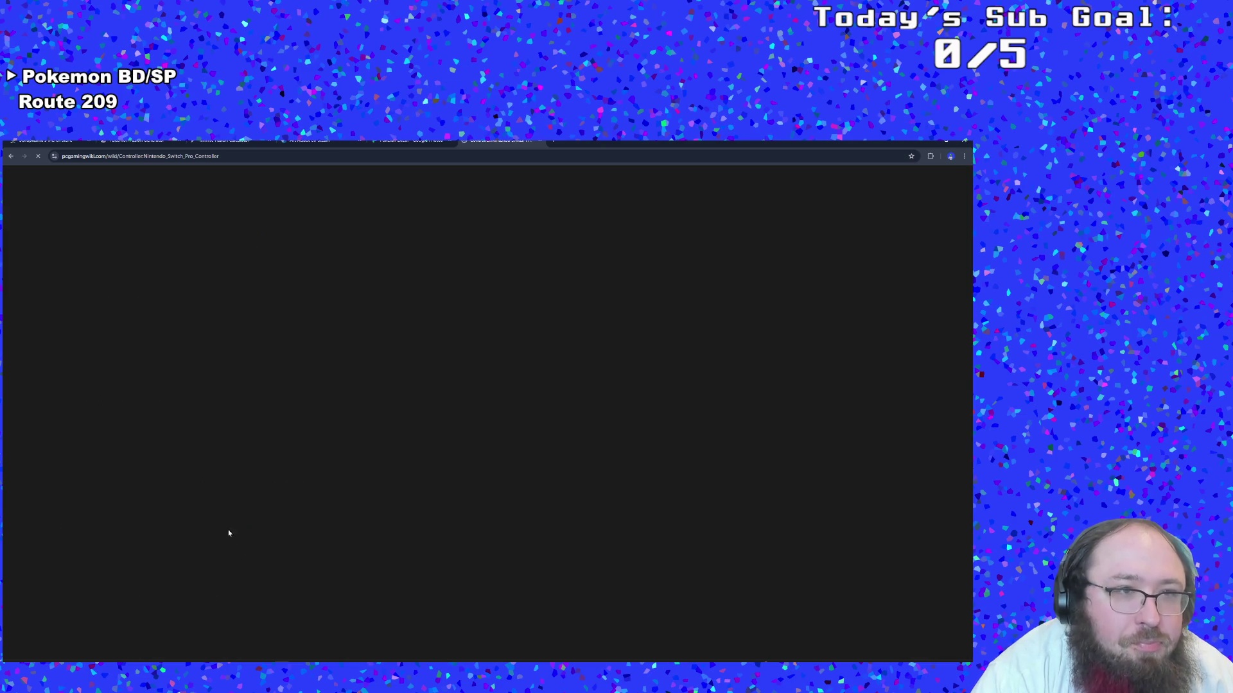
pyautogui.click(11, 156)
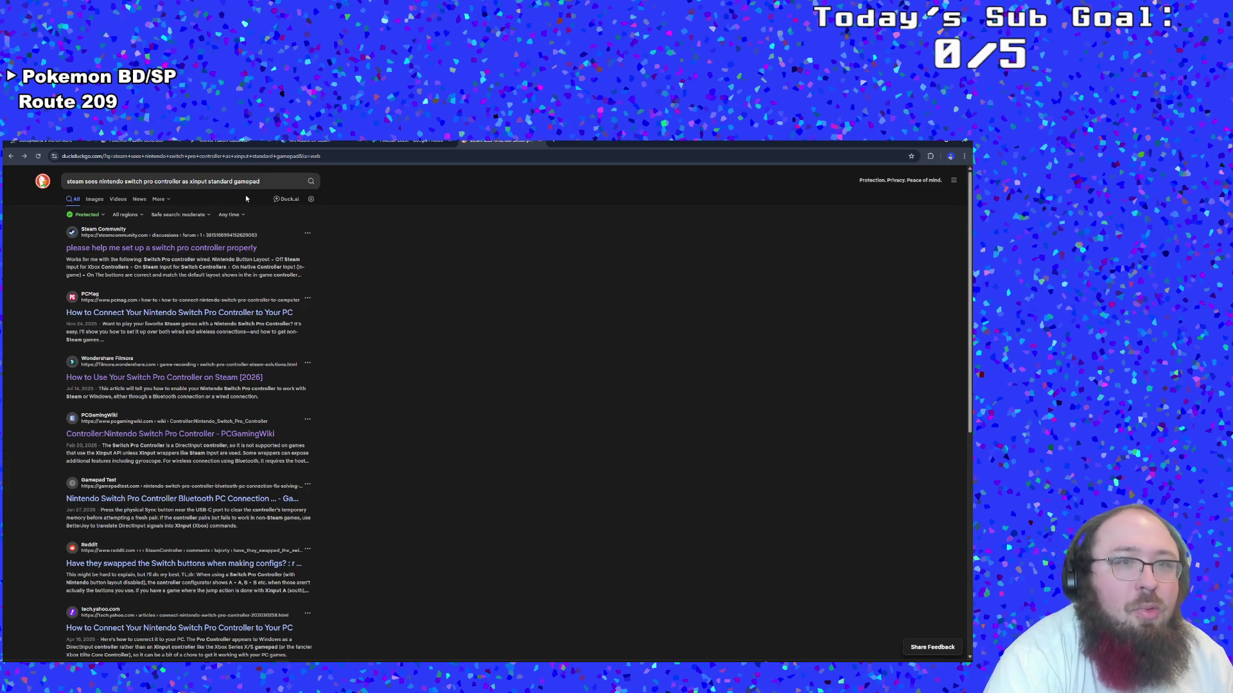
pyautogui.click(268, 183)
pyautogui.click(383, 282)
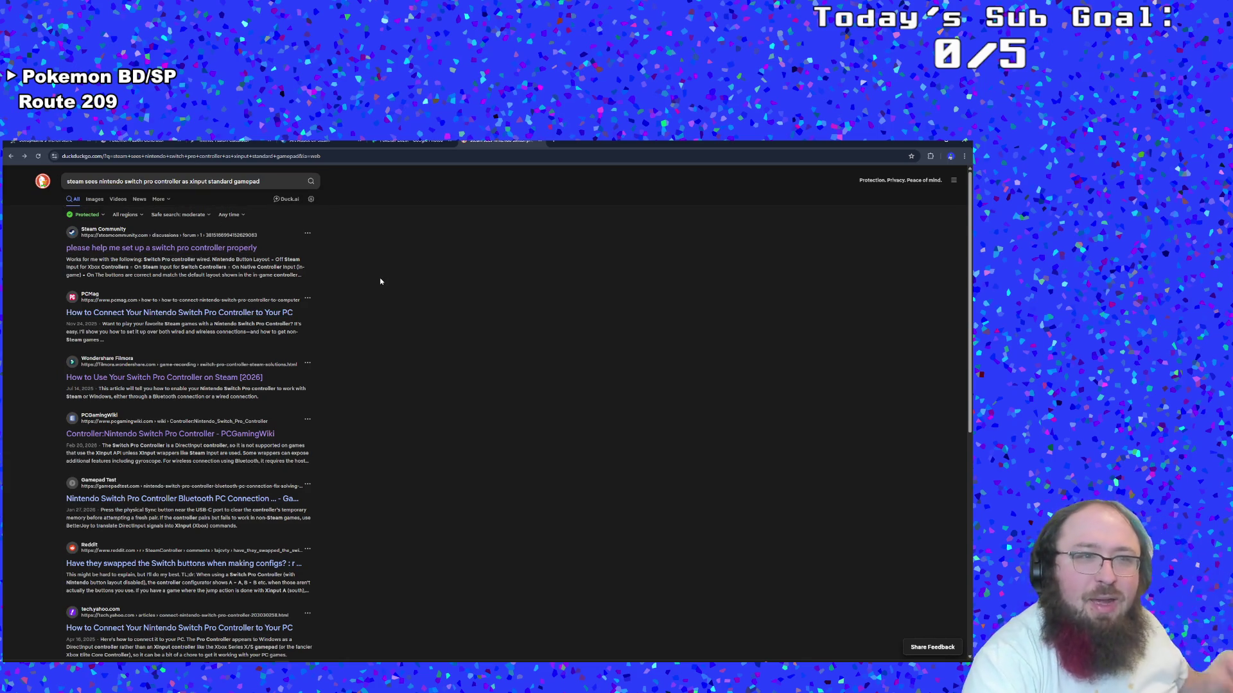
pyautogui.click(270, 182)
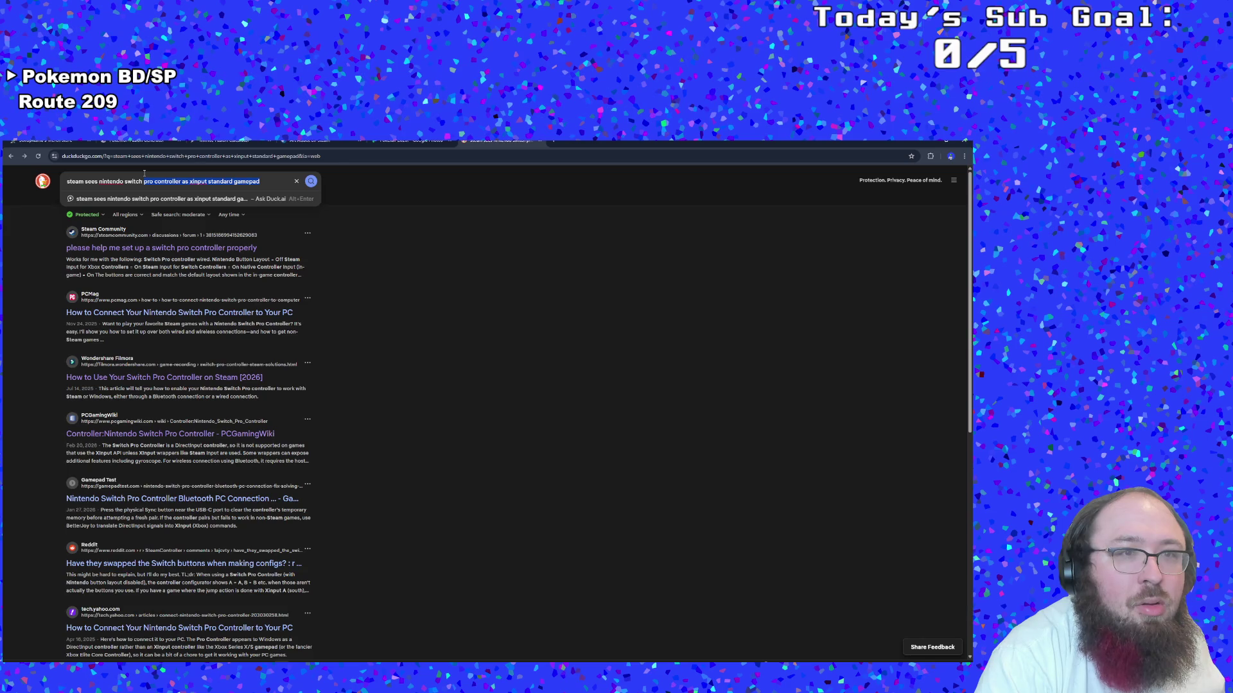
pyautogui.click(471, 606)
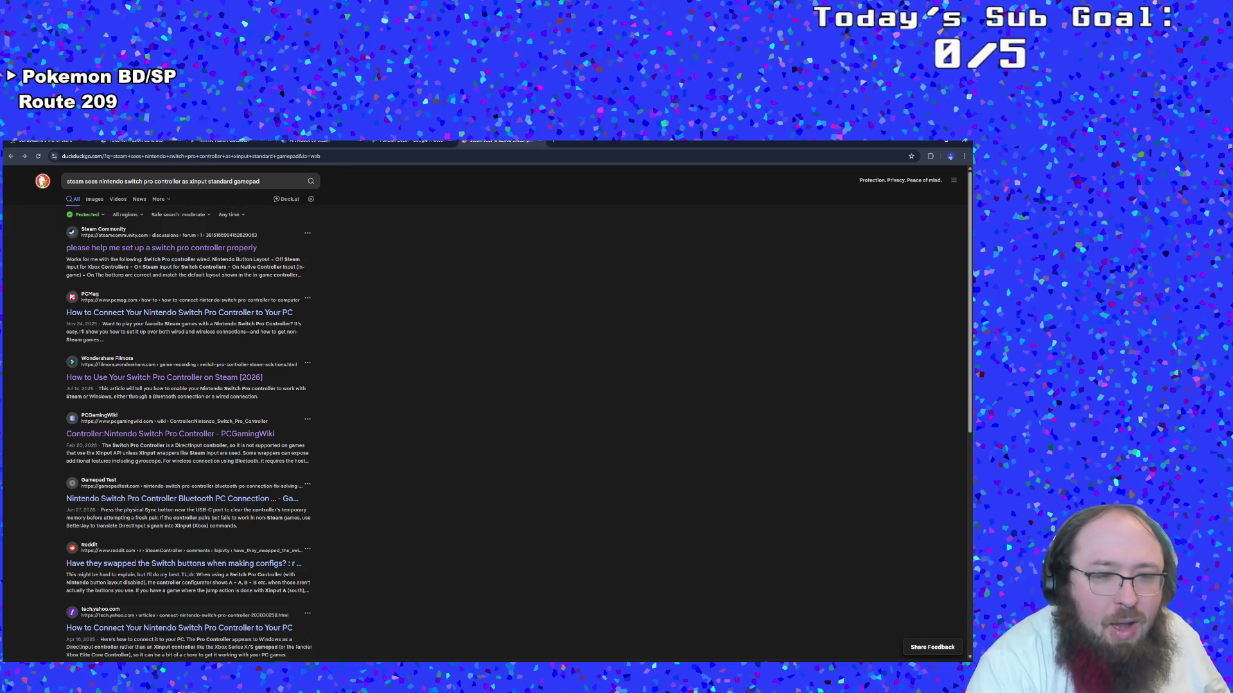
pyautogui.scroll(-3, 378, 554)
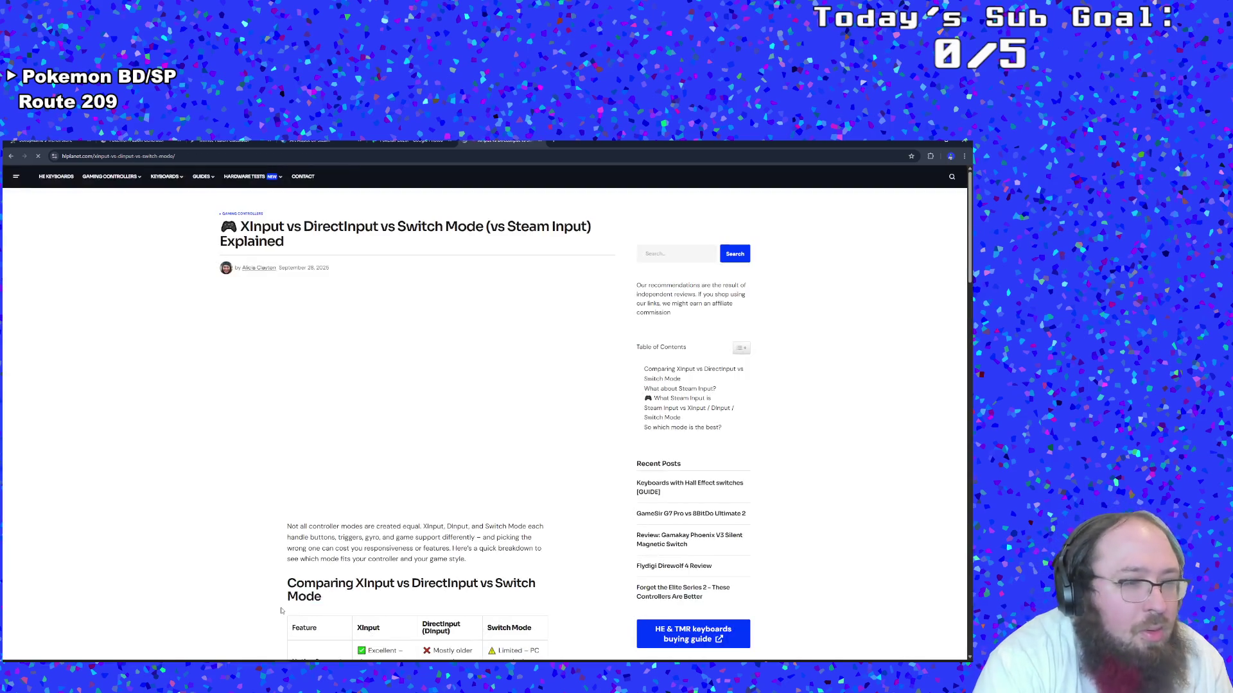
# Scroll through the HLPlanet comparison tables and recommendations, then return to the search results
pyautogui.scroll(-2, 299, 527)
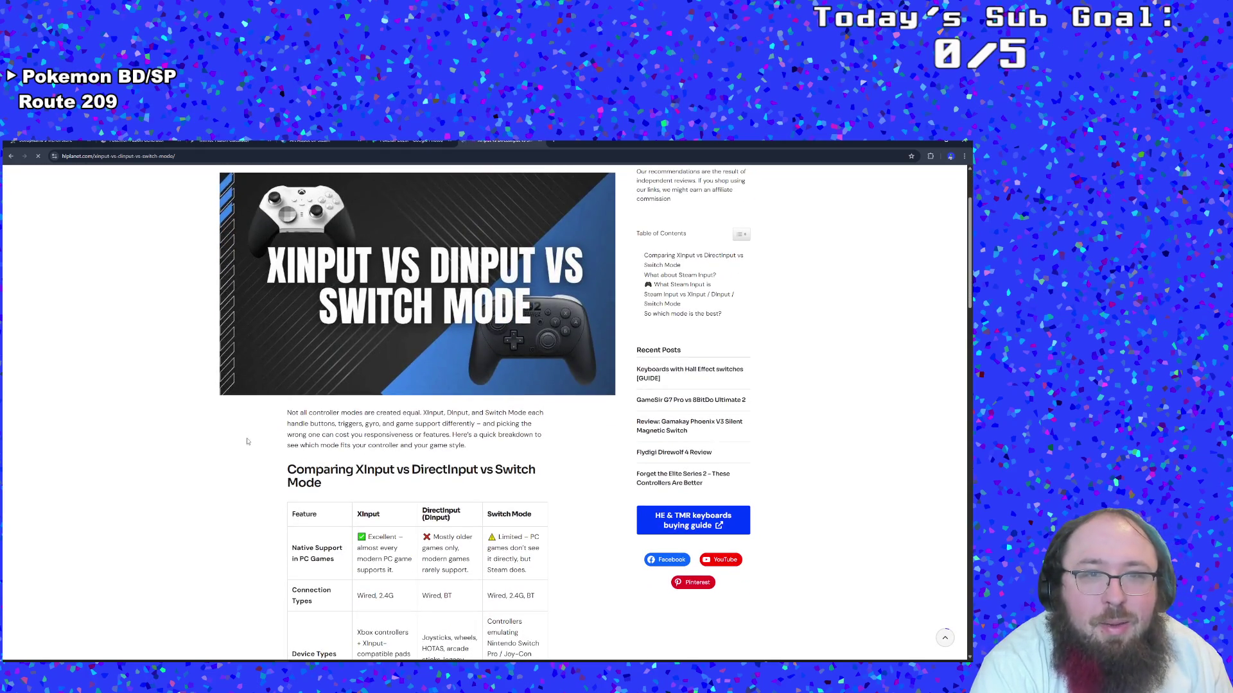
pyautogui.scroll(-1, 248, 449)
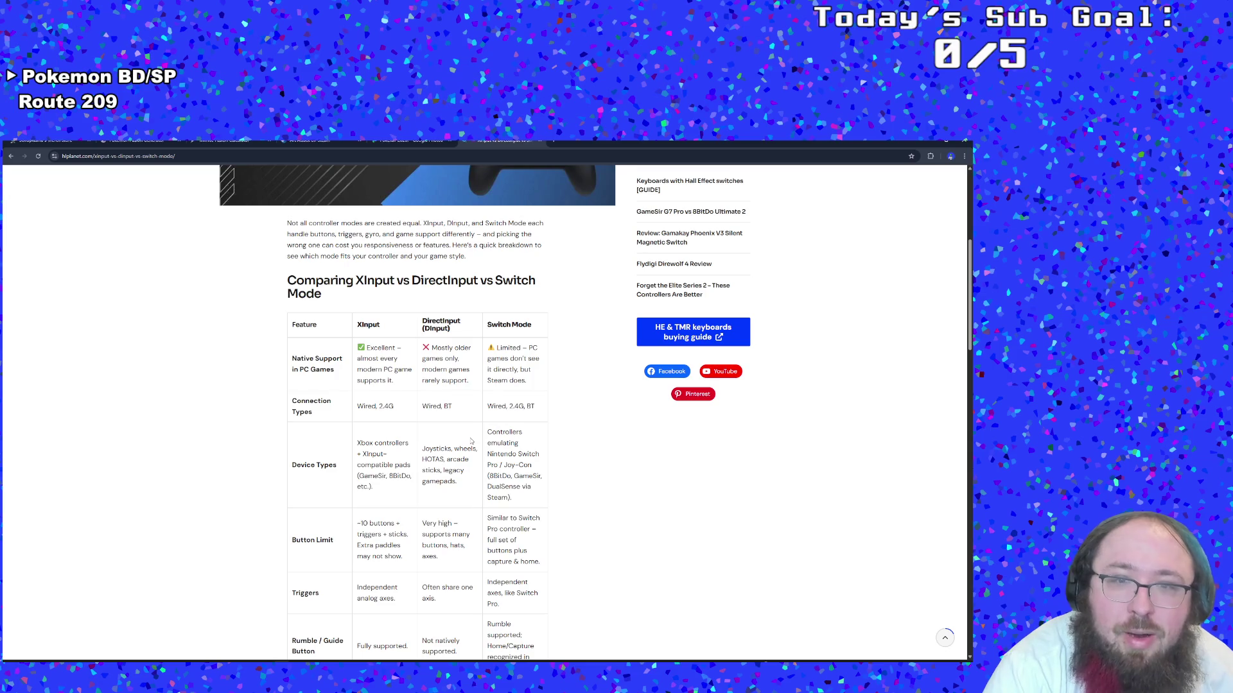
pyautogui.scroll(-1, 471, 440)
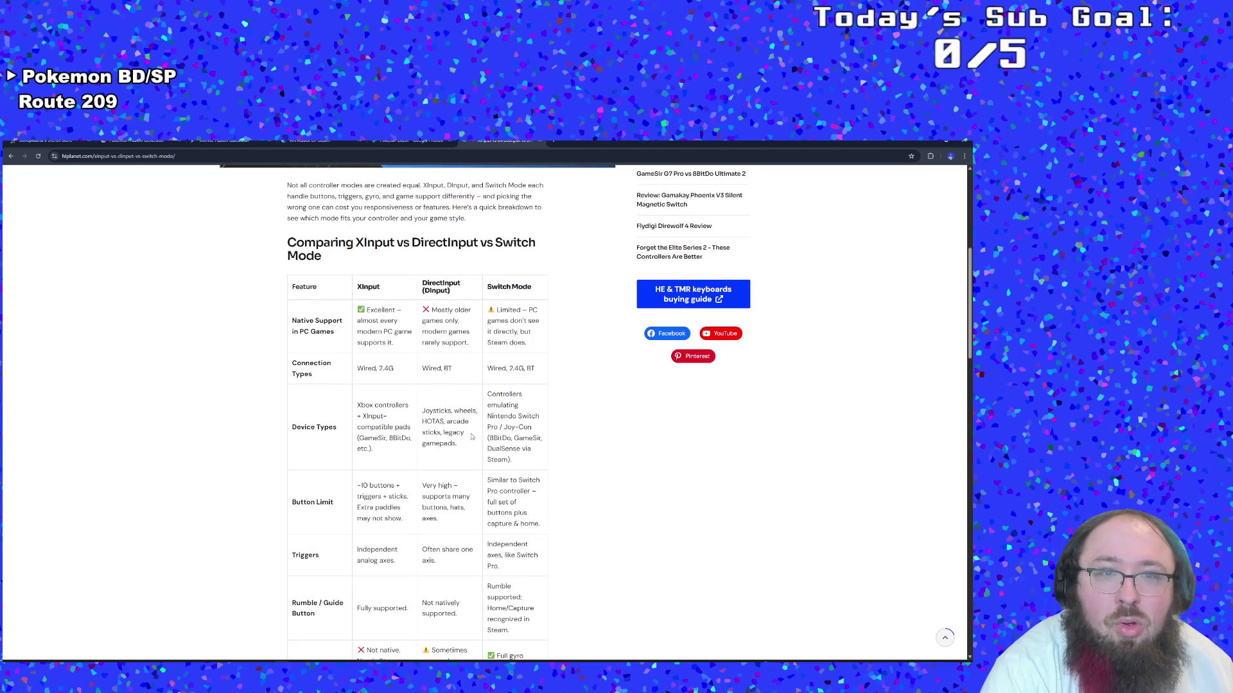
pyautogui.scroll(-2, 471, 435)
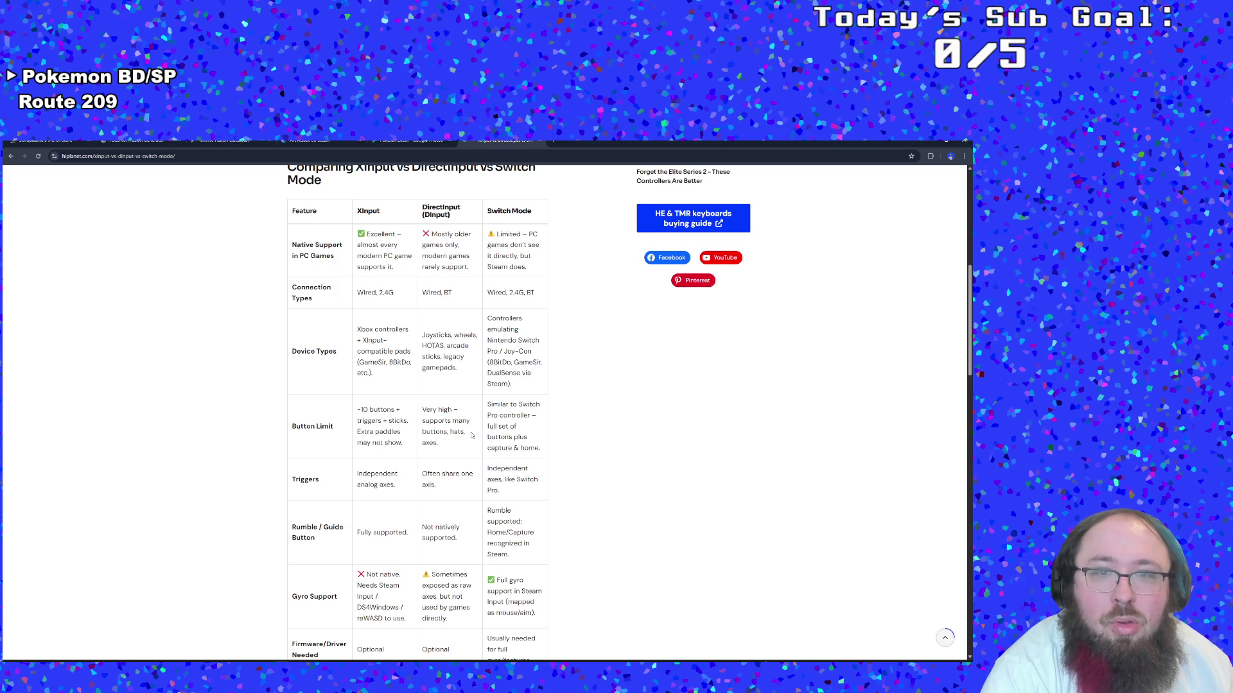
pyautogui.scroll(-2, 472, 435)
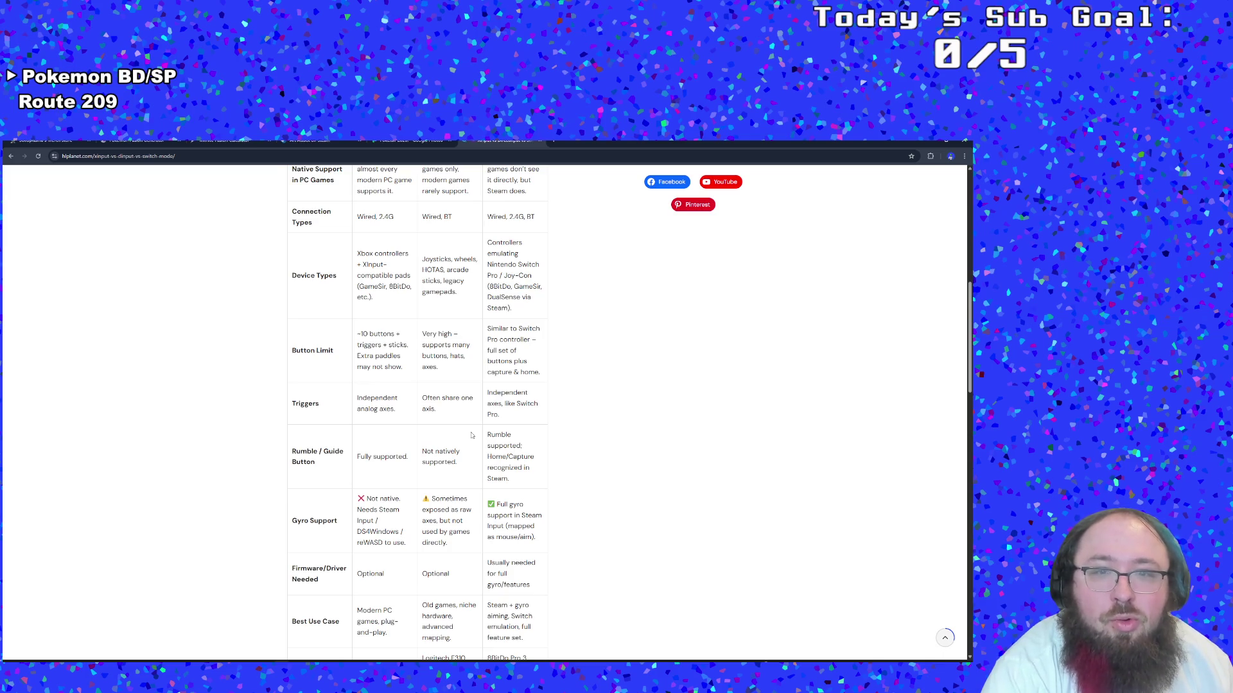
pyautogui.scroll(-1, 471, 436)
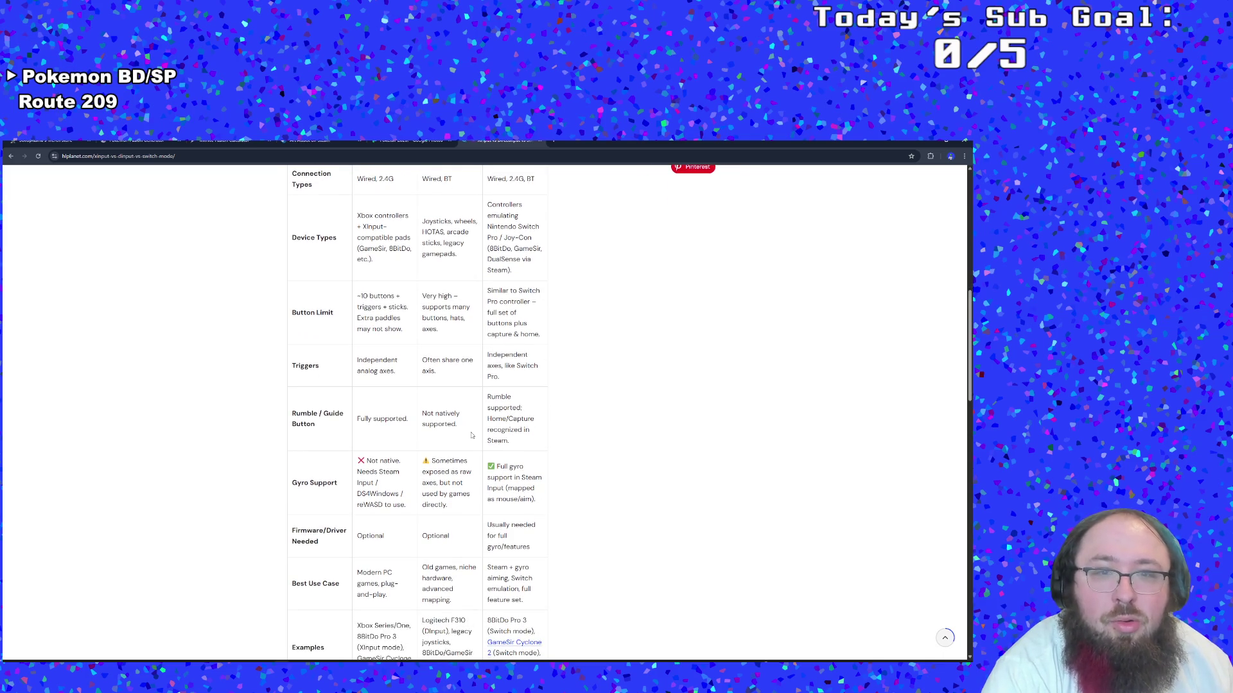
pyautogui.scroll(-9, 472, 435)
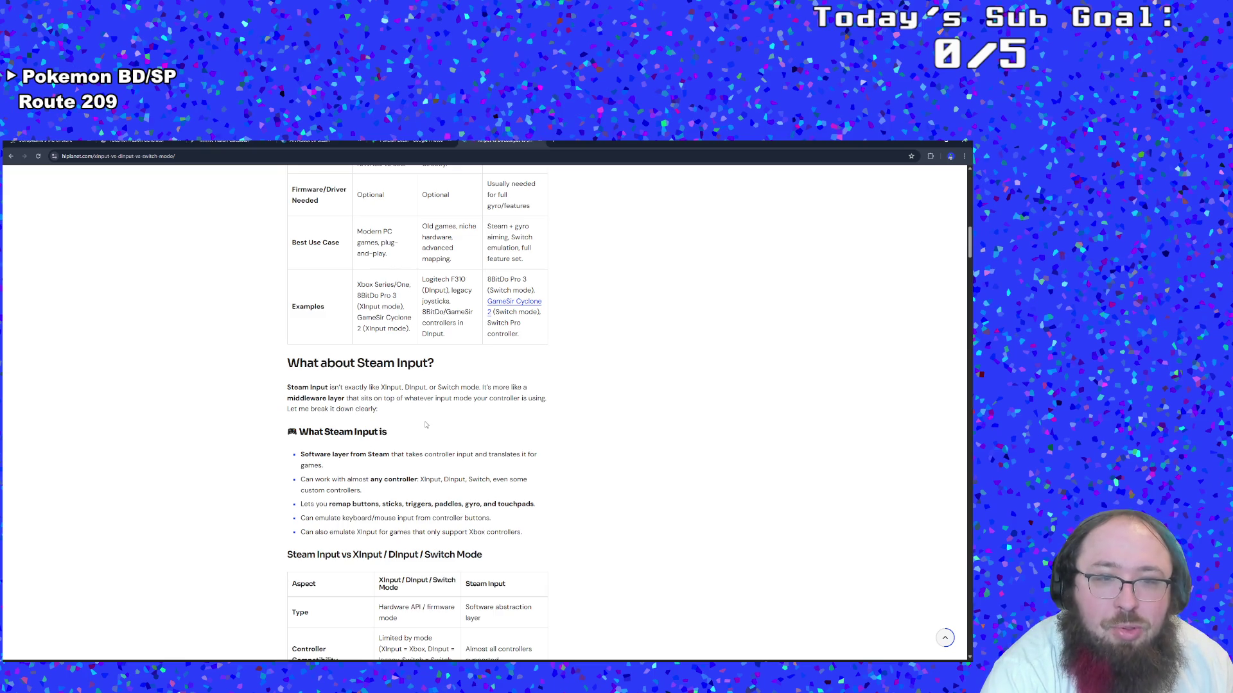
pyautogui.scroll(-2, 425, 425)
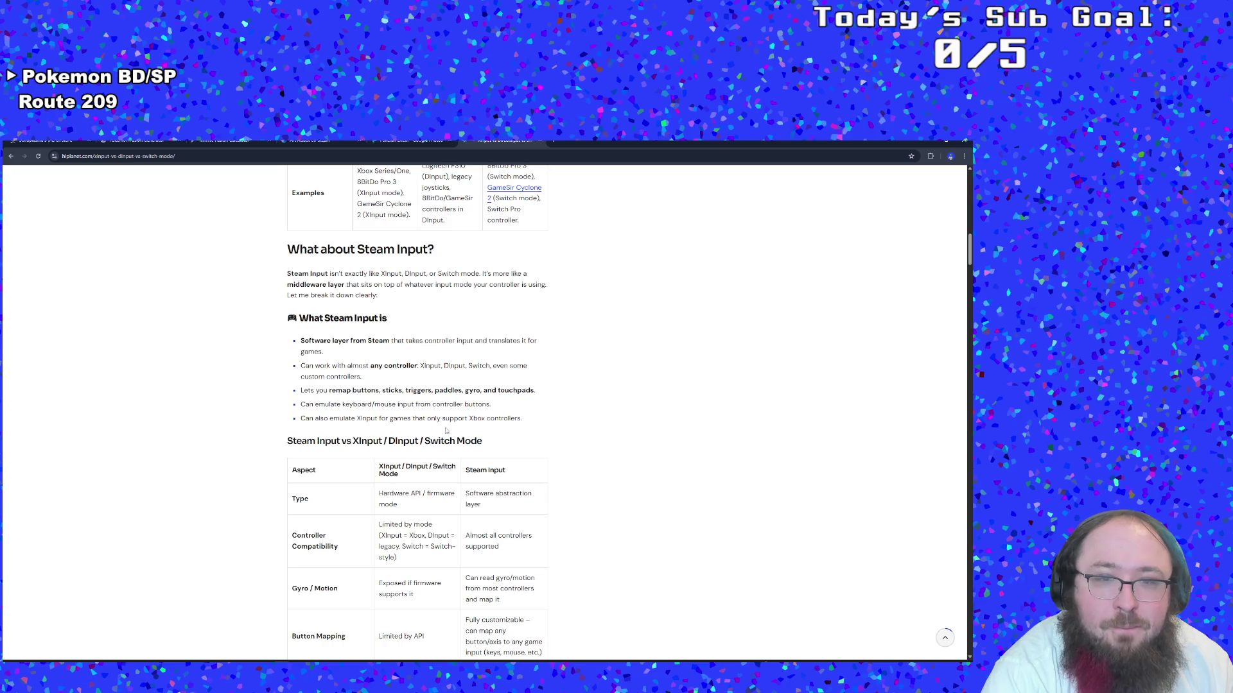
pyautogui.scroll(-3, 549, 483)
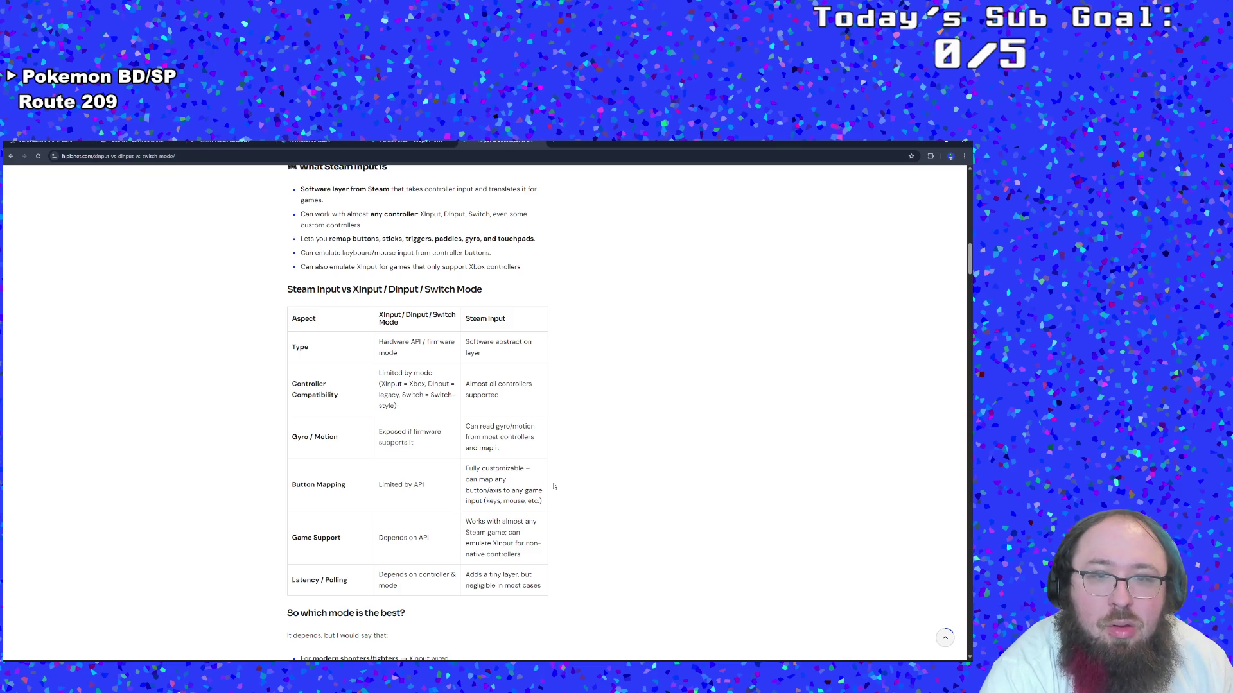
pyautogui.scroll(-3, 554, 487)
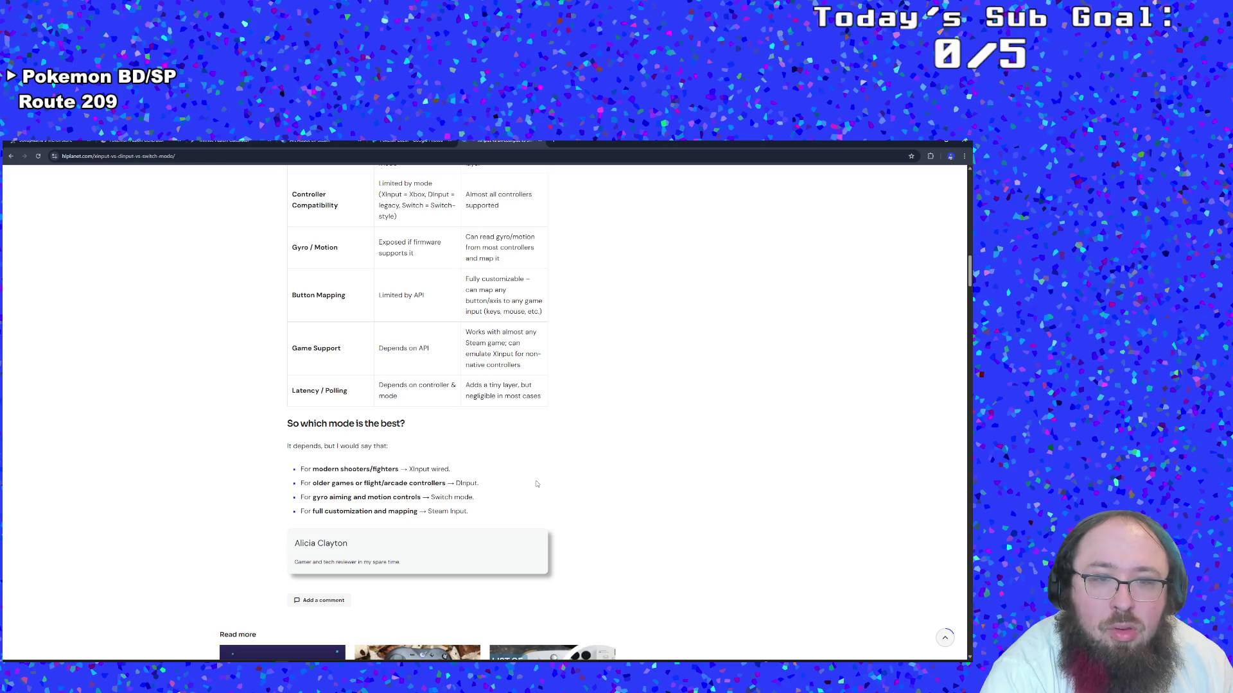
pyautogui.scroll(-4, 537, 484)
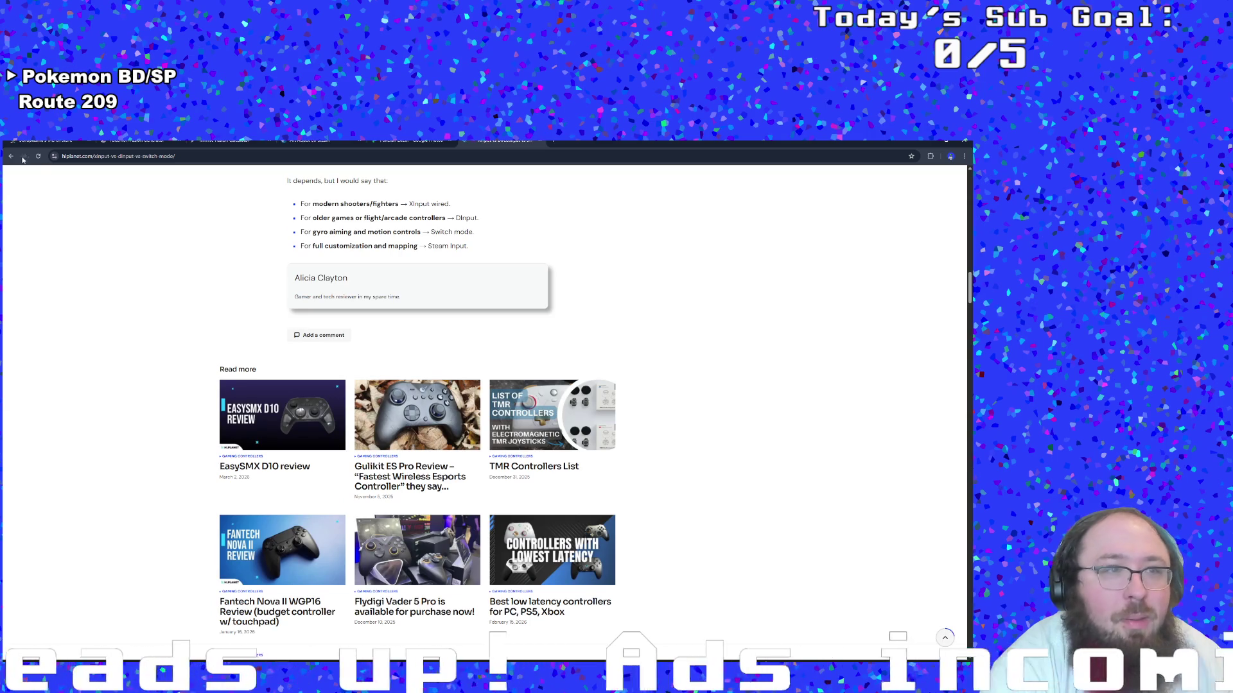
pyautogui.click(11, 156)
# Search 'game maker nintendo controller support' and open the Reddit Nintendo Pro Controller thread
pyautogui.scroll(-1, 183, 442)
pyautogui.scroll(5, 183, 443)
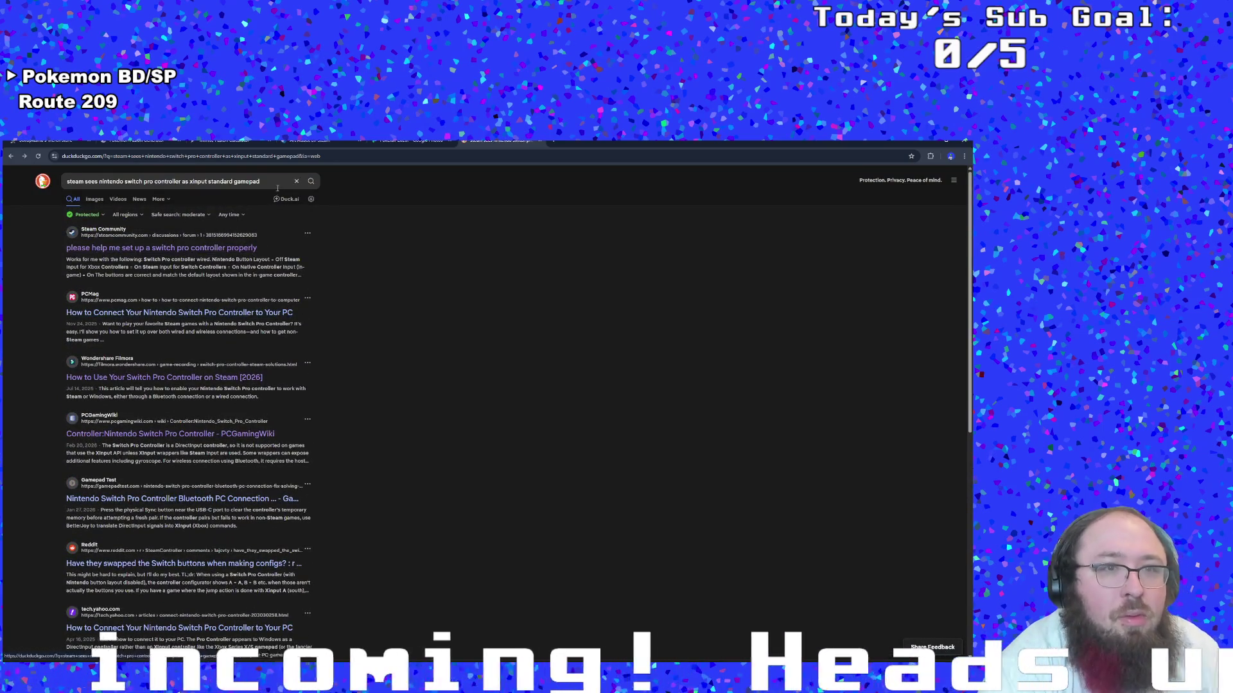
pyautogui.click(277, 186)
pyautogui.write('g')
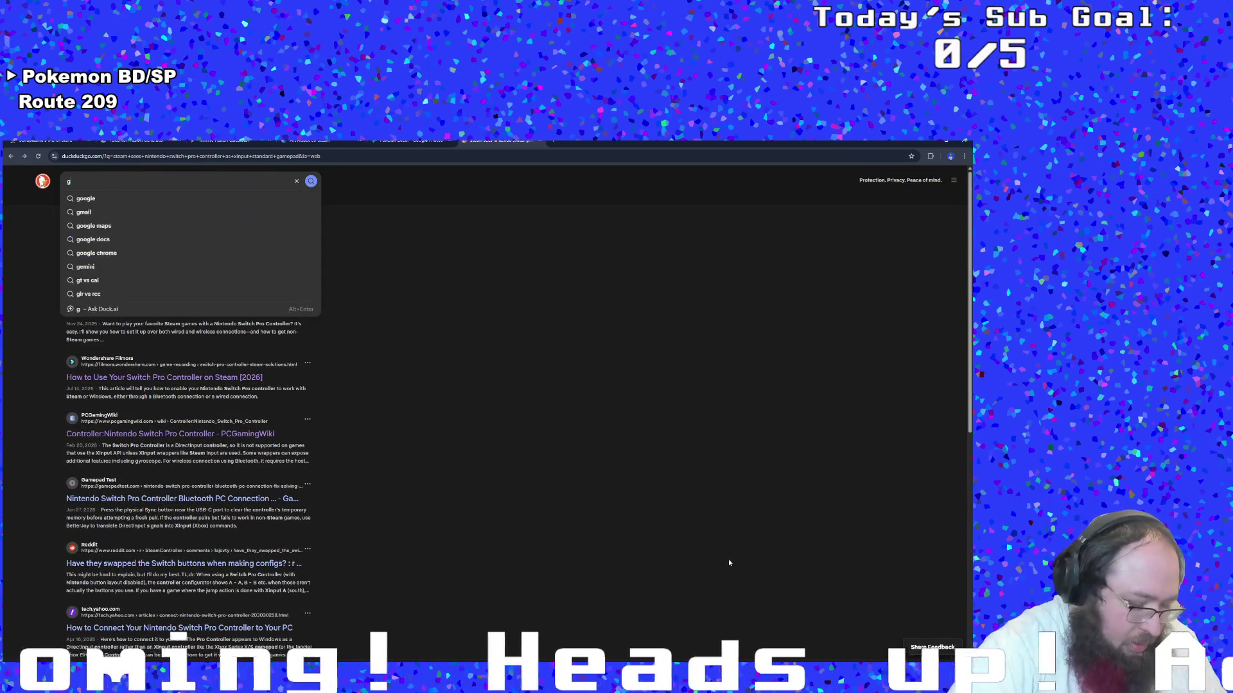
pyautogui.write('ame maker')
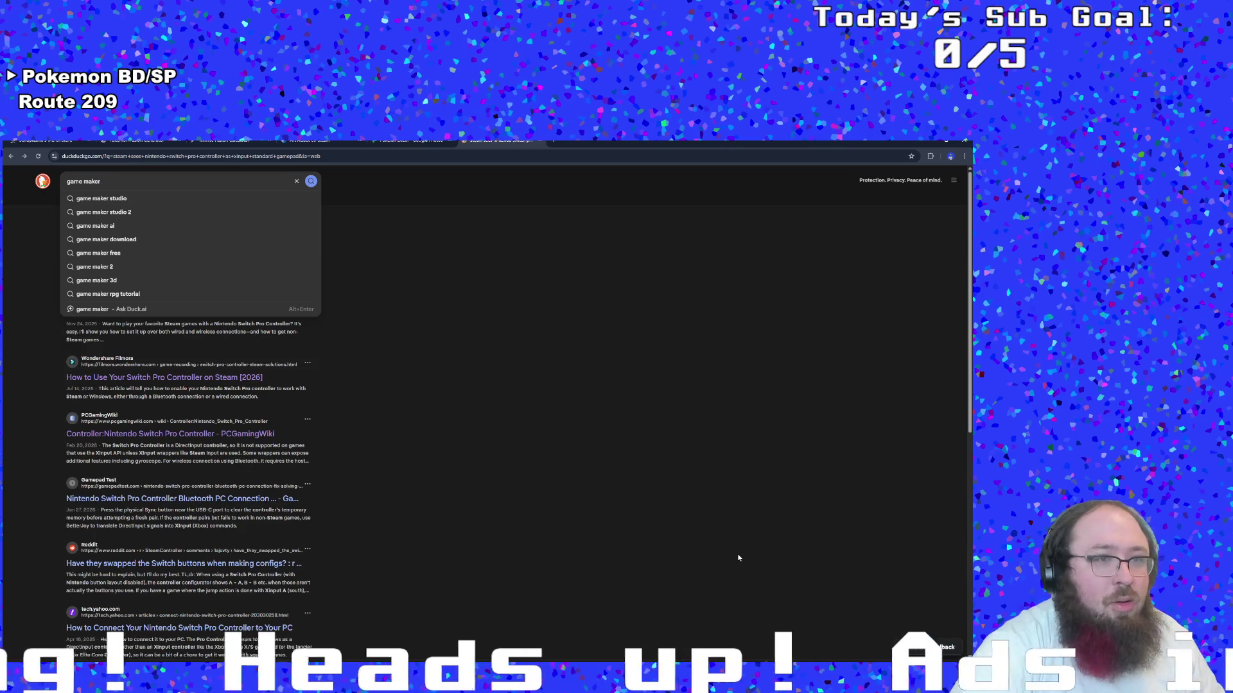
pyautogui.write(' nintendo contro')
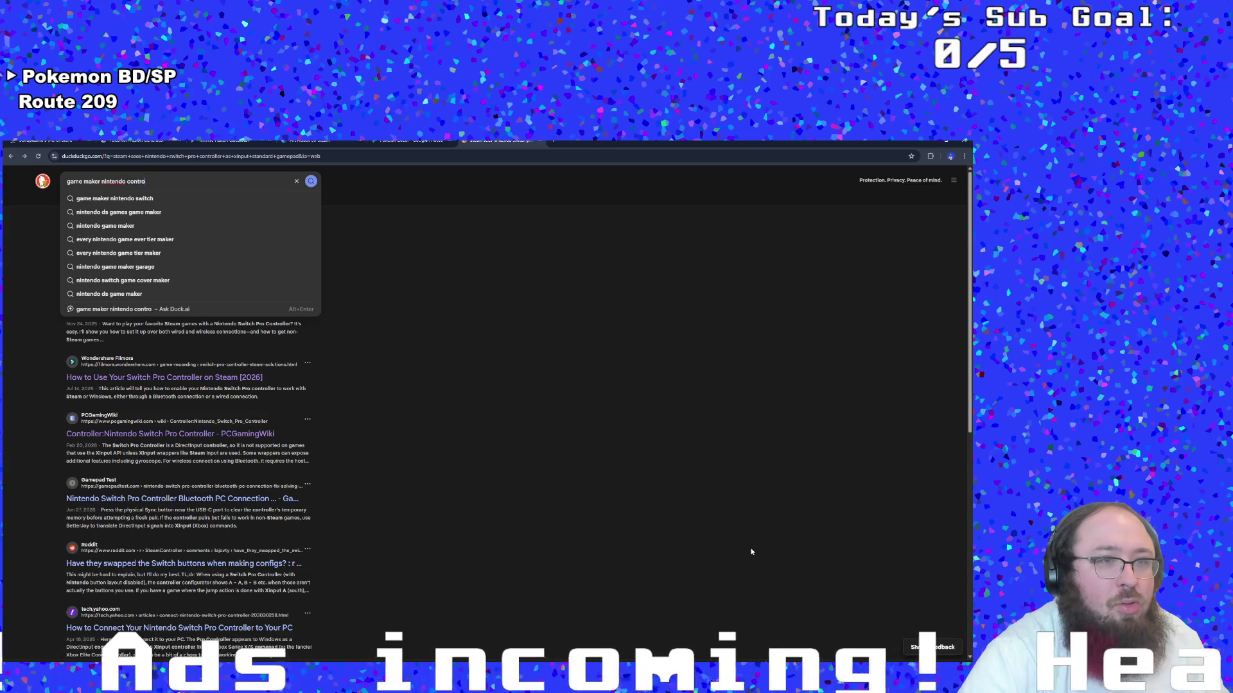
pyautogui.write('ller support')
pyautogui.press('Return')
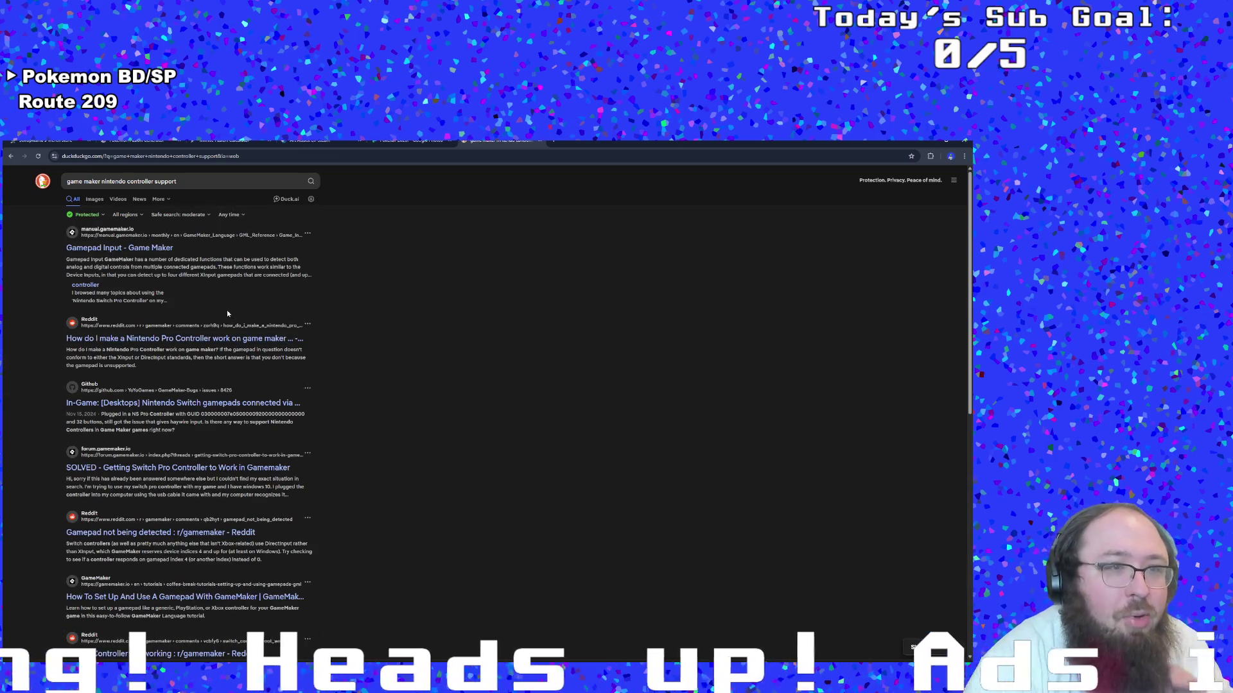
pyautogui.click(225, 339)
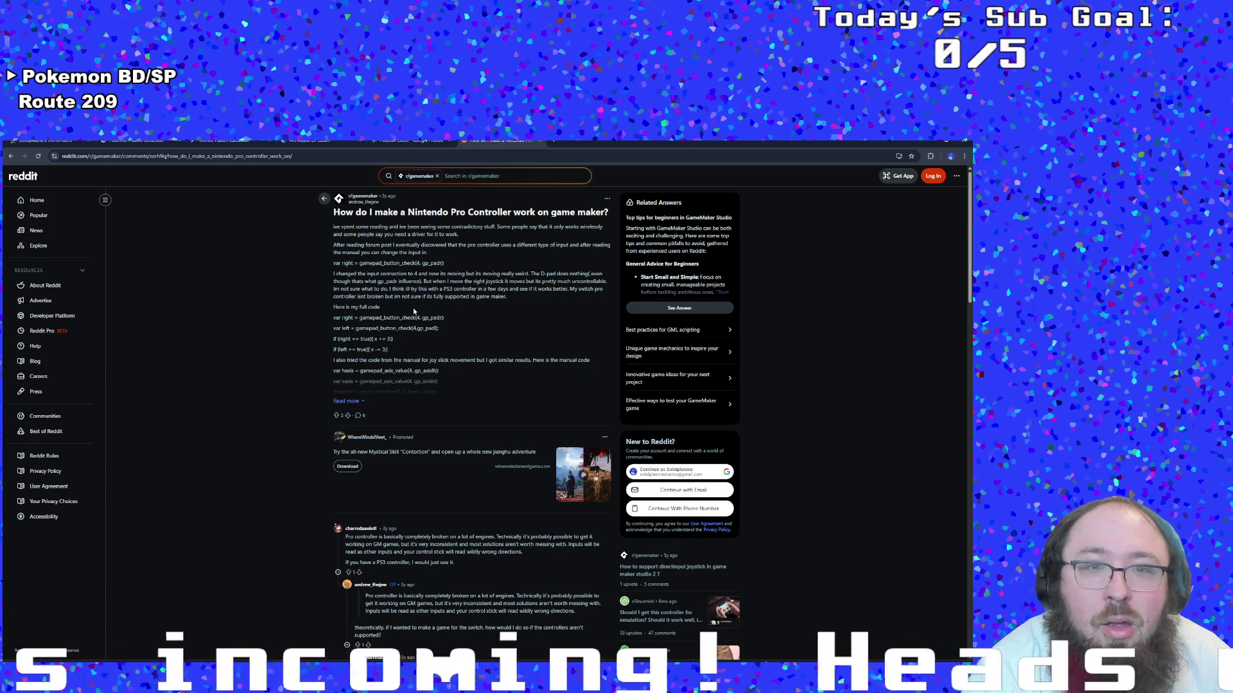
# Read through the Reddit thread's replies, then go back and open the GitHub issue on USB Switch gamepads
pyautogui.scroll(-3, 414, 311)
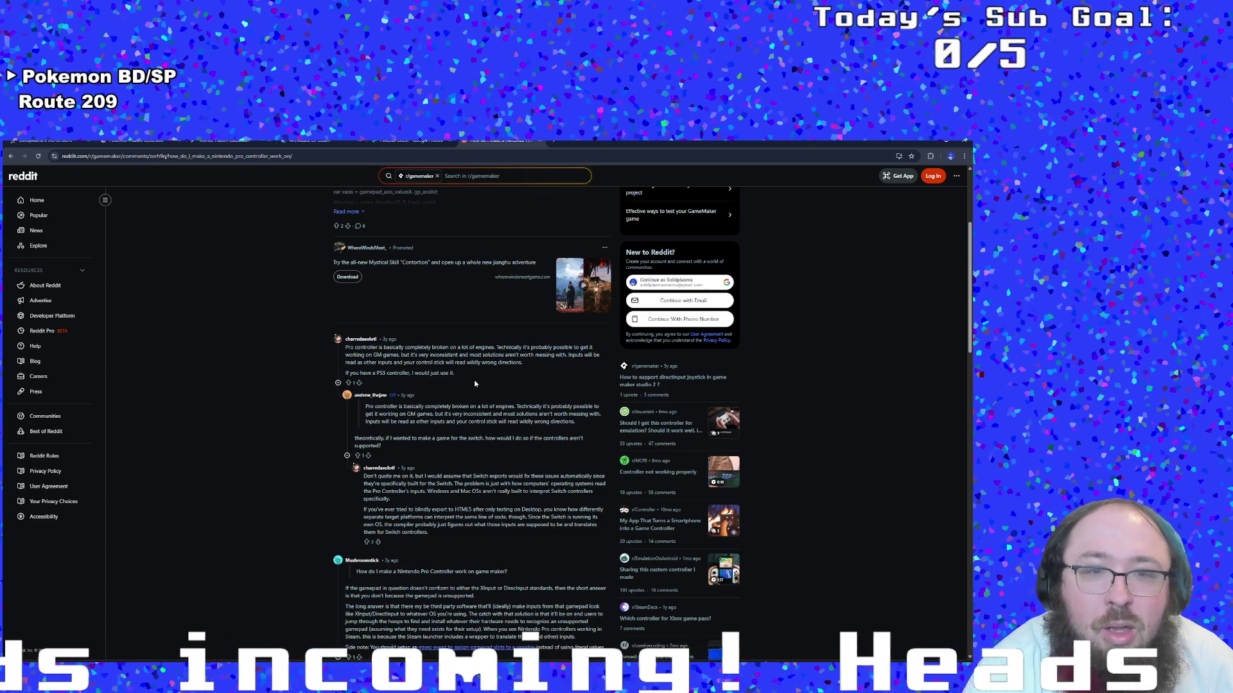
pyautogui.scroll(-2, 475, 384)
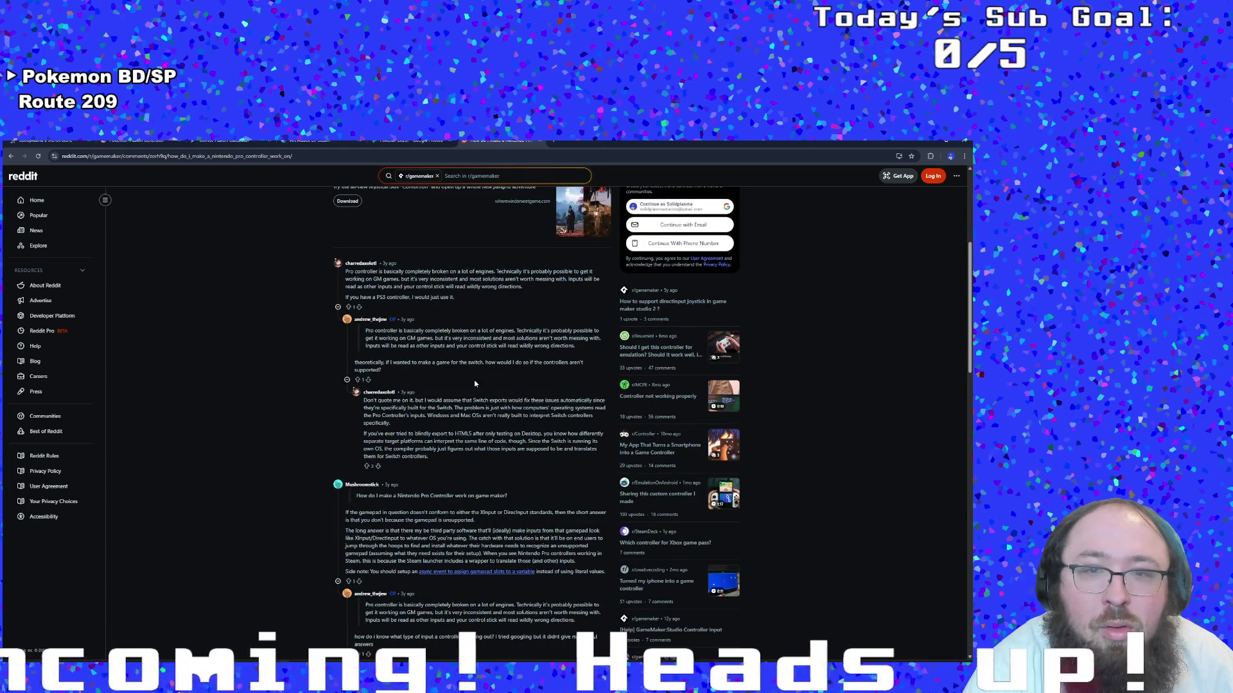
pyautogui.scroll(-2, 476, 383)
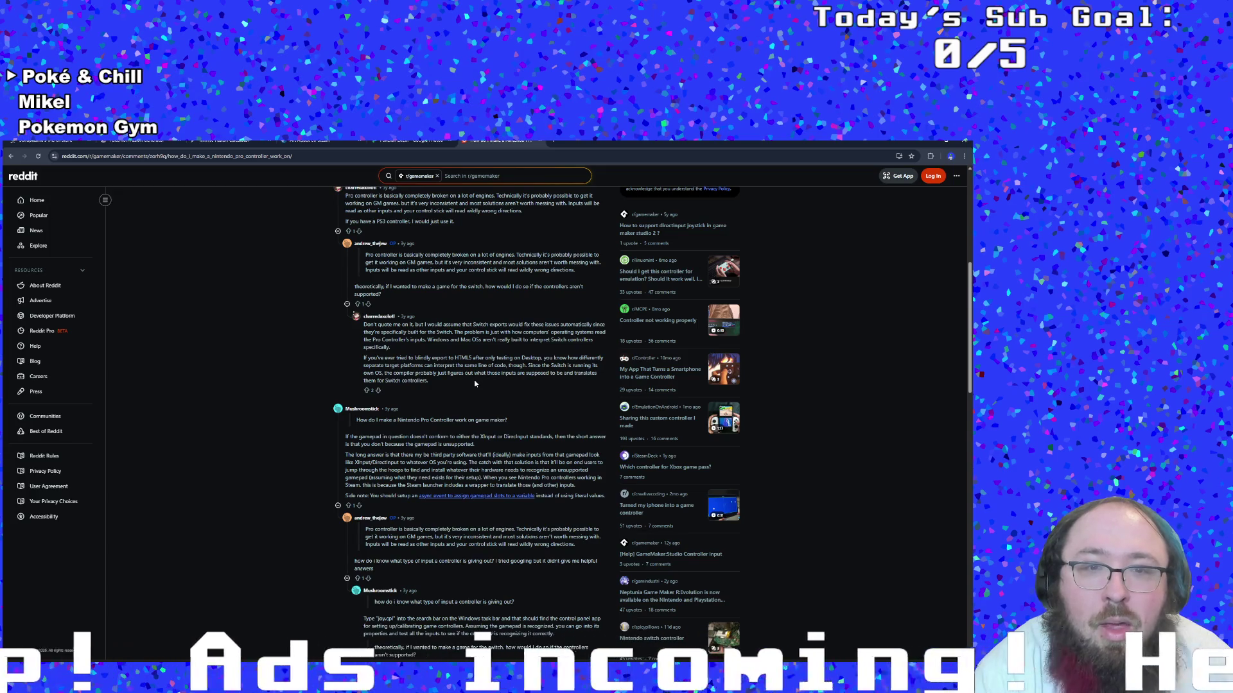
pyautogui.scroll(-2, 475, 384)
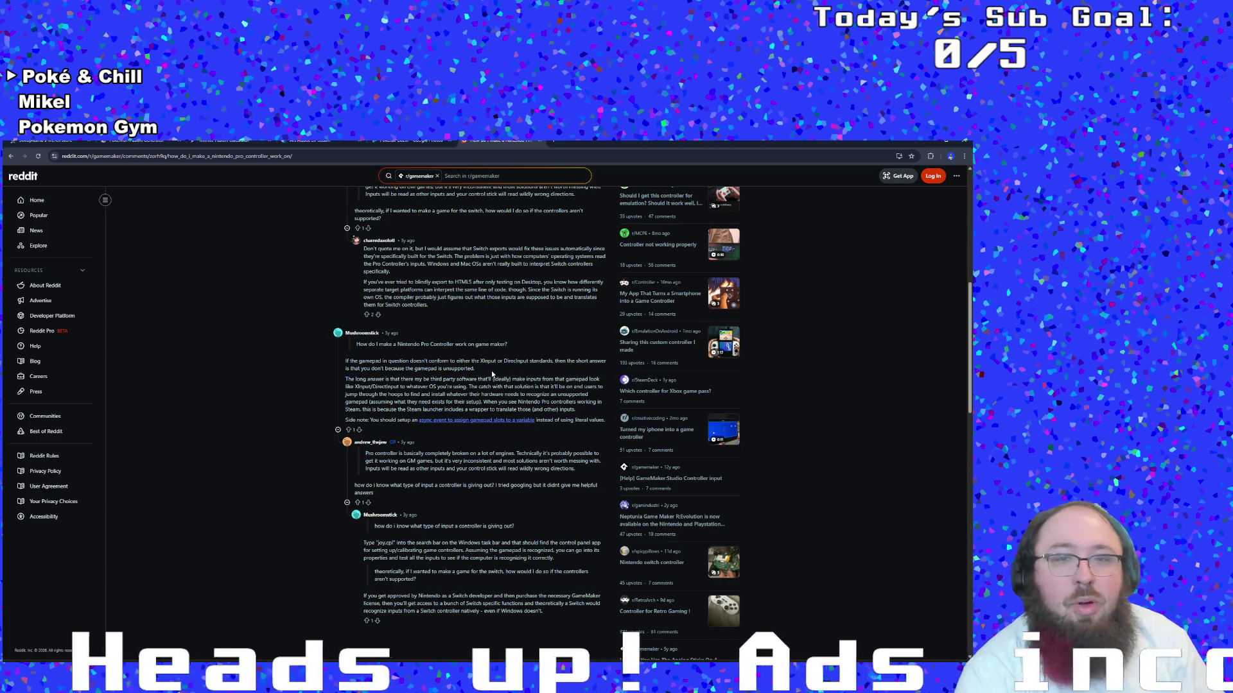
pyautogui.scroll(-1, 491, 371)
pyautogui.scroll(-1, 491, 373)
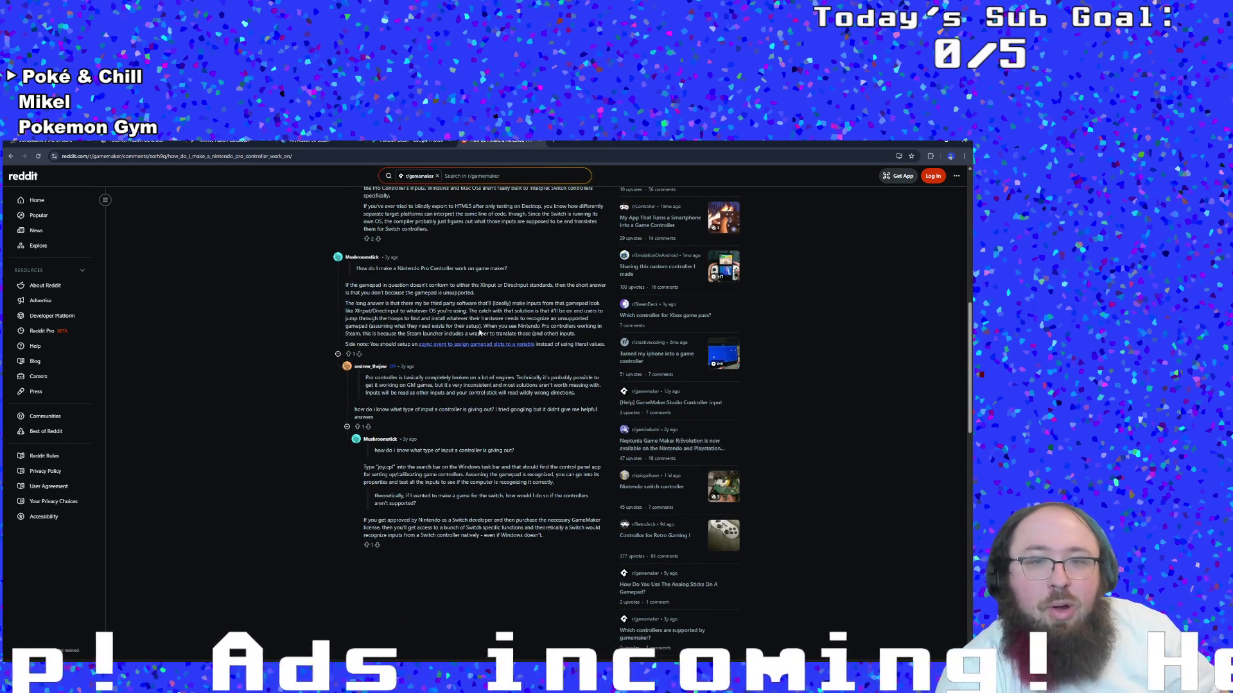
pyautogui.scroll(-1, 479, 329)
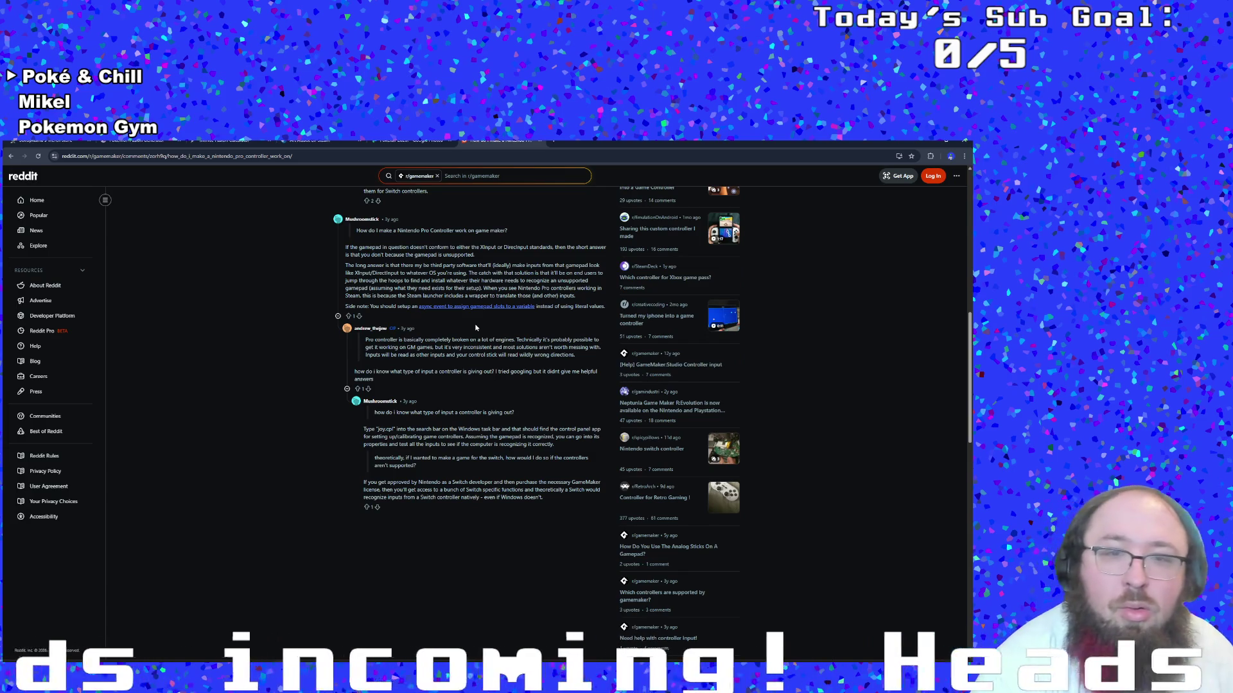
pyautogui.scroll(-1, 471, 335)
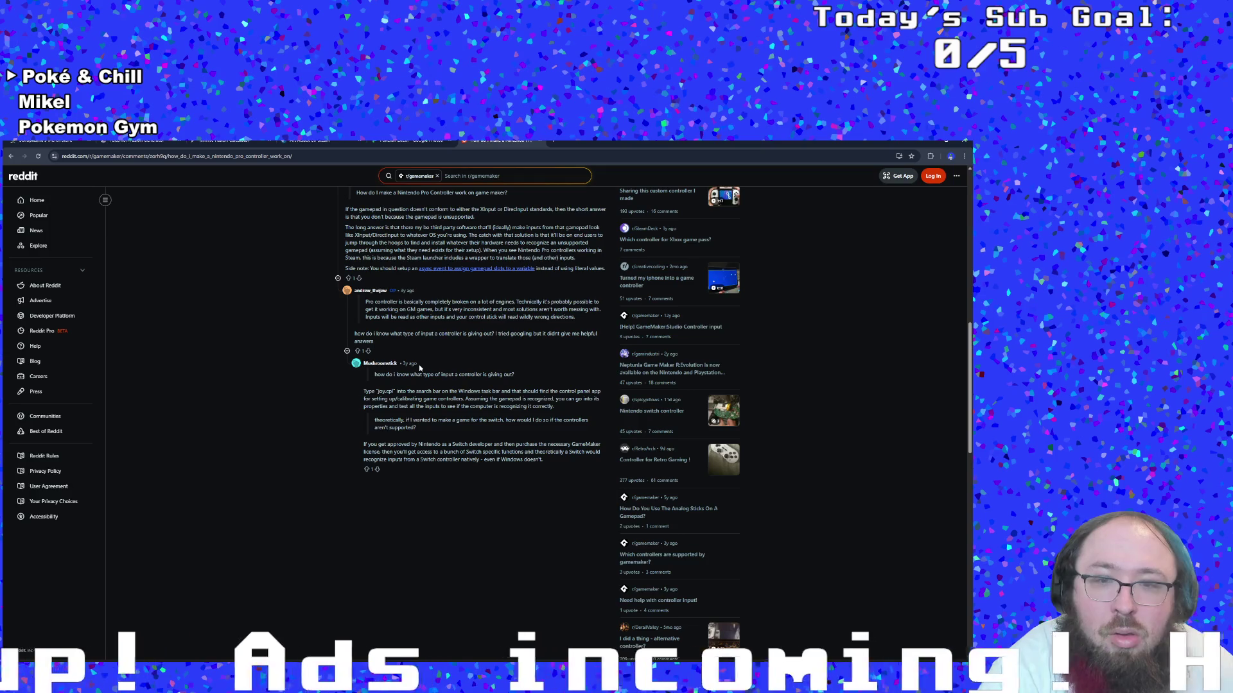
pyautogui.scroll(-1, 419, 367)
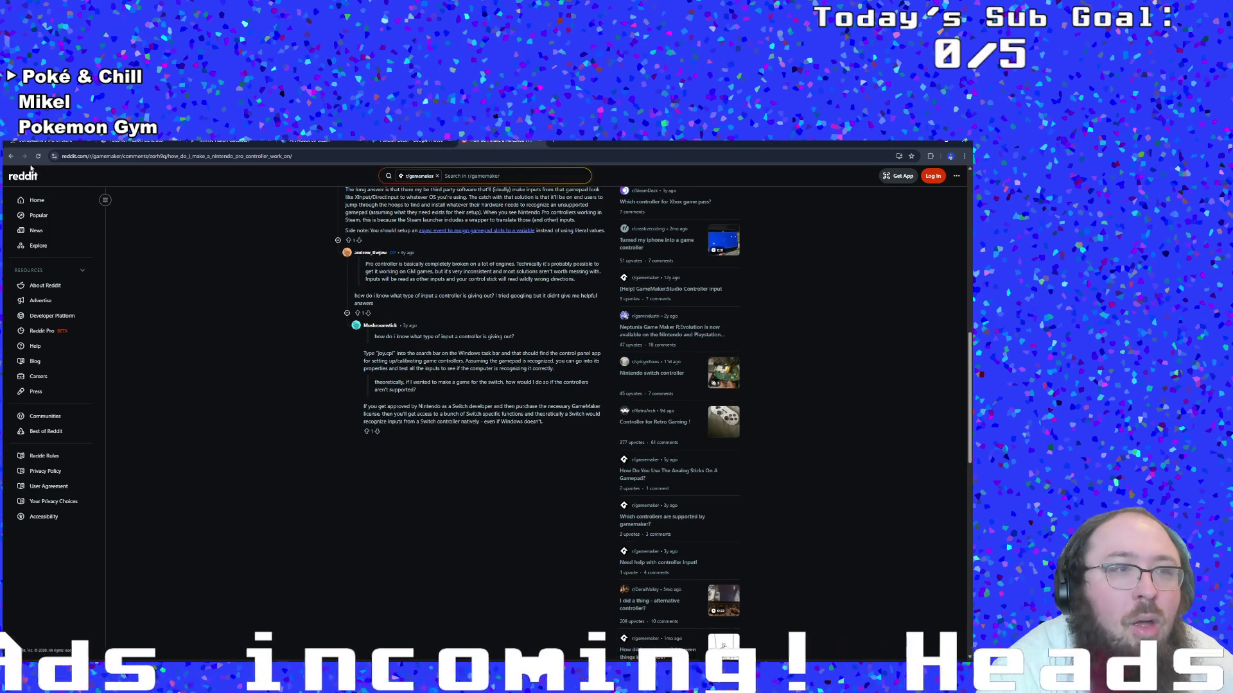
pyautogui.click(11, 156)
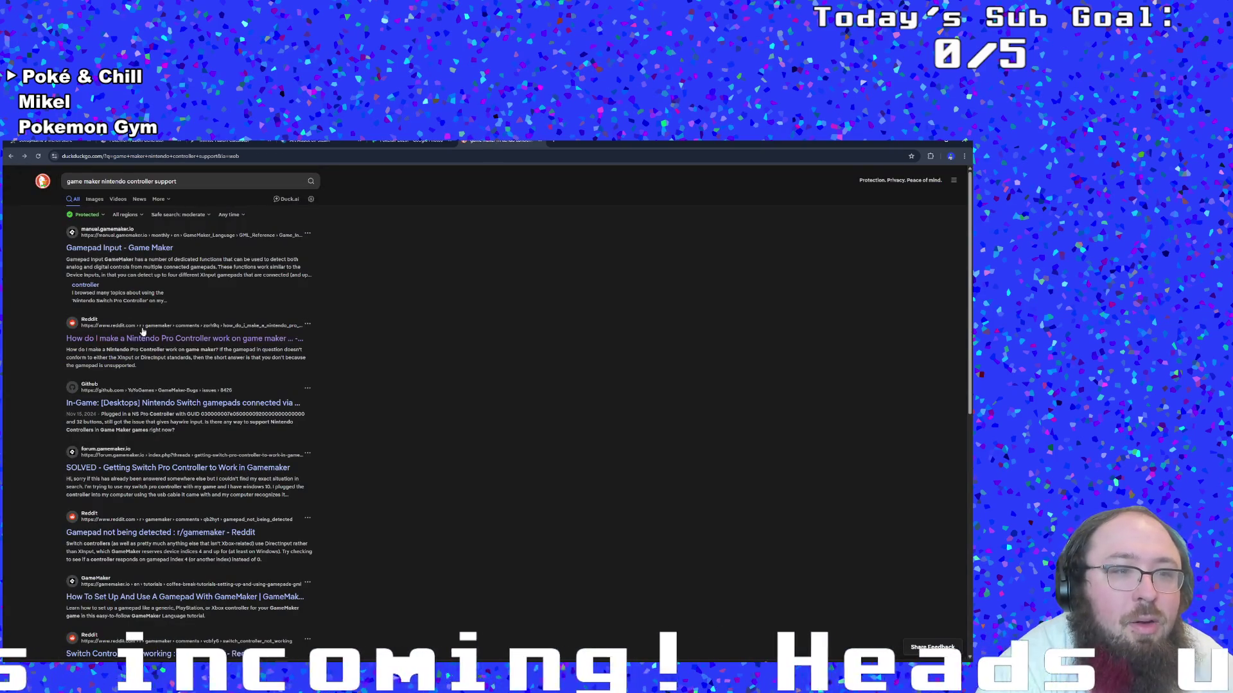
pyautogui.click(175, 412)
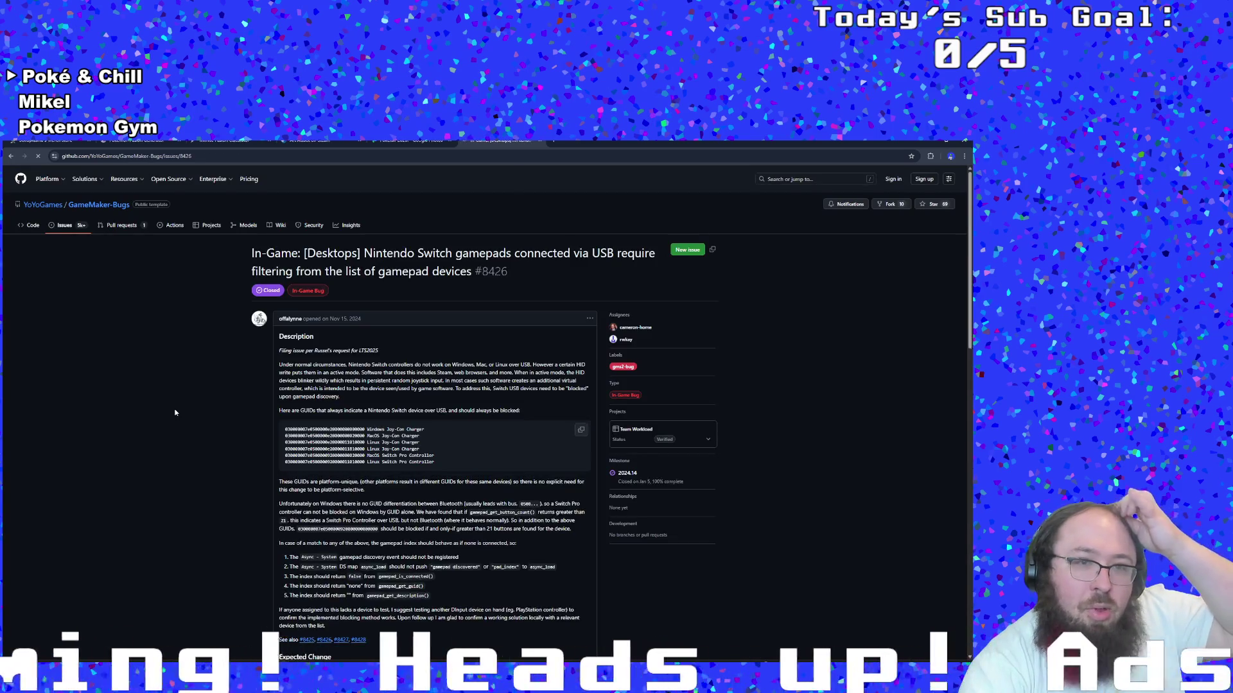
# Scroll through the GitHub issue on Switch gamepads, then return to the search results
pyautogui.scroll(-15, 182, 388)
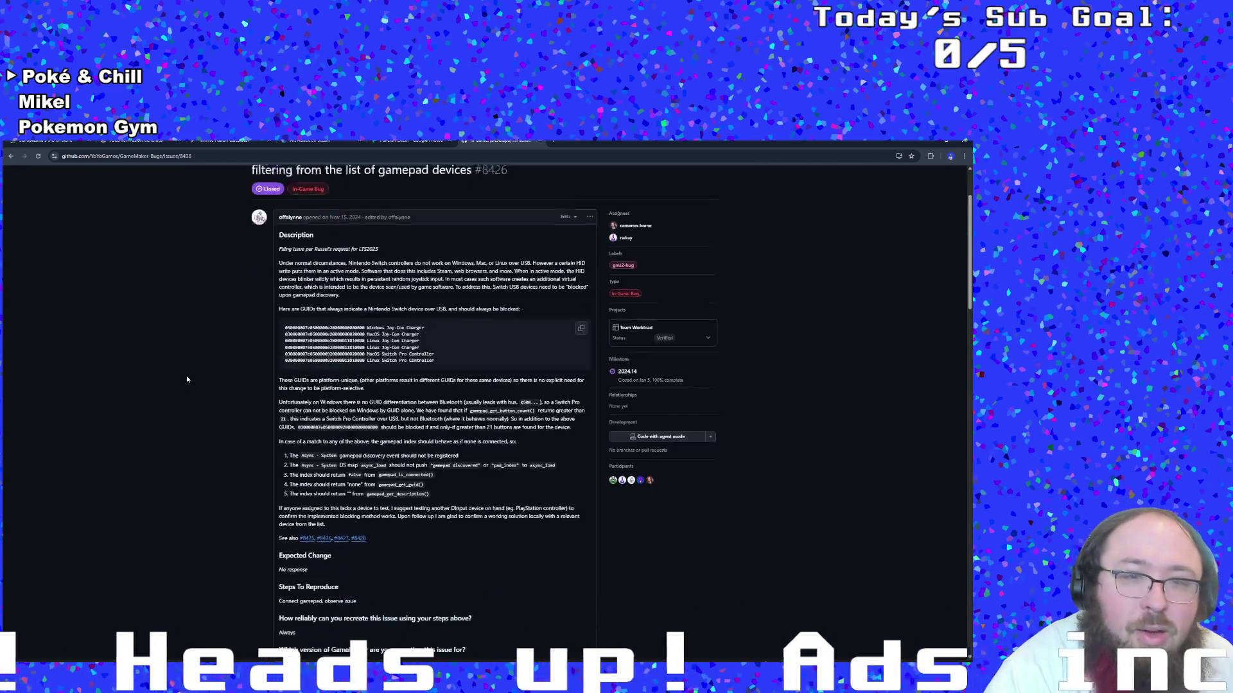
pyautogui.scroll(-15, 202, 335)
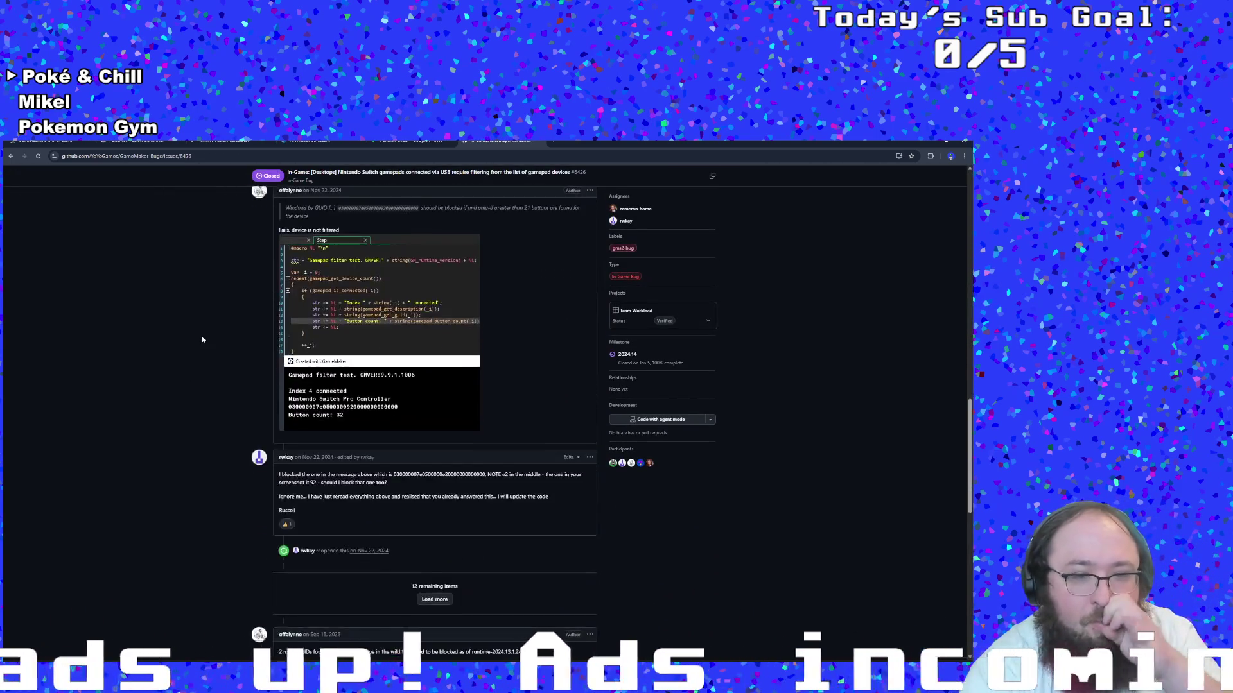
pyautogui.scroll(-1, 183, 347)
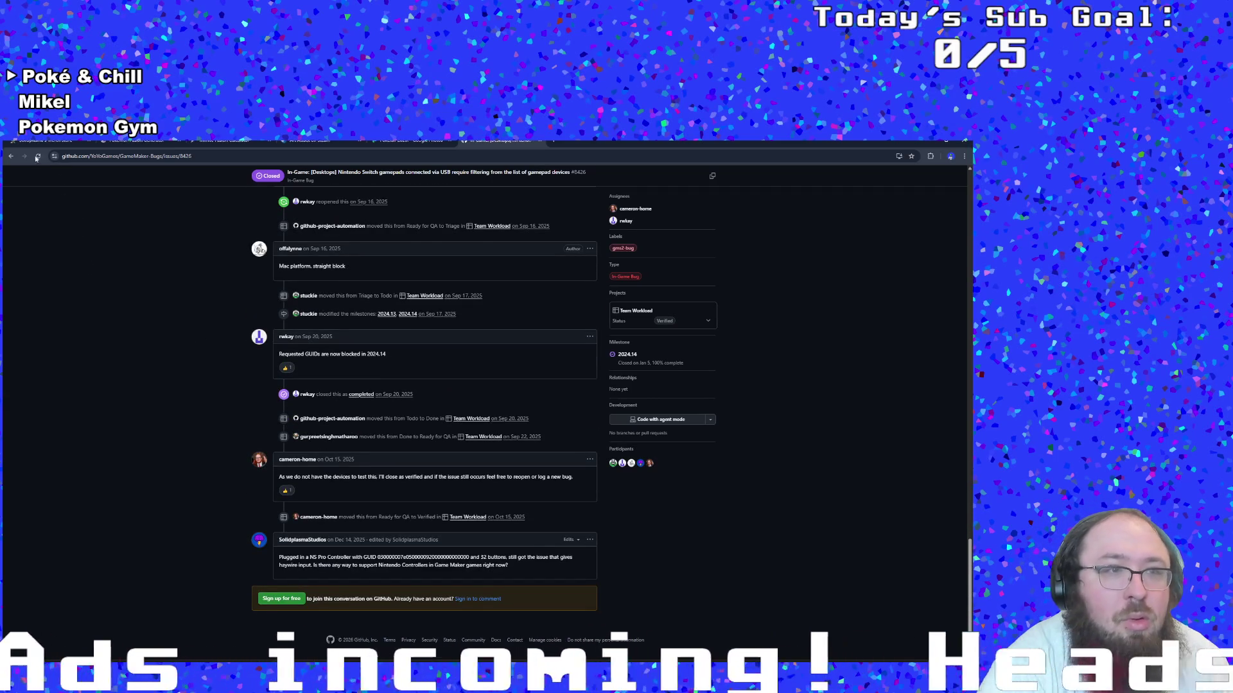
pyautogui.click(11, 156)
# Open the 'Switch Controller not working' thread, then move to the GameMaker forum's Switch Pro Controller Question post
pyautogui.scroll(-3, 194, 438)
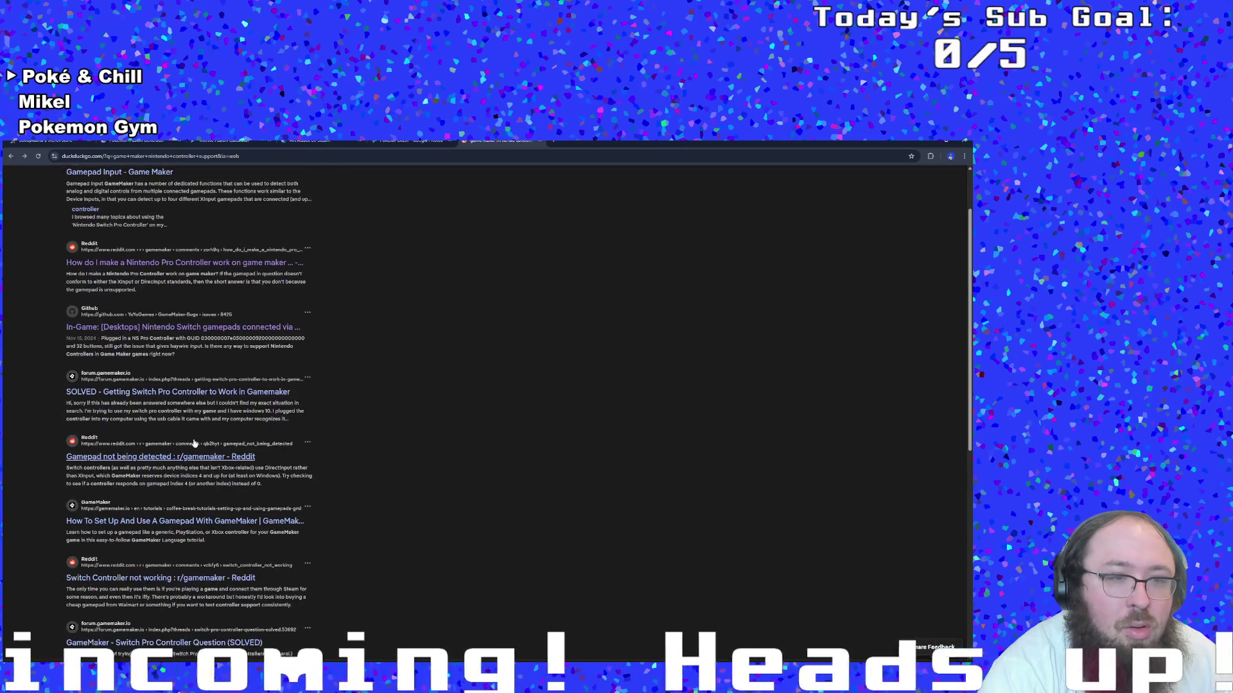
pyautogui.scroll(-1, 198, 465)
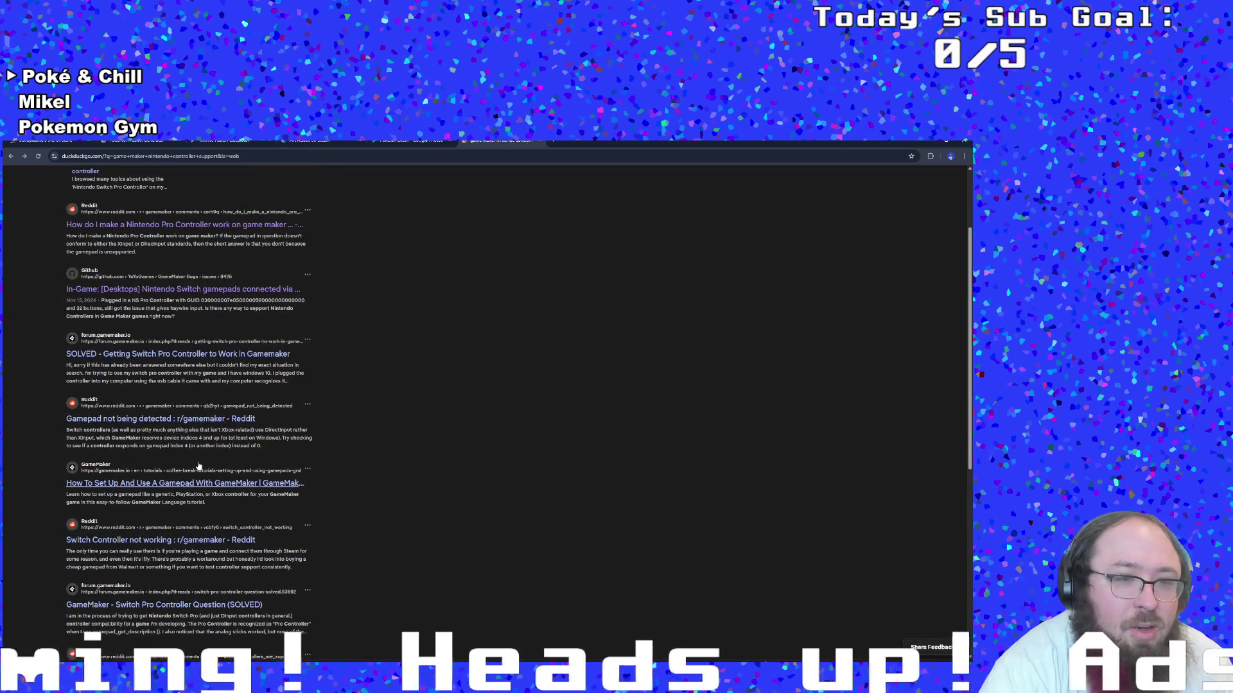
pyautogui.scroll(-2, 203, 480)
pyautogui.click(197, 469)
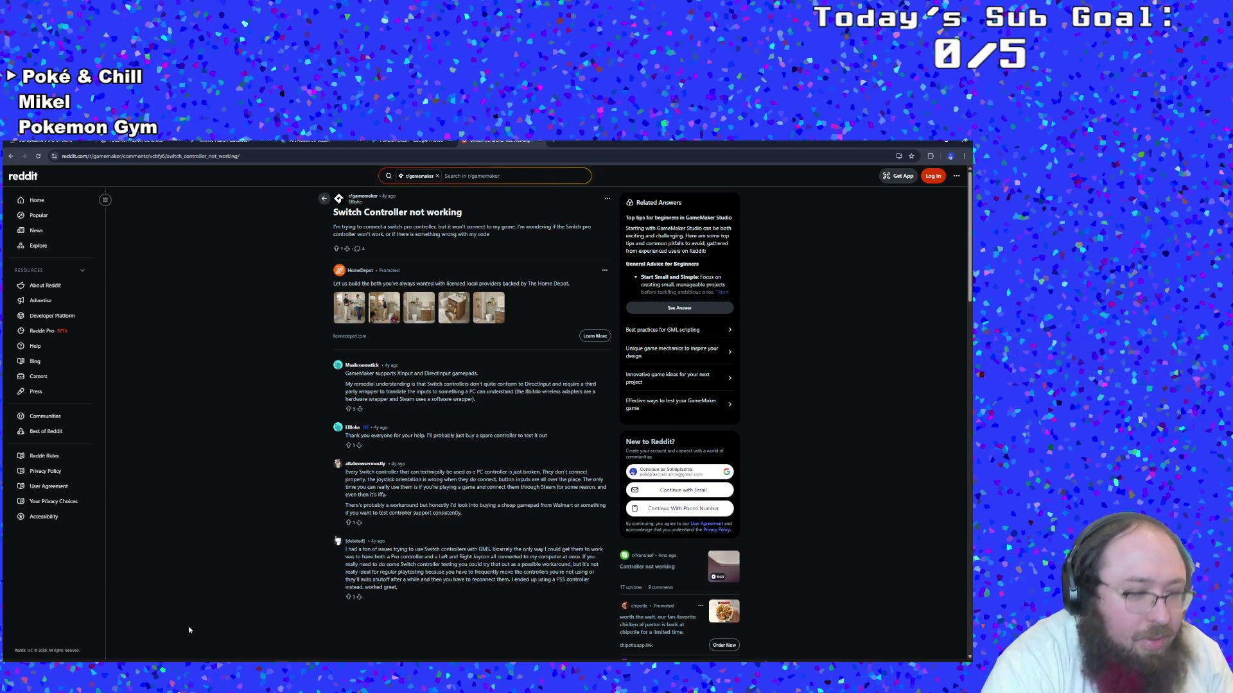
pyautogui.hotkey('alt', 'Left')
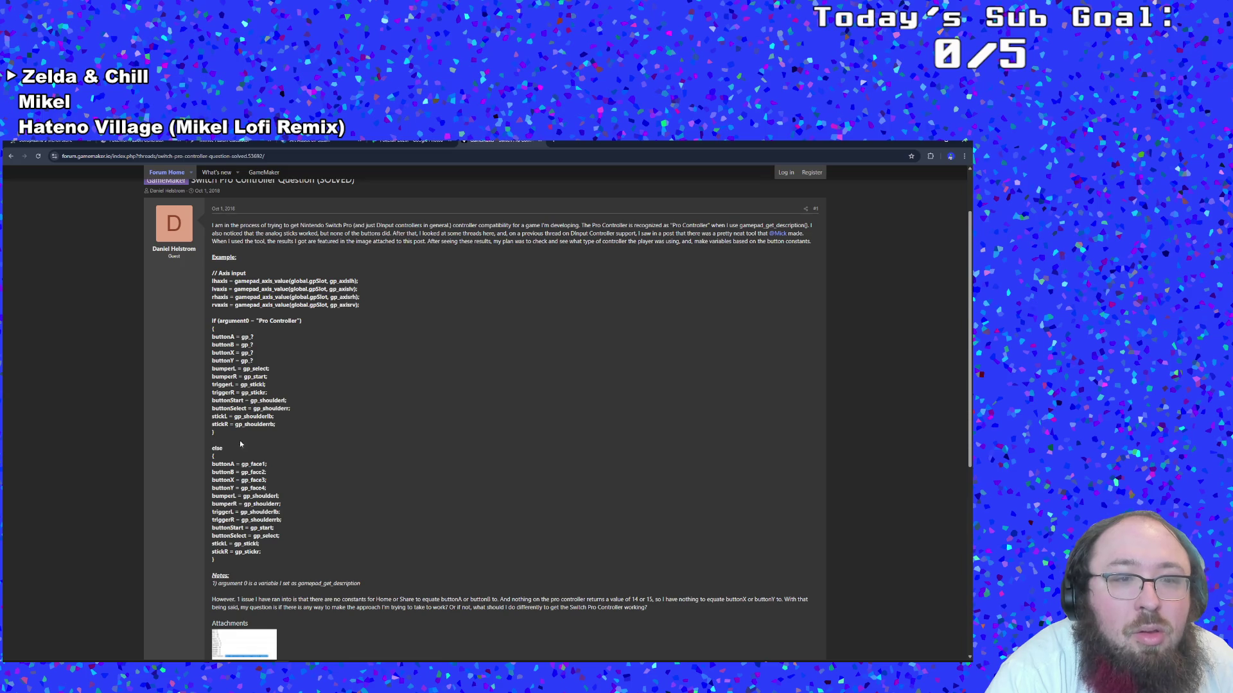
# Copy the post's Pro Controller mapping block (buttonA–buttonY with gp_ placeholders) and return to GameMaker
pyautogui.scroll(-1, 293, 467)
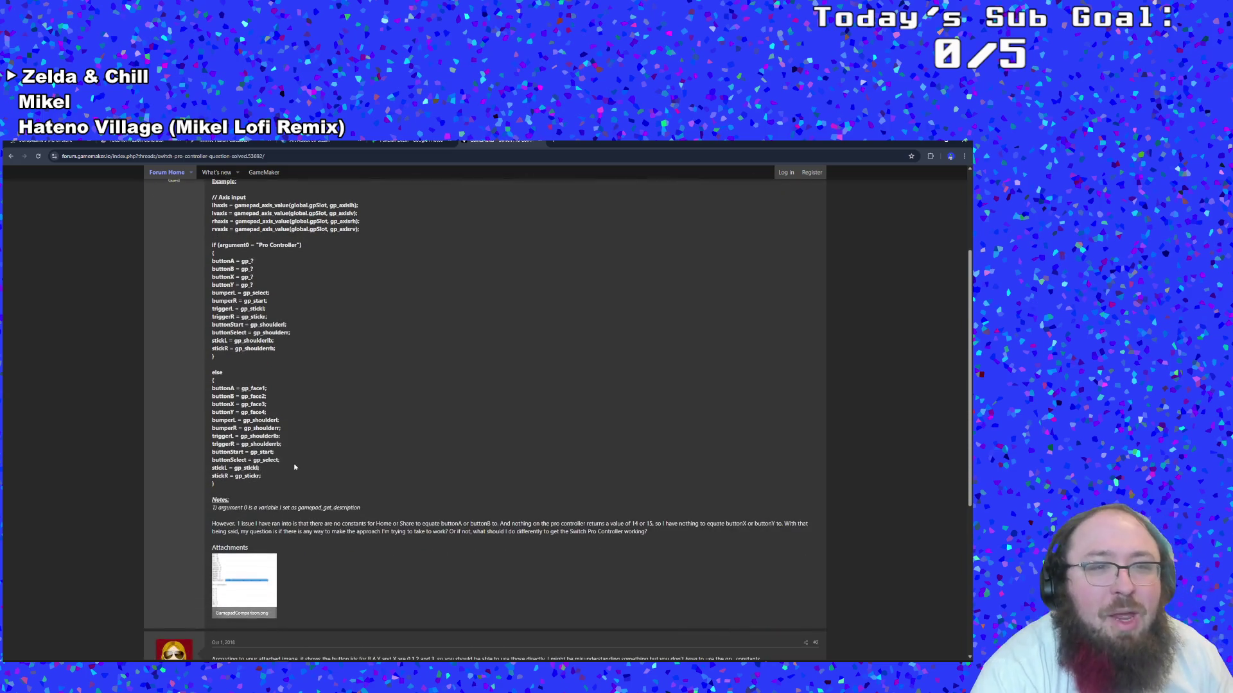
pyautogui.scroll(1, 306, 465)
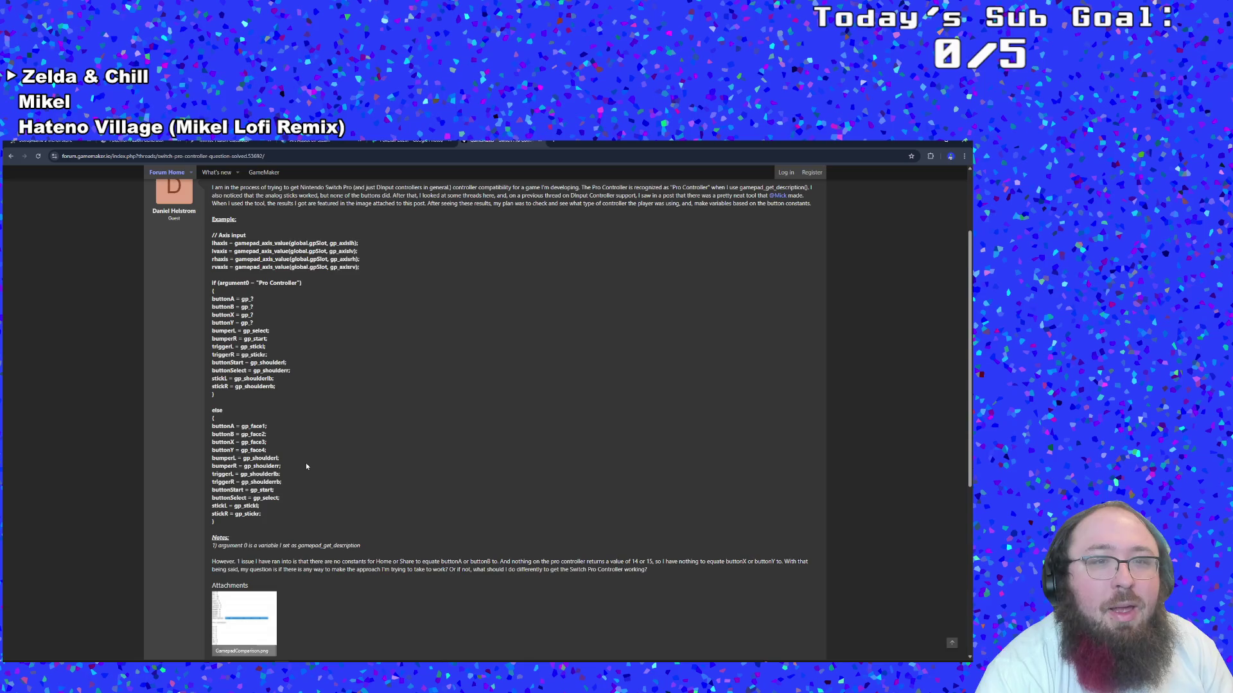
pyautogui.scroll(1, 306, 456)
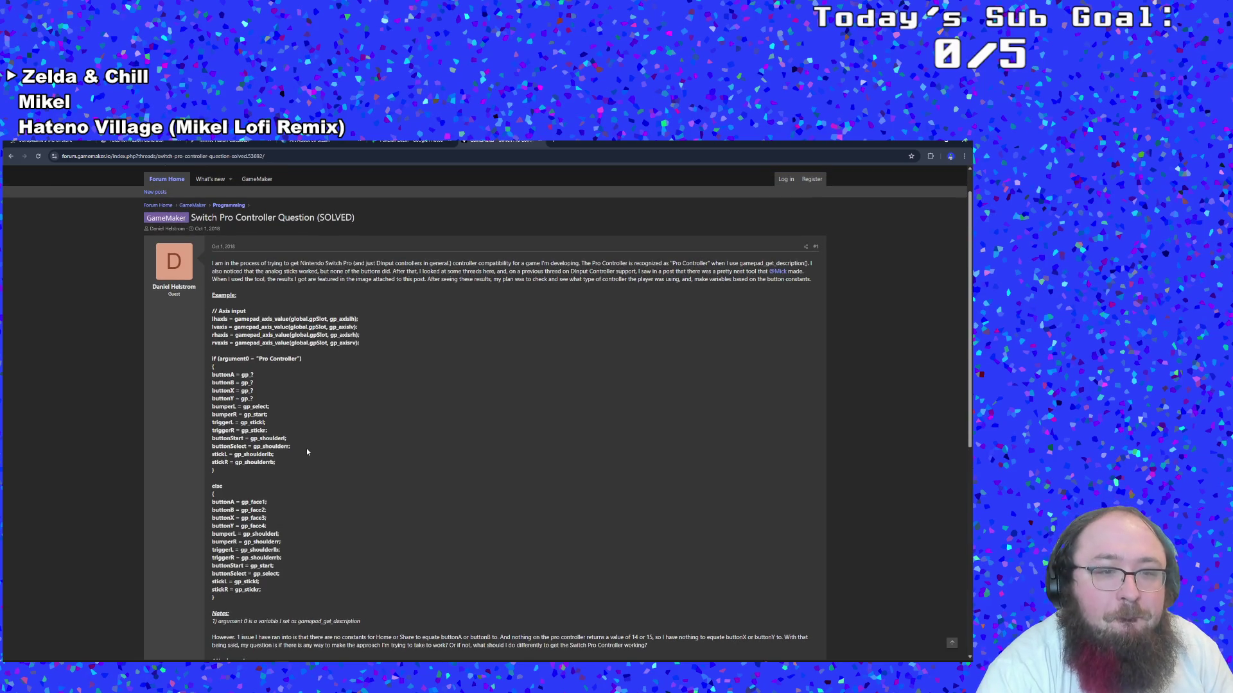
pyautogui.scroll(-2, 306, 449)
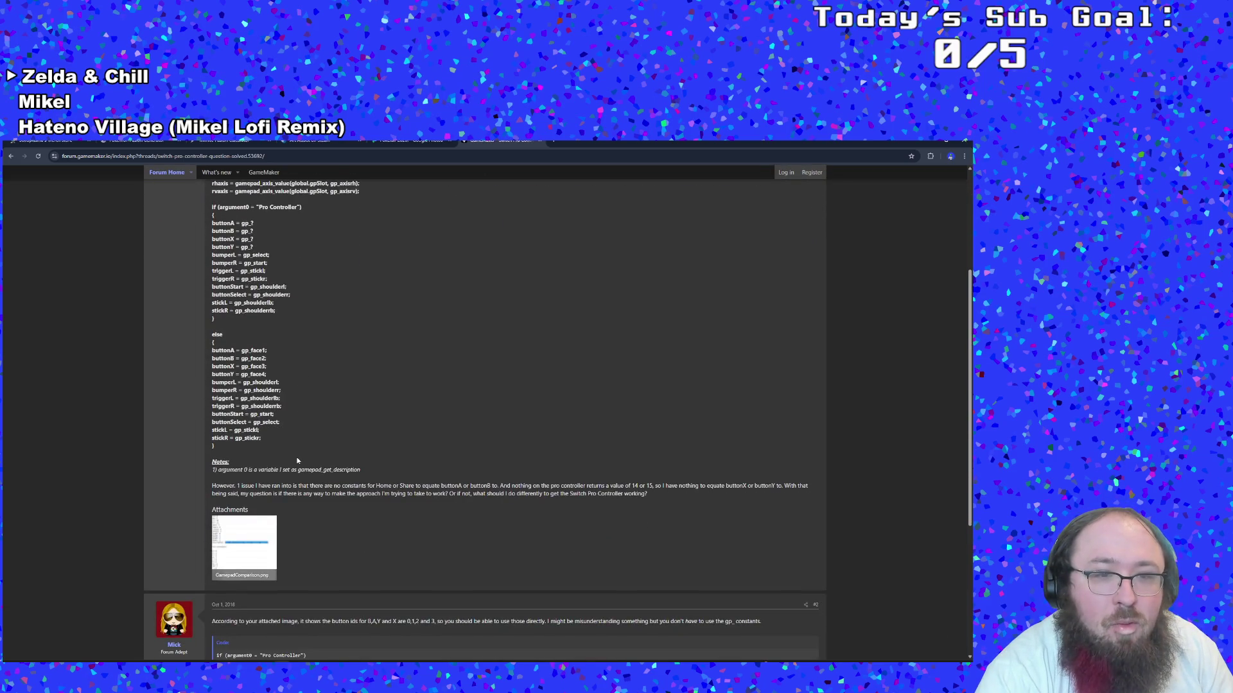
pyautogui.scroll(2, 300, 459)
pyautogui.scroll(-2, 304, 459)
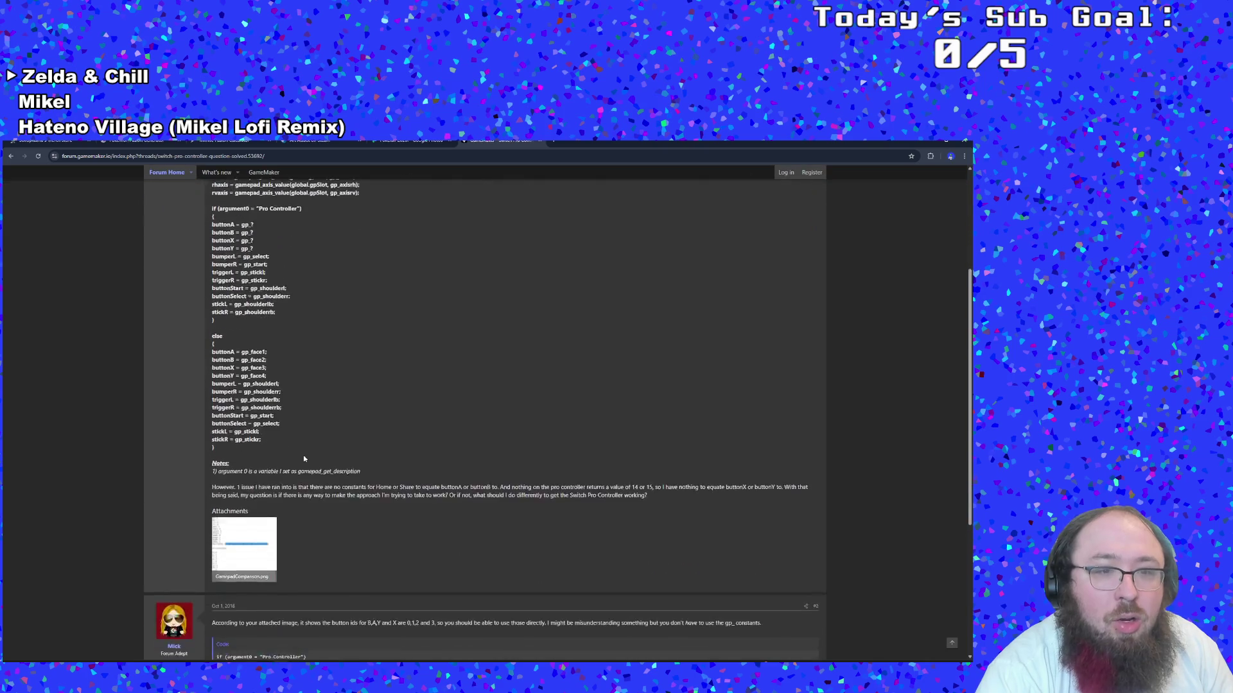
pyautogui.scroll(1, 304, 458)
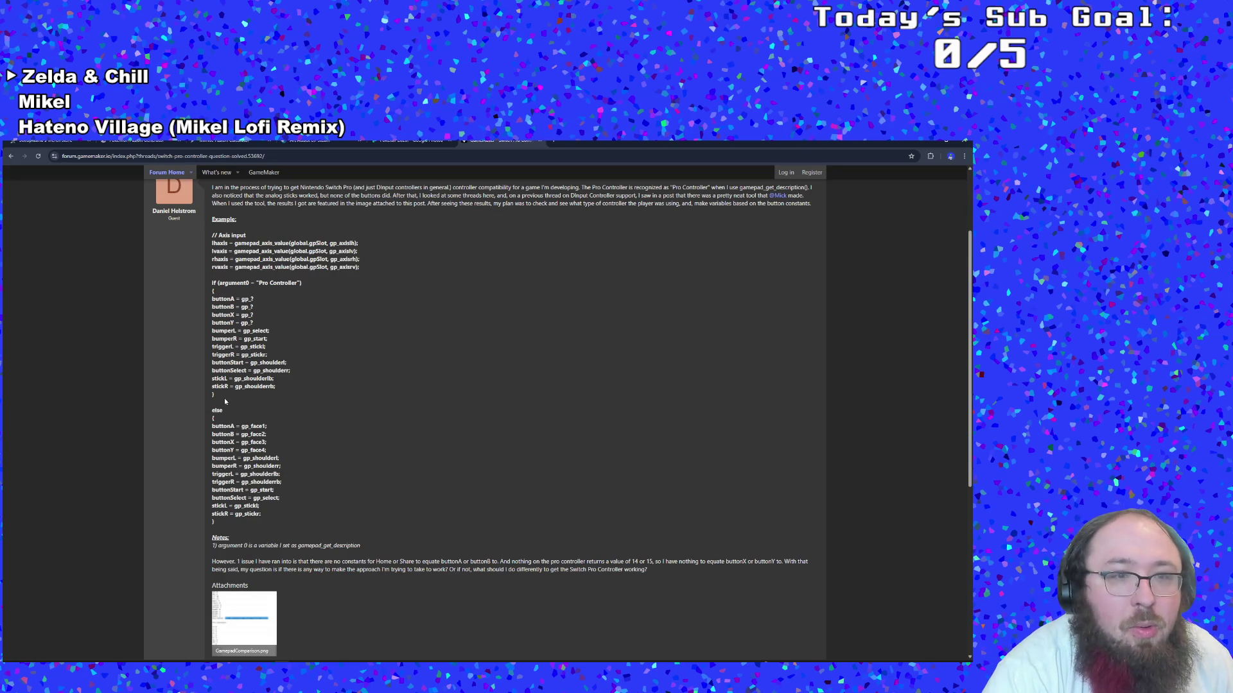
pyautogui.moveTo(283, 386)
pyautogui.mouseDown()
pyautogui.moveTo(202, 299)
pyautogui.moveTo(211, 305)
pyautogui.mouseUp()
pyautogui.rightClick(237, 324)
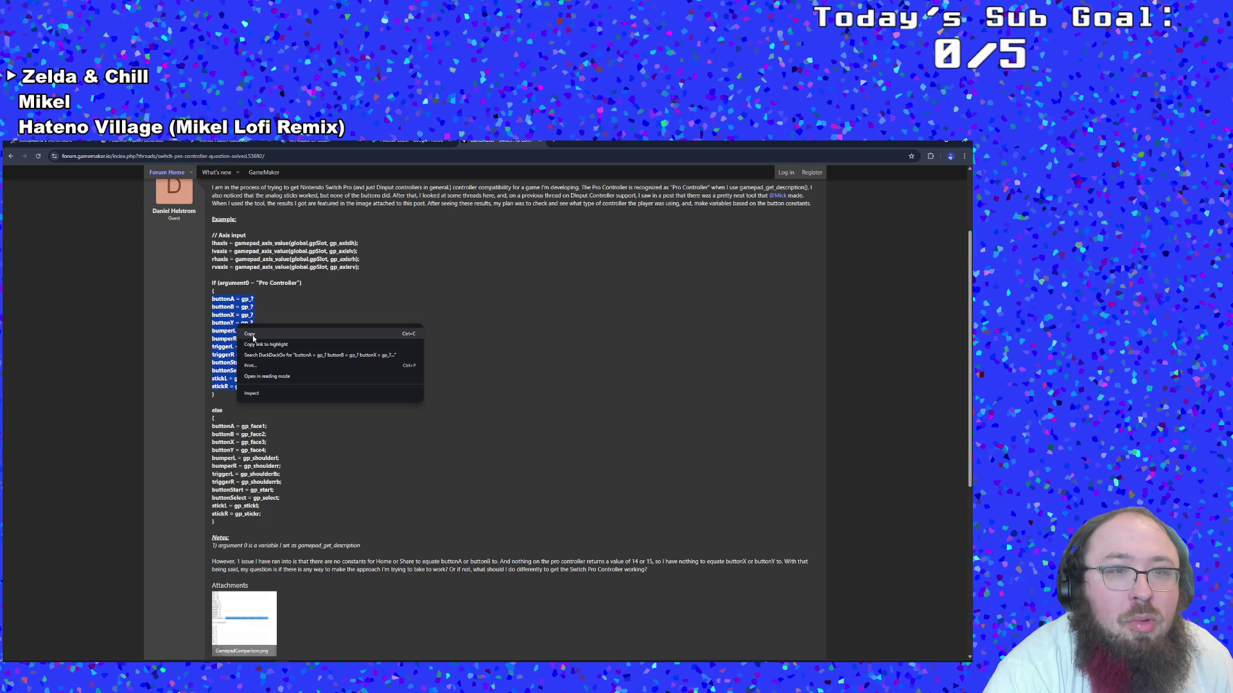
pyautogui.click(249, 335)
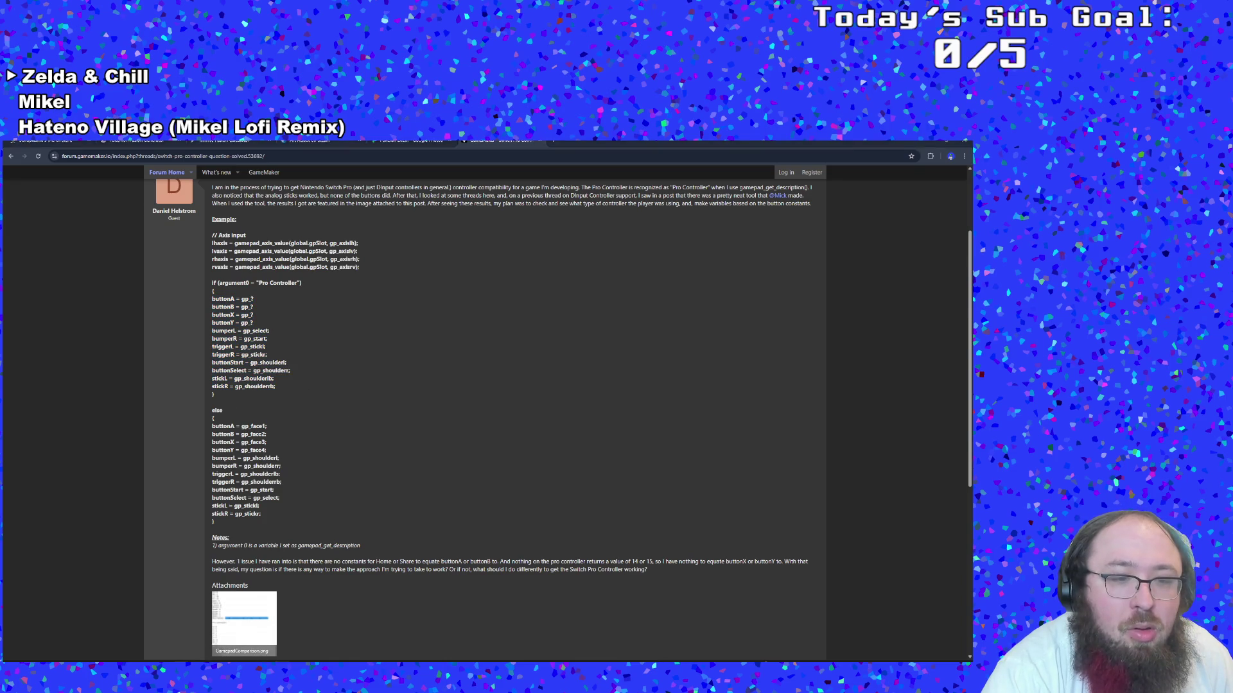
pyautogui.hotkey('alt', 'Tab')
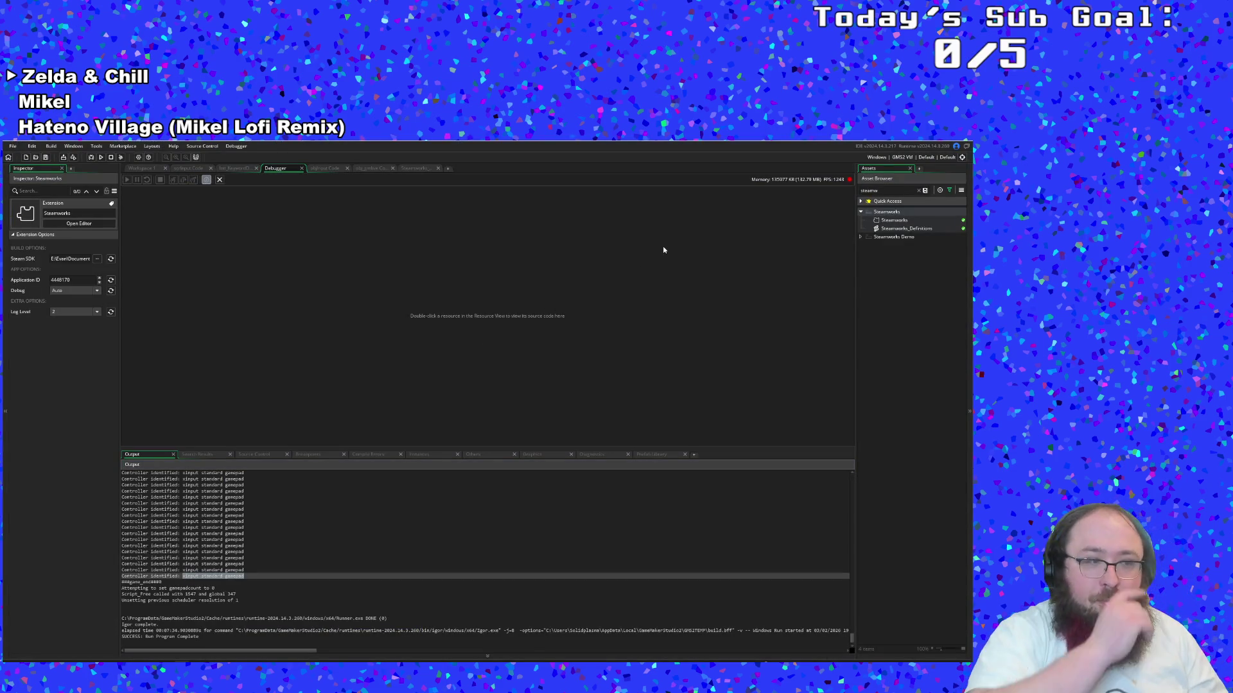
# Open the scrInput script from the asset search and place the caret near line 1149
pyautogui.hotkey('ctrl', 't')
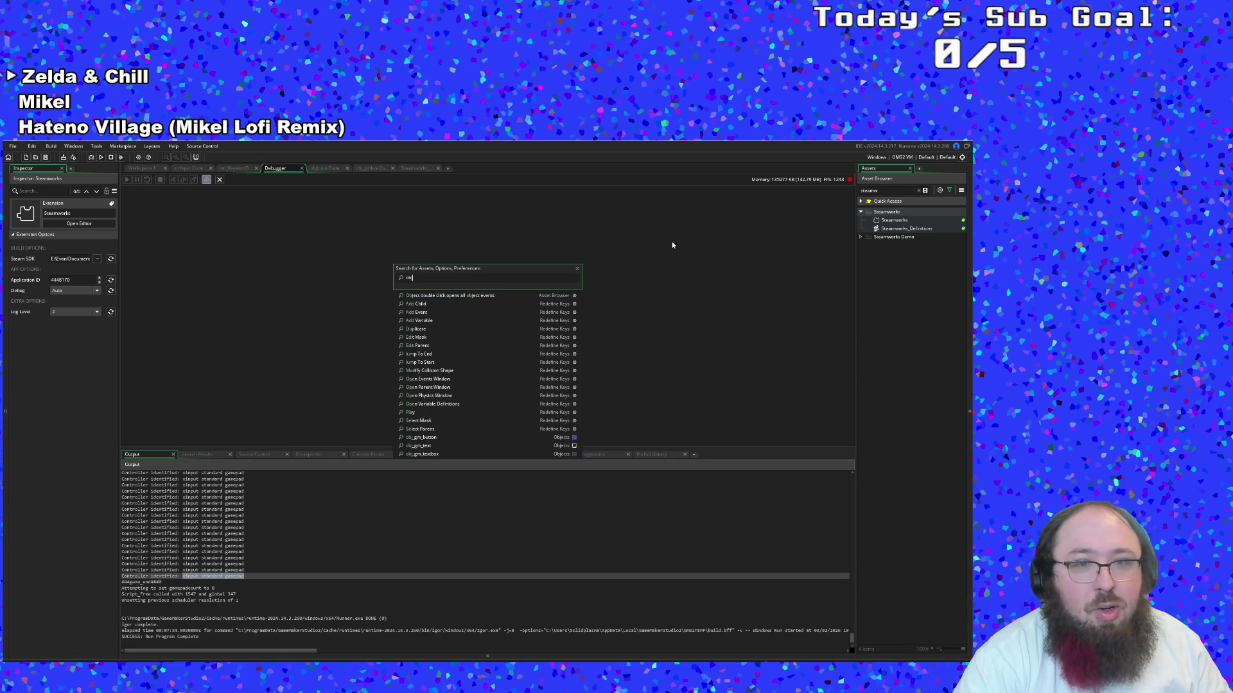
pyautogui.press('BackSpace')
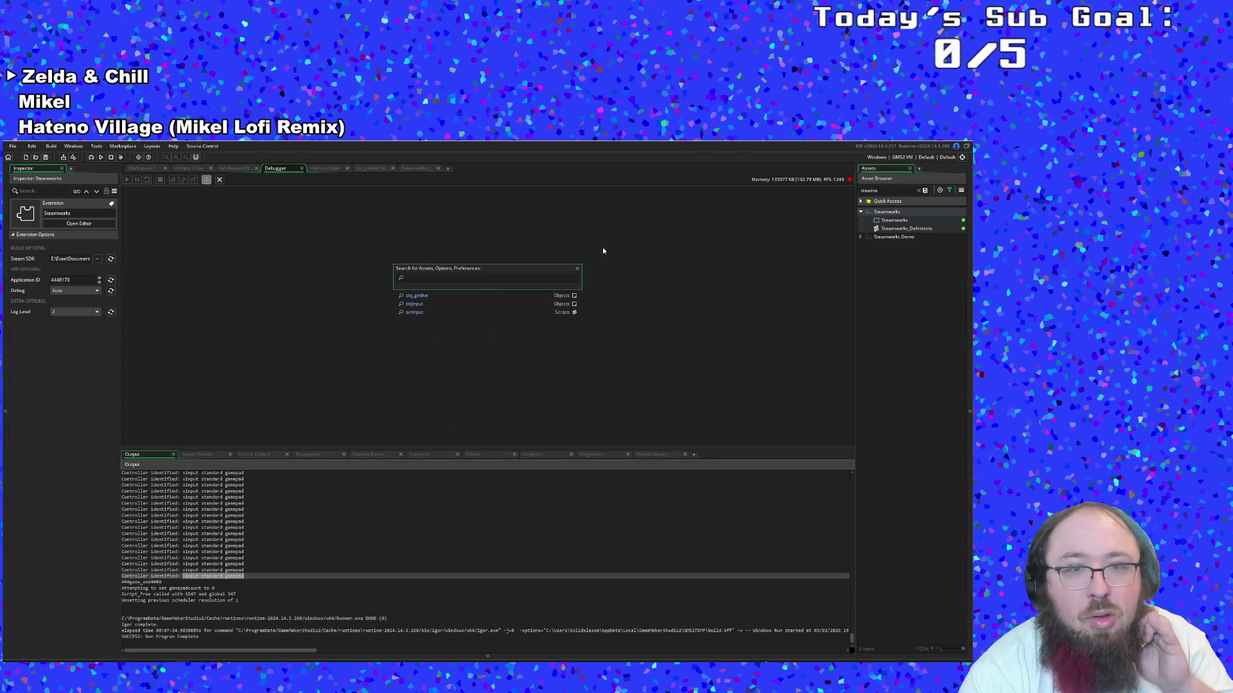
pyautogui.click(434, 312)
pyautogui.click(434, 309)
pyautogui.click(676, 249)
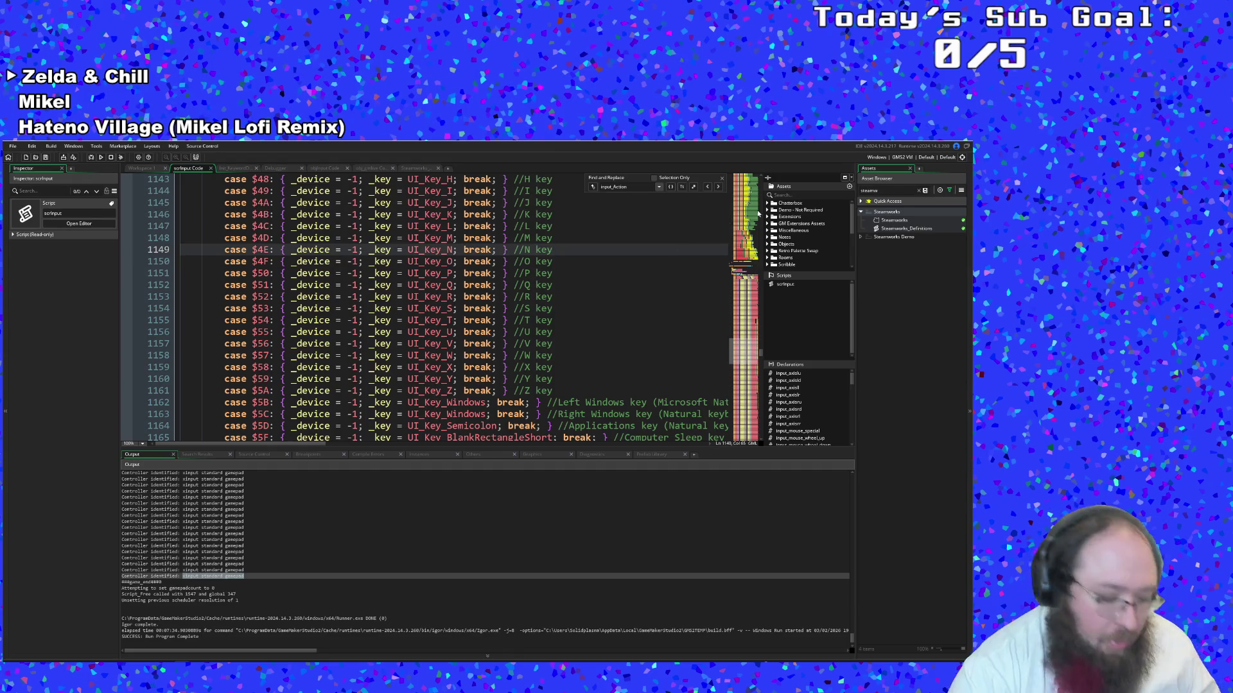
pyautogui.hotkey('ctrl', 't')
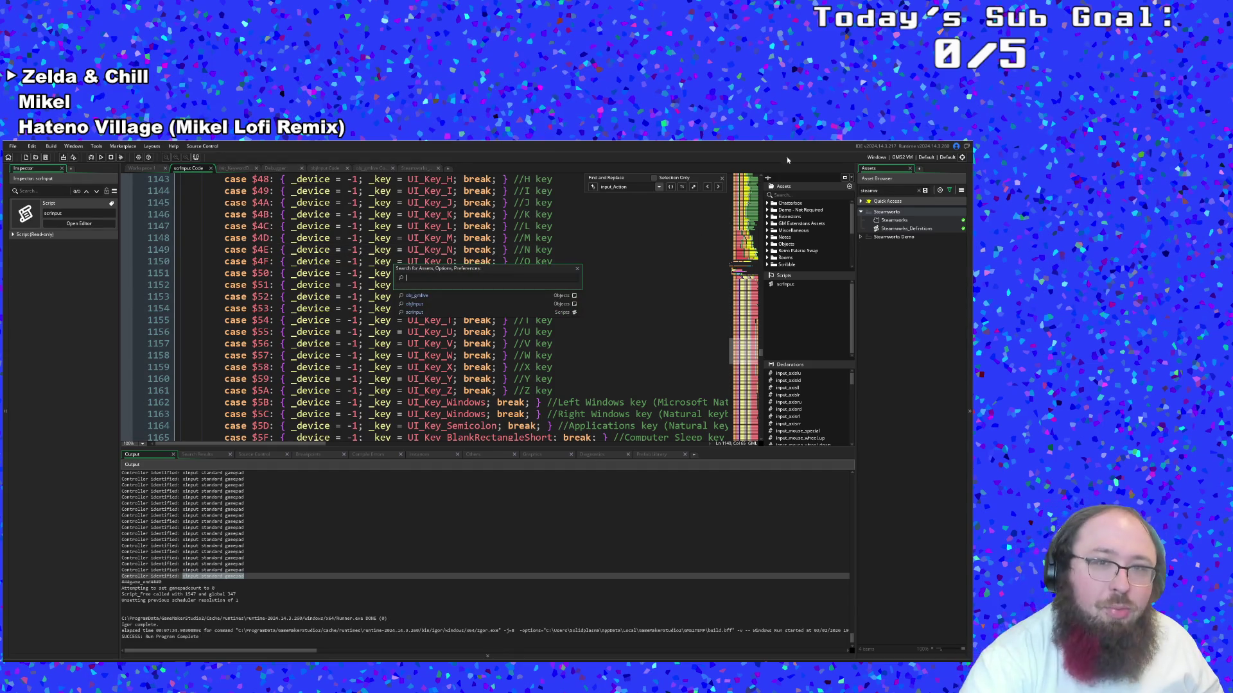
pyautogui.click(606, 358)
pyautogui.scroll(-20, 606, 358)
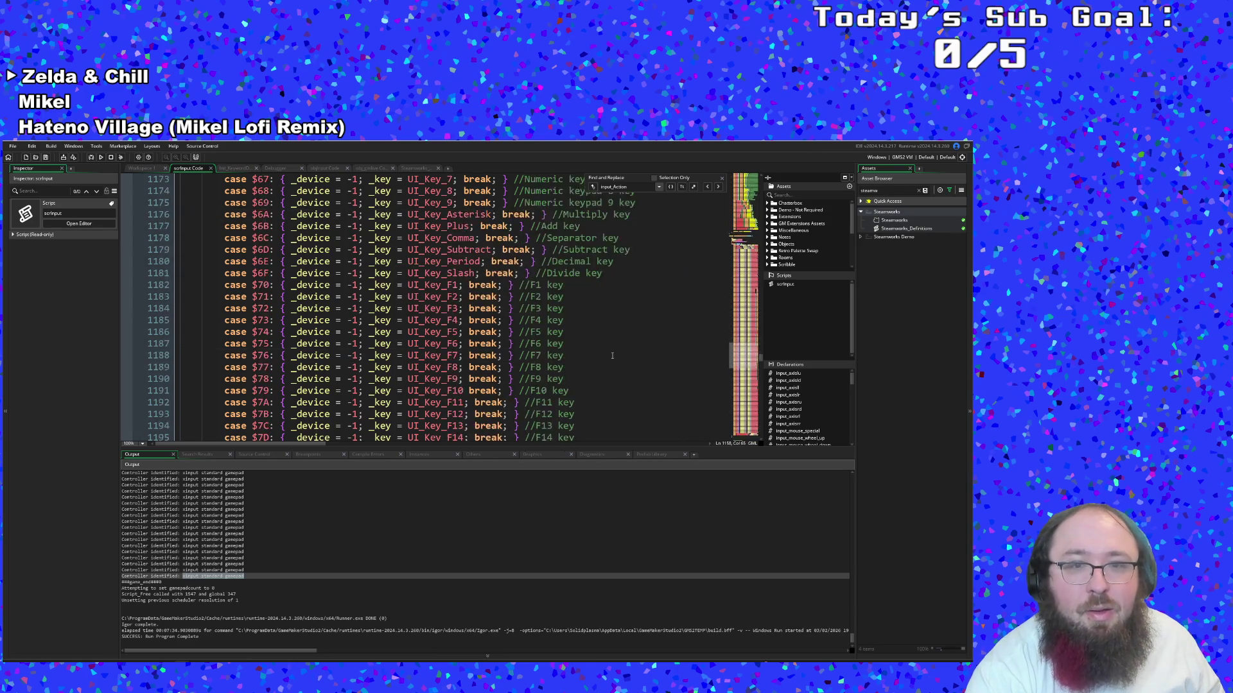
# Search the scrInput script for 'curr' to locate Device_Current usages
pyautogui.hotkey('ctrl', 'f')
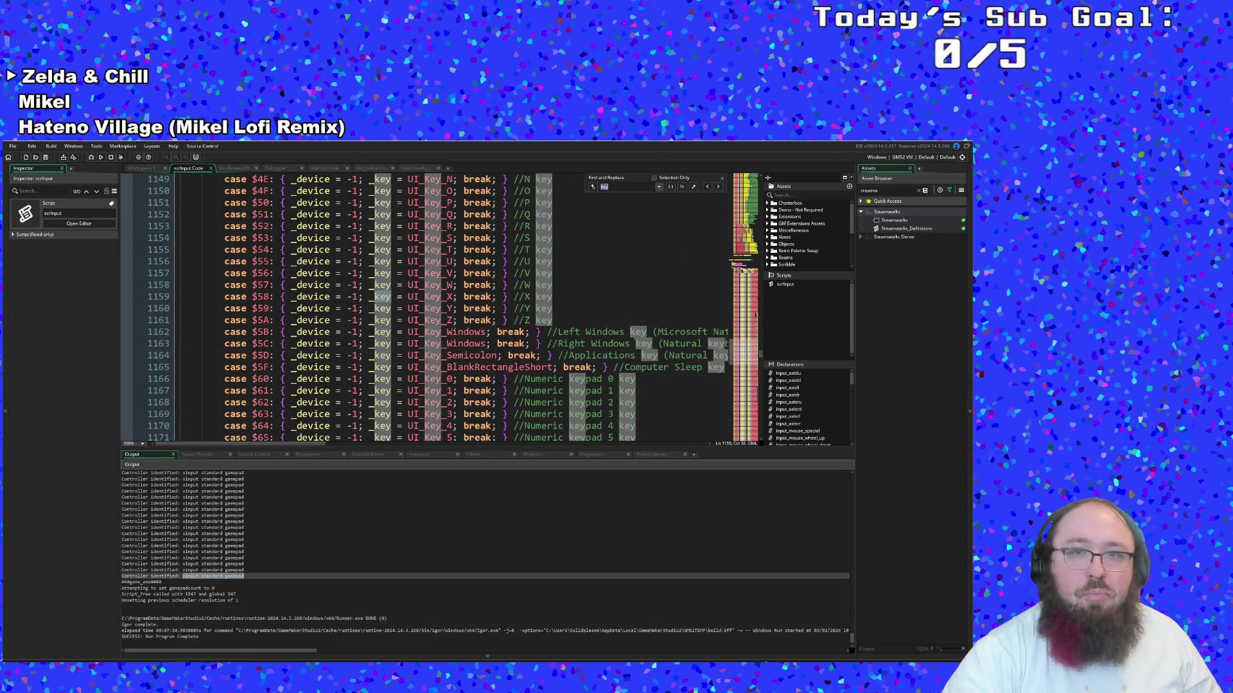
pyautogui.press('BackSpace')
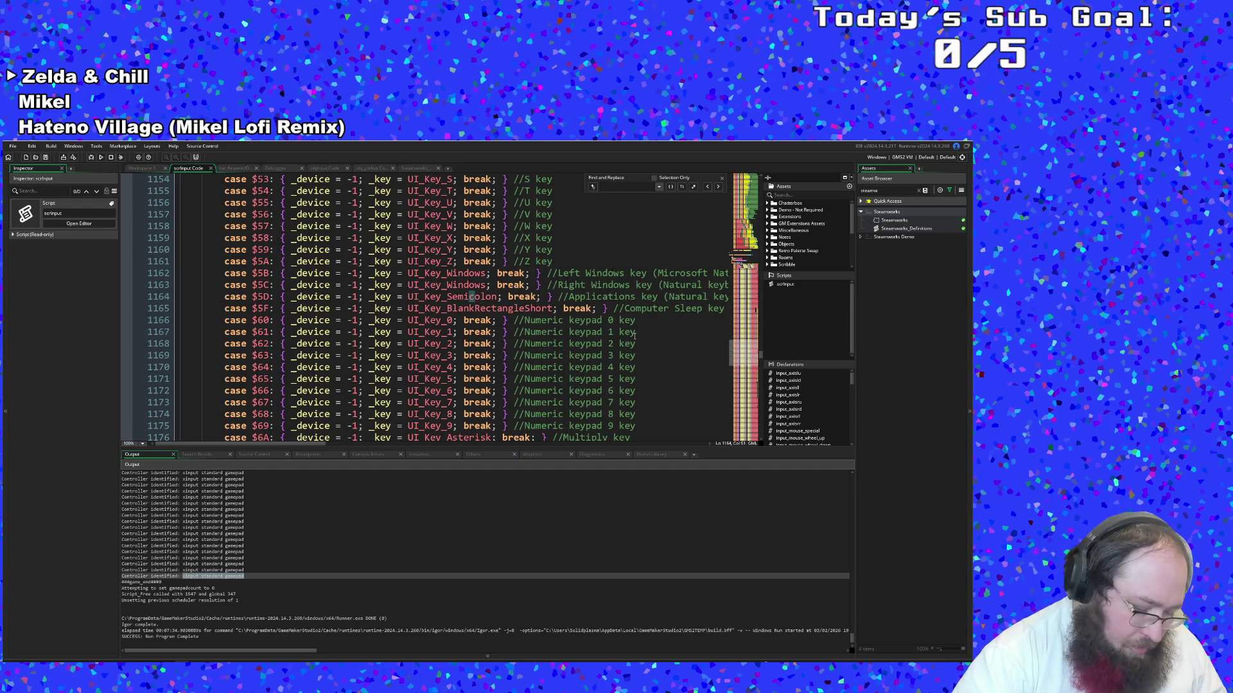
pyautogui.write('cur')
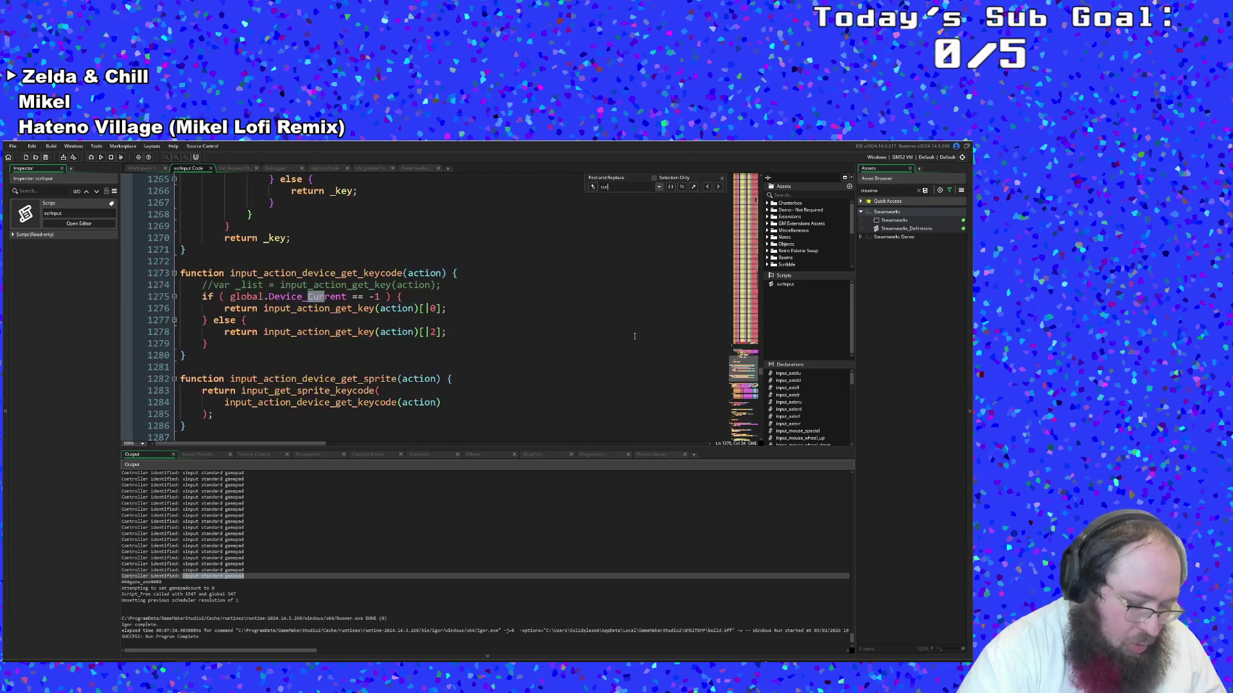
pyautogui.write('re')
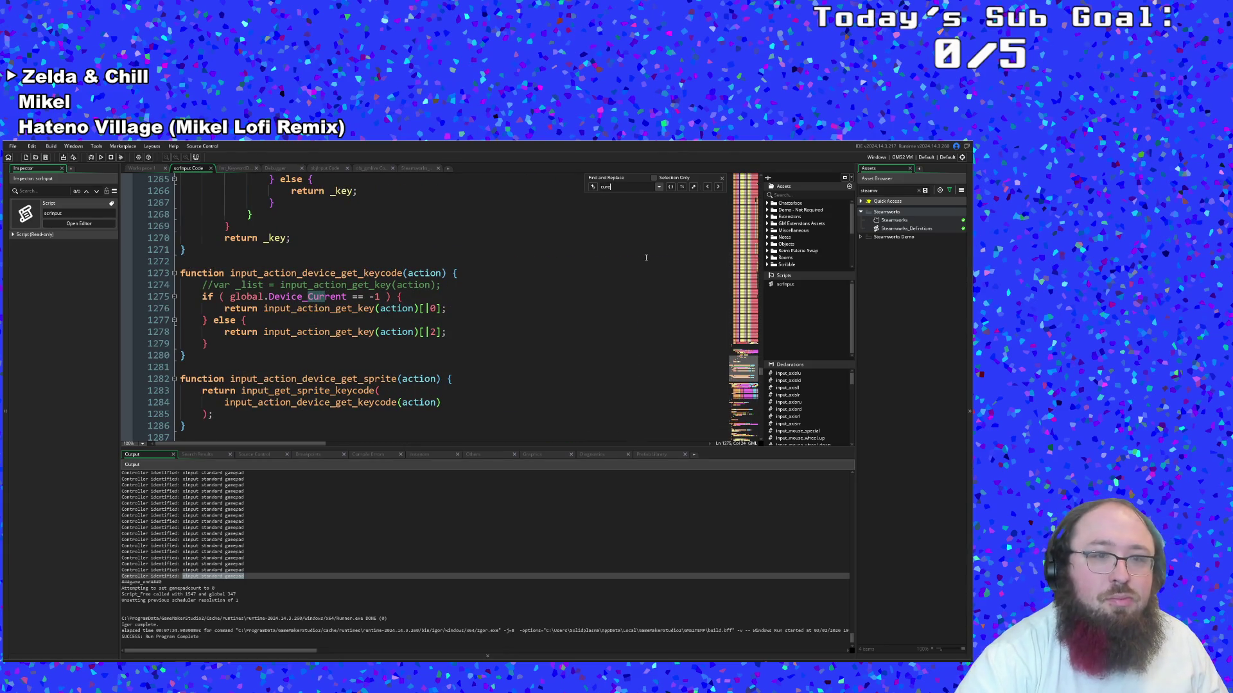
pyautogui.press('Return')
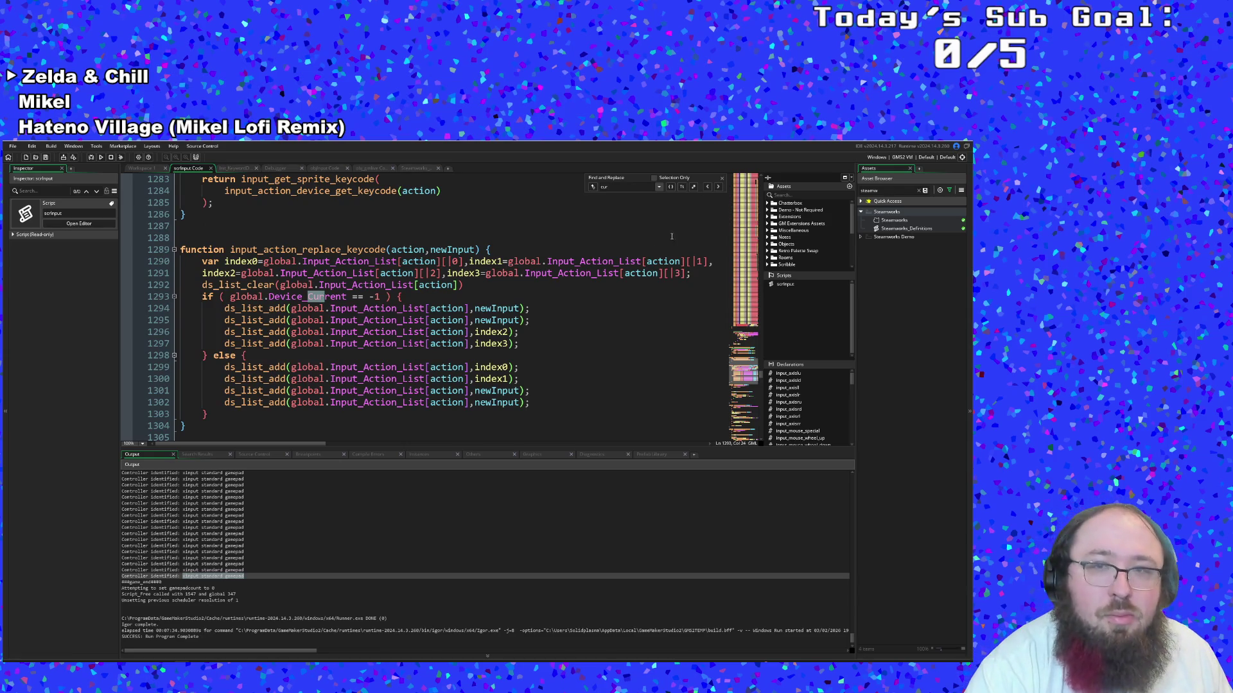
pyautogui.write('r')
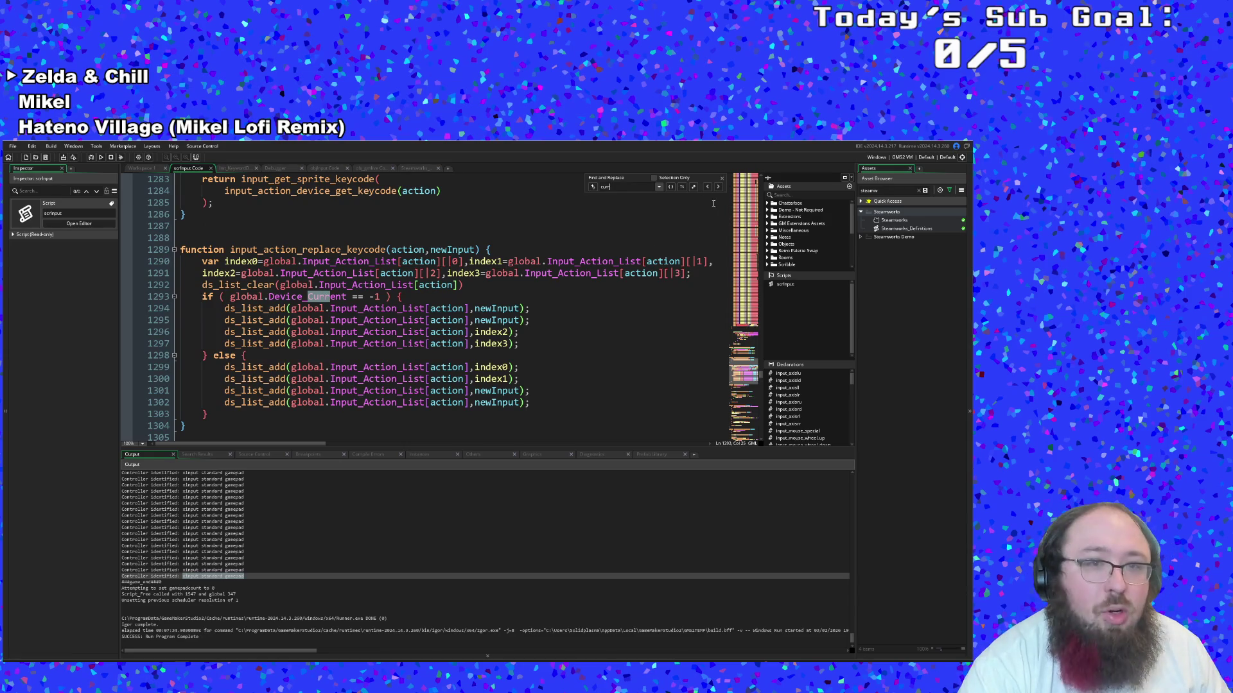
# Cycle through the 'curr' matches up to line 1293, then back to line 1275
pyautogui.click(718, 187)
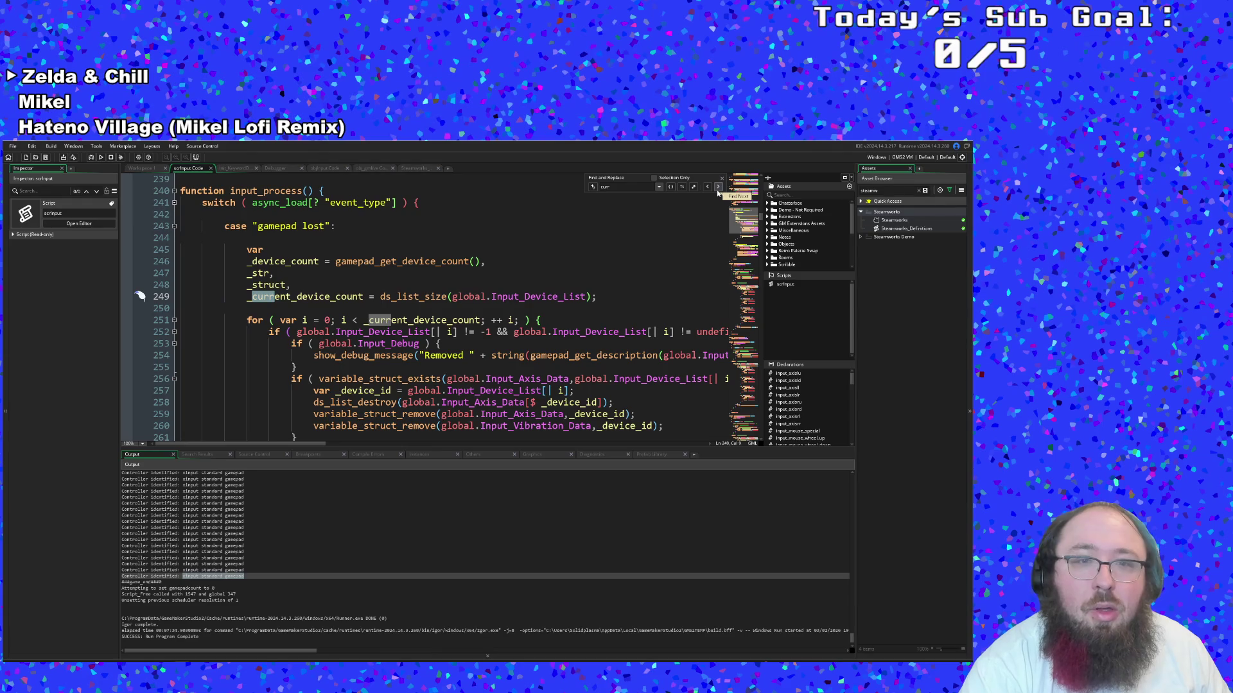
pyautogui.click(717, 191)
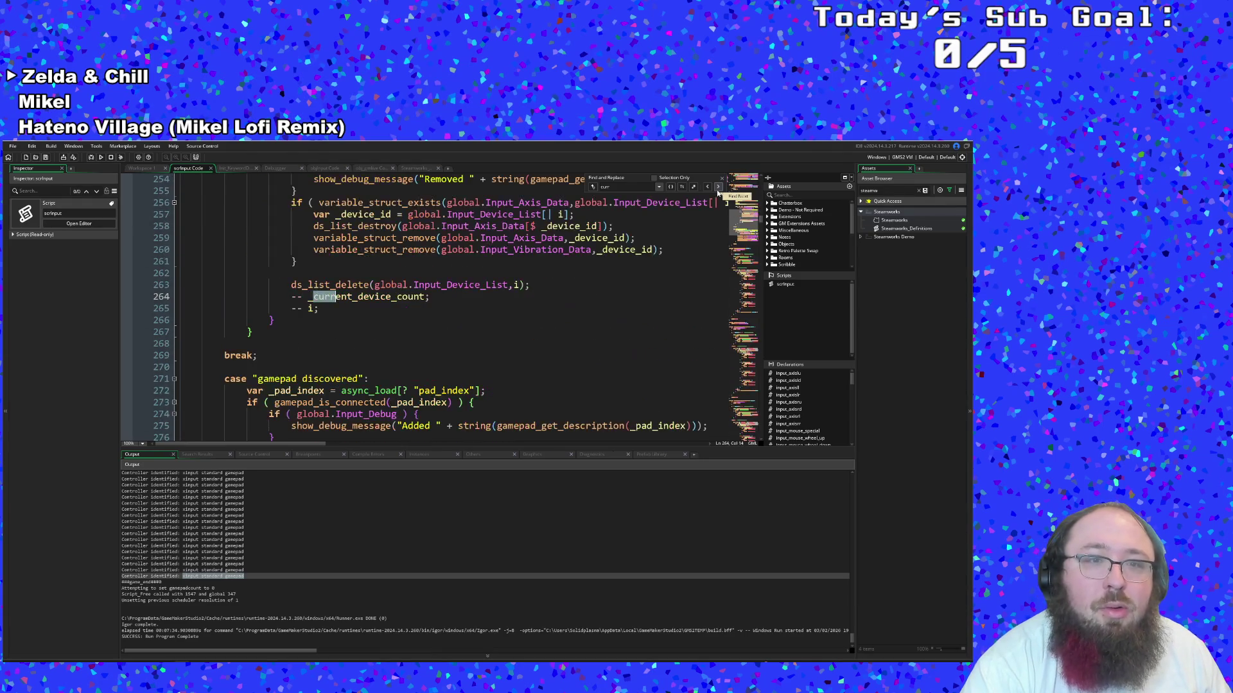
pyautogui.click(717, 191)
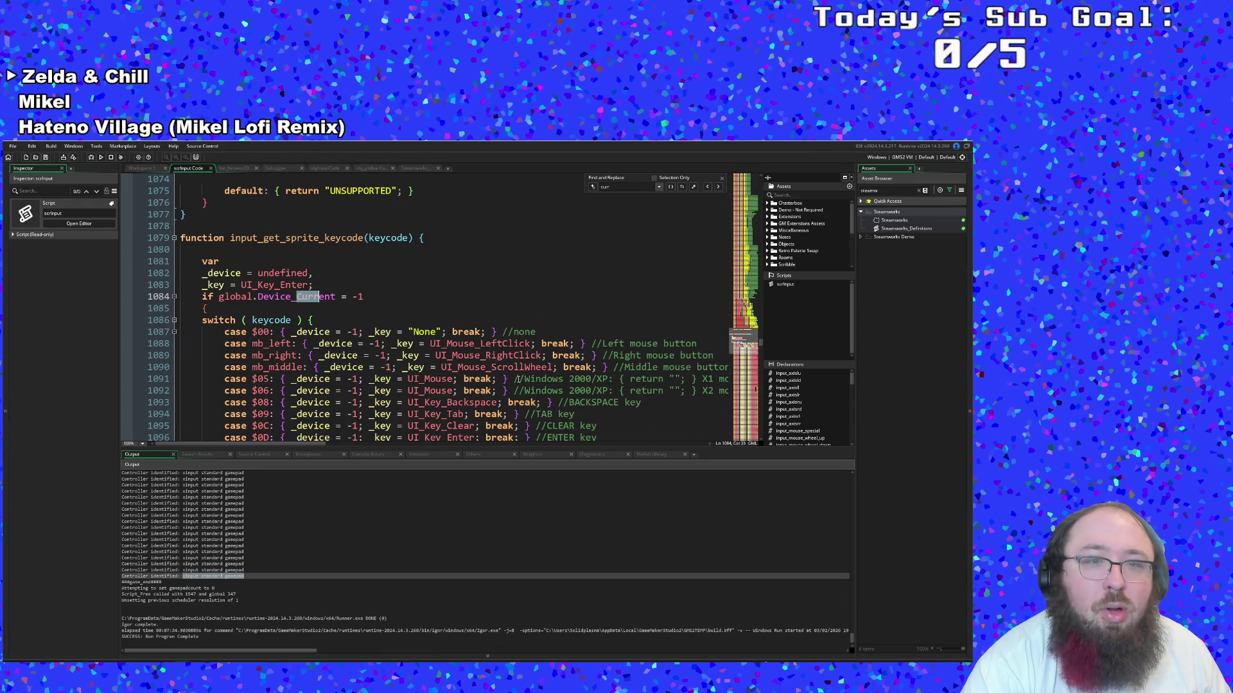
pyautogui.click(717, 190)
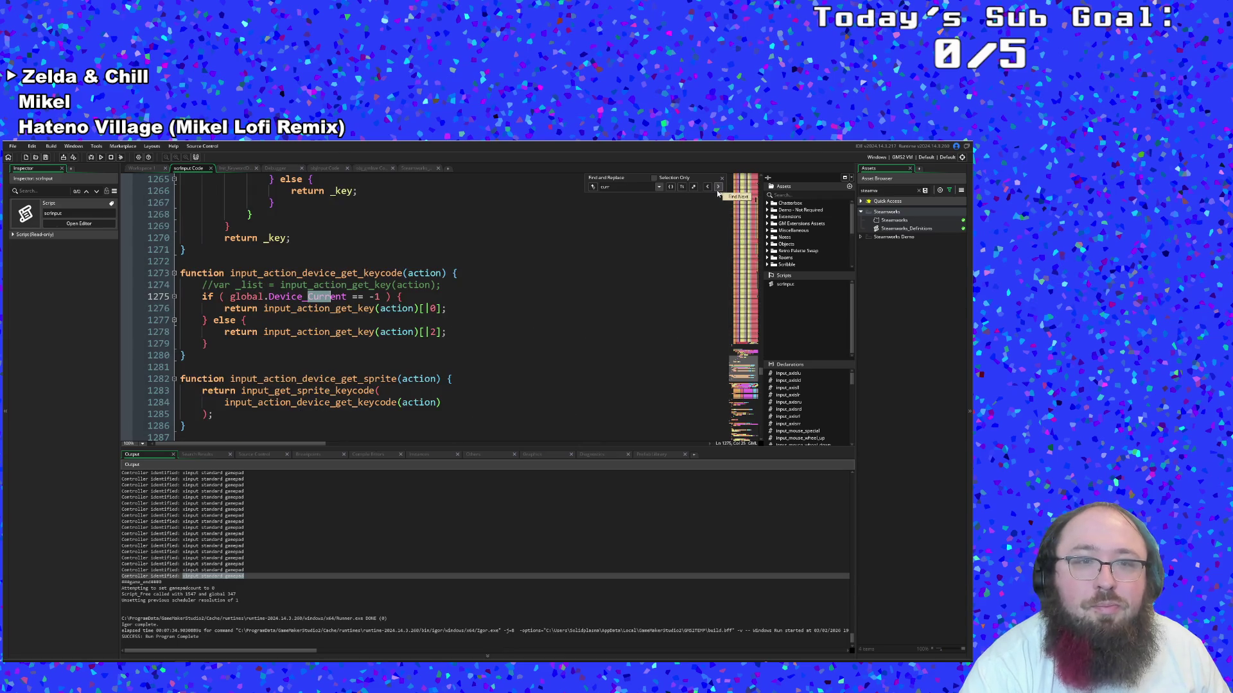
pyautogui.click(717, 191)
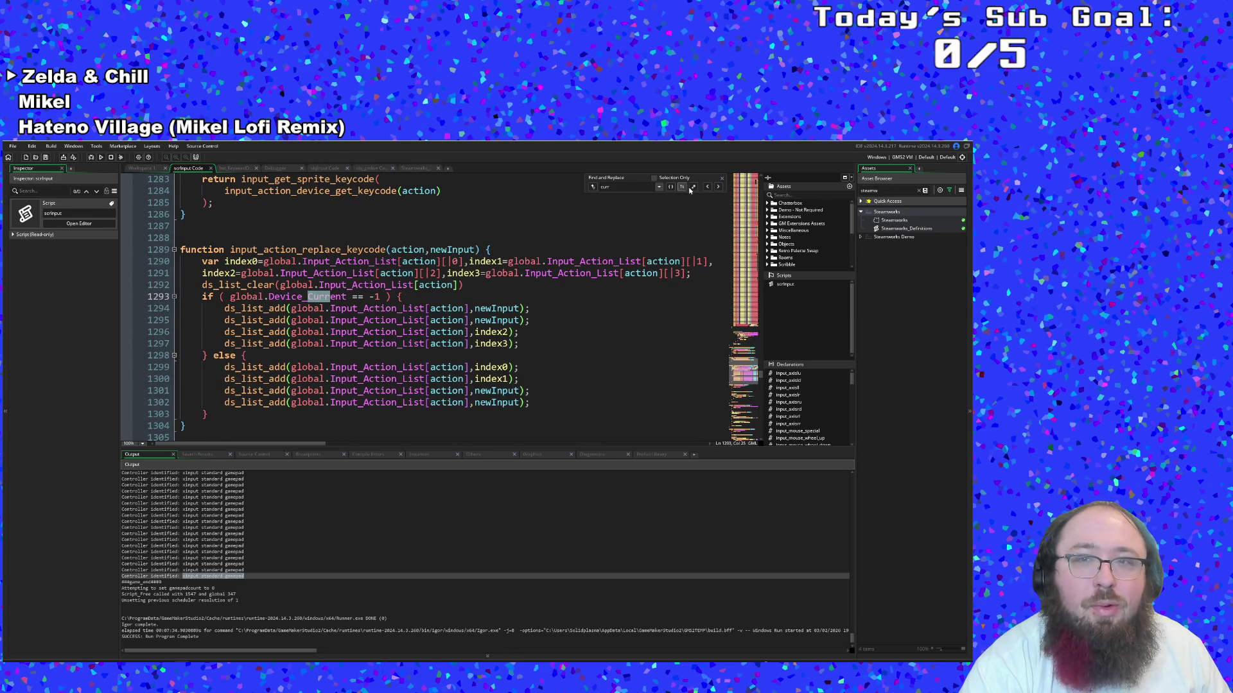
pyautogui.click(707, 187)
pyautogui.click(237, 320)
pyautogui.scroll(-10, 482, 334)
# Scroll down to input_device_get_type and inspect the Xbox xinput device assignment
pyautogui.scroll(5, 483, 334)
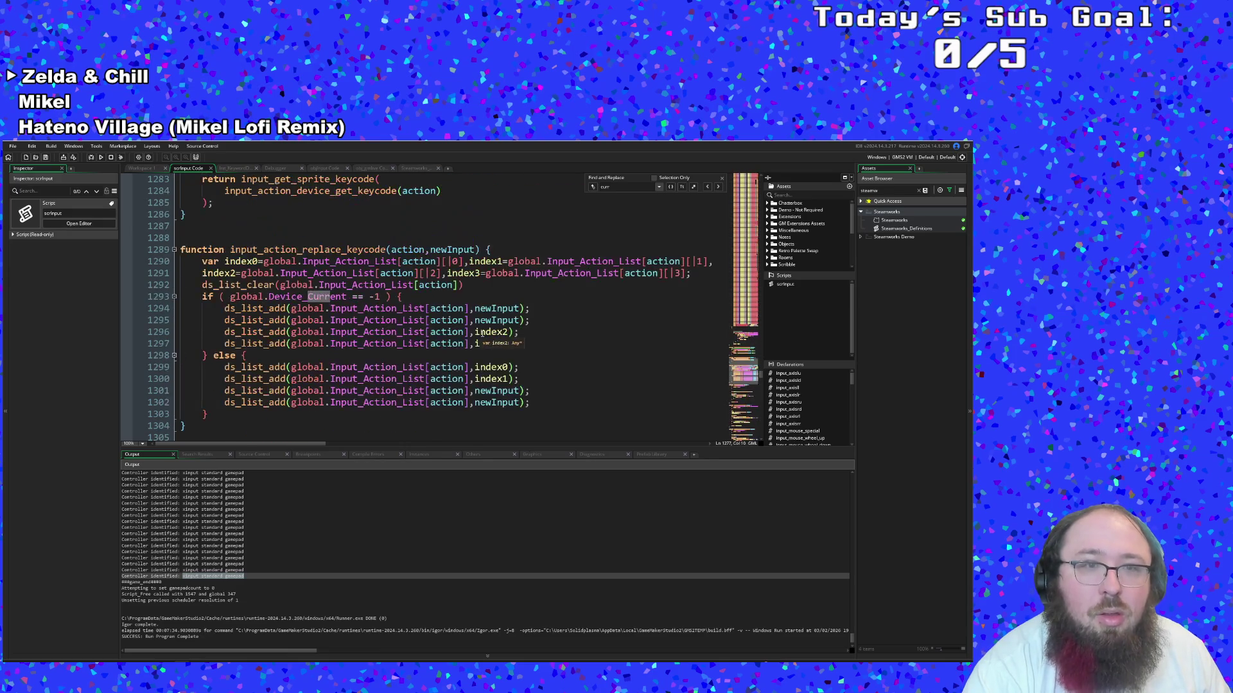
pyautogui.scroll(-9, 457, 369)
pyautogui.scroll(-20, 457, 369)
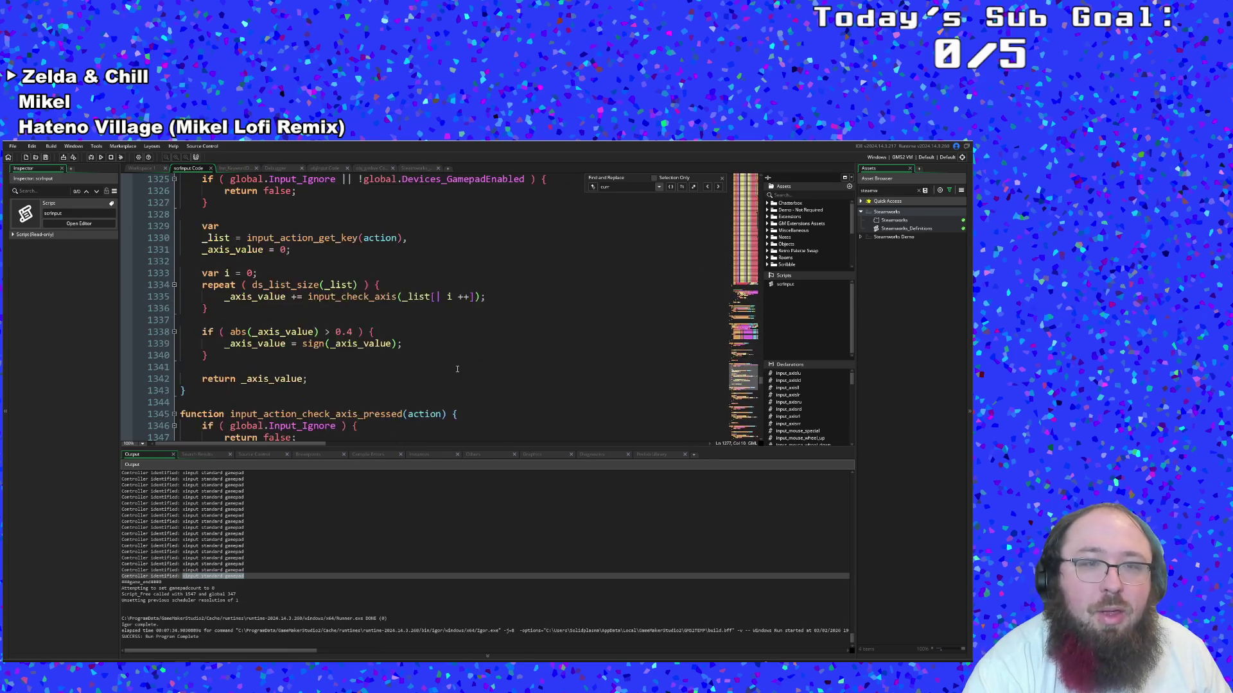
pyautogui.scroll(-18, 457, 368)
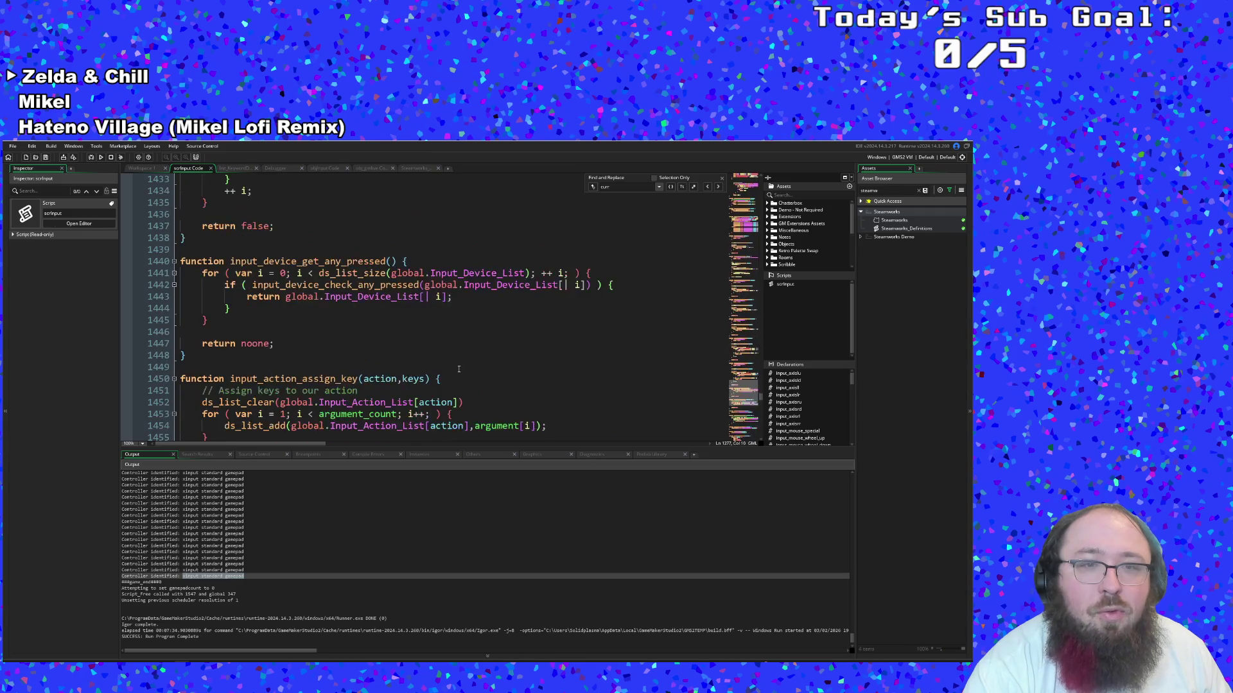
pyautogui.scroll(-20, 459, 368)
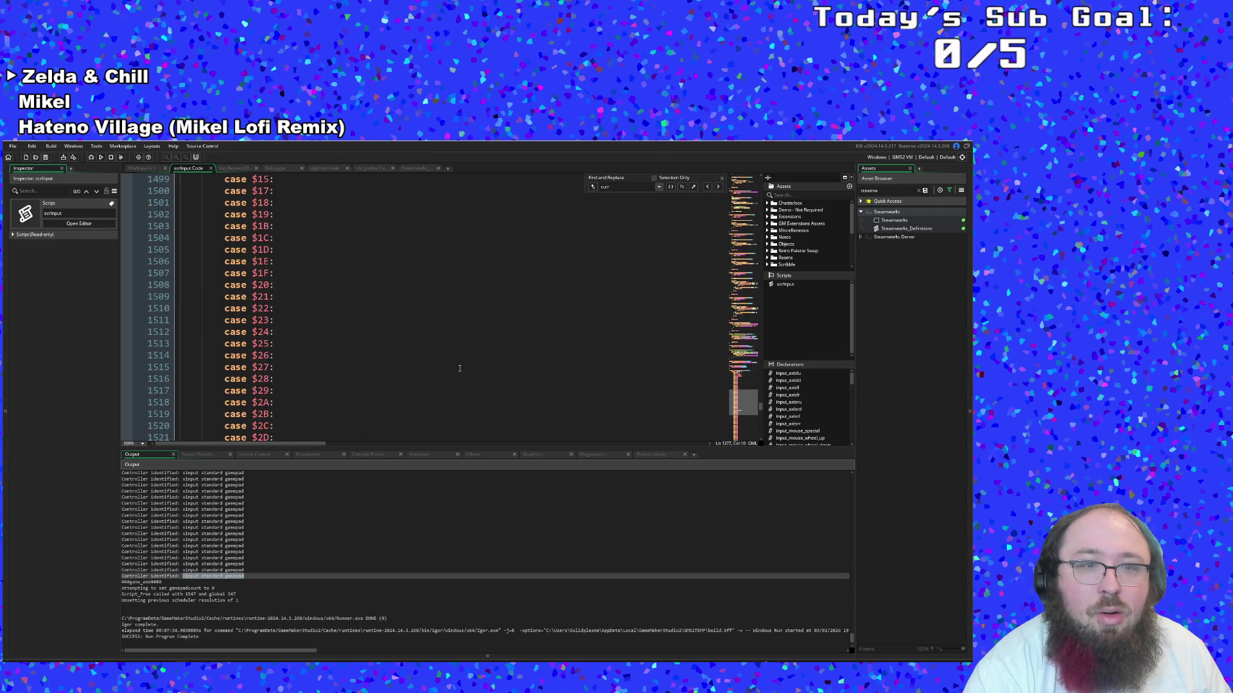
pyautogui.scroll(-20, 466, 360)
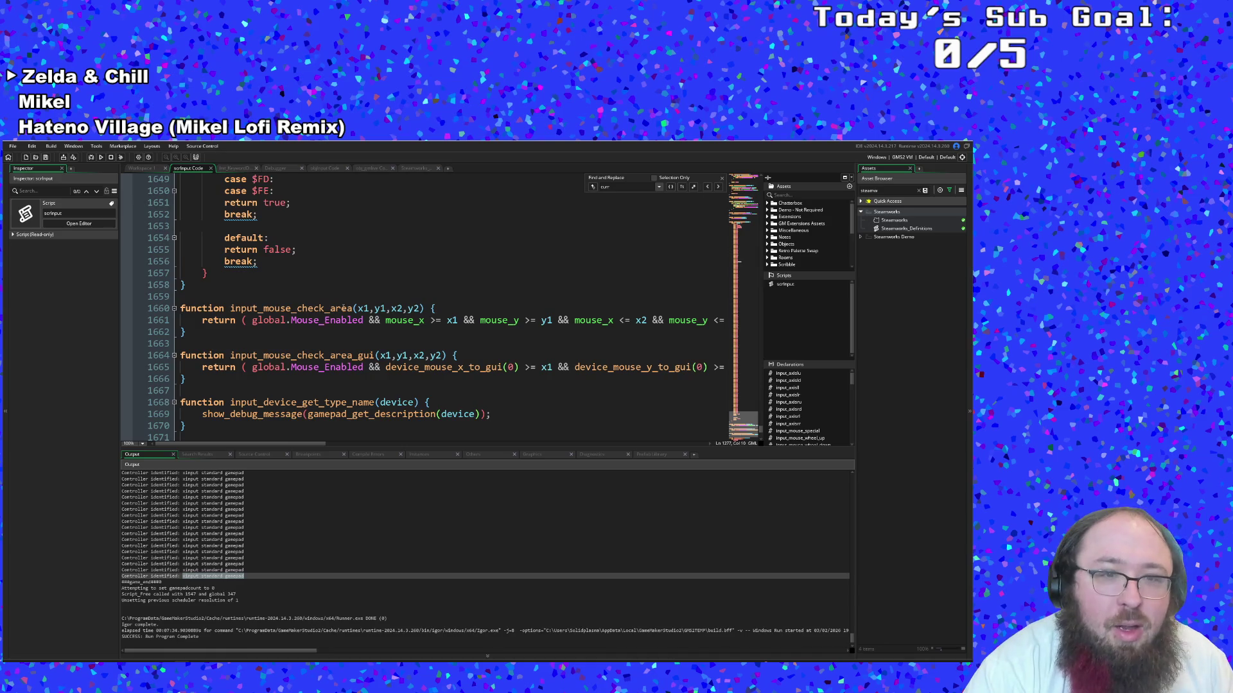
pyautogui.scroll(-2, 344, 306)
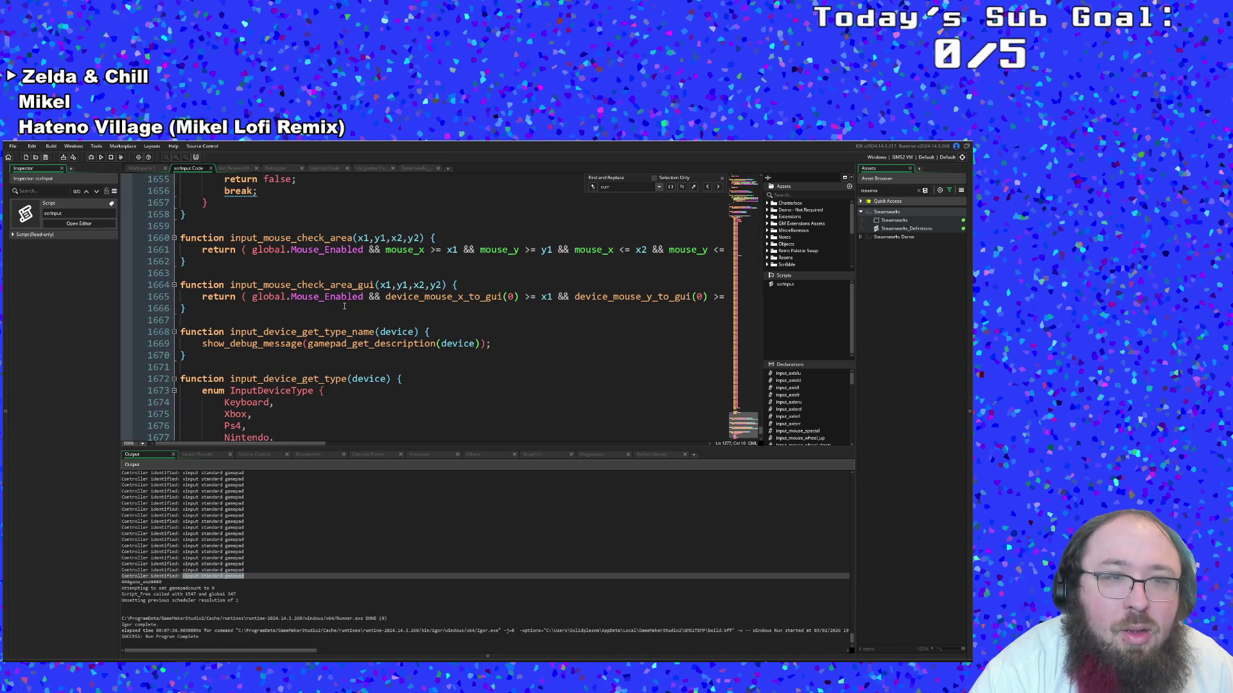
pyautogui.scroll(-6, 344, 307)
pyautogui.click(341, 343)
# Review the dualshock and nintendo branches, where Nintendo sets Input_Player_Device to 4
pyautogui.scroll(-1, 339, 342)
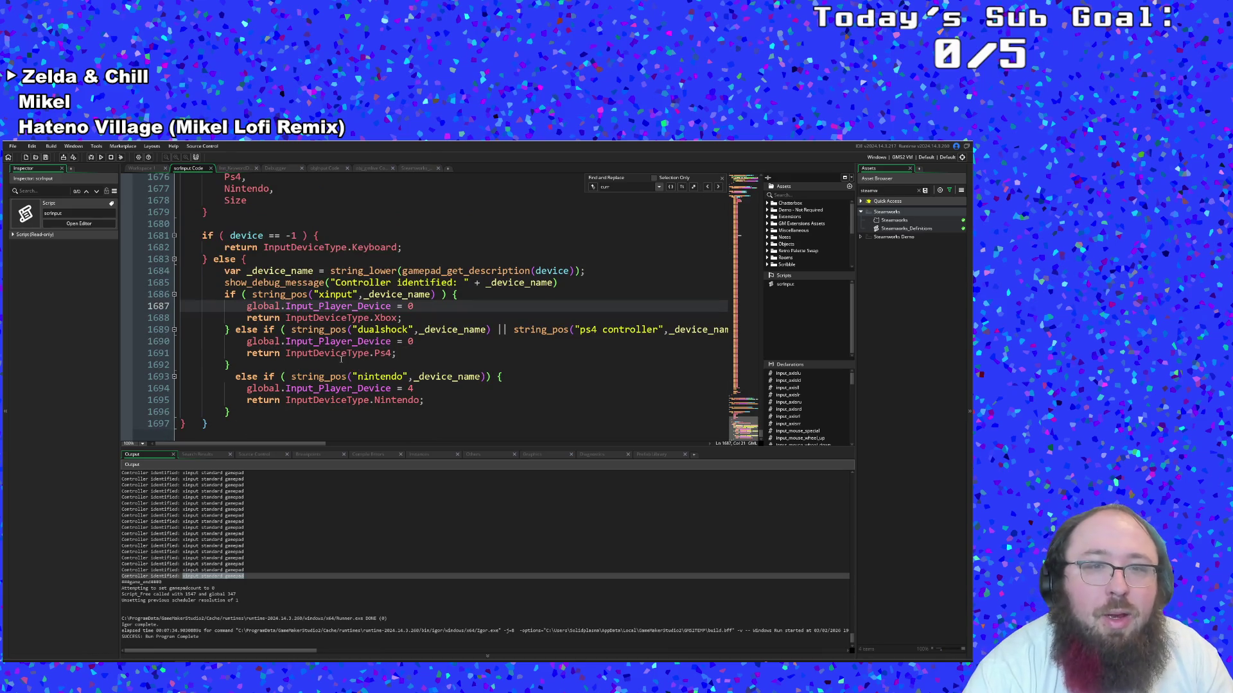
pyautogui.click(344, 365)
pyautogui.click(345, 354)
pyautogui.click(337, 362)
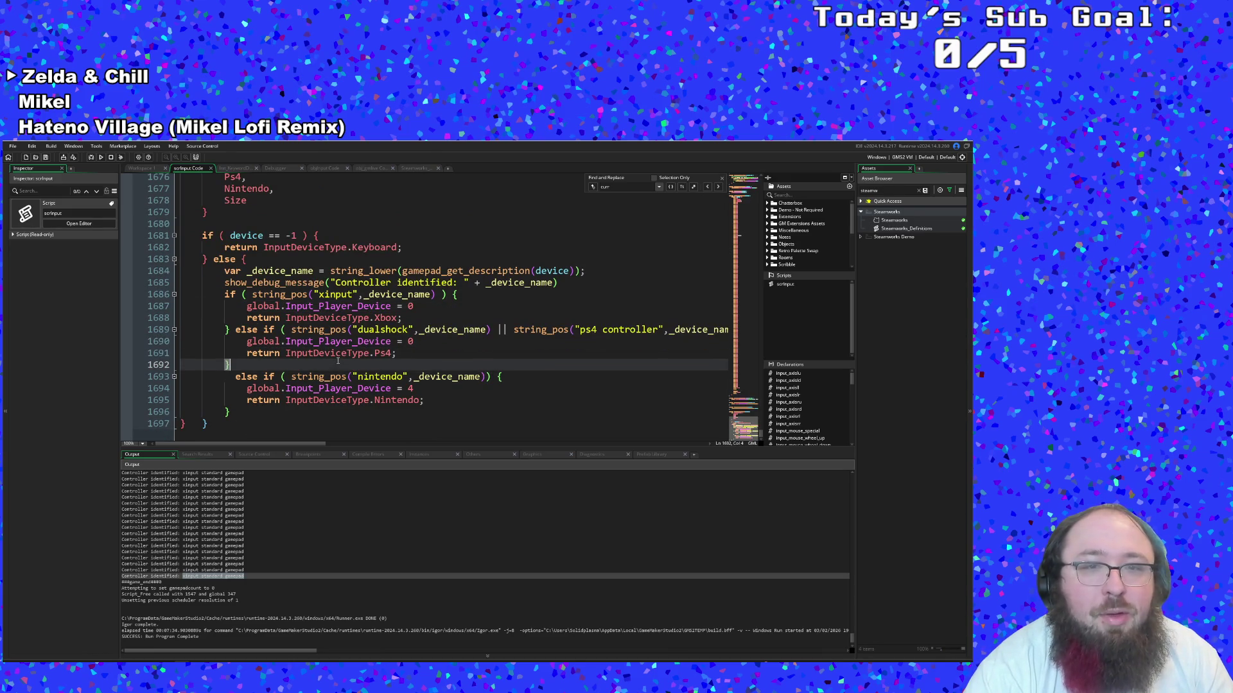
pyautogui.click(425, 388)
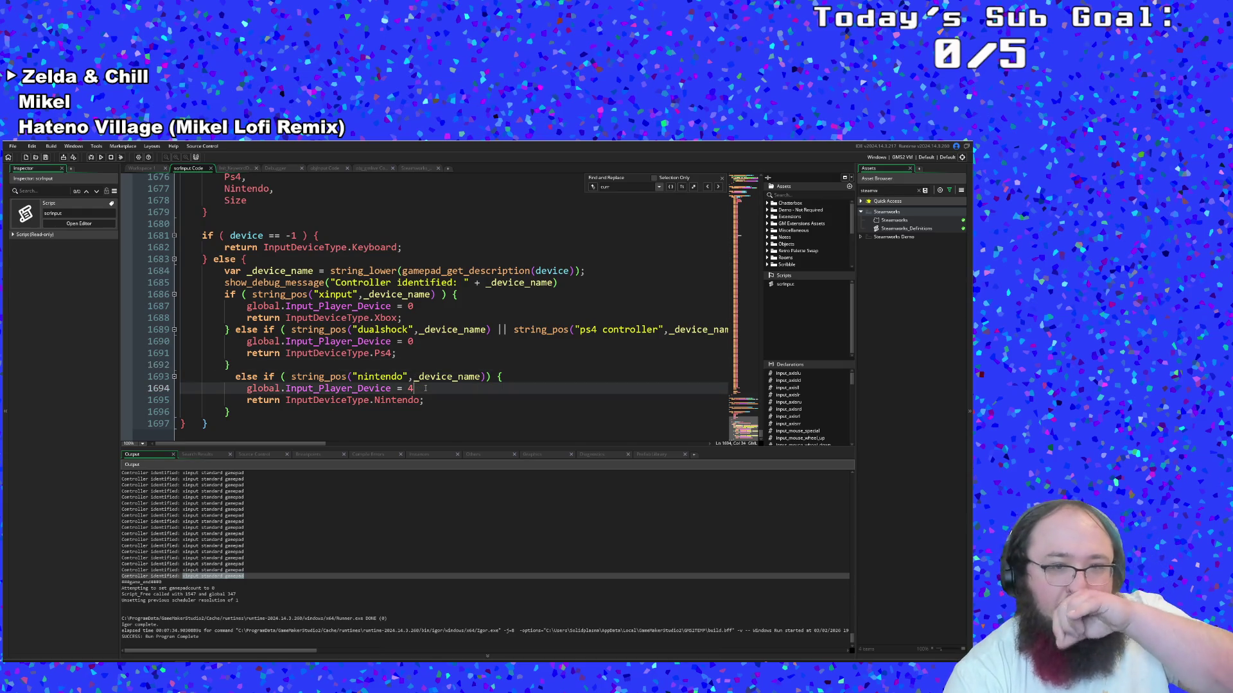
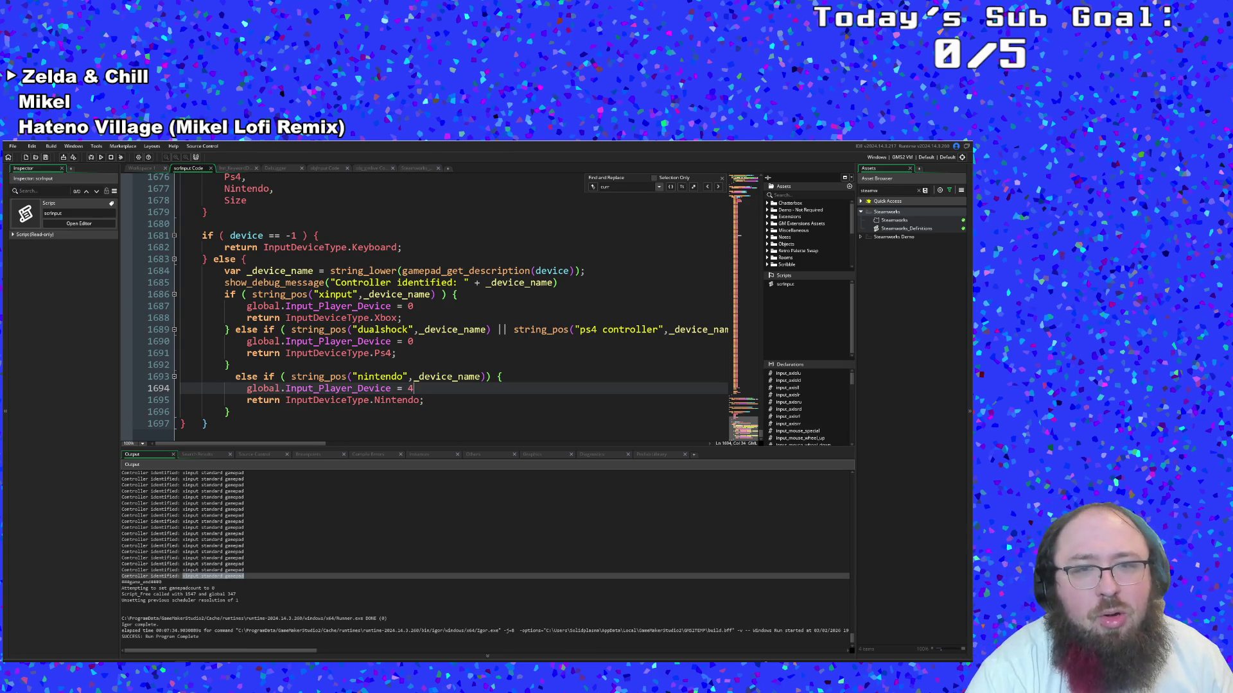
# Add an empty line in the Nintendo branch and split the closing braces onto separate lines
pyautogui.press('Return')
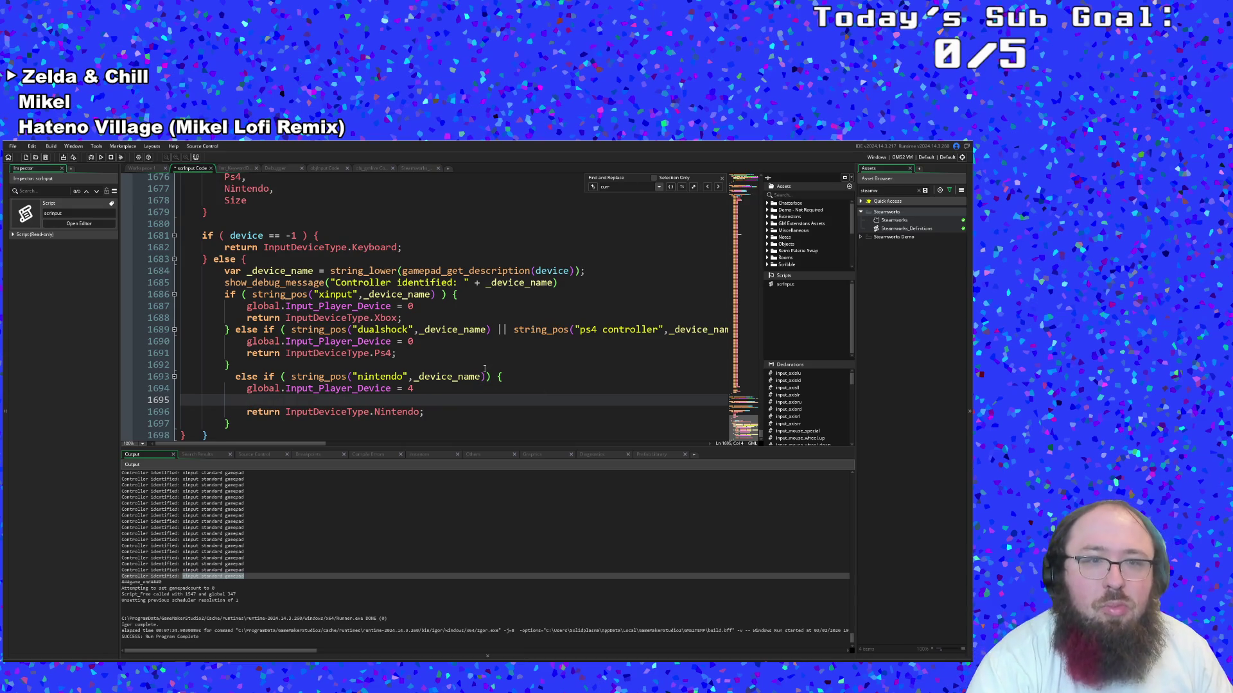
pyautogui.scroll(-1, 478, 369)
pyautogui.click(206, 424)
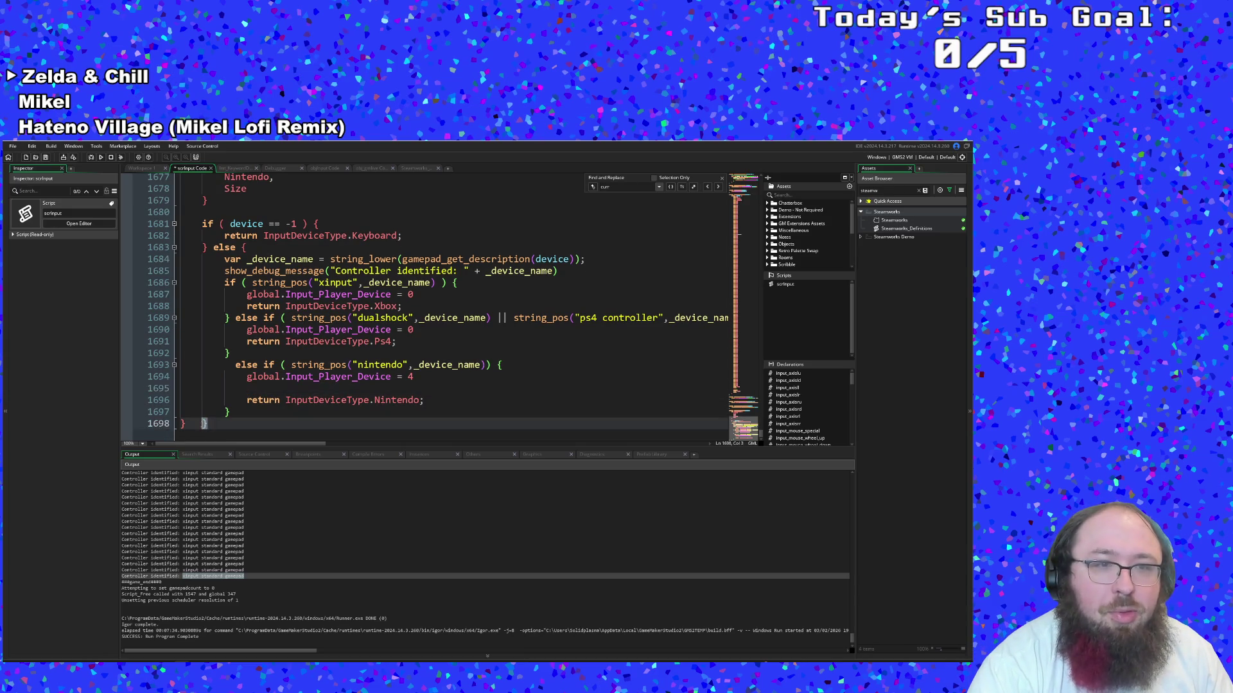
pyautogui.scroll(6, 208, 417)
pyautogui.scroll(-6, 209, 417)
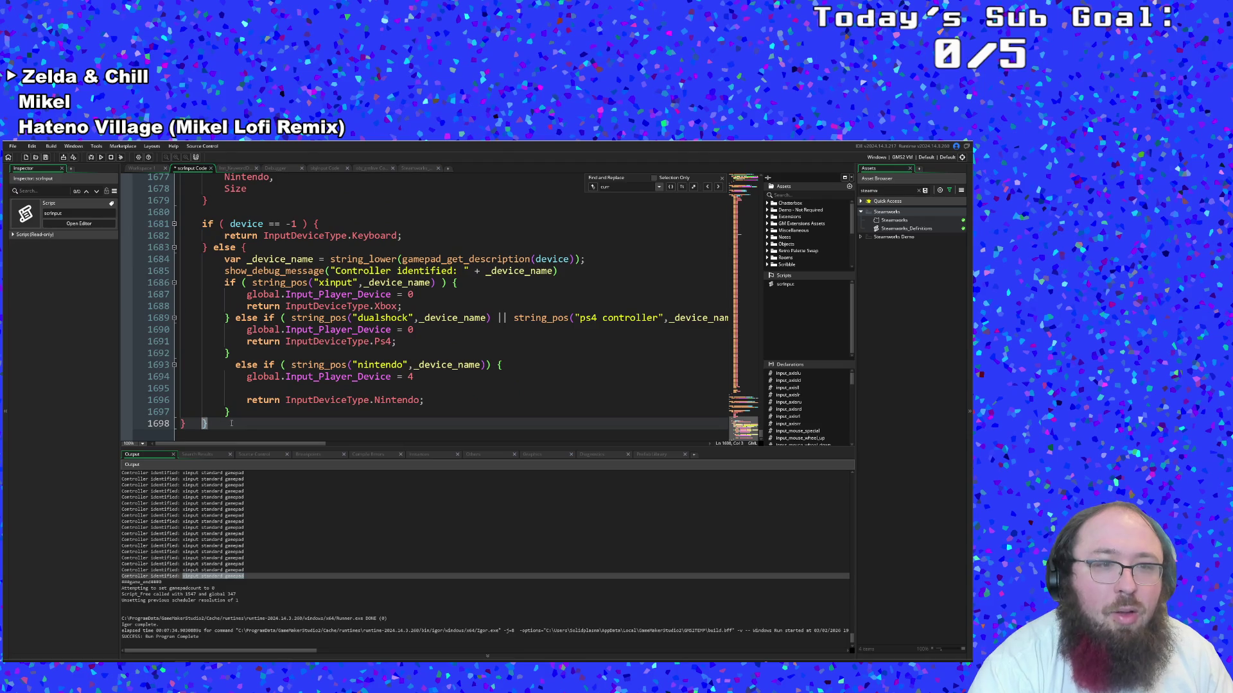
pyautogui.press('Return')
pyautogui.press('Up')
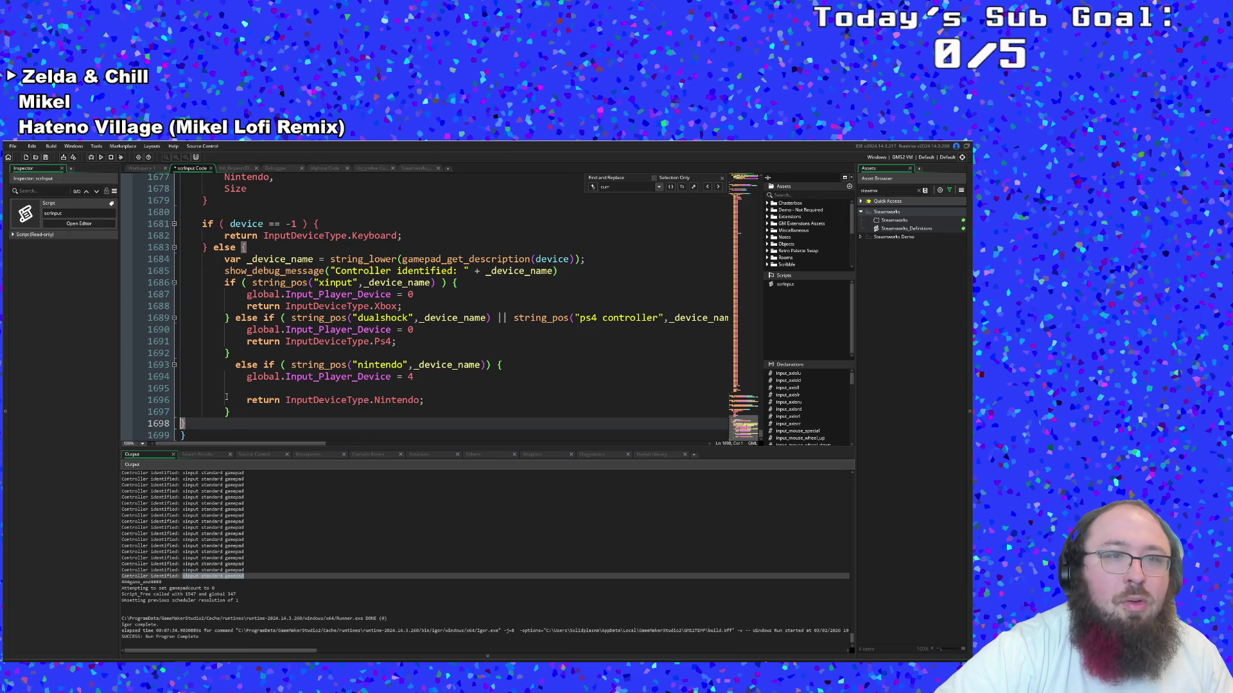
pyautogui.press('Down')
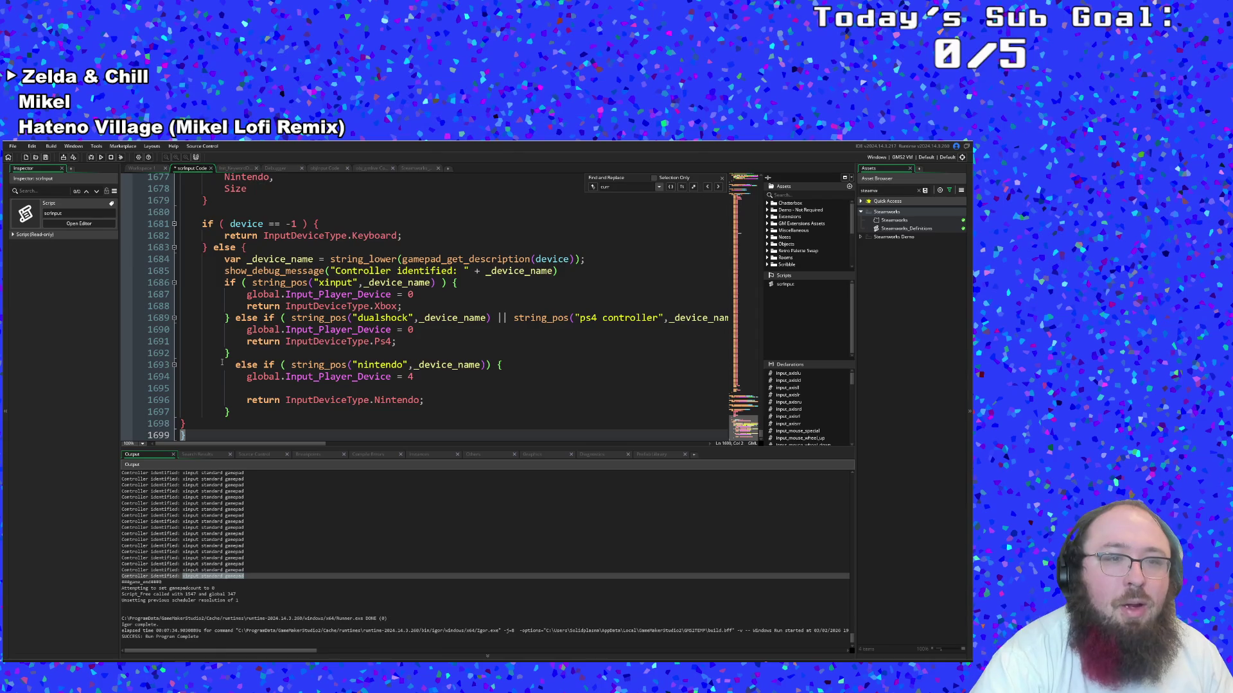
# Tidy the blank lines after the function's final closing brace
pyautogui.scroll(10, 221, 364)
pyautogui.scroll(-10, 222, 365)
pyautogui.scroll(8, 223, 388)
pyautogui.scroll(-2, 225, 401)
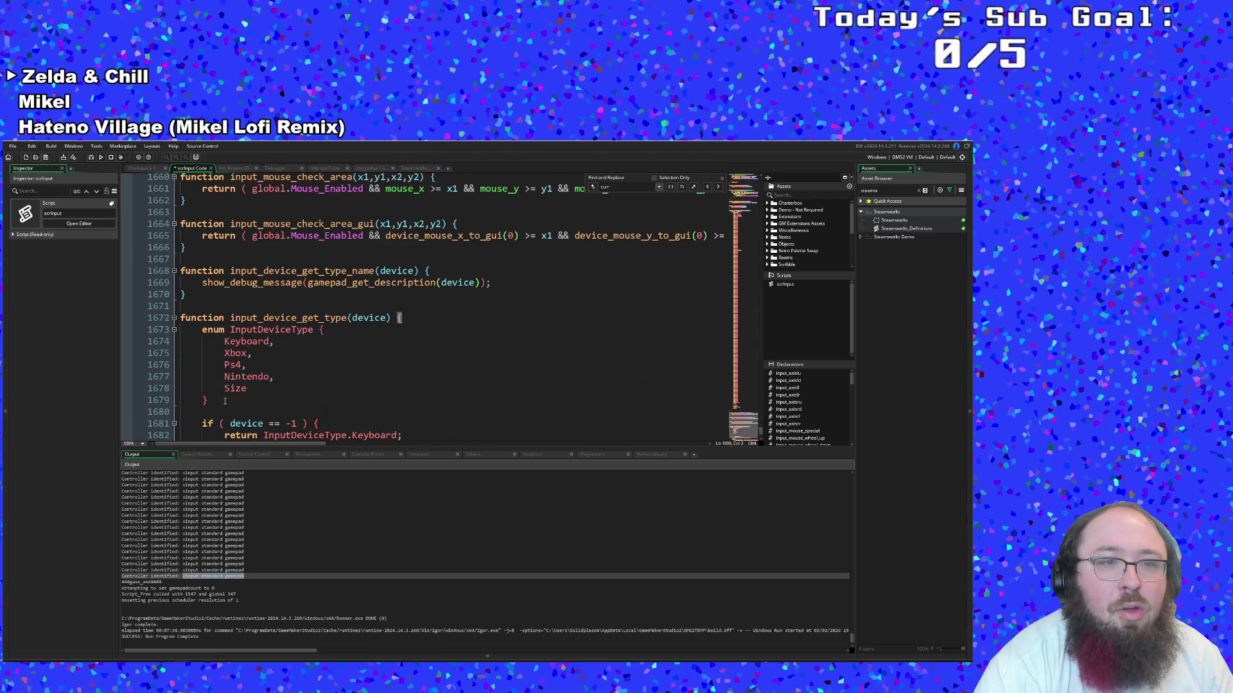
pyautogui.scroll(-6, 285, 360)
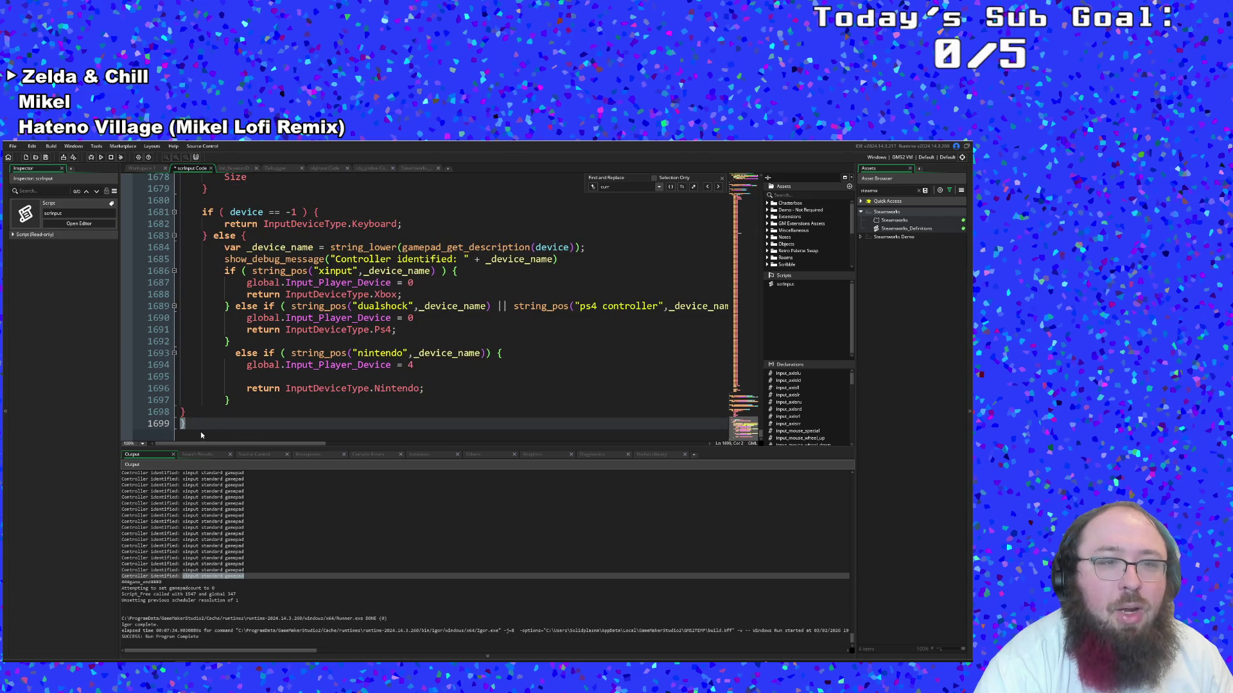
pyautogui.press('Return')
pyautogui.press('Return')
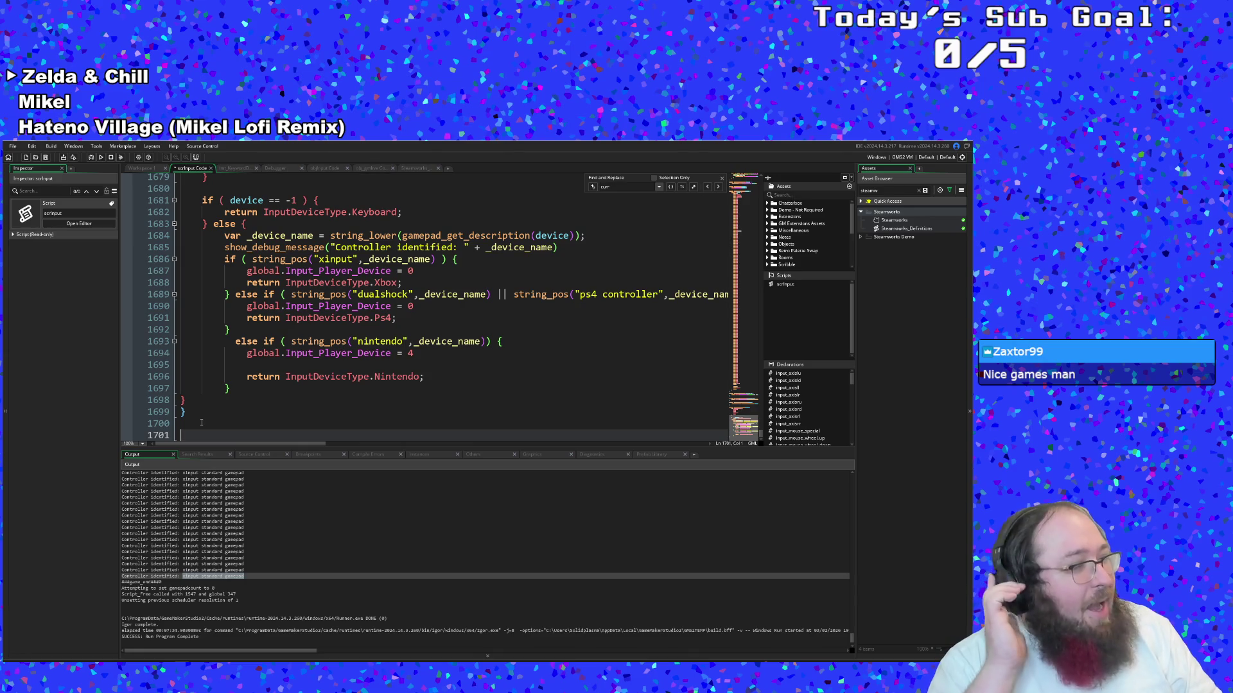
pyautogui.scroll(-1, 200, 422)
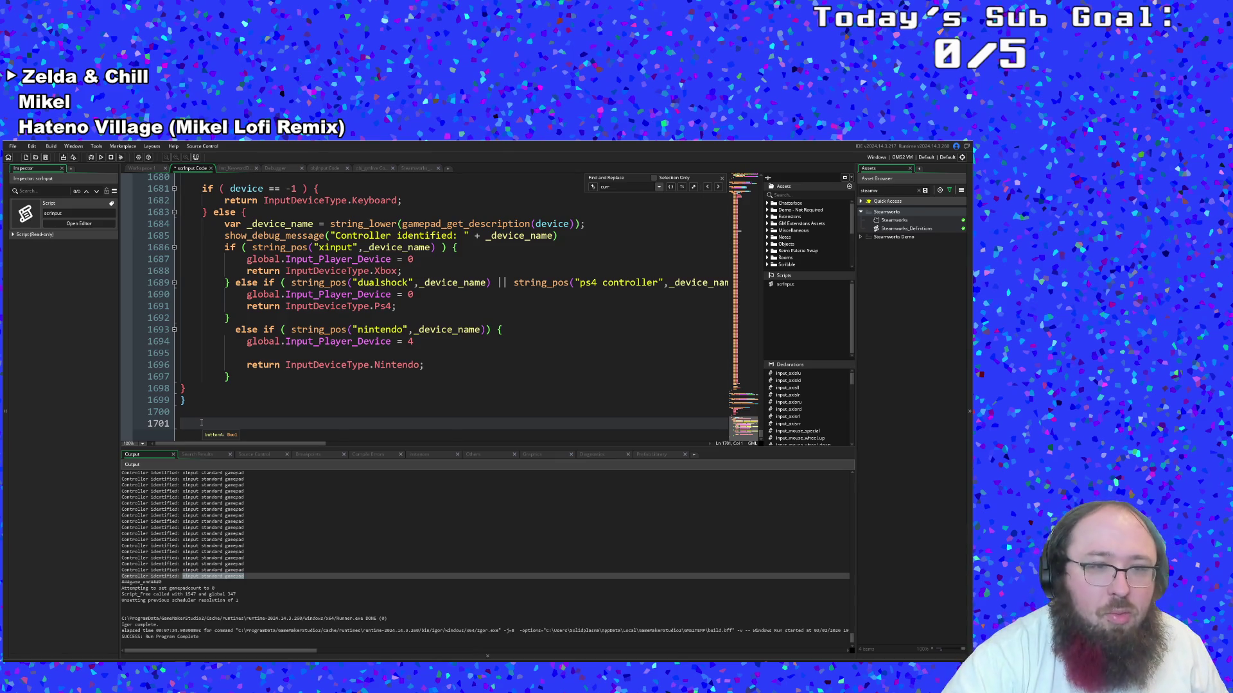
pyautogui.press('BackSpace')
pyautogui.press('BackSpace')
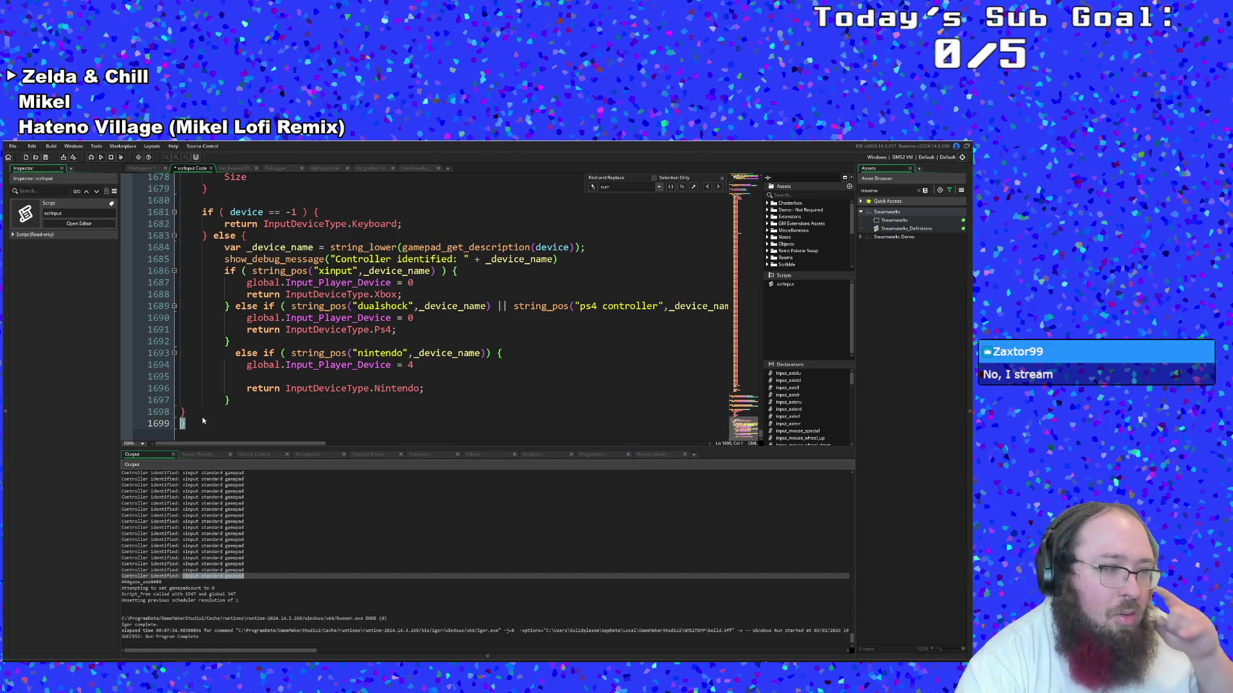
pyautogui.click(190, 422)
# Paste the button mapping code into the Nintendo branch, then undo it and the earlier brace edits
pyautogui.click(249, 378)
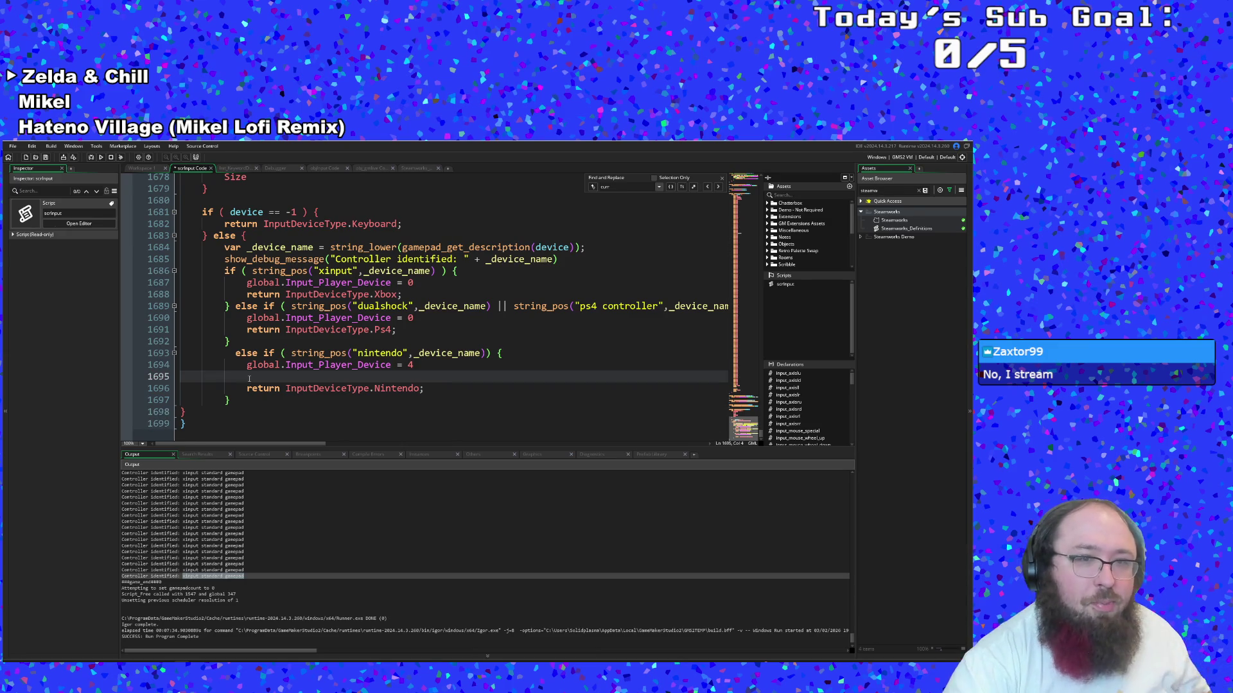
pyautogui.hotkey('ctrl', 'v')
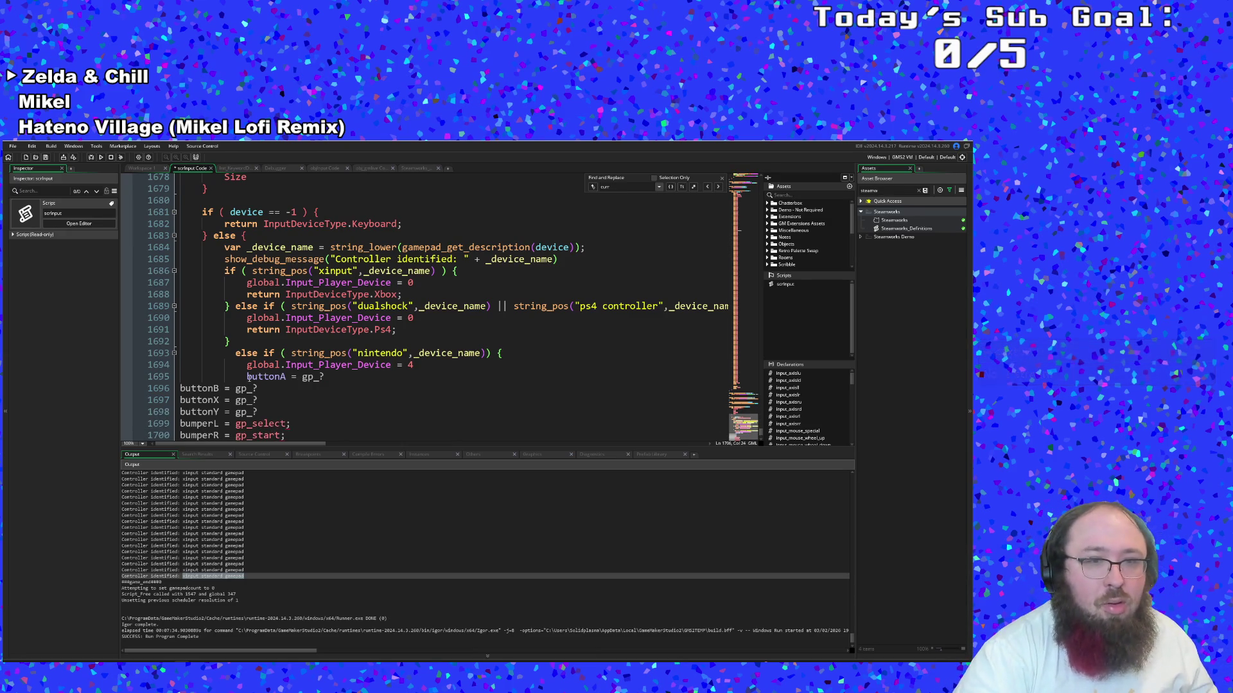
pyautogui.hotkey('ctrl', 'z')
pyautogui.hotkey('ctrl', 'z')
pyautogui.hotkey('ctrl', 'z')
pyautogui.hotkey('ctrl', 'z')
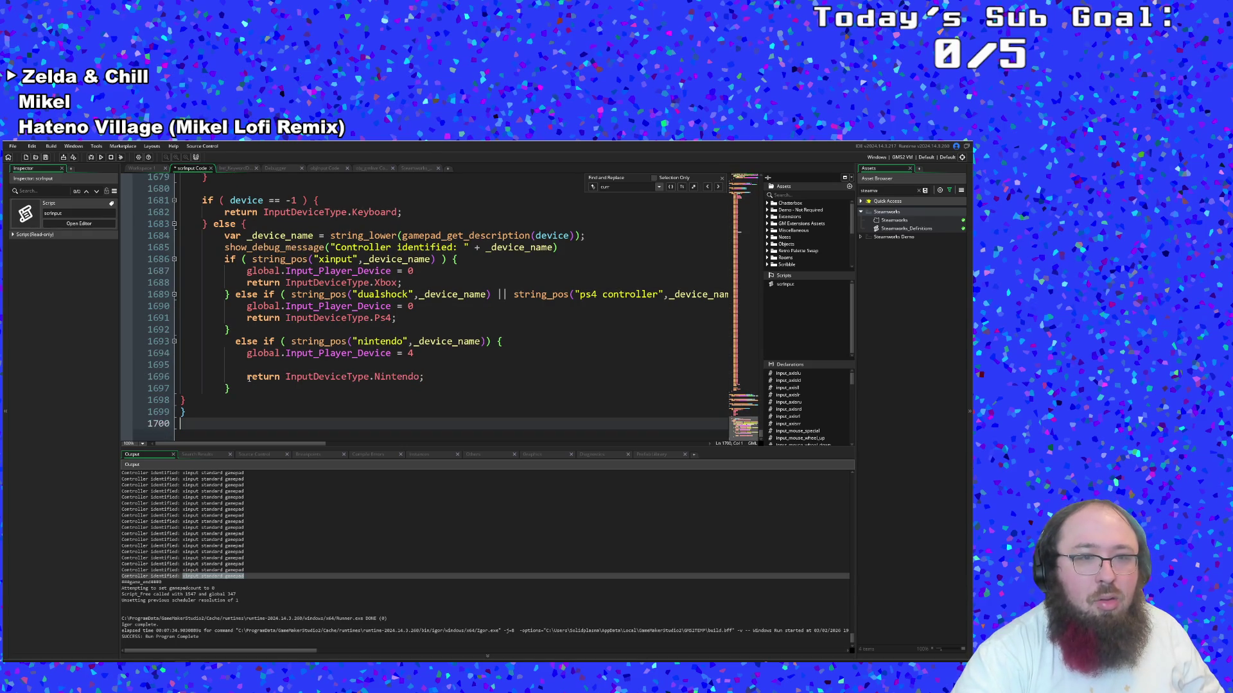
pyautogui.hotkey('ctrl', 'z')
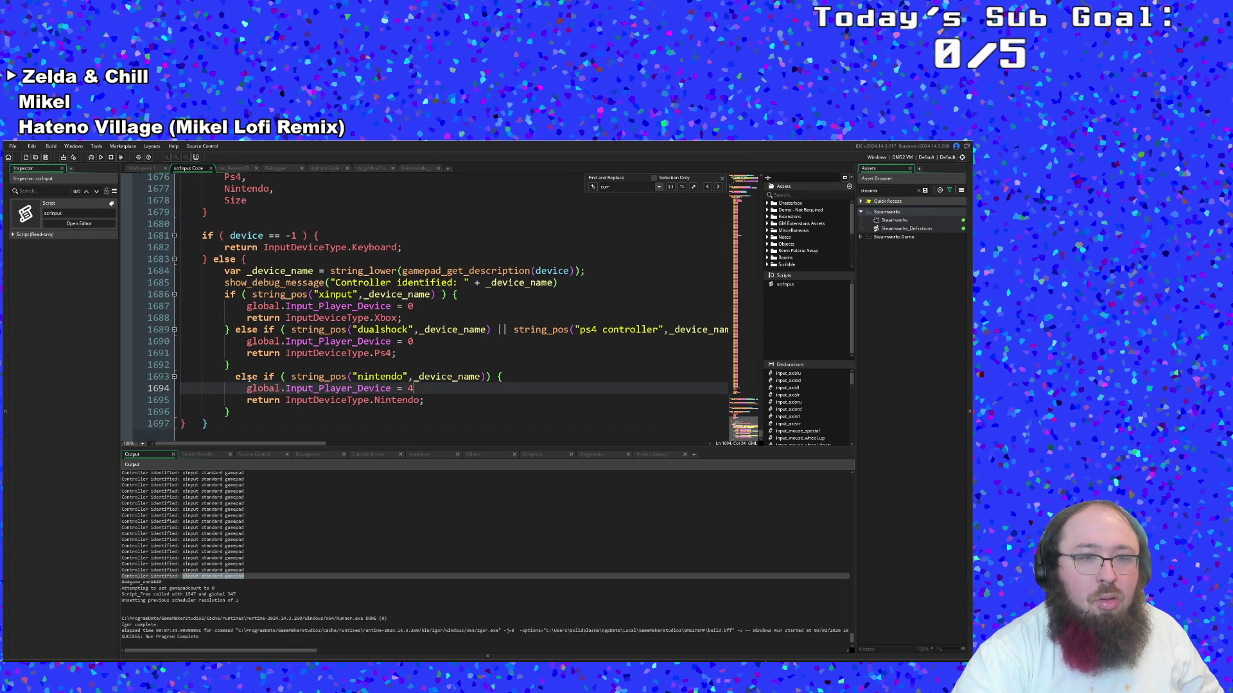
pyautogui.click(315, 378)
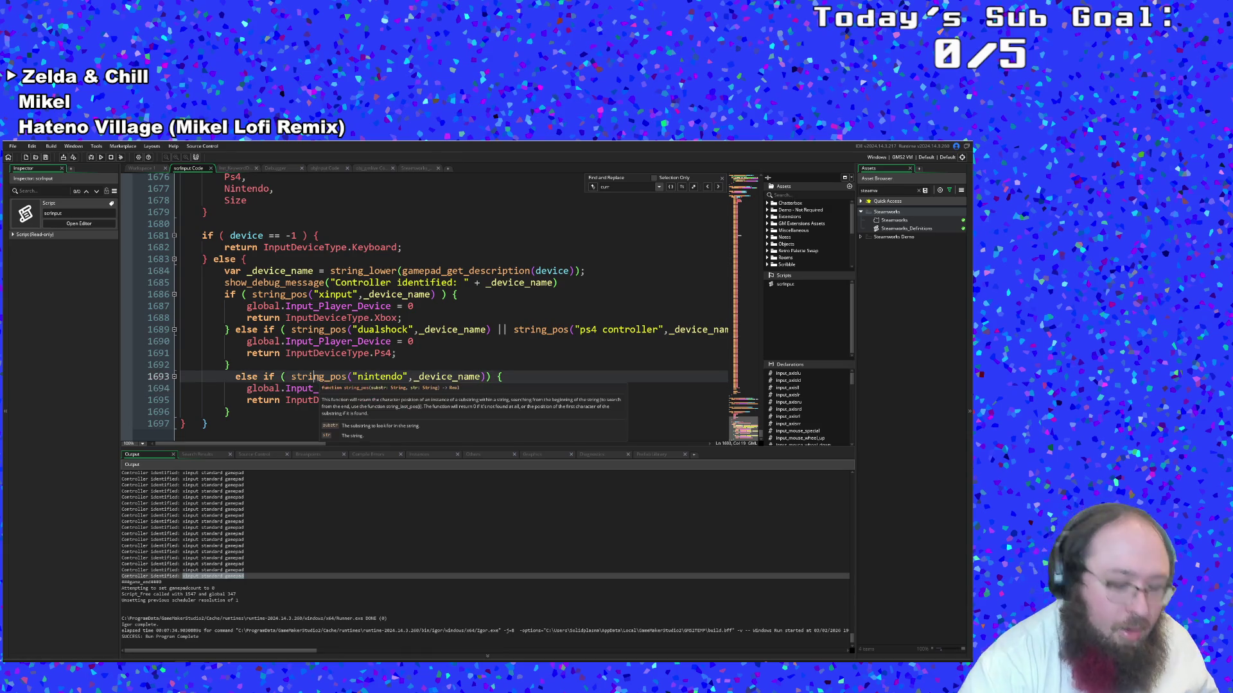
# Search for input_set_defaults_device with Ctrl+T and jump to its definition
pyautogui.hotkey('ctrl', 't')
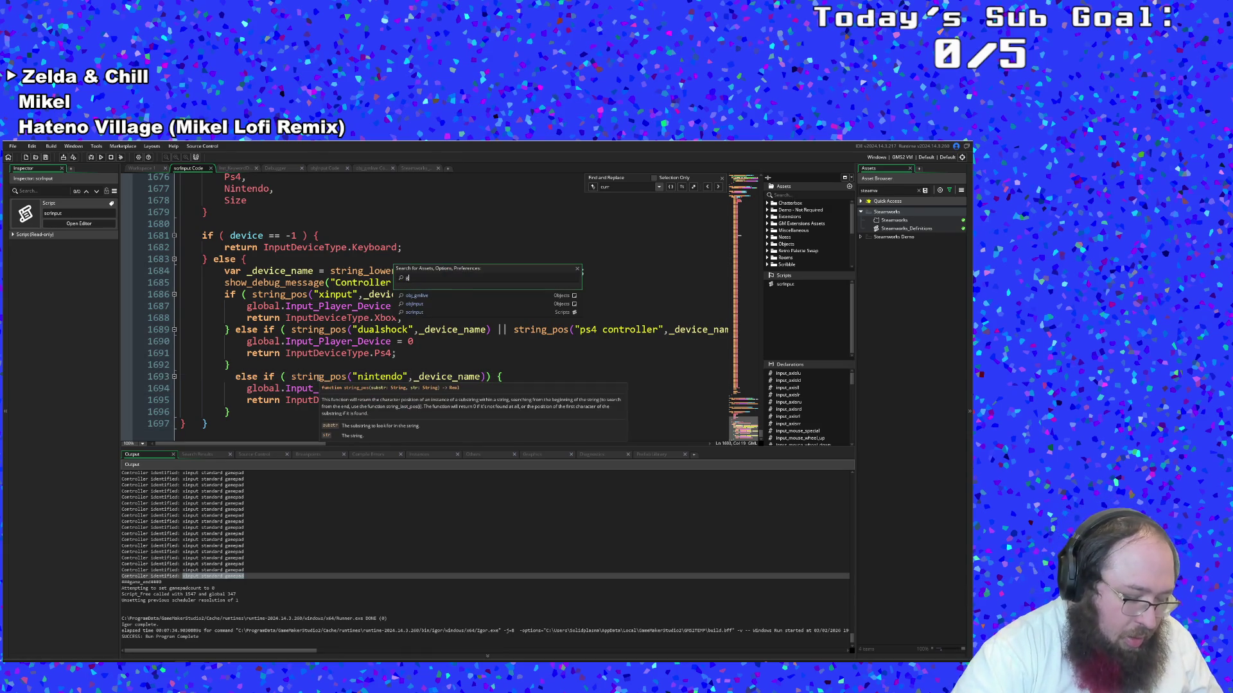
pyautogui.write('amese')
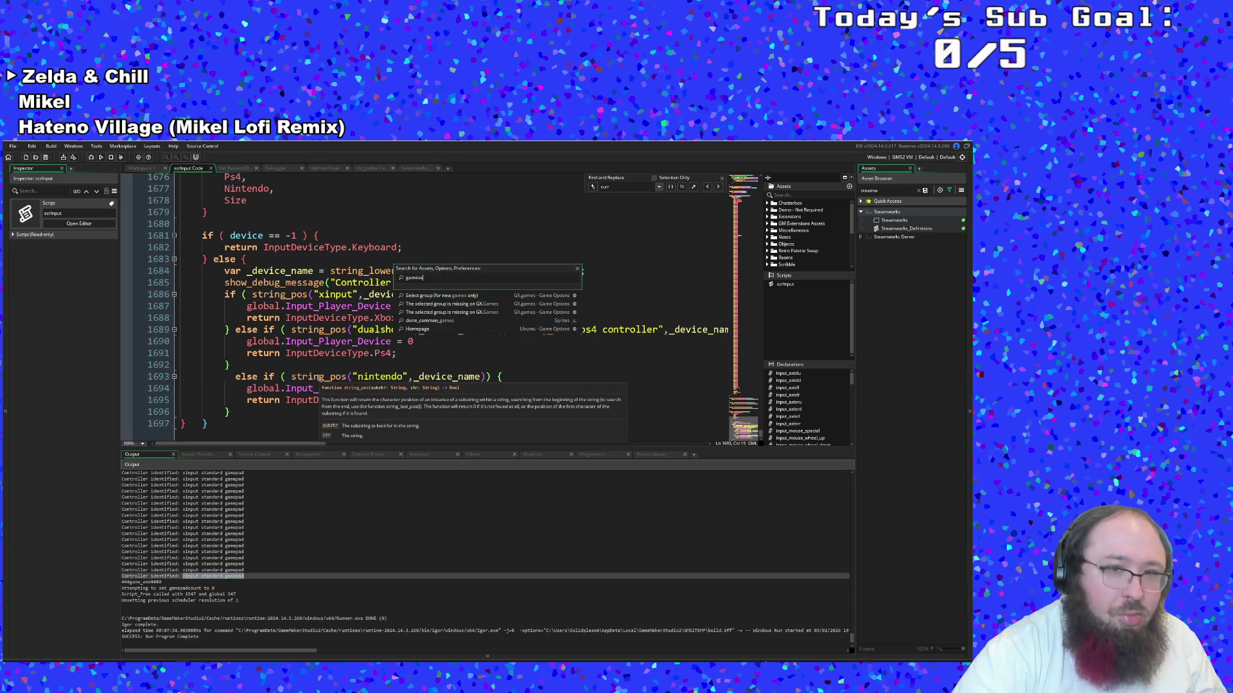
pyautogui.write('t')
pyautogui.press('BackSpace')
pyautogui.press('BackSpace')
pyautogui.press('BackSpace')
pyautogui.write('input_')
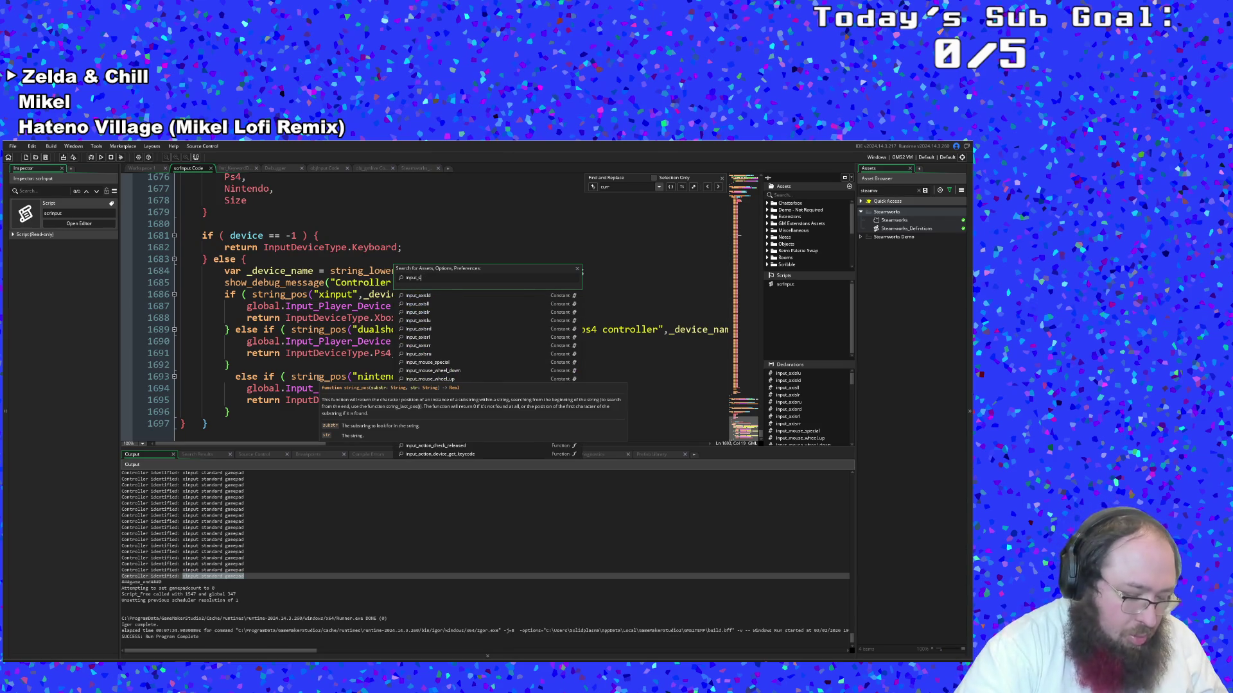
pyautogui.write('se')
pyautogui.press('BackSpace')
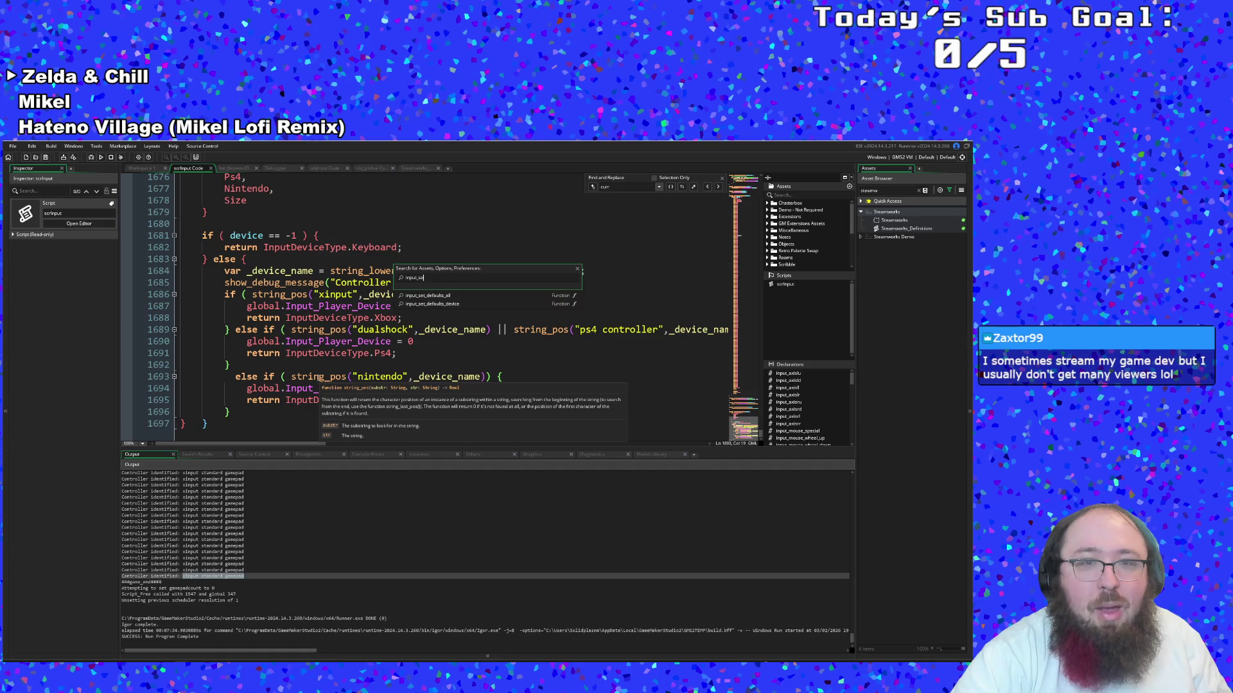
pyautogui.press('Down')
pyautogui.press('Down')
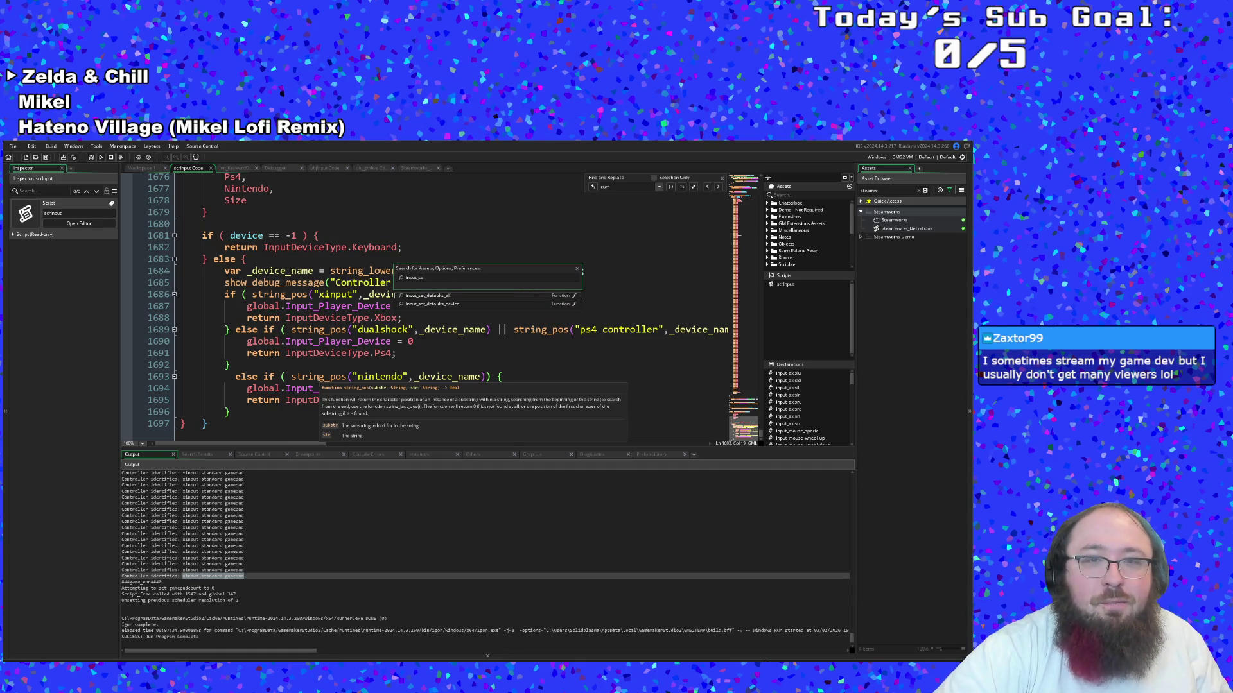
pyautogui.press('Return')
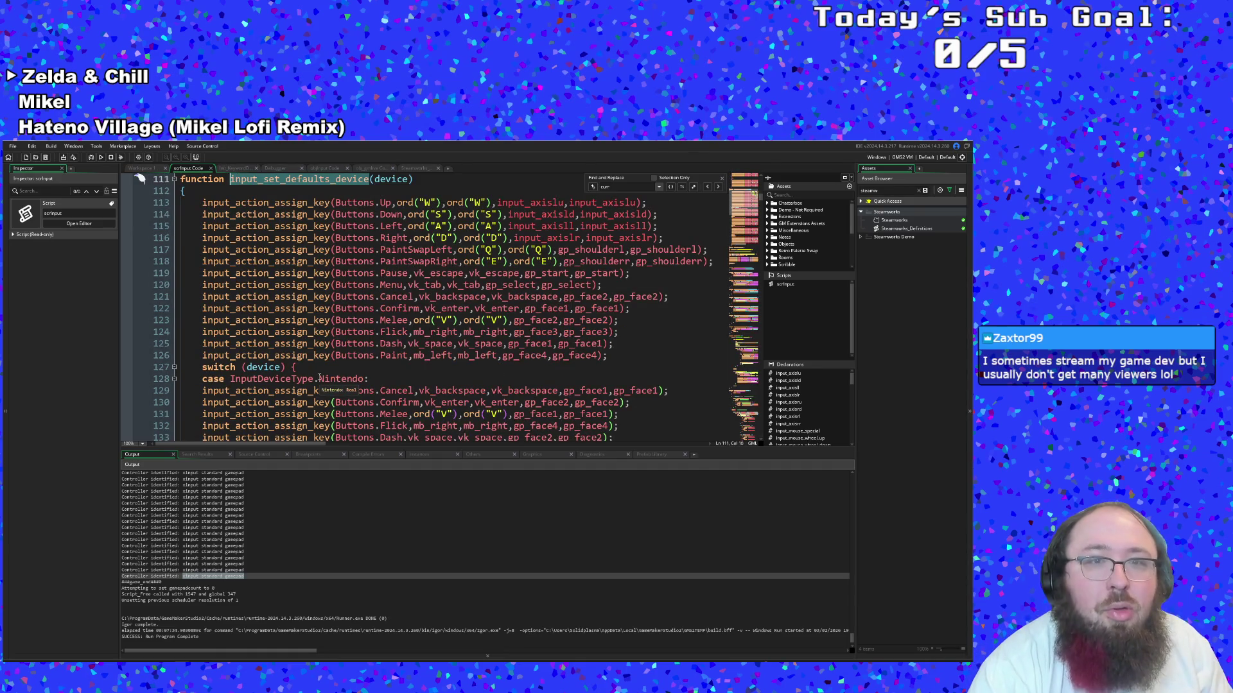
pyautogui.scroll(-4, 367, 352)
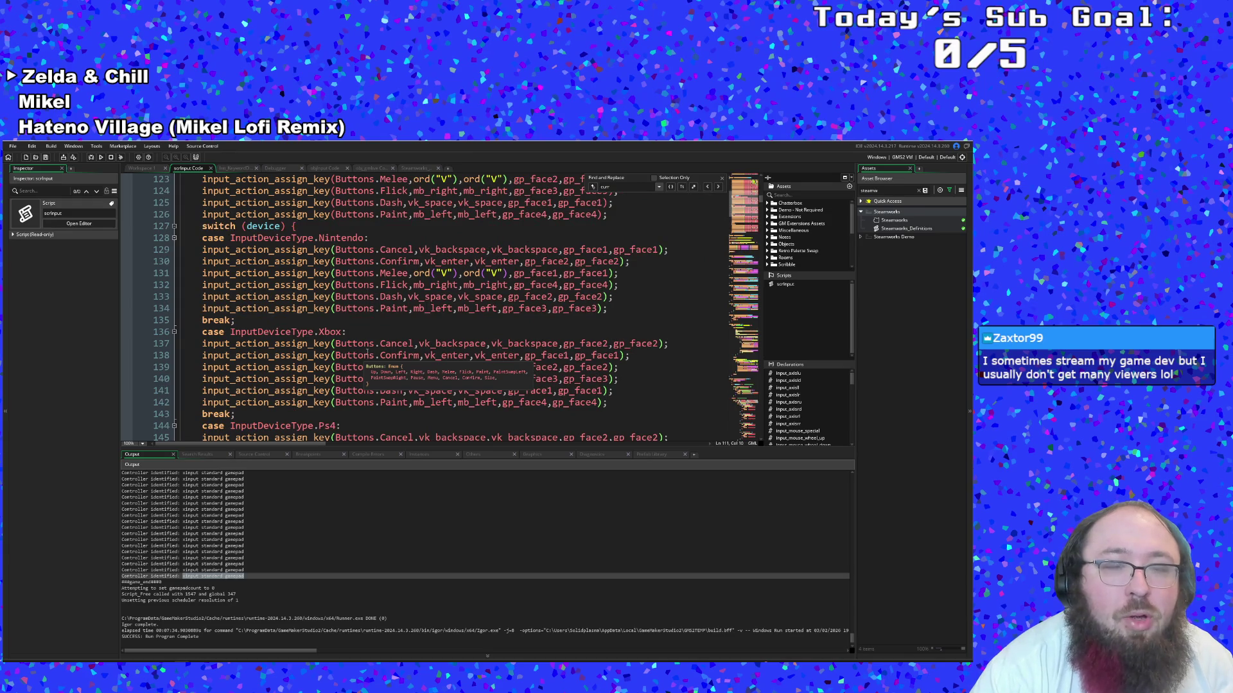
# Inspect the Nintendo Confirm, Cancel, Melee, Dash and Paint mappings, then view obj_gmlive's Create event
pyautogui.click(430, 297)
pyautogui.click(487, 309)
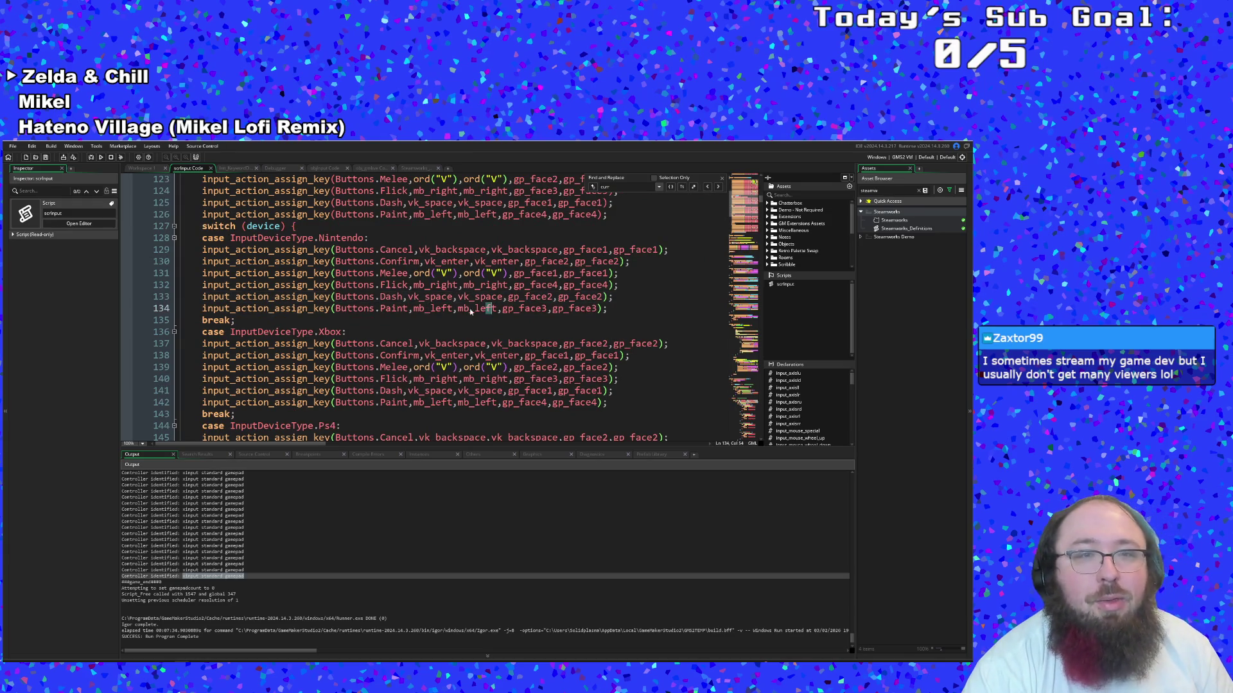
pyautogui.click(335, 310)
pyautogui.scroll(-5, 449, 308)
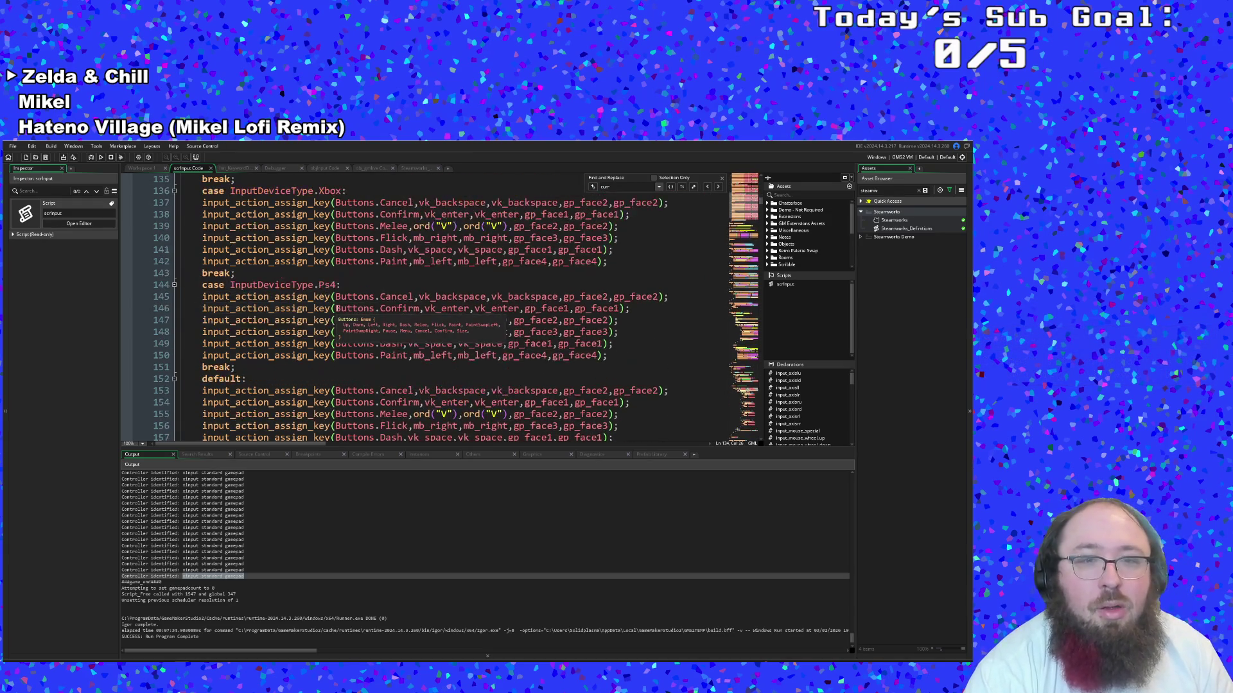
pyautogui.scroll(5, 450, 309)
pyautogui.click(485, 262)
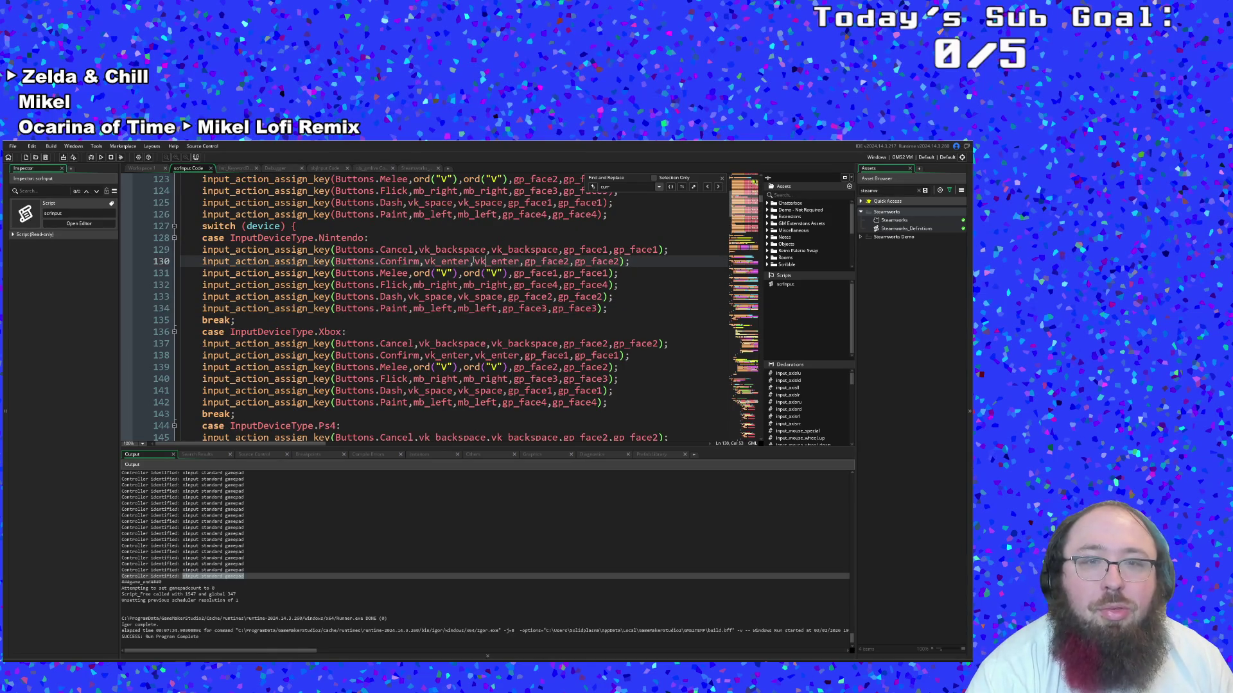
pyautogui.click(461, 272)
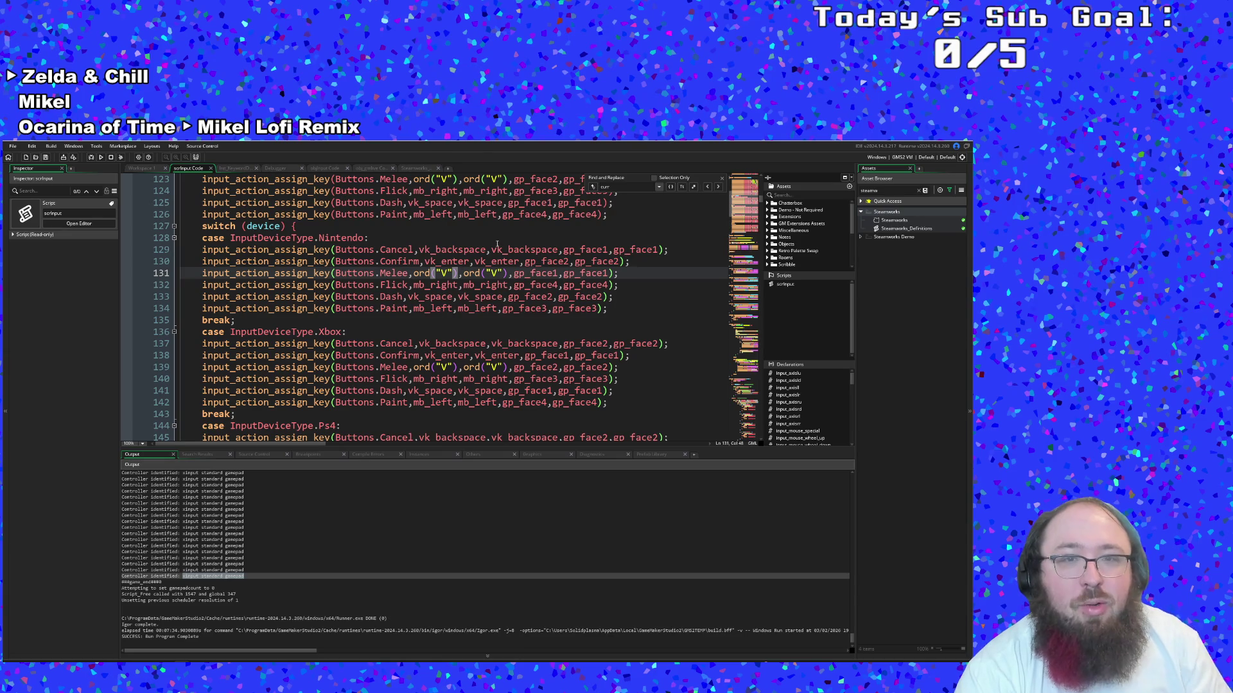
pyautogui.click(471, 262)
pyautogui.click(588, 238)
pyautogui.click(588, 261)
pyautogui.click(606, 249)
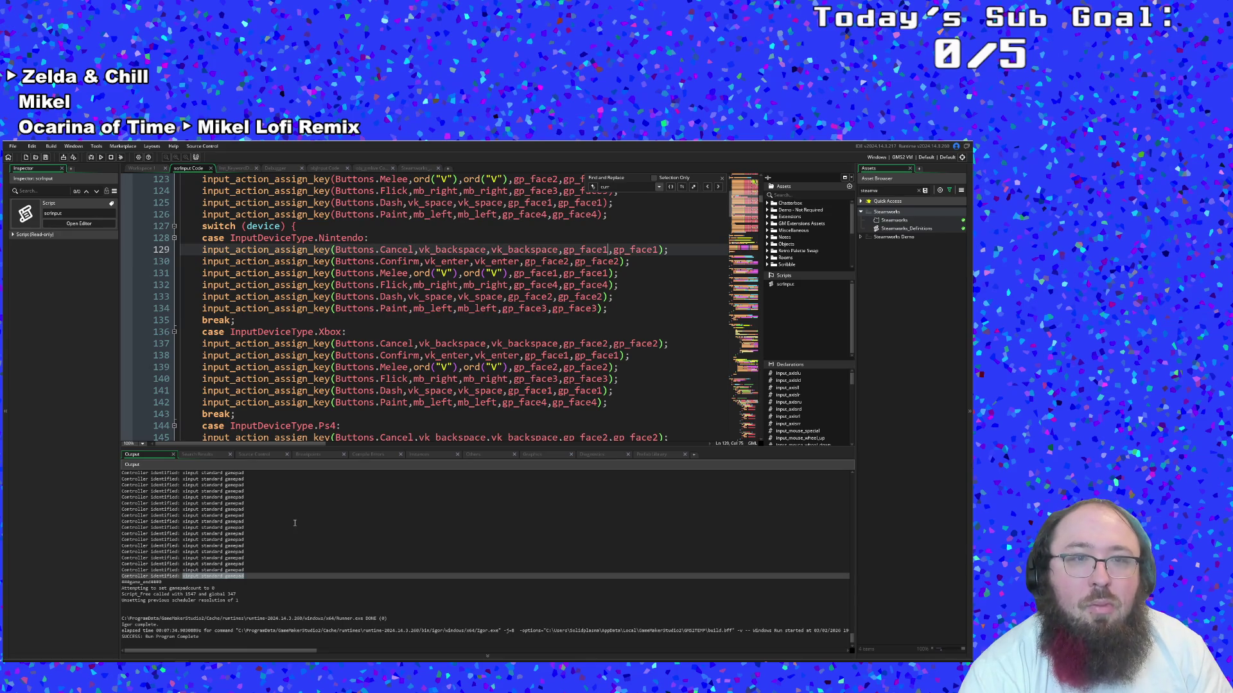
pyautogui.click(371, 168)
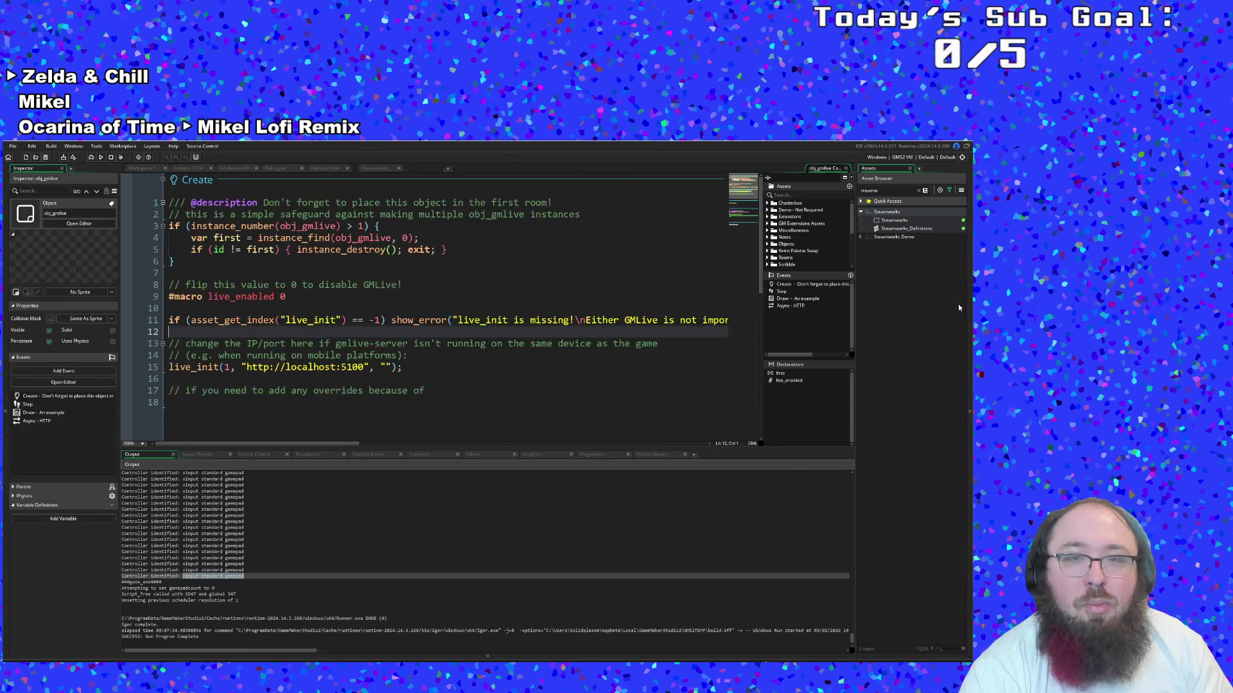
# Dock and look over the obj_gmlive Create code, then close it and return to scrInput
pyautogui.moveTo(825, 169); pyautogui.dragTo(417, 168)
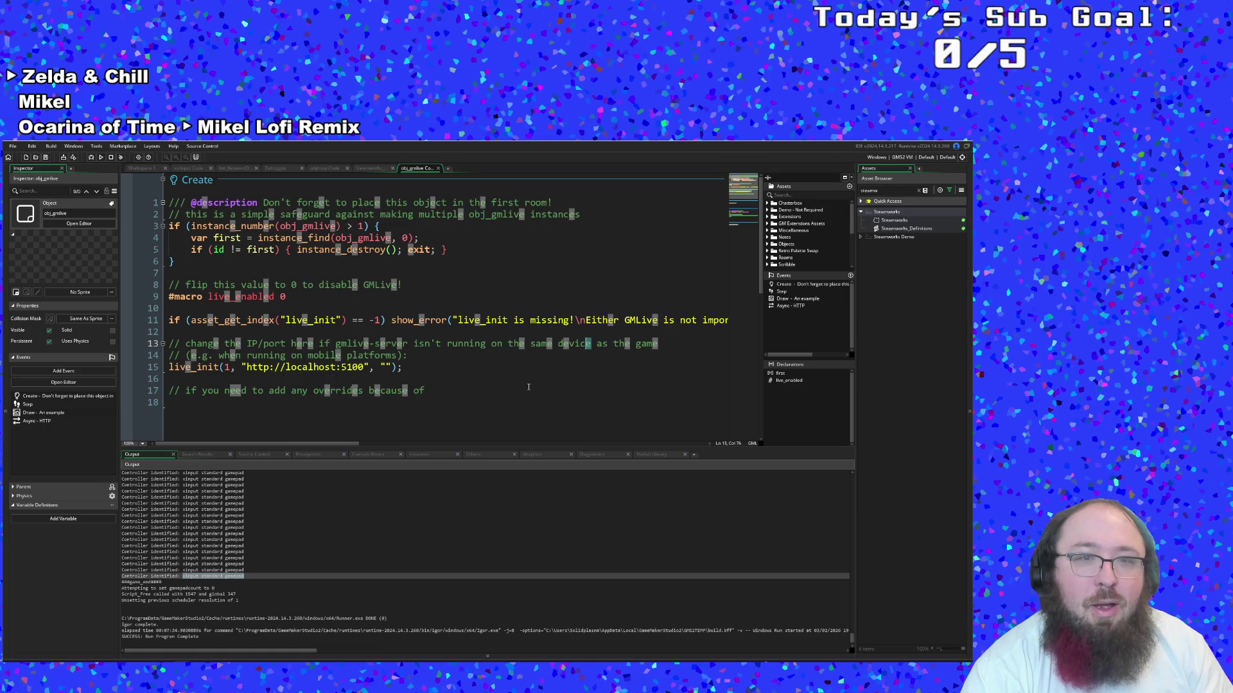
pyautogui.click(471, 378)
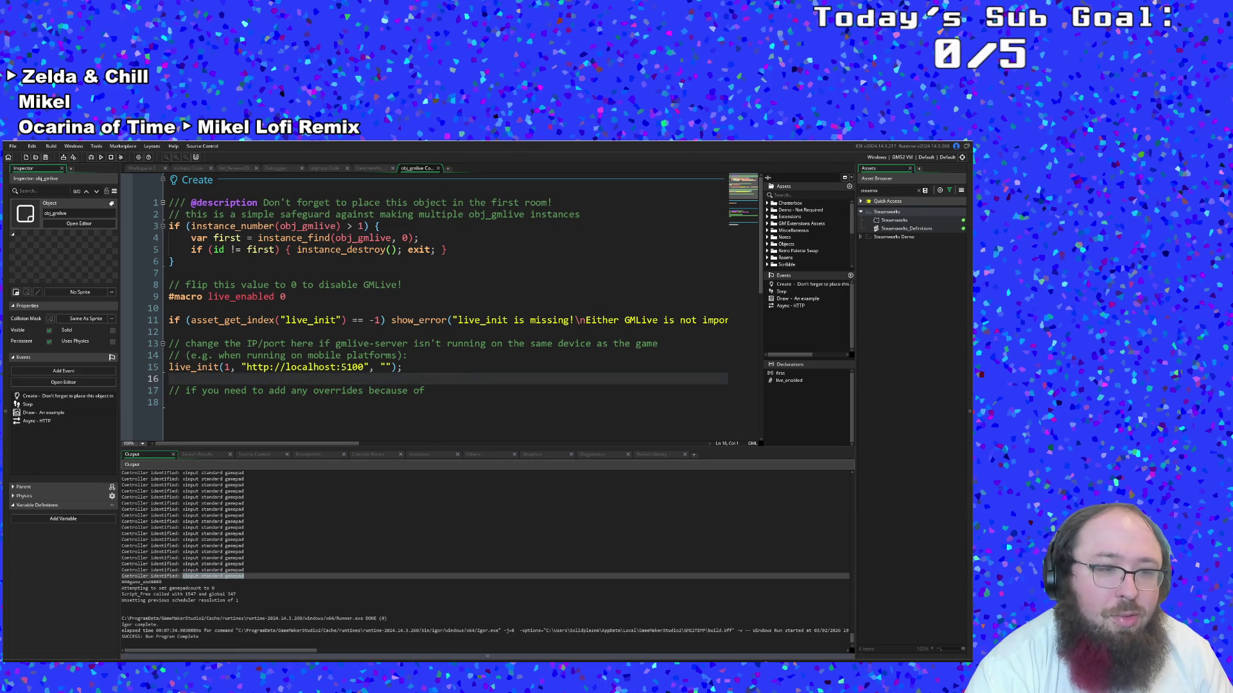
pyautogui.hotkey('alt', 'Tab')
pyautogui.hotkey('alt', 'Tab')
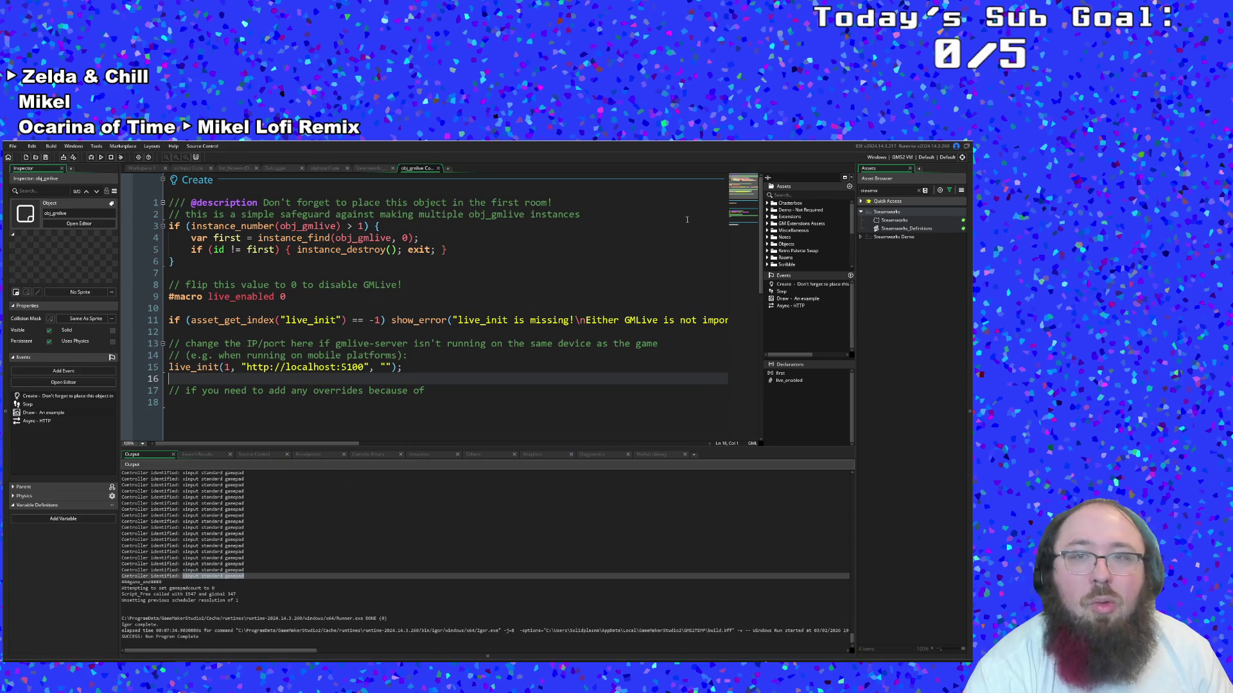
pyautogui.moveTo(494, 216); pyautogui.dragTo(479, 203)
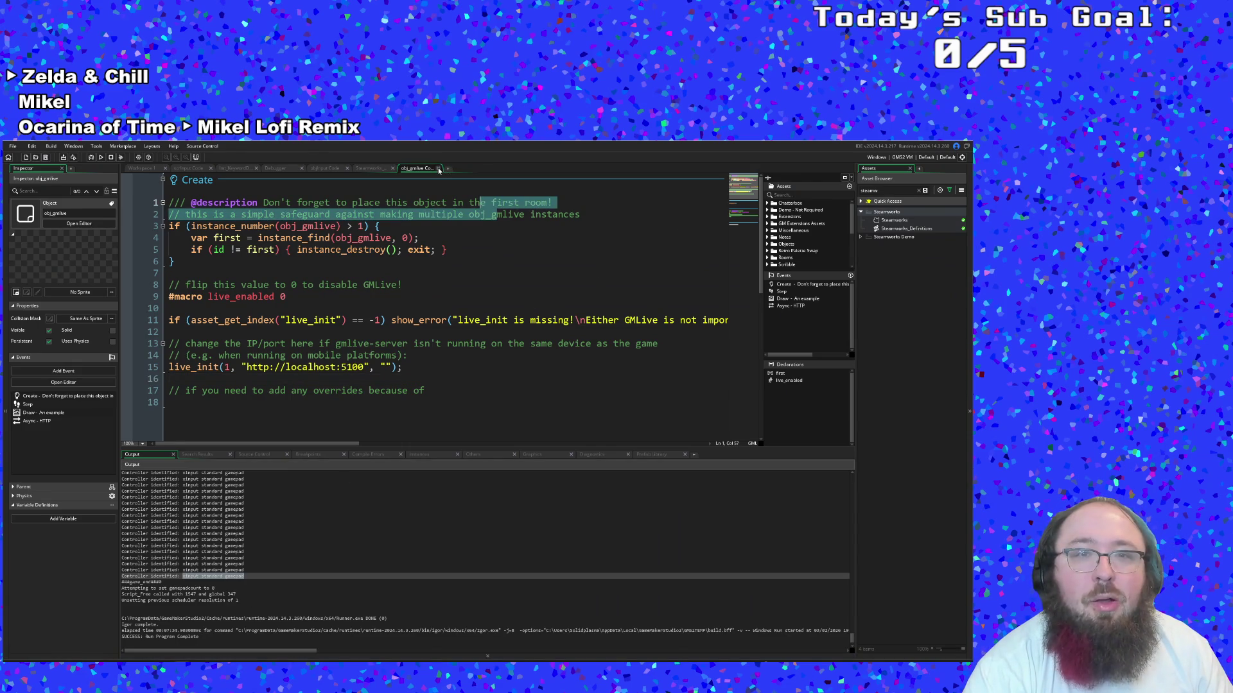
pyautogui.click(439, 168)
pyautogui.click(486, 285)
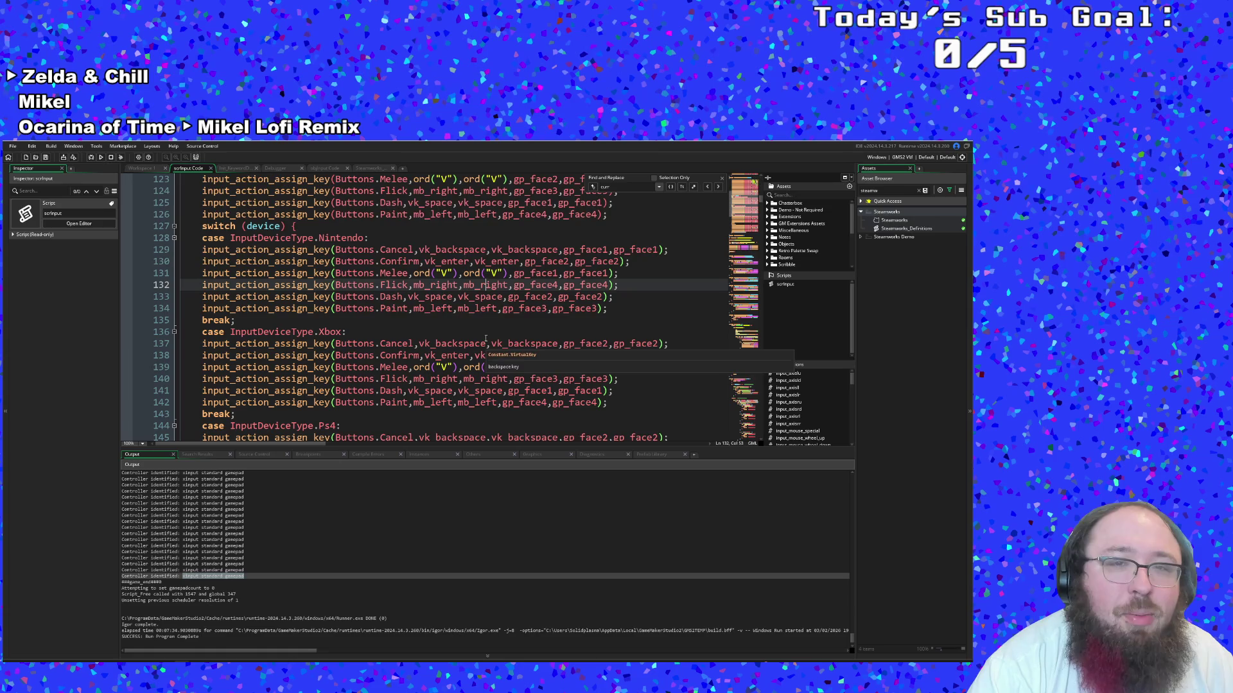
# Place the caret on gp_face1 in line 131 and switch to the Switch Pro forum thread
pyautogui.click(569, 272)
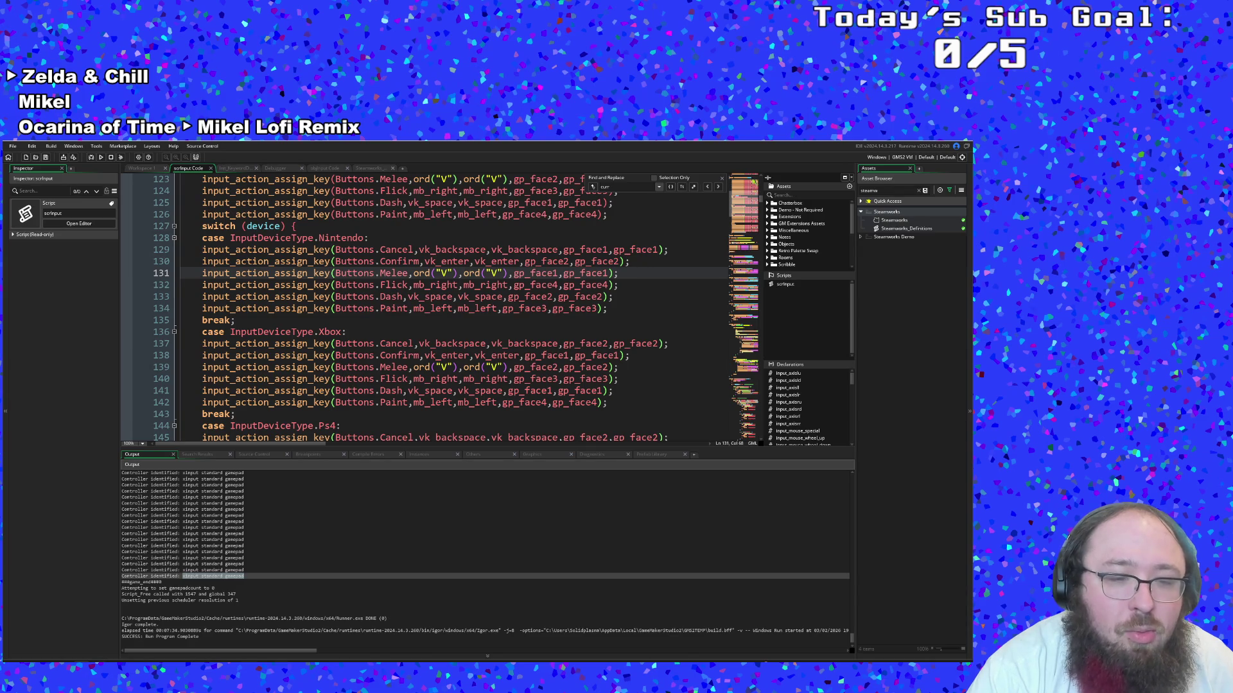
pyautogui.hotkey('alt', 'Tab')
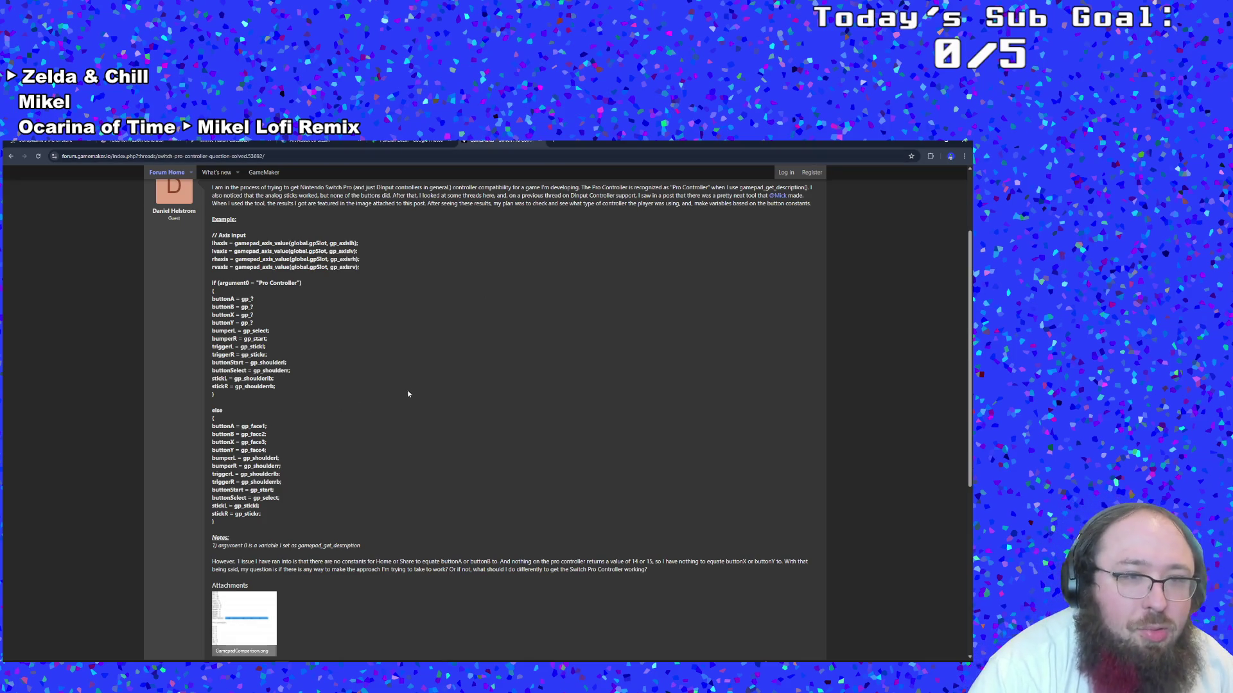
# Read the forum reply listing Pro Controller button ids, then return to GameMaker
pyautogui.scroll(-5, 408, 394)
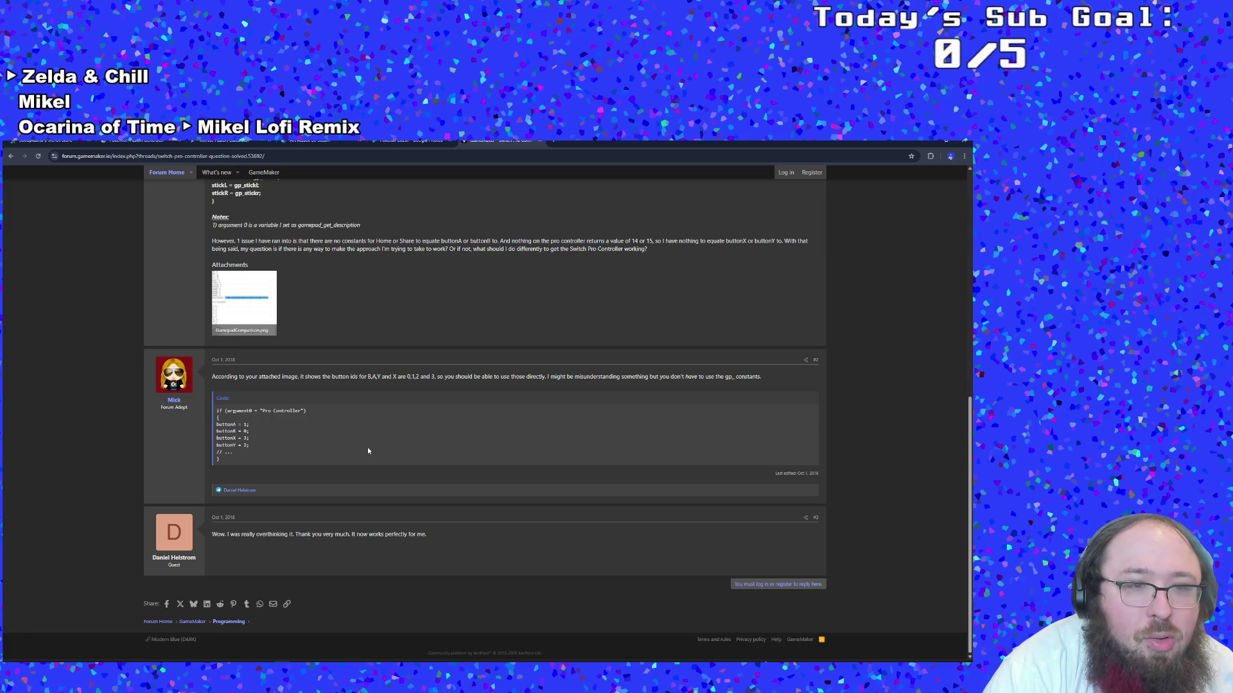
pyautogui.scroll(2, 368, 451)
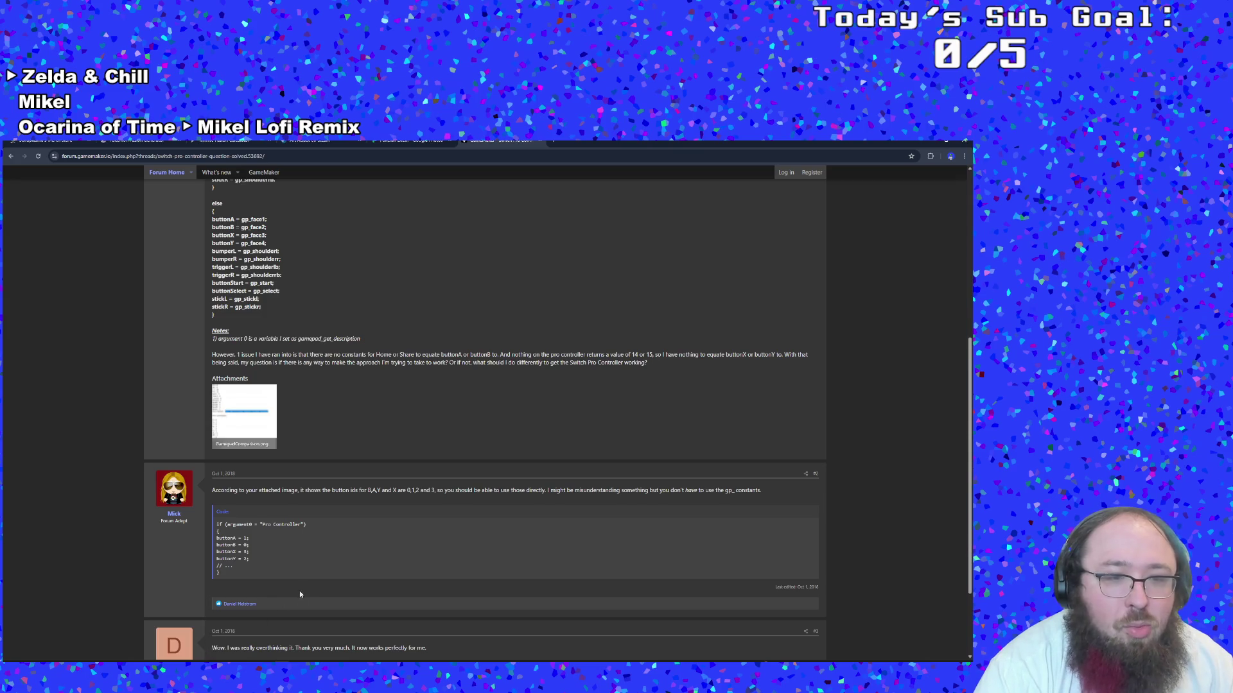
pyautogui.hotkey('alt', 'Tab')
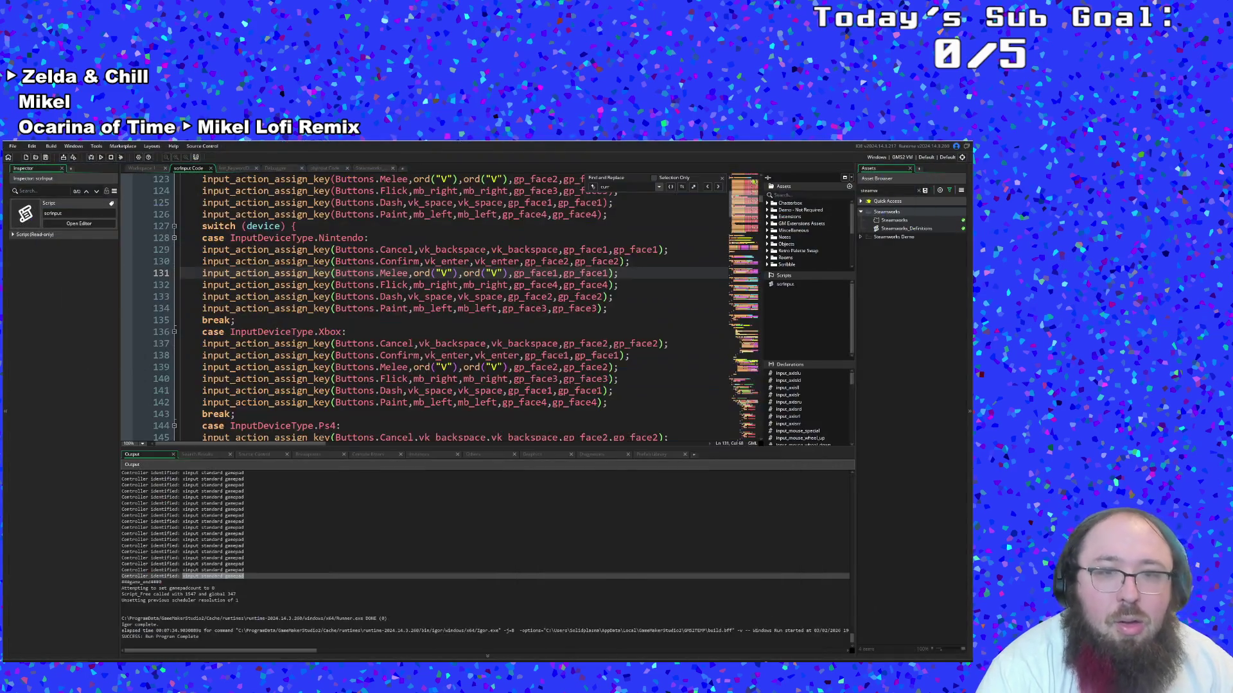
# Replace both gp_face1 arguments on the Cancel line 129 with 1
pyautogui.click(559, 250)
pyautogui.scroll(2, 569, 263)
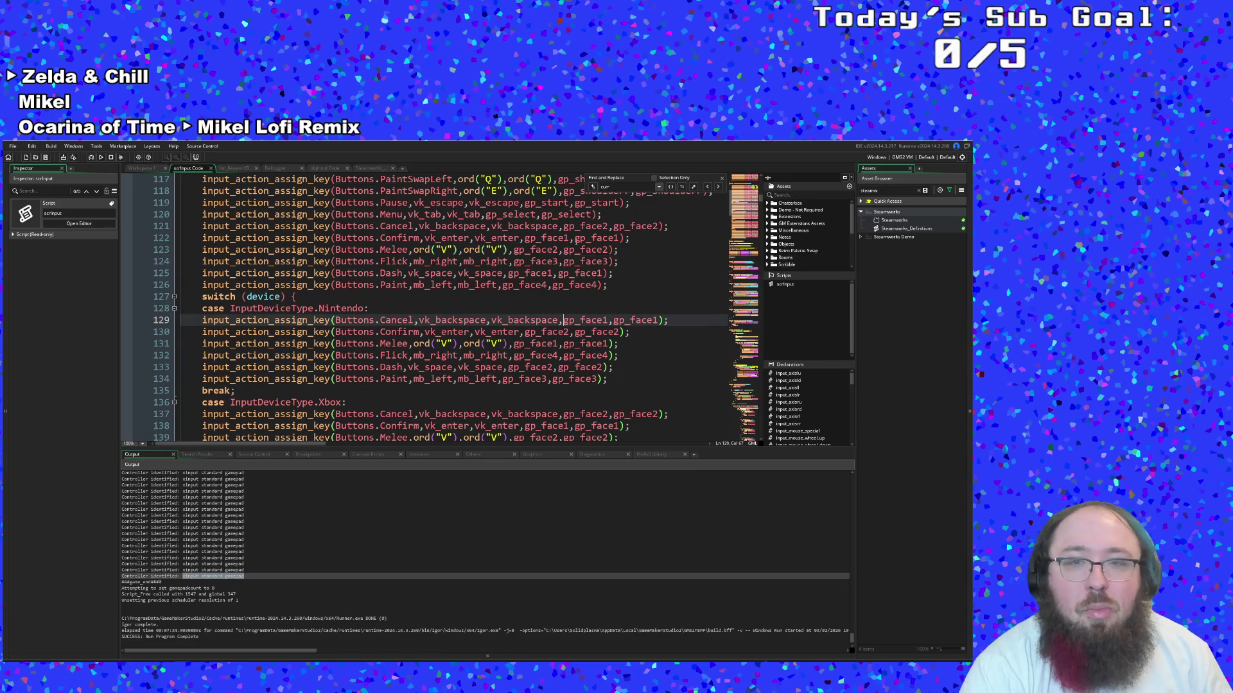
pyautogui.moveTo(607, 320); pyautogui.dragTo(564, 319)
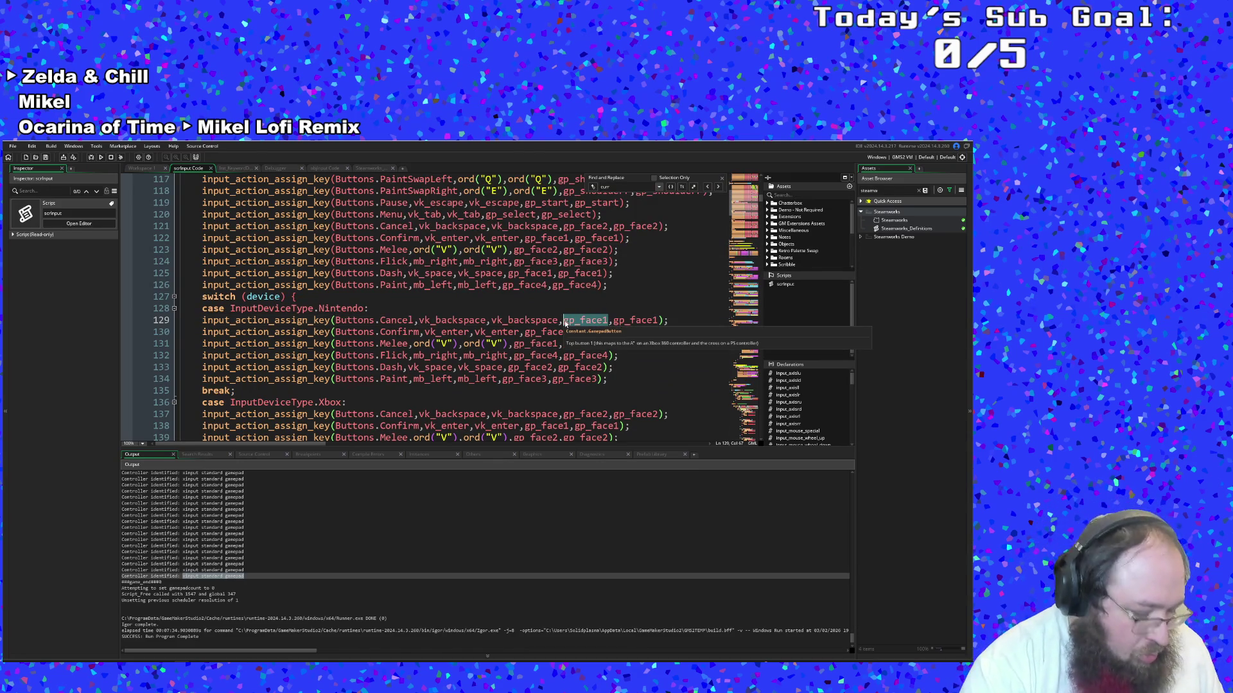
pyautogui.write('1')
pyautogui.moveTo(573, 319)
pyautogui.mouseDown()
pyautogui.moveTo(618, 319)
pyautogui.moveTo(524, 332)
pyautogui.mouseUp()
pyautogui.write('1')
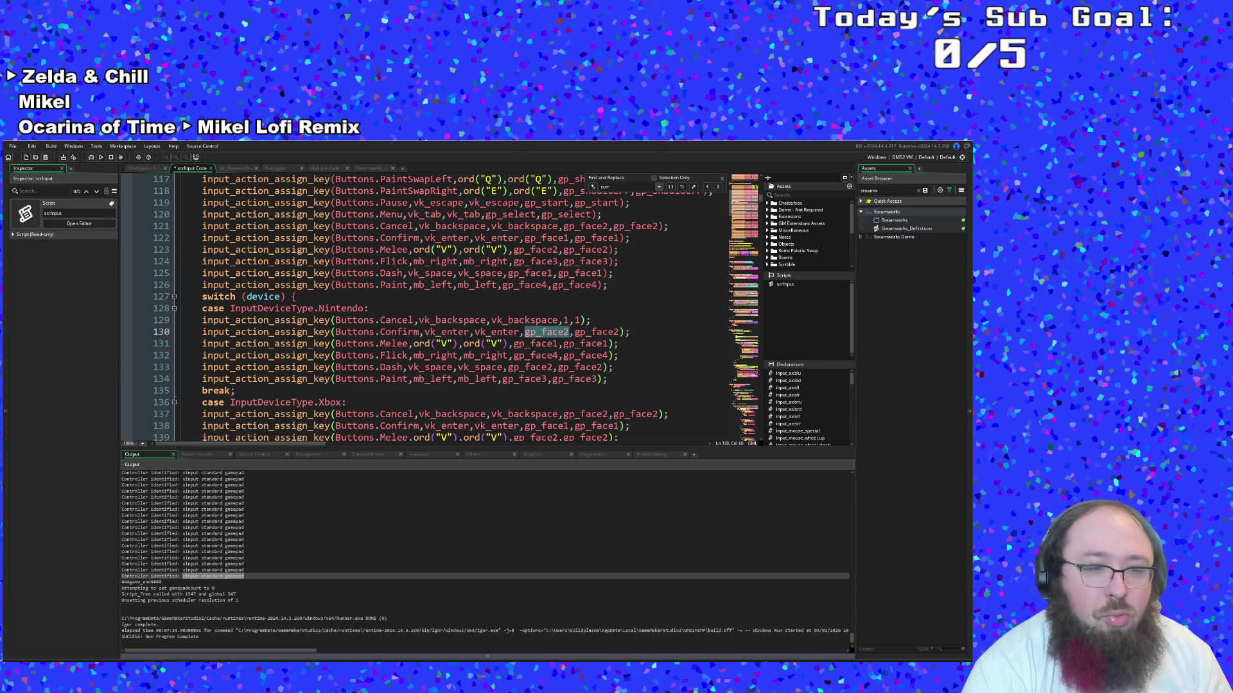
# Correct line 129's Cancel arguments from 1,1 to 0,0
pyautogui.moveTo(116, 659)
pyautogui.moveTo(233, 659)
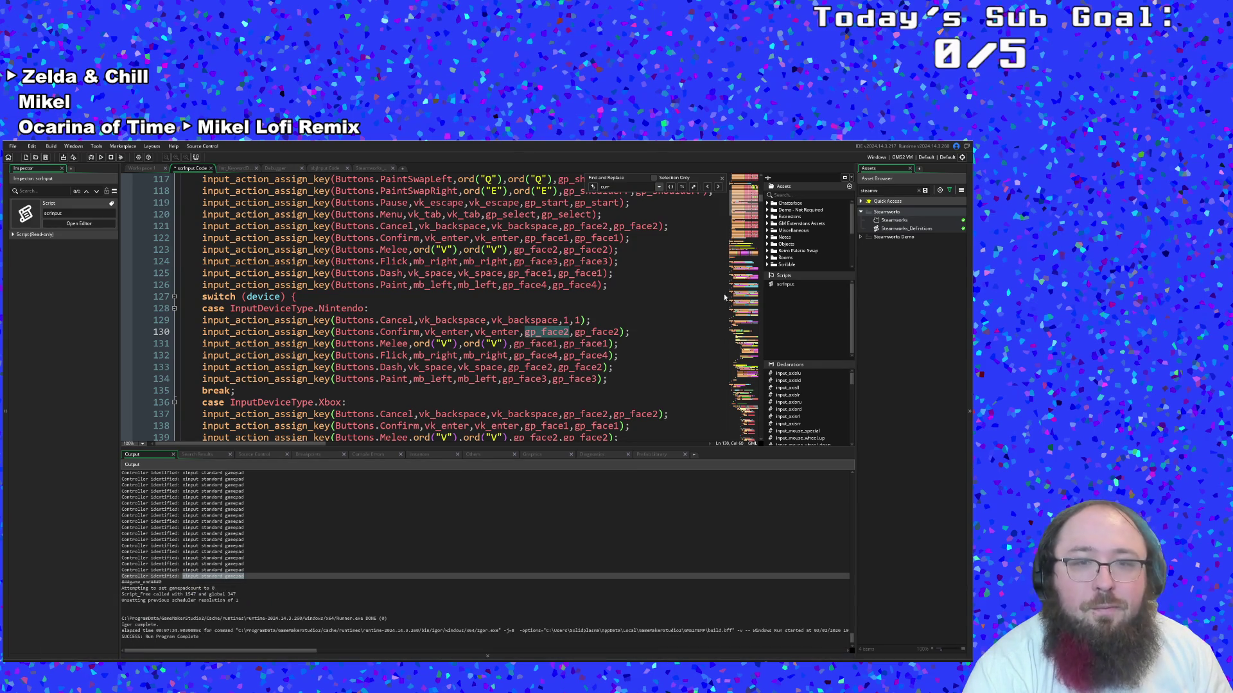
pyautogui.click(568, 319)
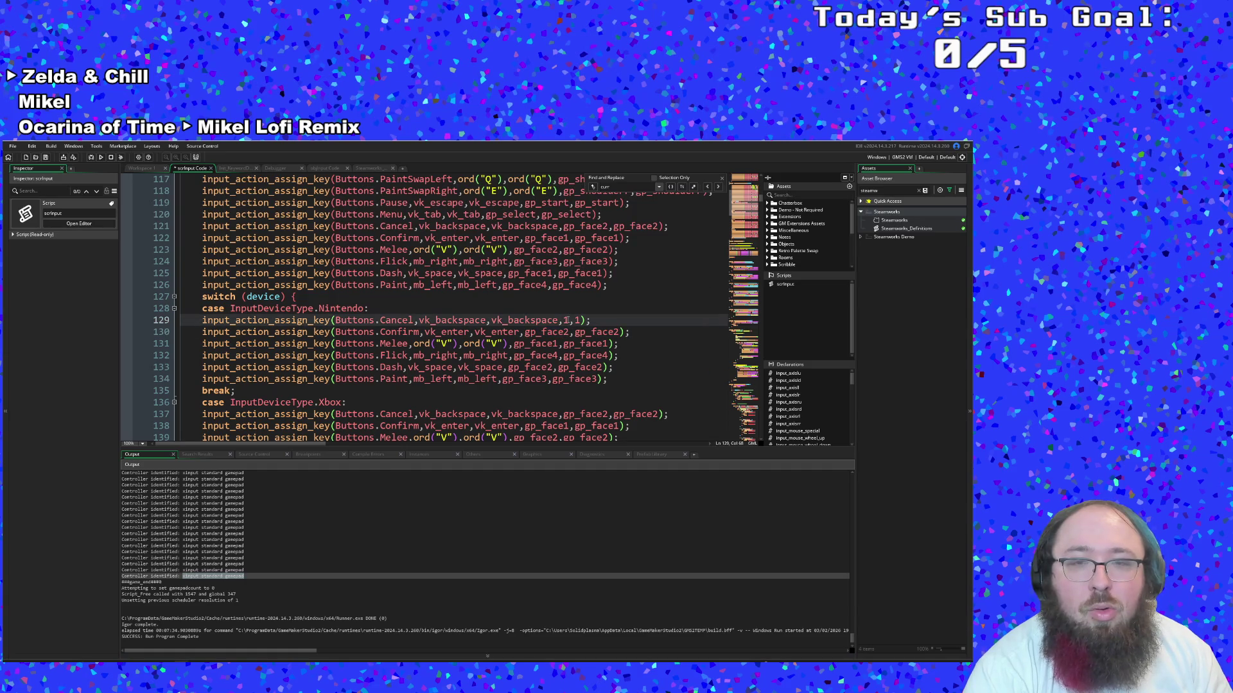
pyautogui.press('BackSpace')
pyautogui.write('0')
pyautogui.press('Right')
pyautogui.press('Right')
pyautogui.press('Left')
pyautogui.press('Left')
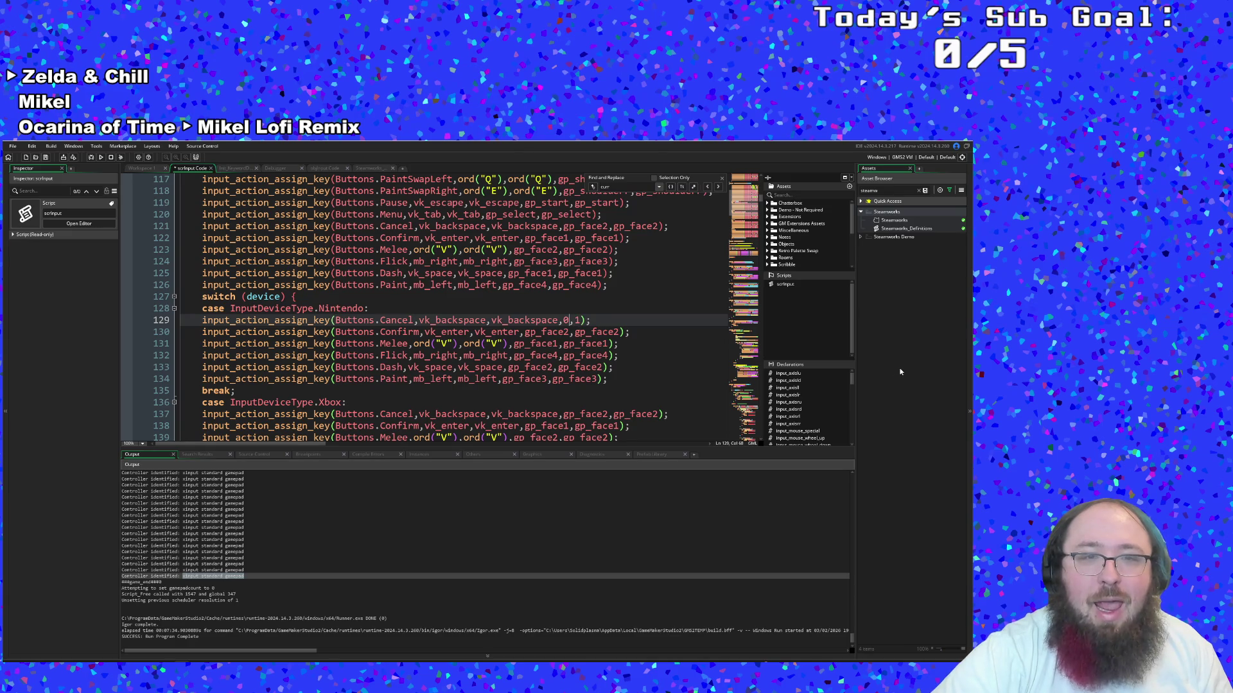
pyautogui.press('Right')
pyautogui.press('Right')
pyautogui.press('BackSpace')
pyautogui.write('0')
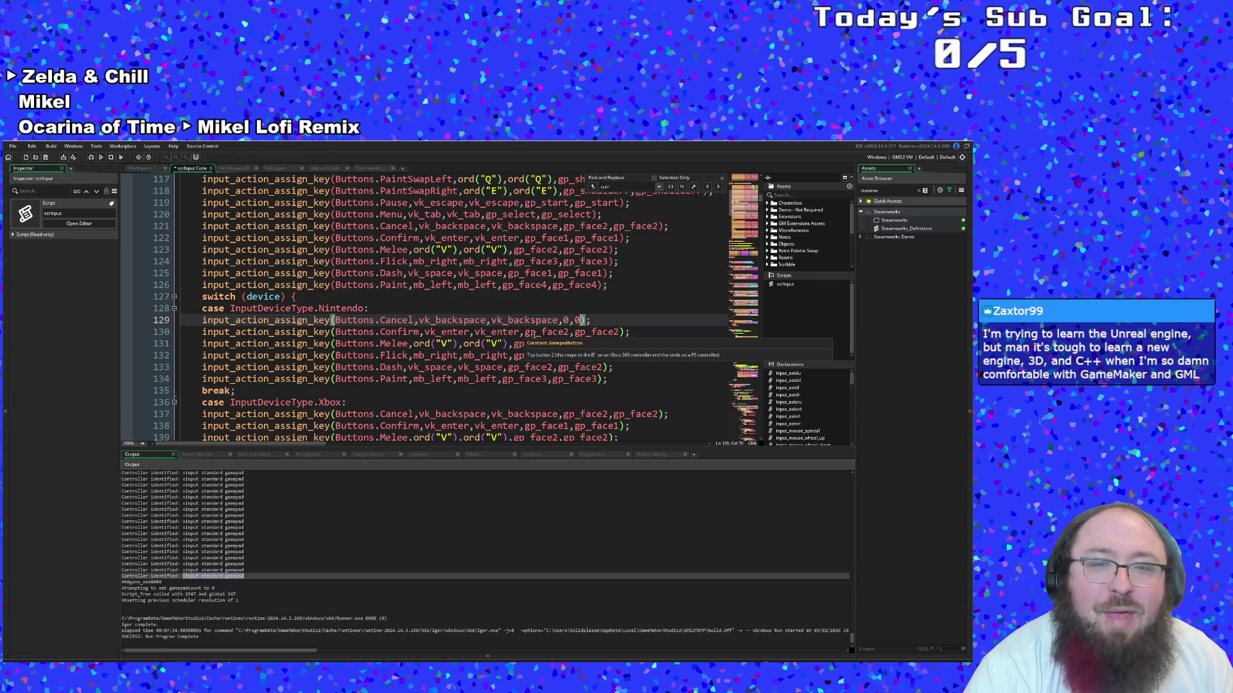
# Set line 130's button ids to 1,1 and line 131's to 0,0
pyautogui.moveTo(526, 333); pyautogui.dragTo(569, 333)
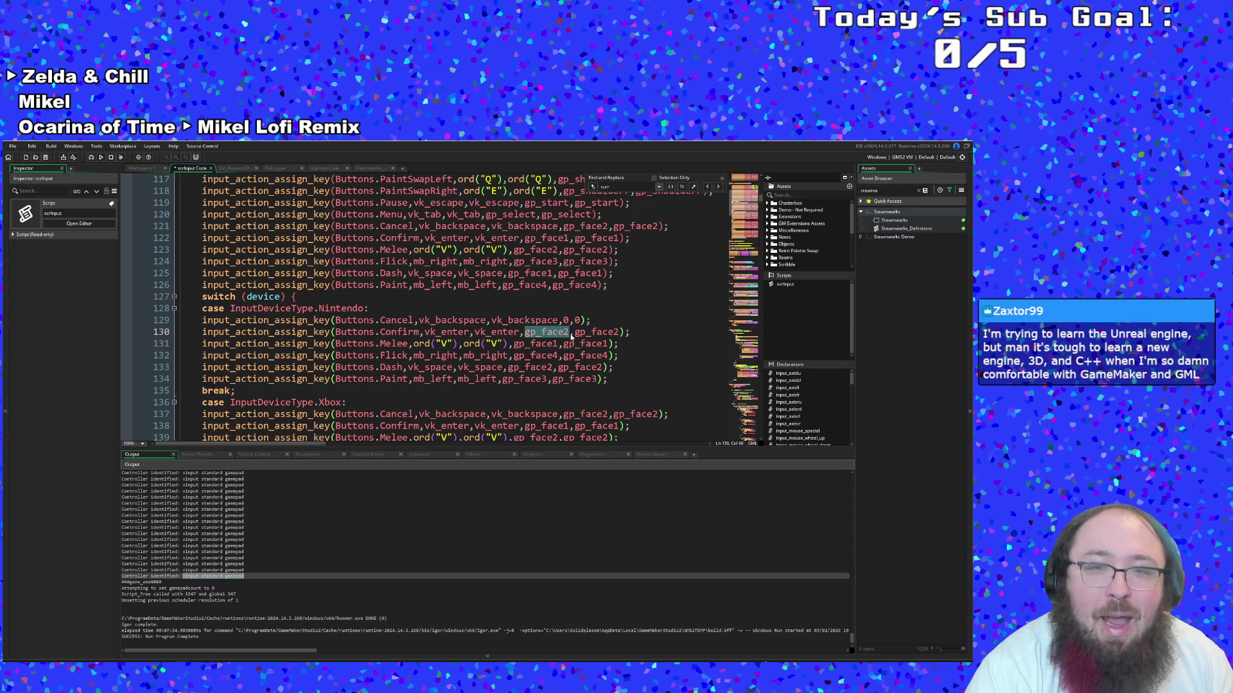
pyautogui.write('1')
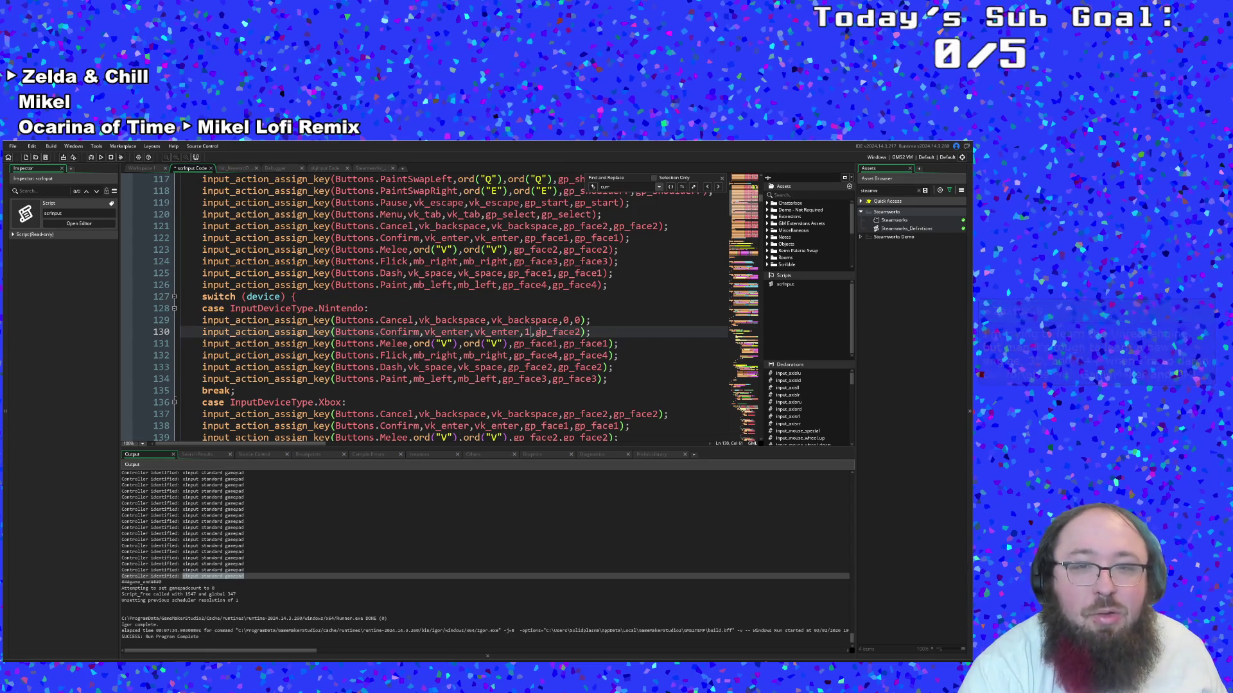
pyautogui.moveTo(537, 332)
pyautogui.mouseDown()
pyautogui.moveTo(581, 332)
pyautogui.moveTo(521, 345)
pyautogui.moveTo(555, 345)
pyautogui.mouseUp()
pyautogui.write('1')
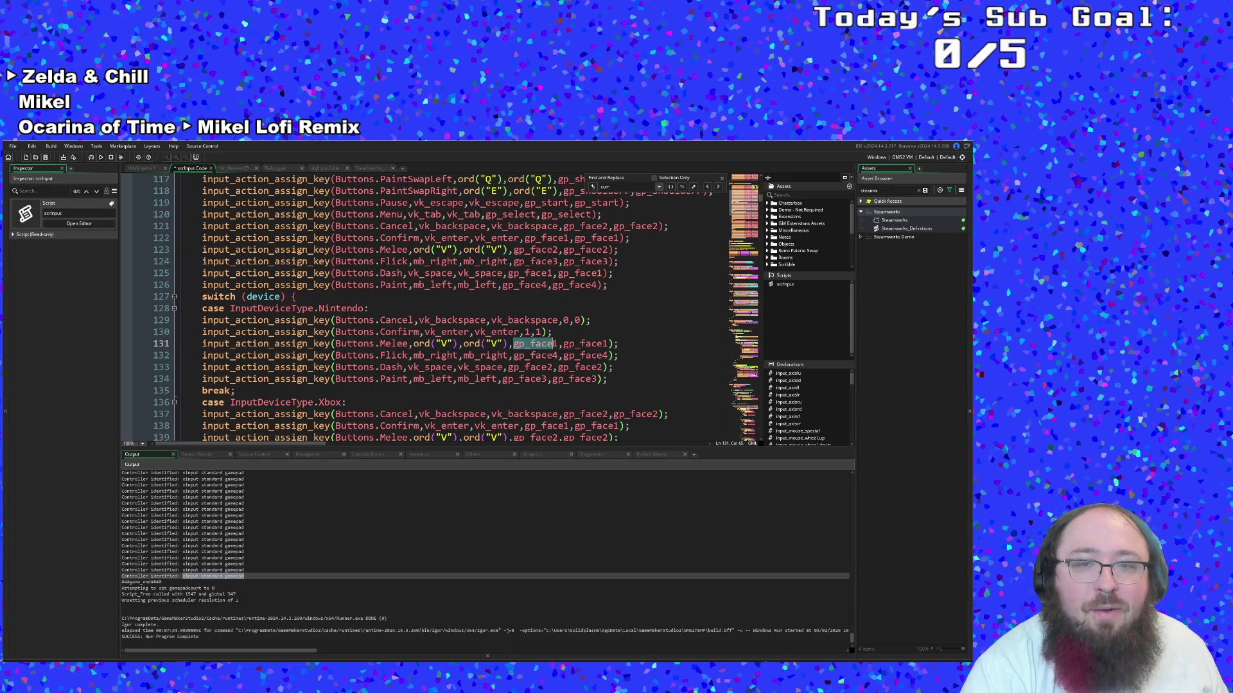
pyautogui.moveTo(558, 345)
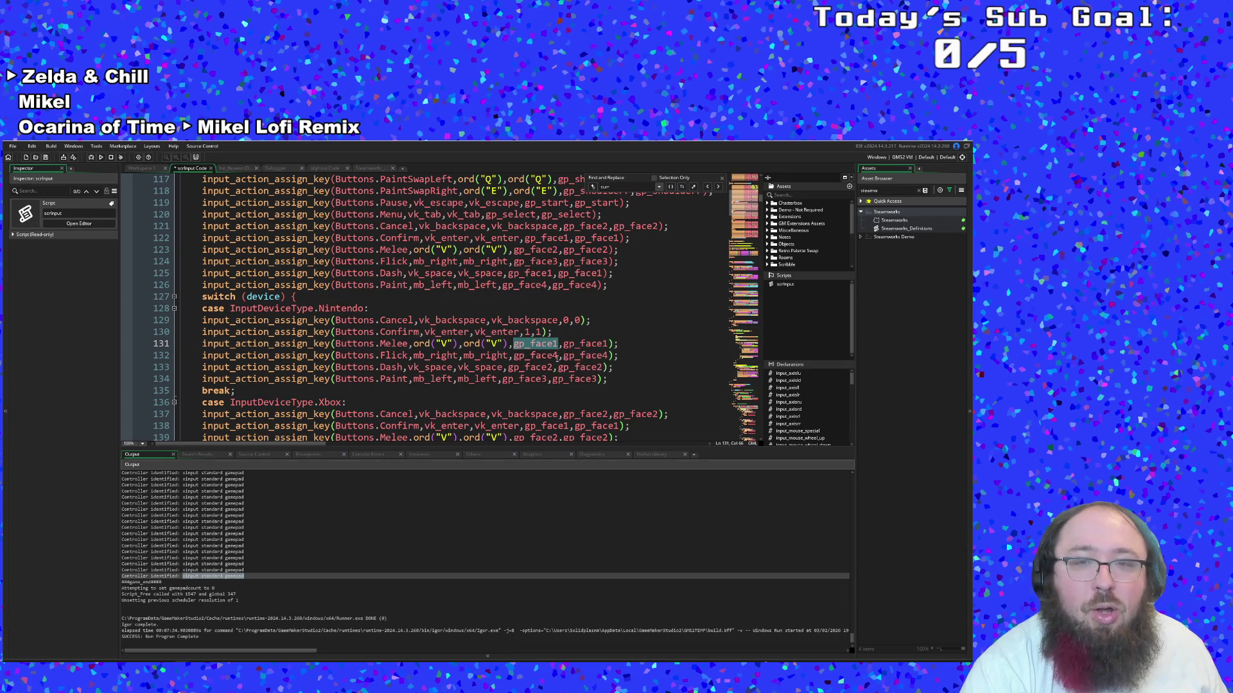
pyautogui.moveTo(557, 368)
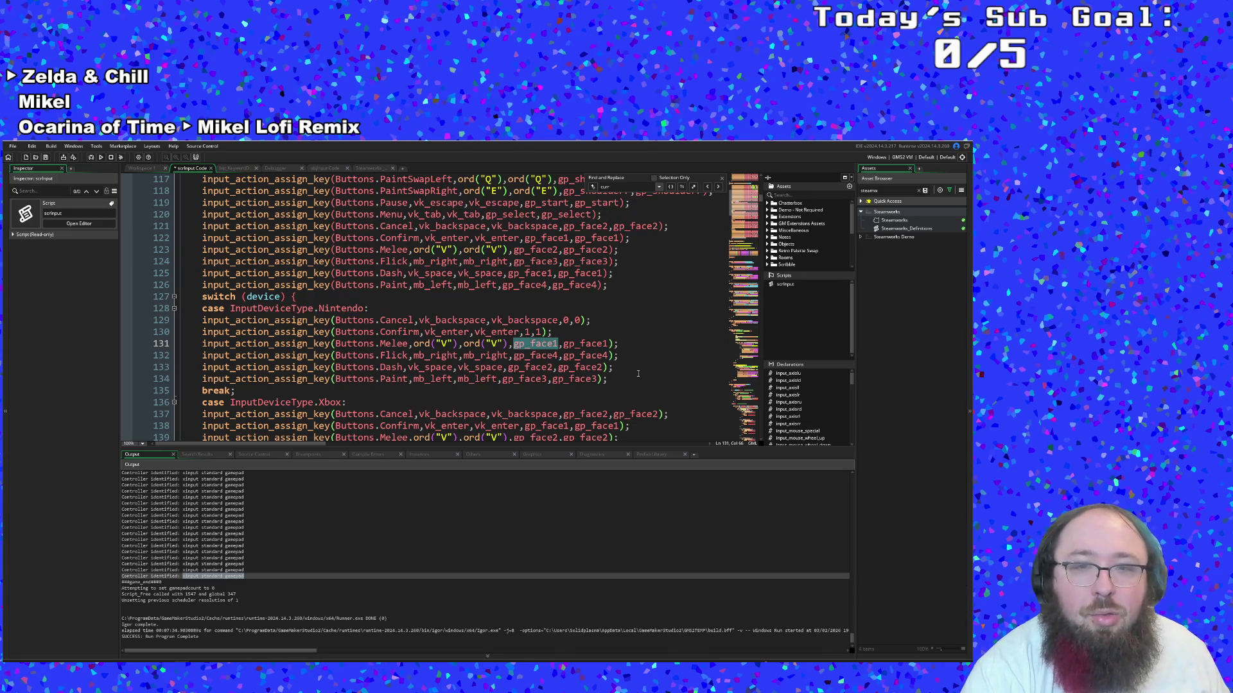
pyautogui.write('0')
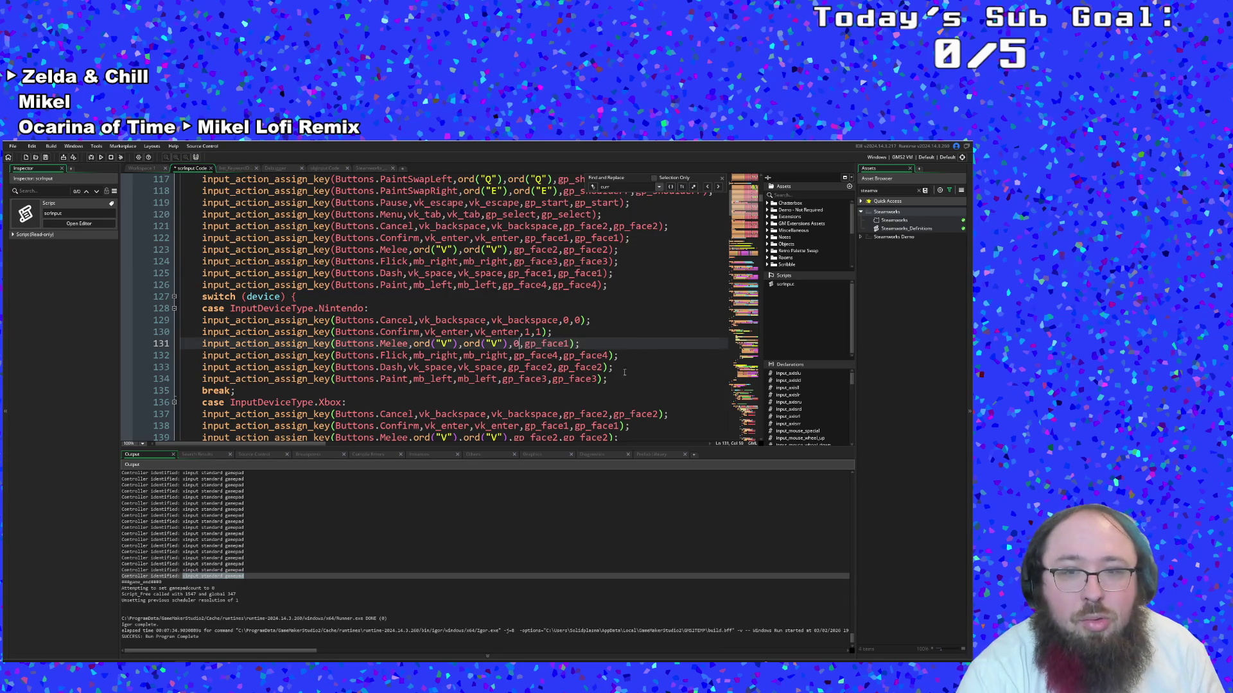
pyautogui.doubleClick(549, 344)
pyautogui.write('0')
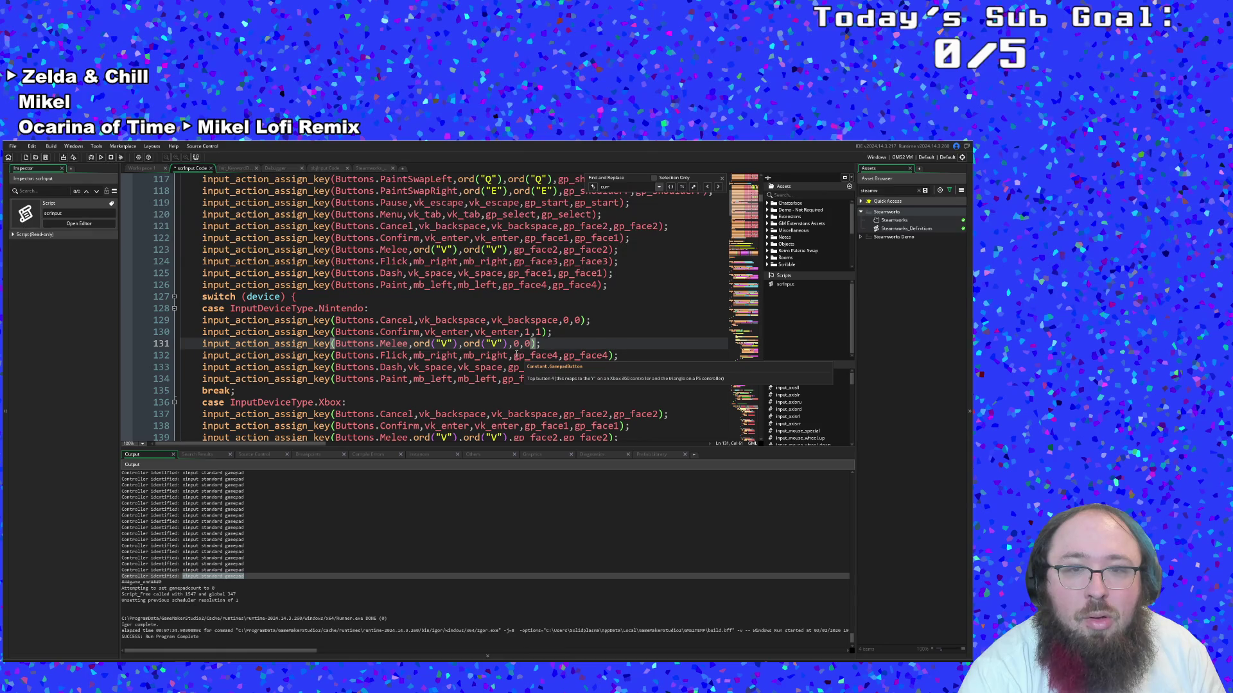
# Set line 132's gp_face4 arguments to 2,2 and line 133's gp_face2 to 1,1
pyautogui.moveTo(514, 355); pyautogui.dragTo(559, 362)
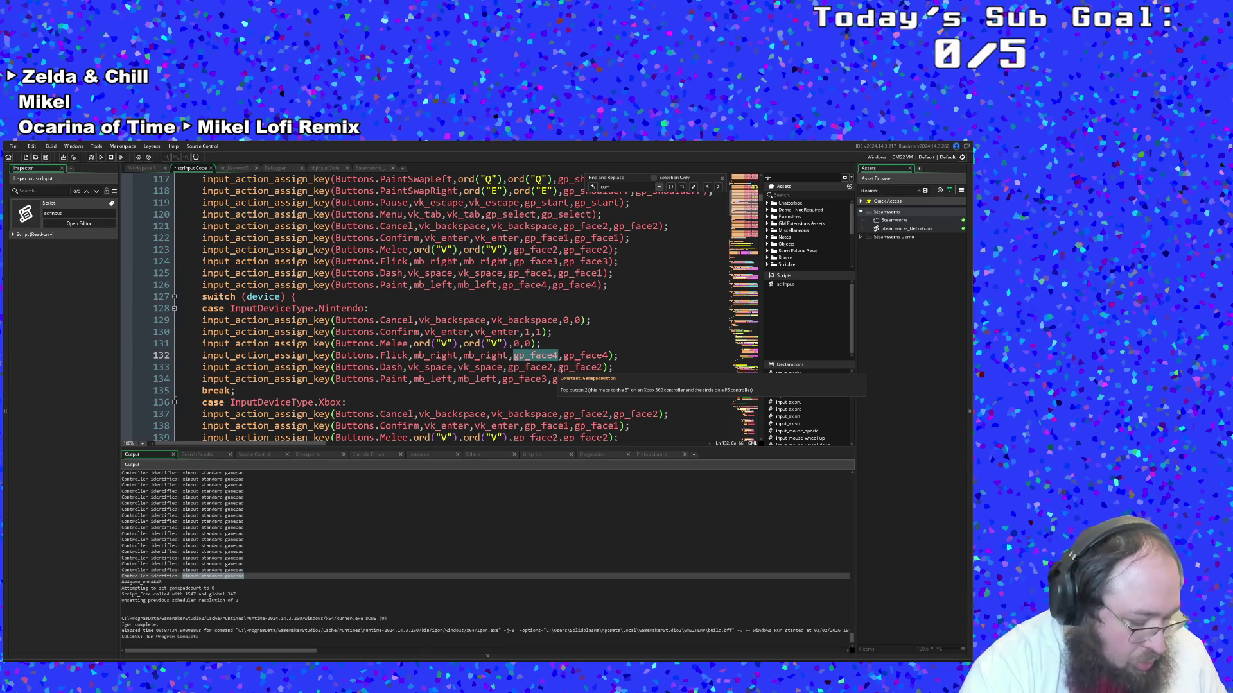
pyautogui.write('2')
pyautogui.doubleClick(551, 356)
pyautogui.write('2')
pyautogui.doubleClick(522, 368)
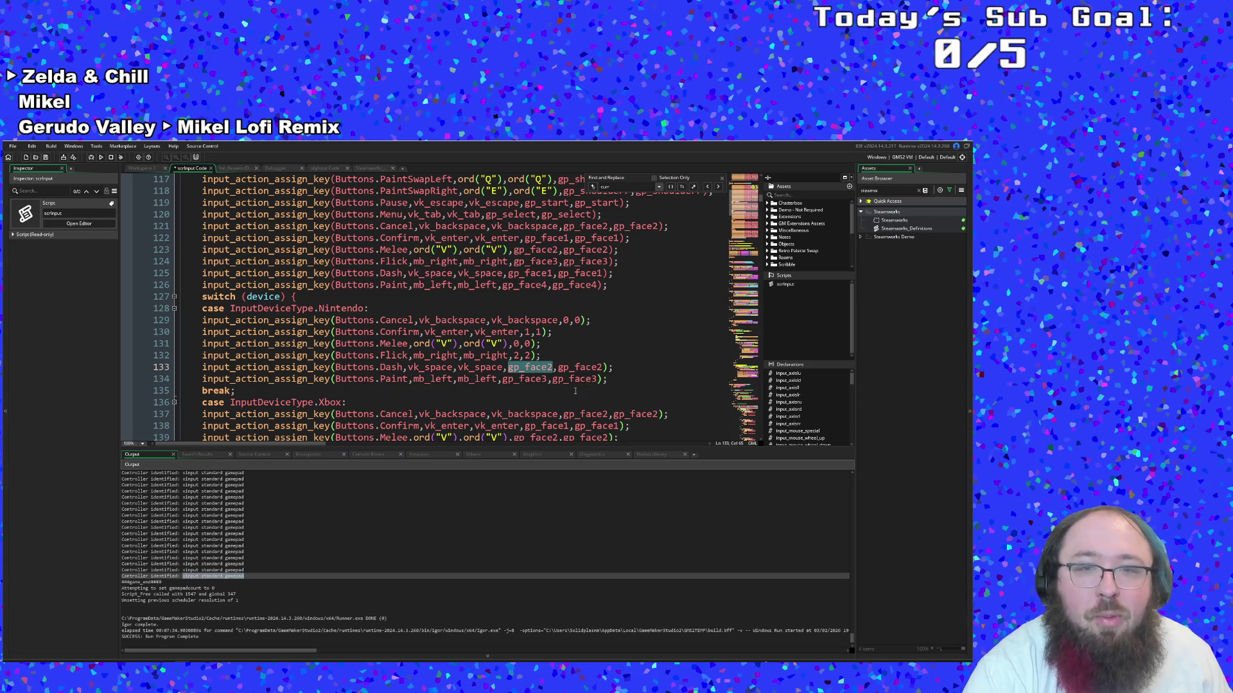
pyautogui.write('1')
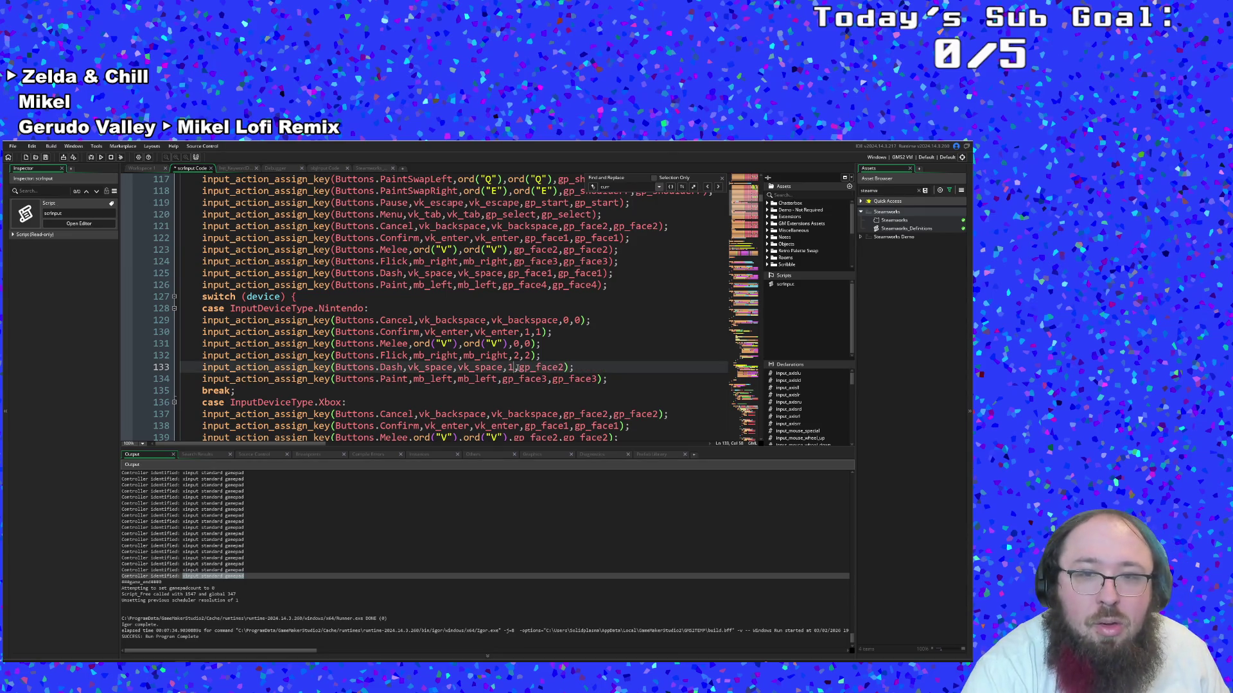
pyautogui.doubleClick(541, 367)
pyautogui.write('1')
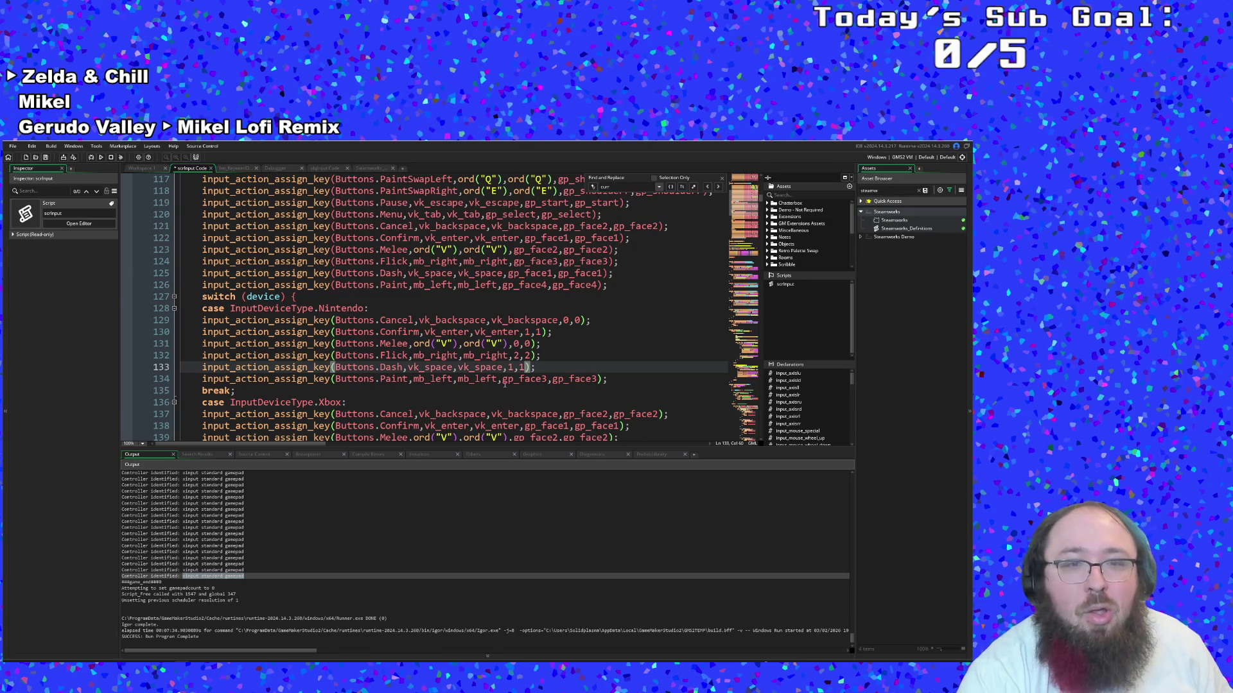
# Strip the gp_face prefixes from line 134's Paint mapping, leaving 3,3
pyautogui.moveTo(504, 384)
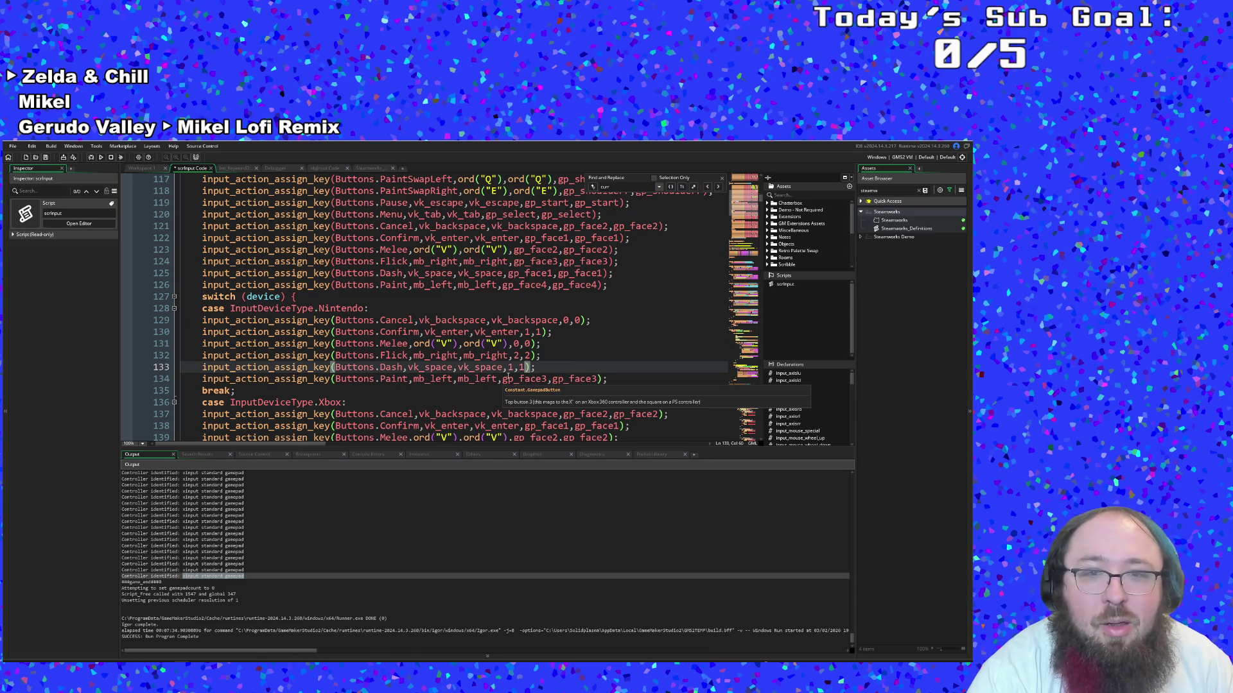
pyautogui.click(519, 356)
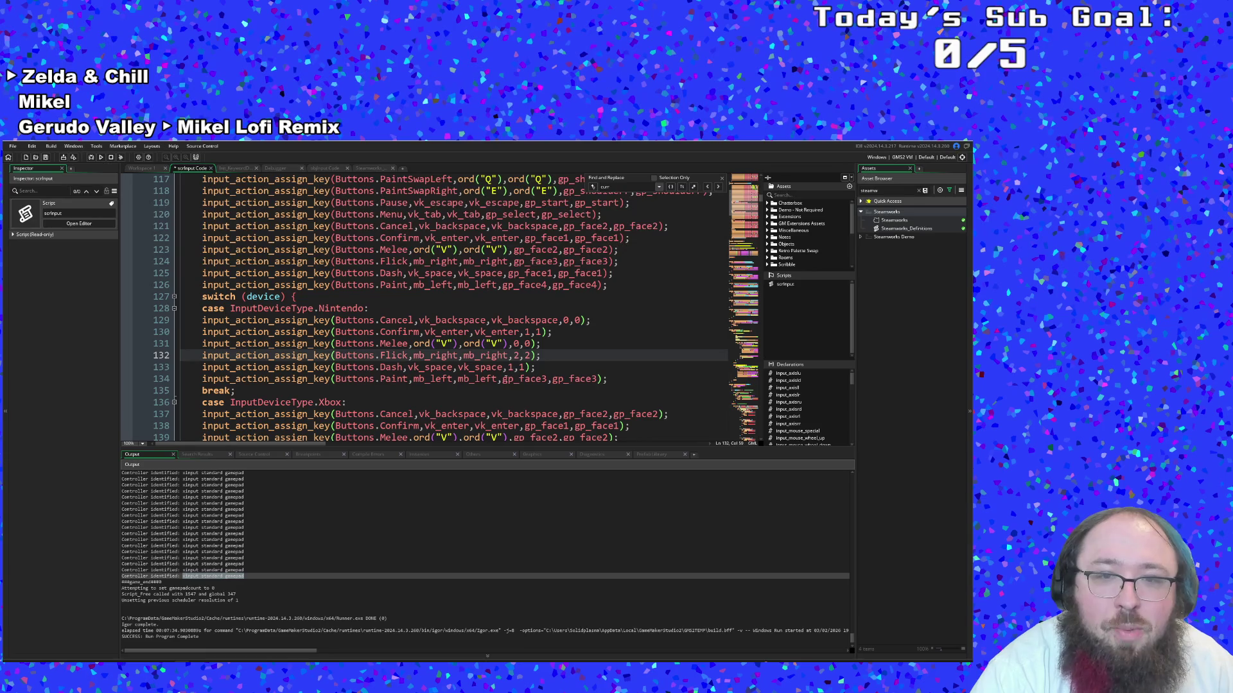
pyautogui.moveTo(504, 379); pyautogui.dragTo(541, 379)
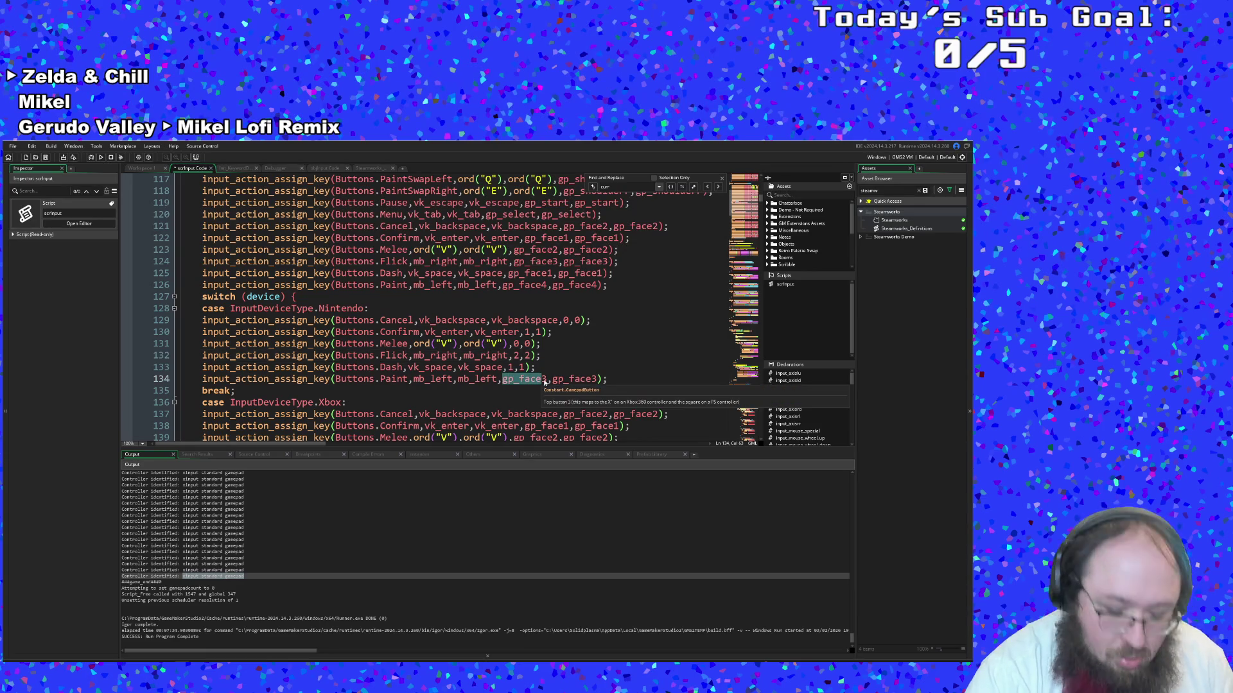
pyautogui.press('BackSpace')
pyautogui.moveTo(513, 379); pyautogui.dragTo(551, 379)
pyautogui.press('BackSpace')
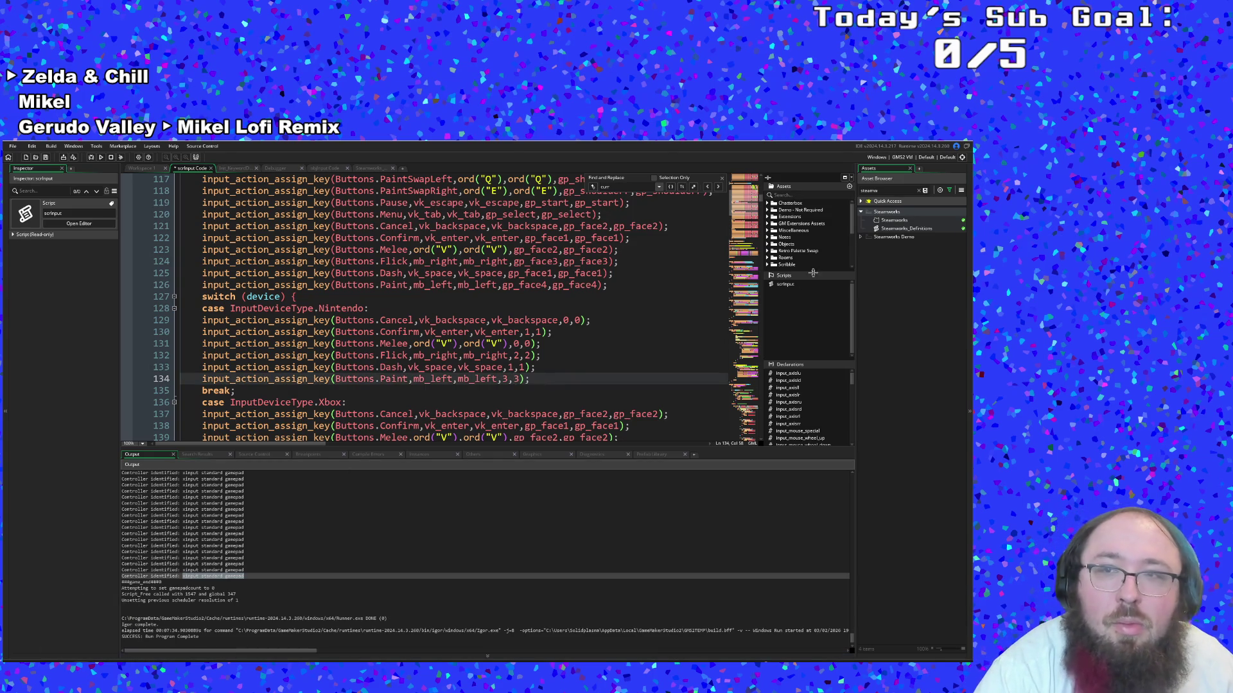
pyautogui.hotkey('alt', 'Tab')
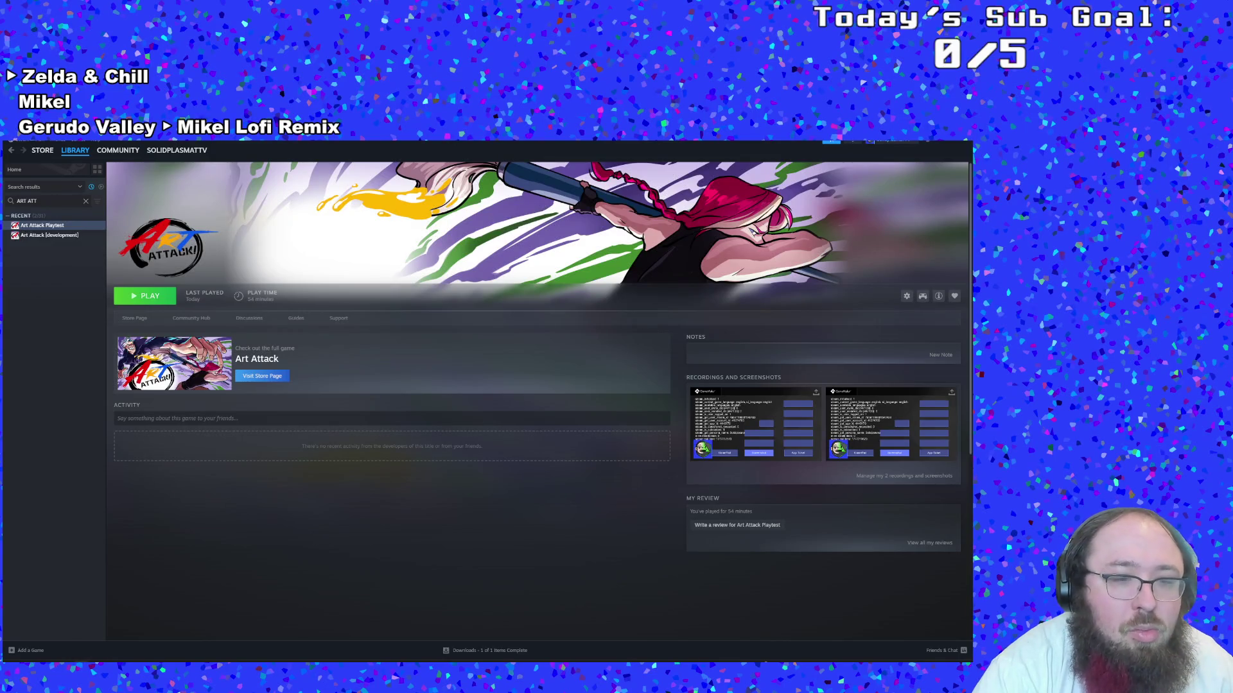
# Scroll the Switch Pro Controller thread down to its attached image and first reply
pyautogui.hotkey('alt', 'Tab')
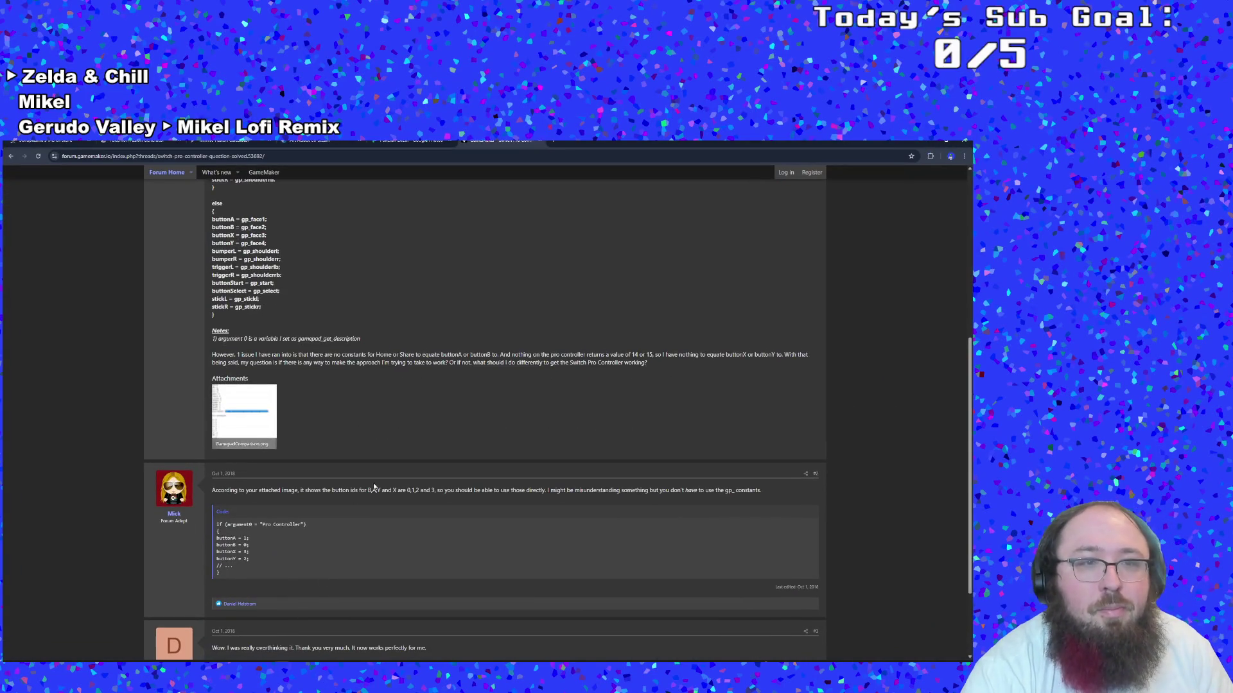
pyautogui.scroll(2, 362, 490)
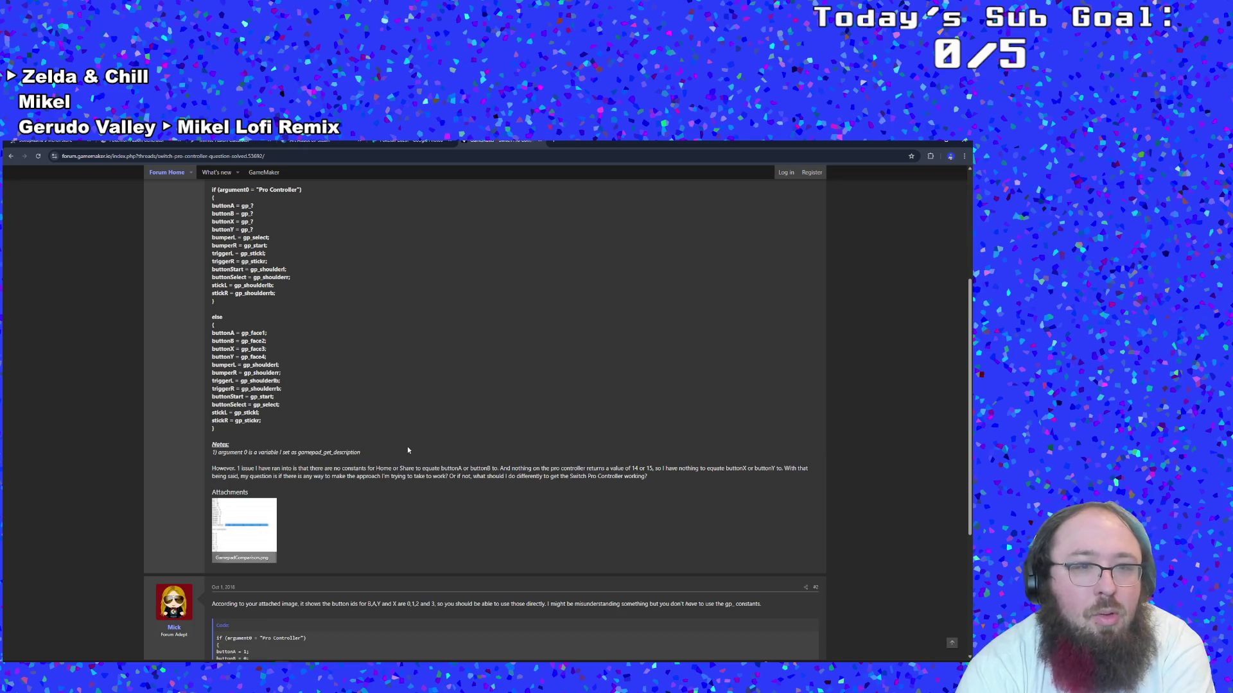
pyautogui.scroll(1, 416, 448)
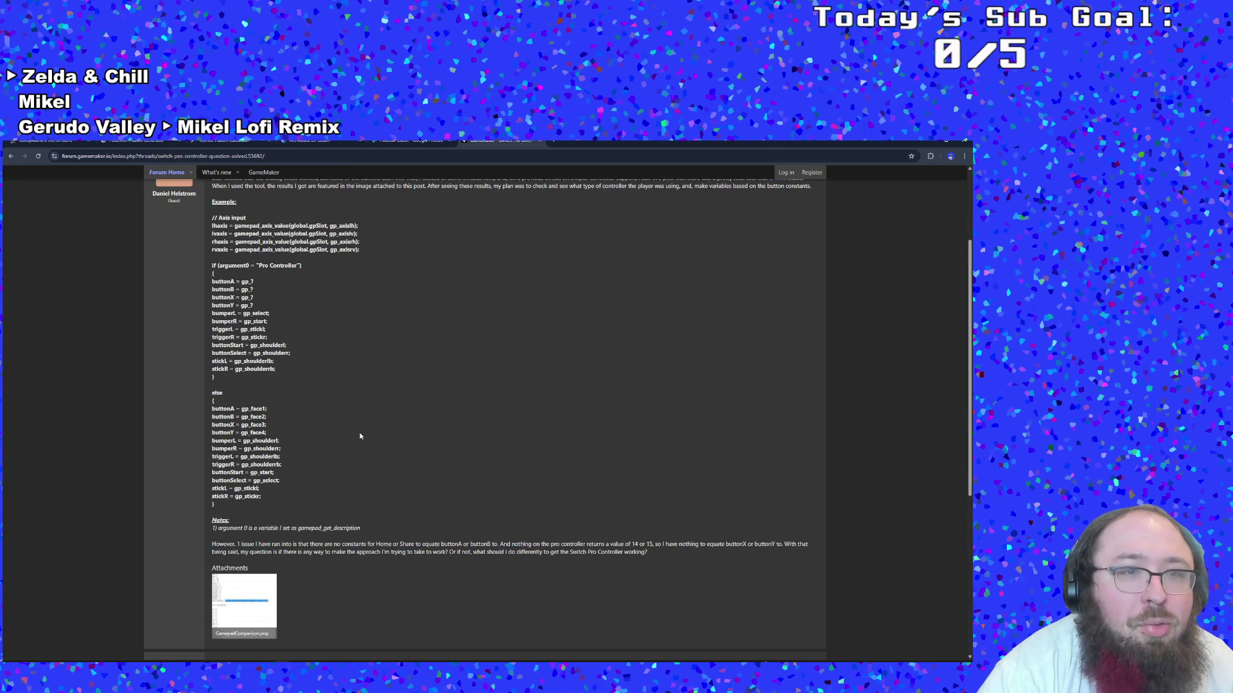
pyautogui.scroll(-1, 360, 436)
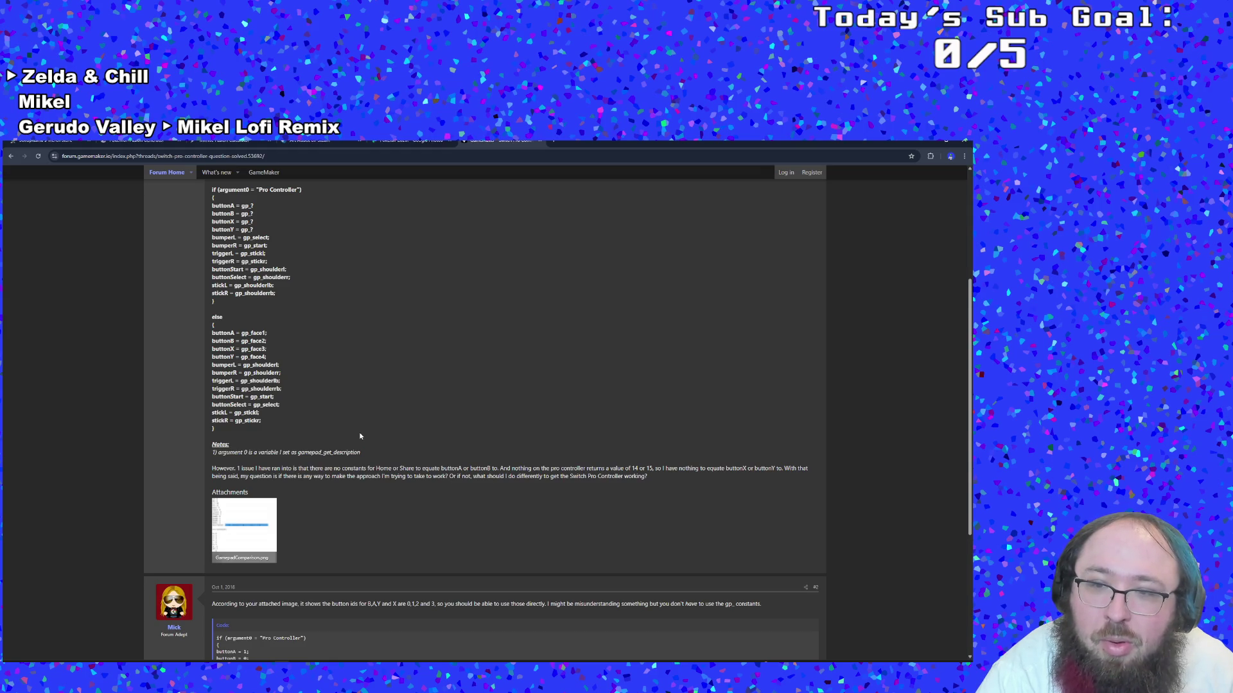
pyautogui.scroll(-1, 360, 436)
pyautogui.click(234, 492)
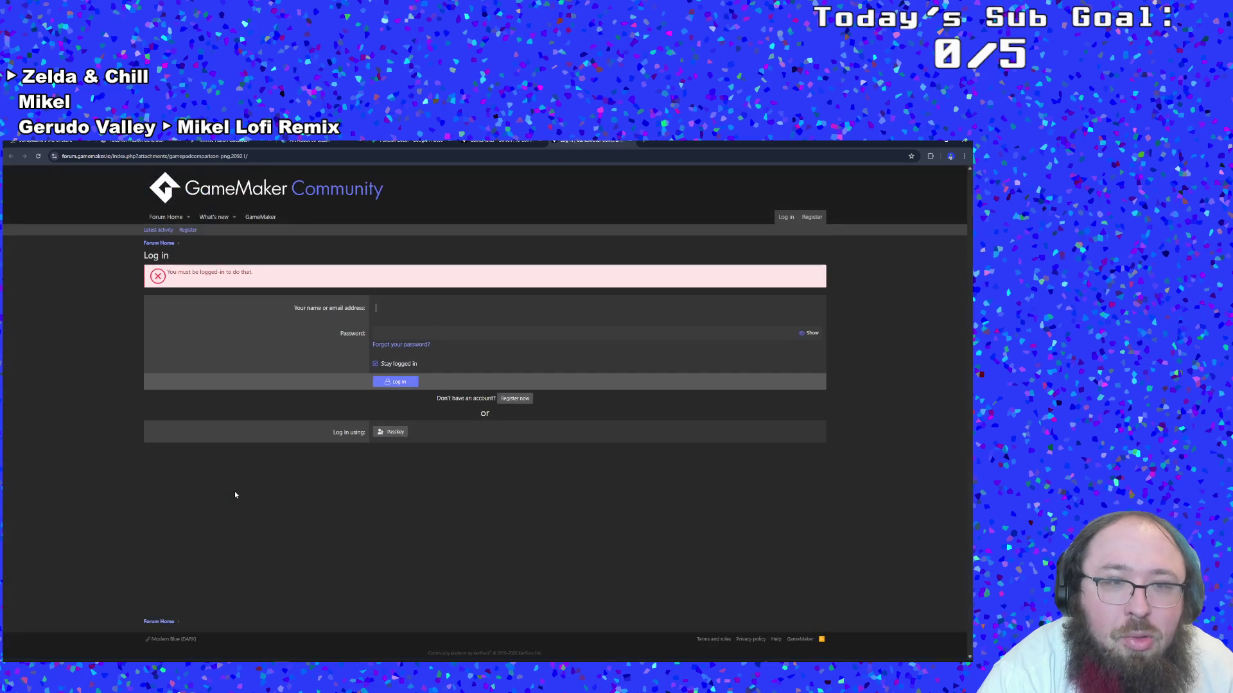
pyautogui.click(423, 313)
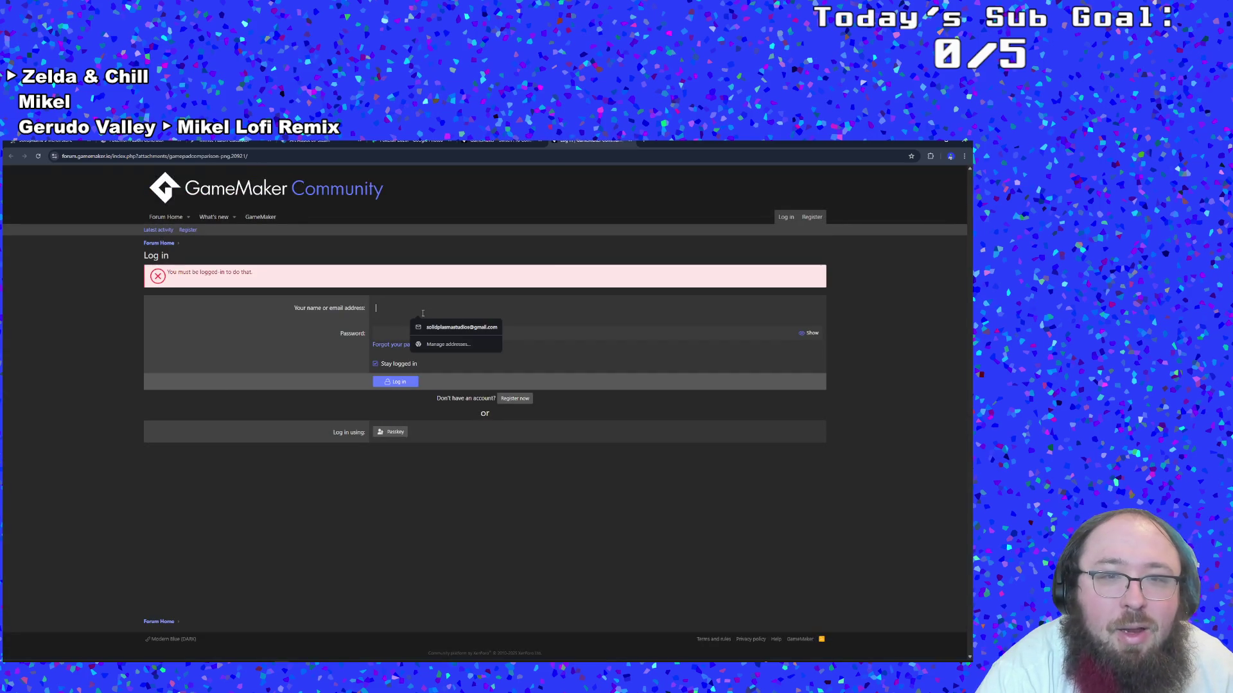
pyautogui.click(415, 328)
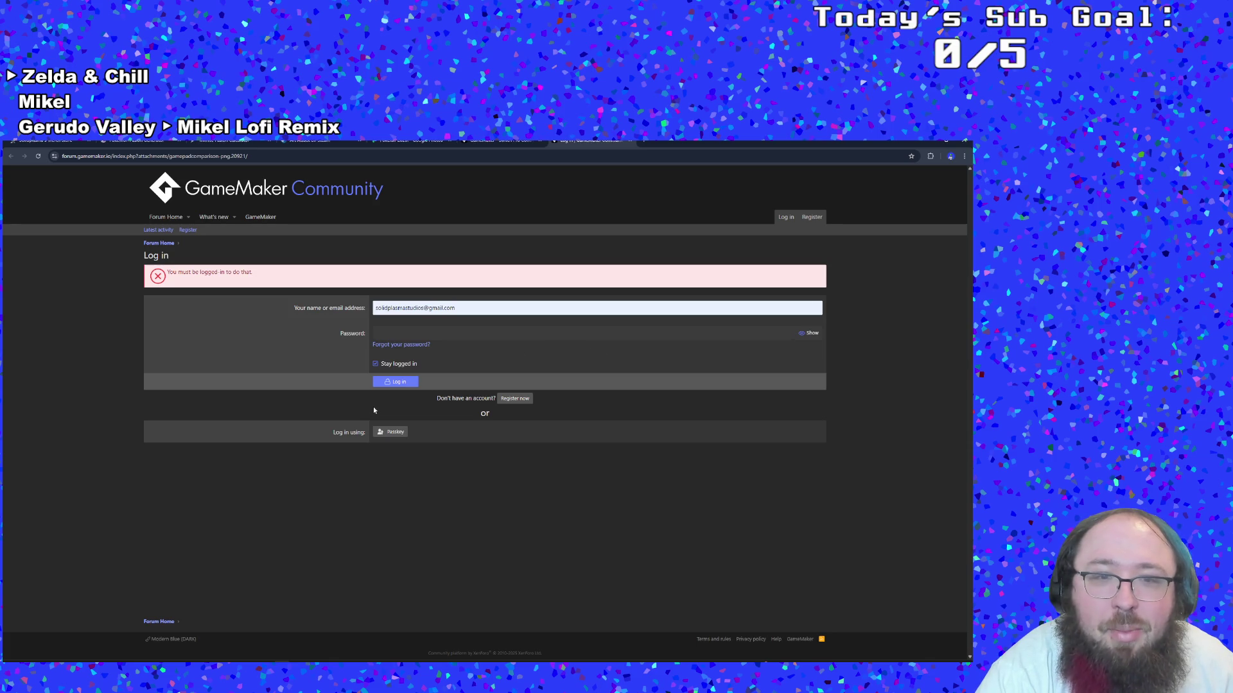
pyautogui.click(418, 328)
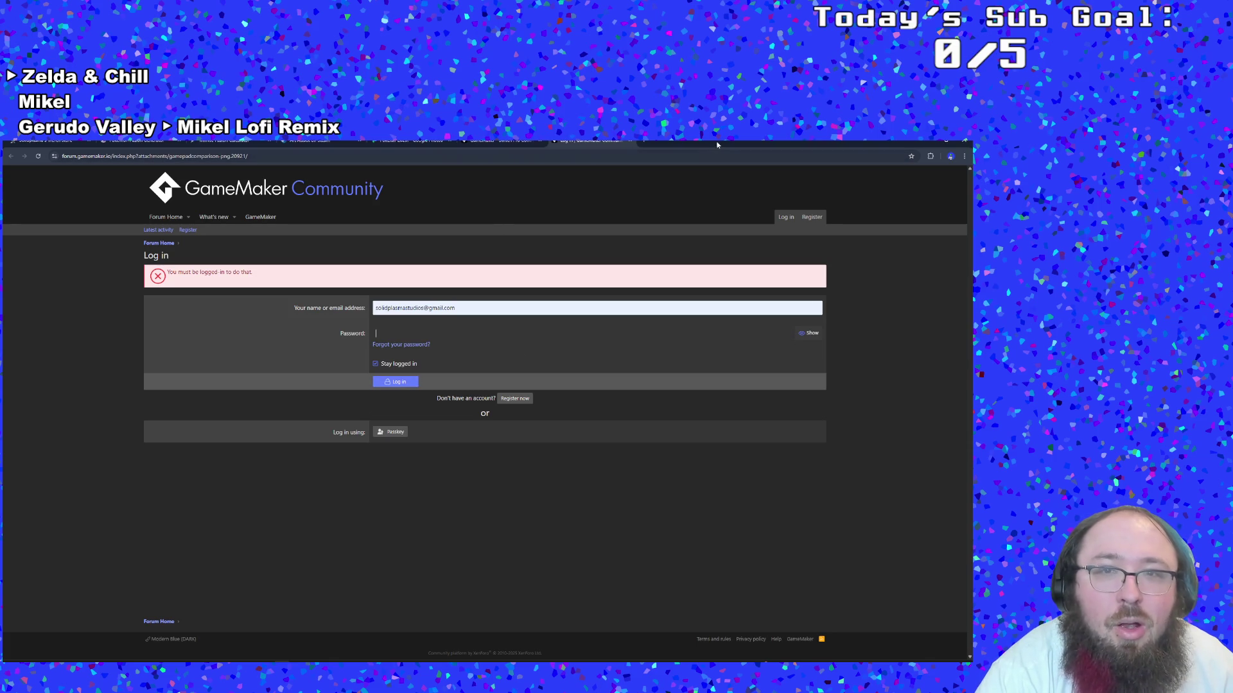
pyautogui.click(387, 381)
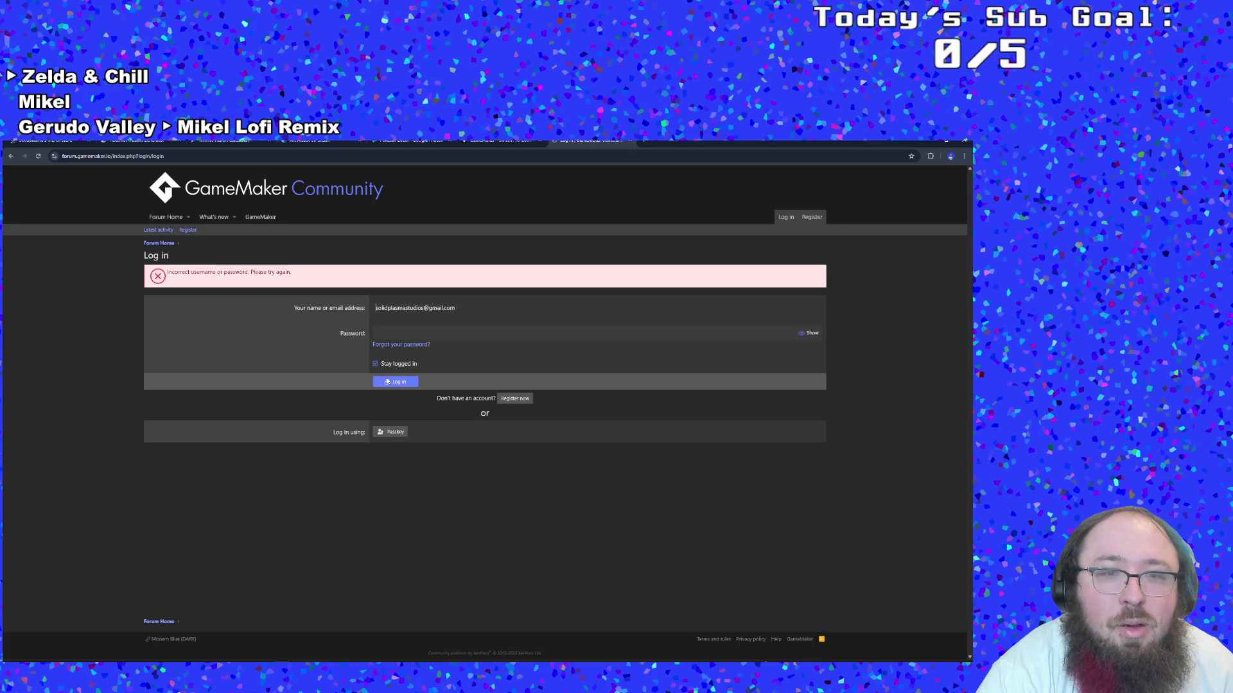
pyautogui.click(10, 156)
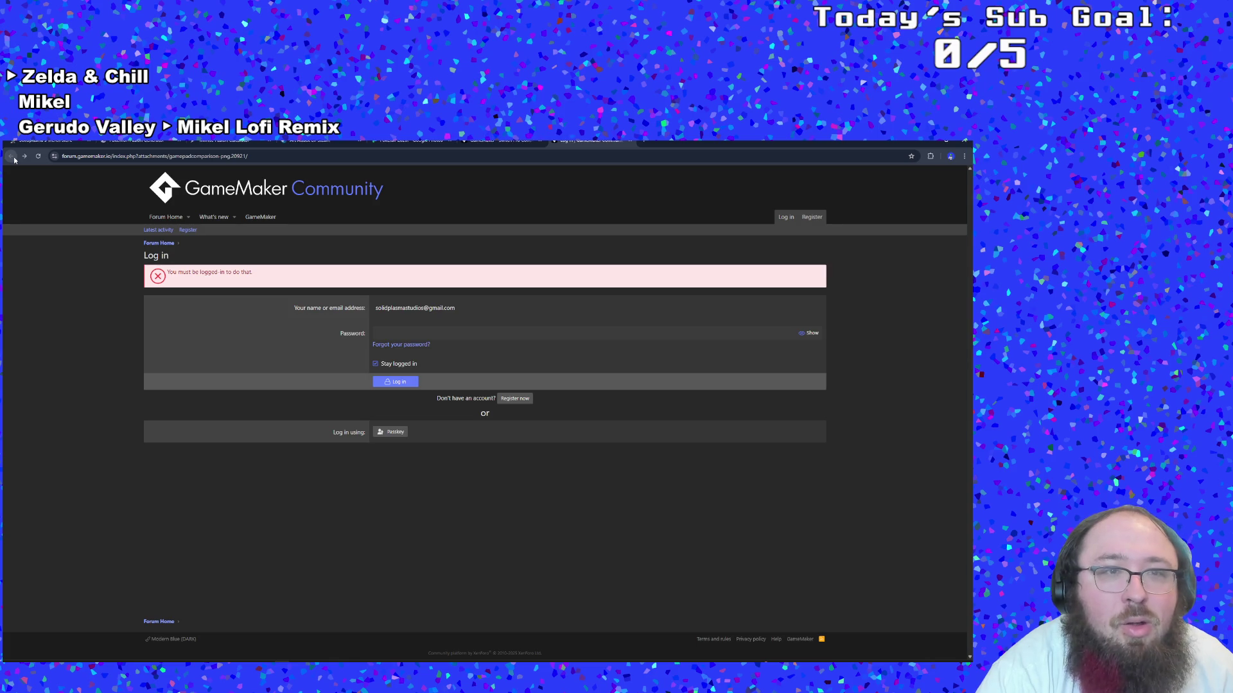
pyautogui.click(629, 141)
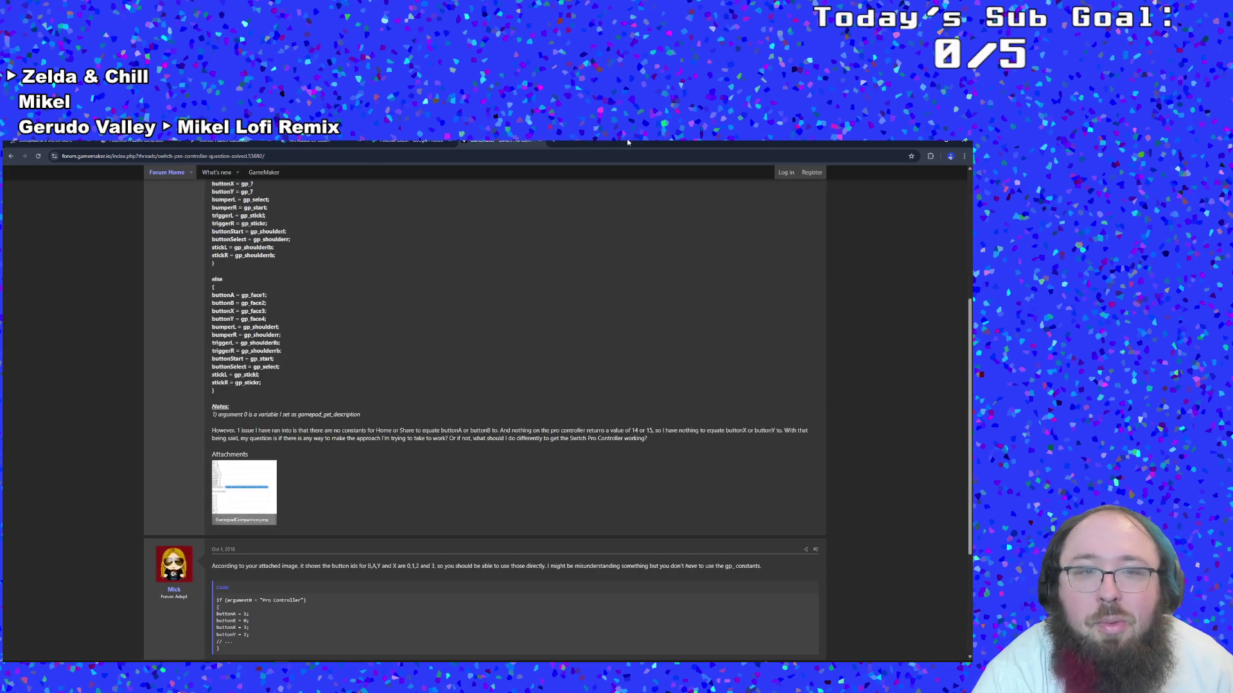
pyautogui.scroll(-1, 405, 473)
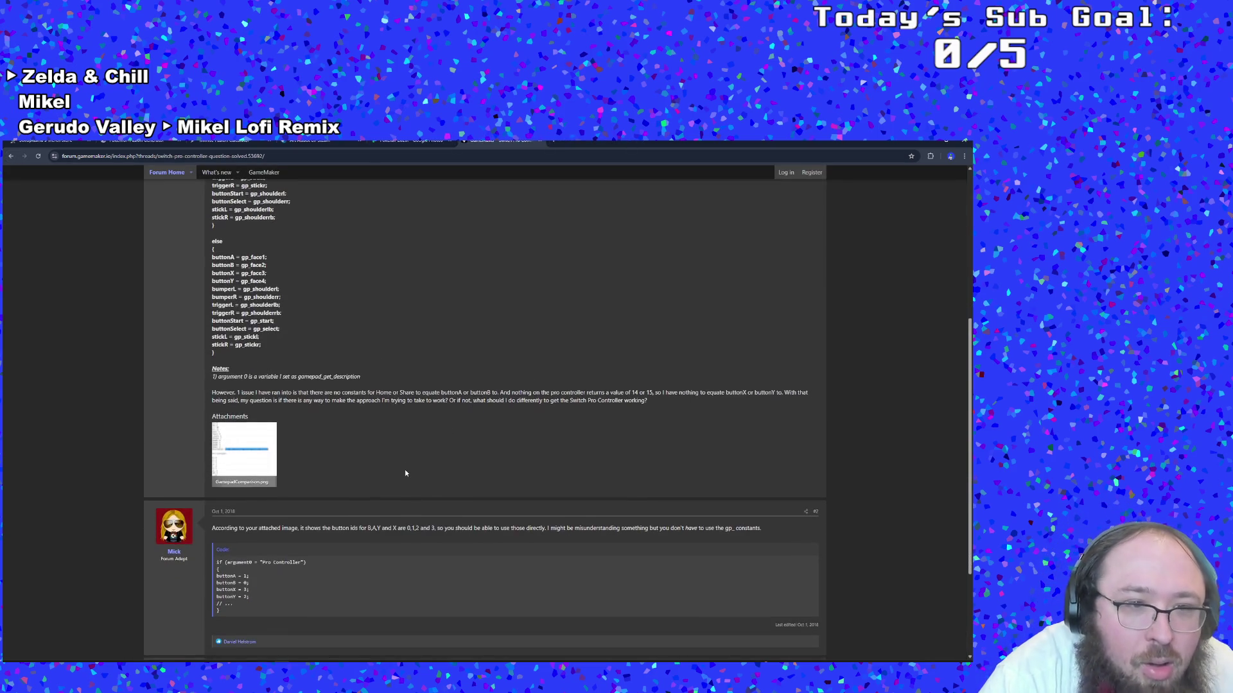
pyautogui.rightClick(237, 454)
pyautogui.click(263, 457)
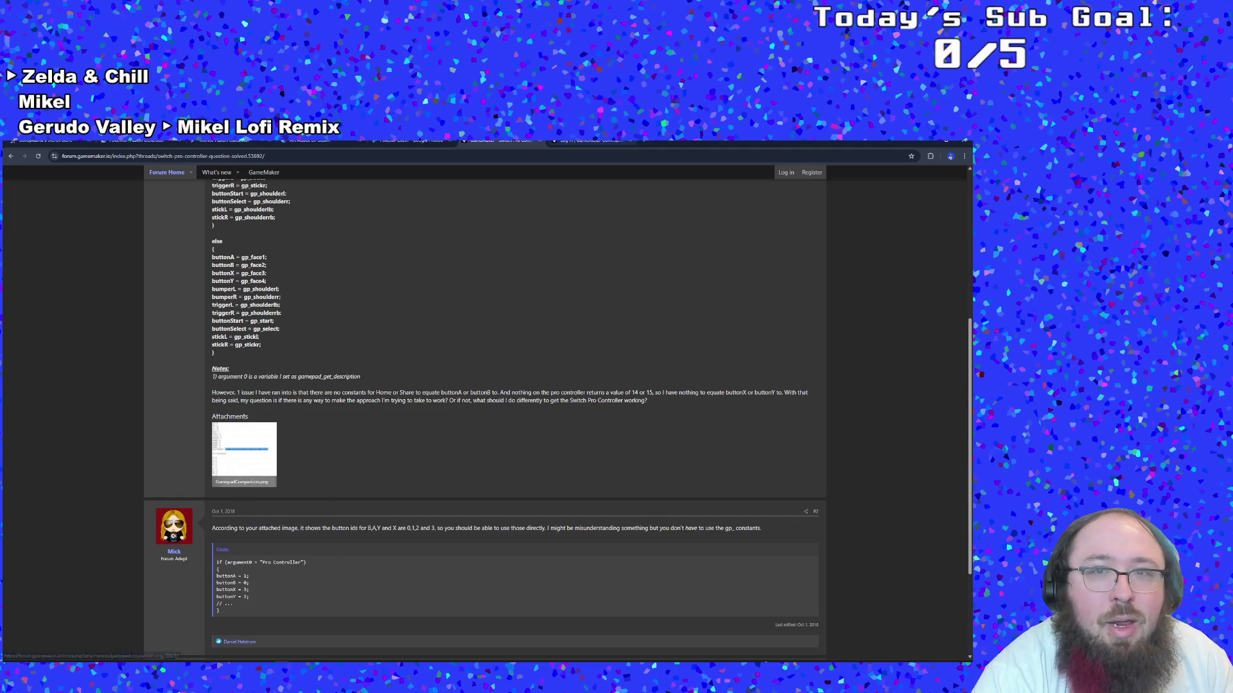
pyautogui.hotkey('ctrl', 'Tab')
pyautogui.middleClick(601, 147)
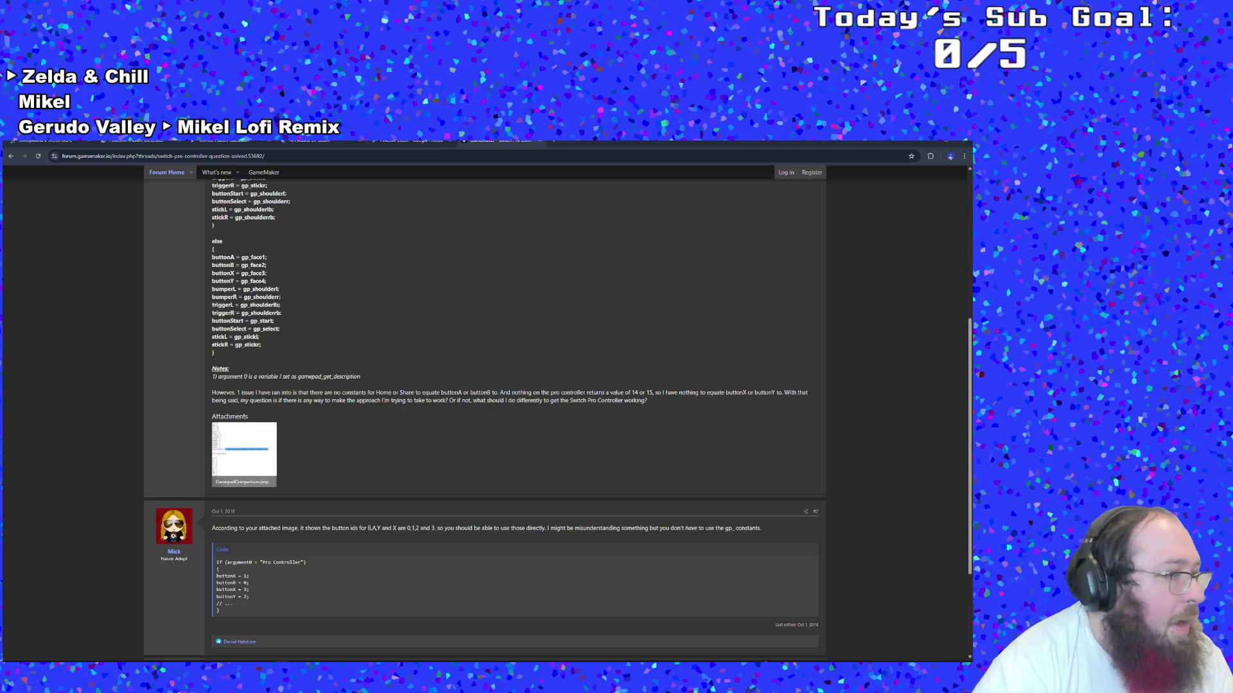
pyautogui.click(244, 454)
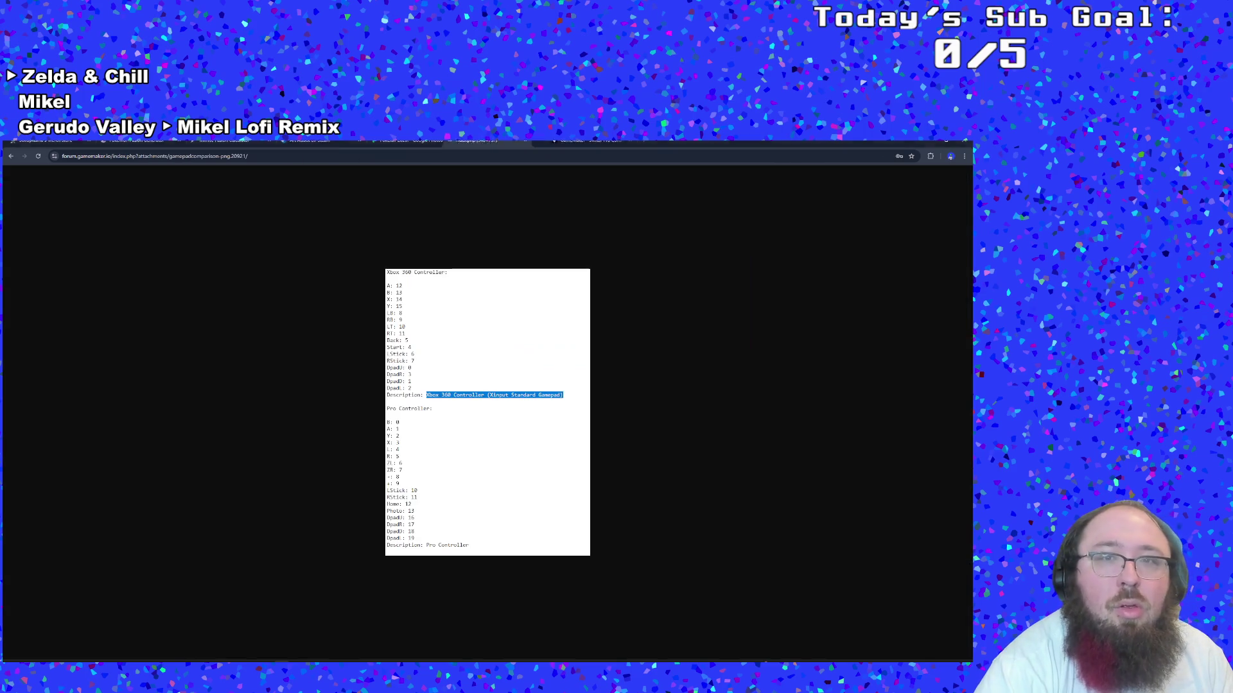
# Detach the GamepadComparison.png tab into its own window and compare it against the scrInput code
pyautogui.moveTo(496, 143); pyautogui.dragTo(605, 157)
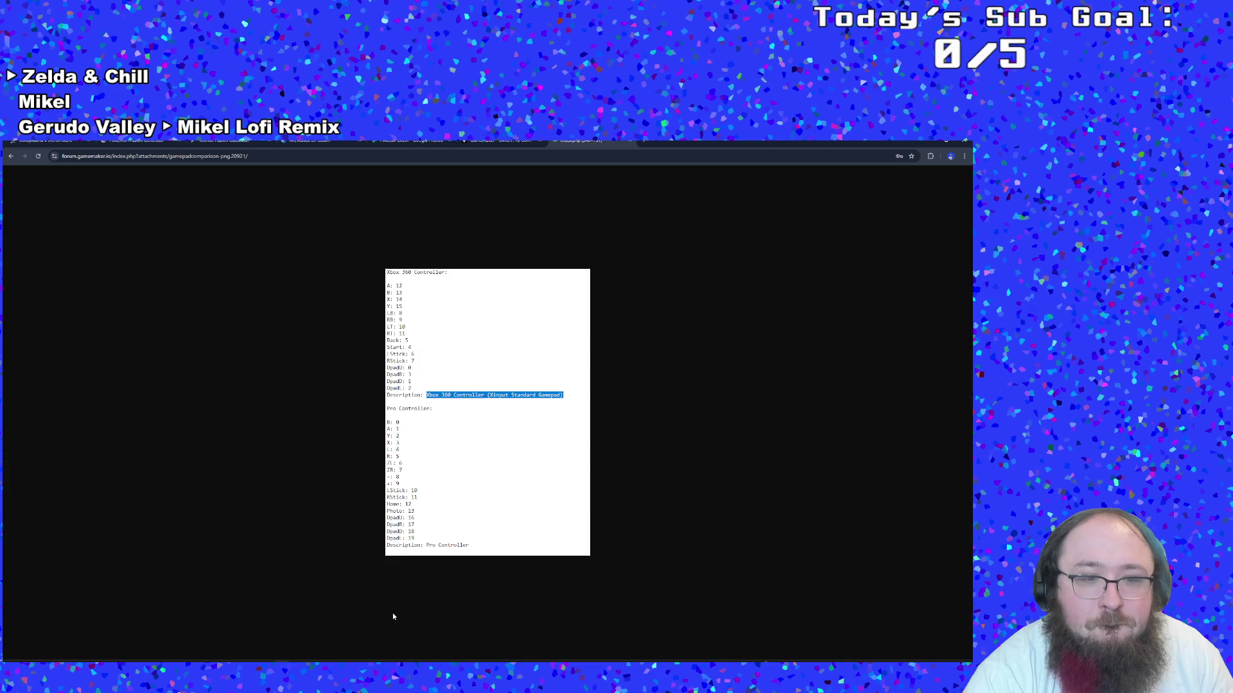
pyautogui.hotkey('alt', 'Tab')
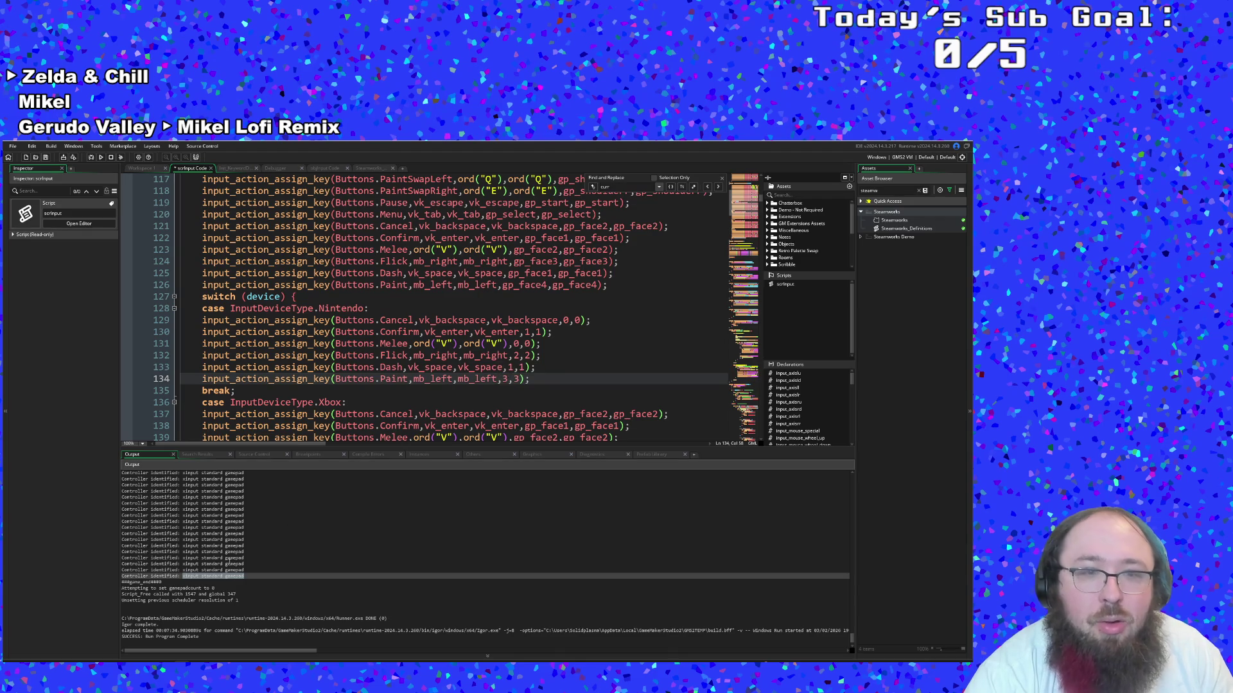
pyautogui.hotkey('alt', 'Tab')
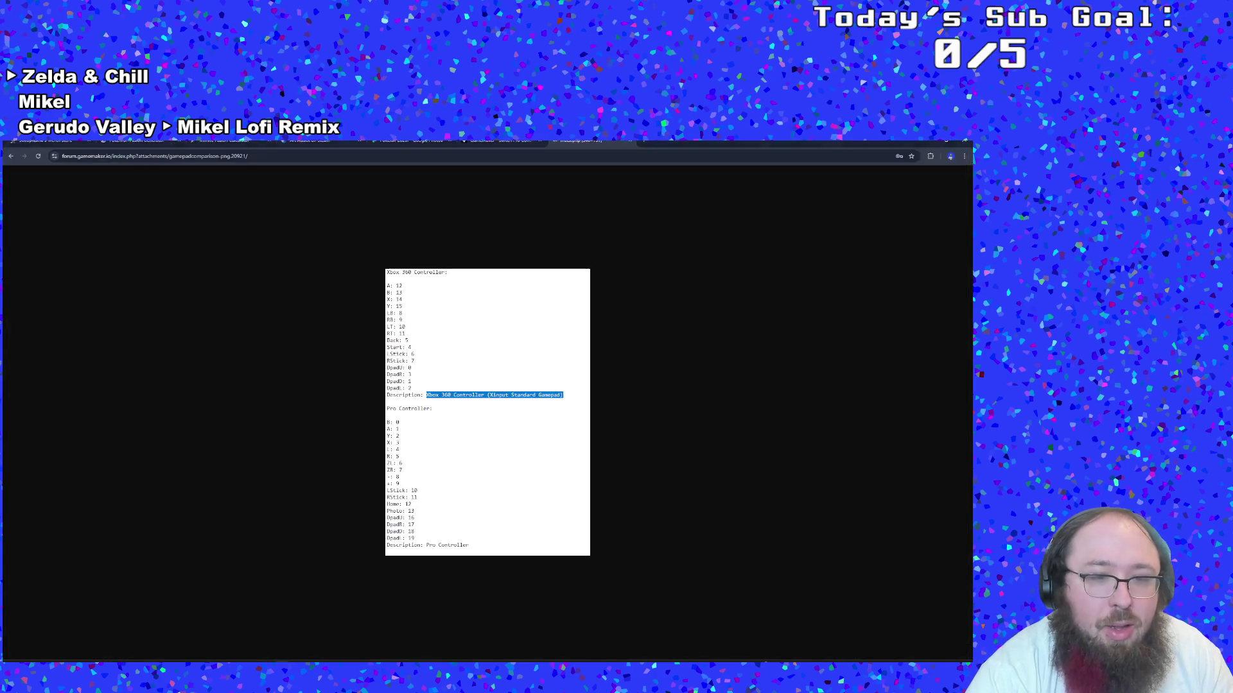
pyautogui.hotkey('alt', 'Tab')
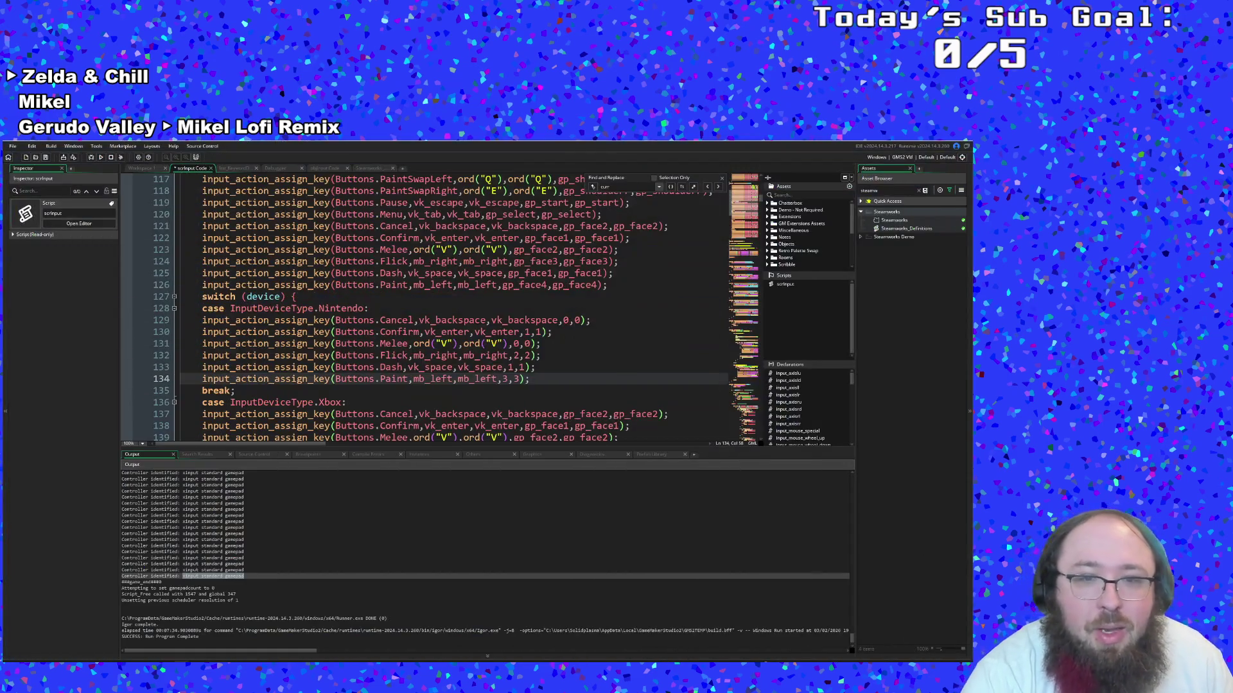
pyautogui.hotkey('alt', 'Tab')
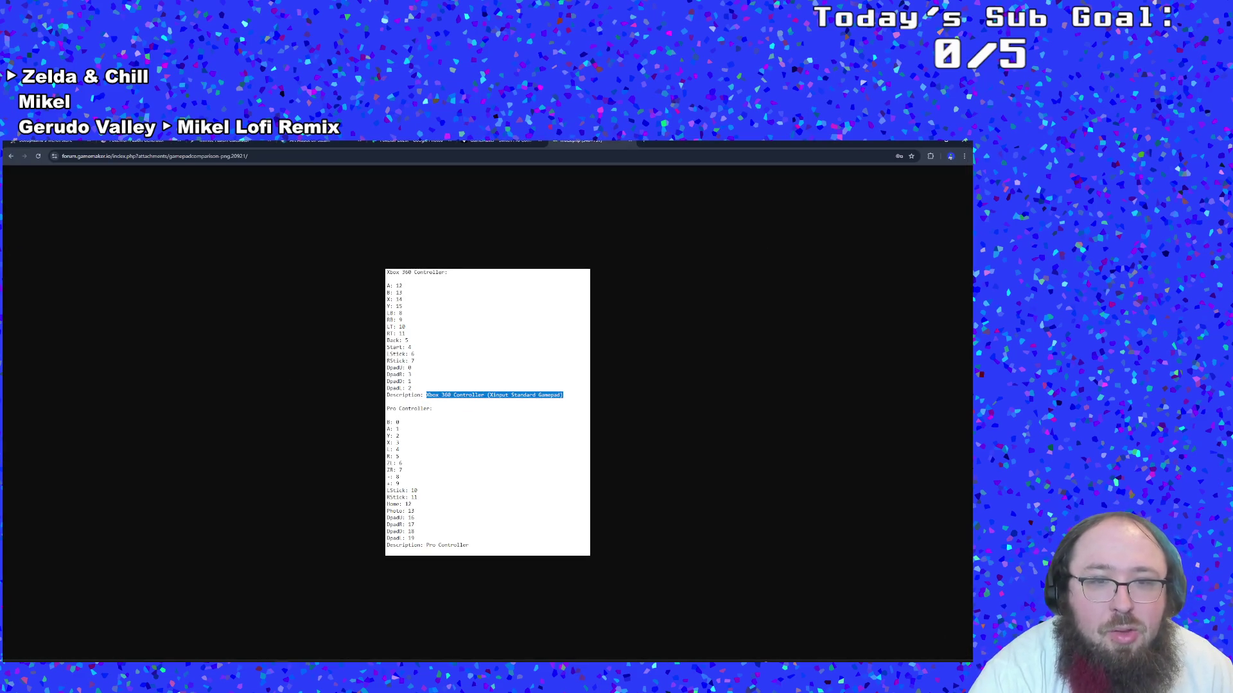
pyautogui.hotkey('alt', 'Tab')
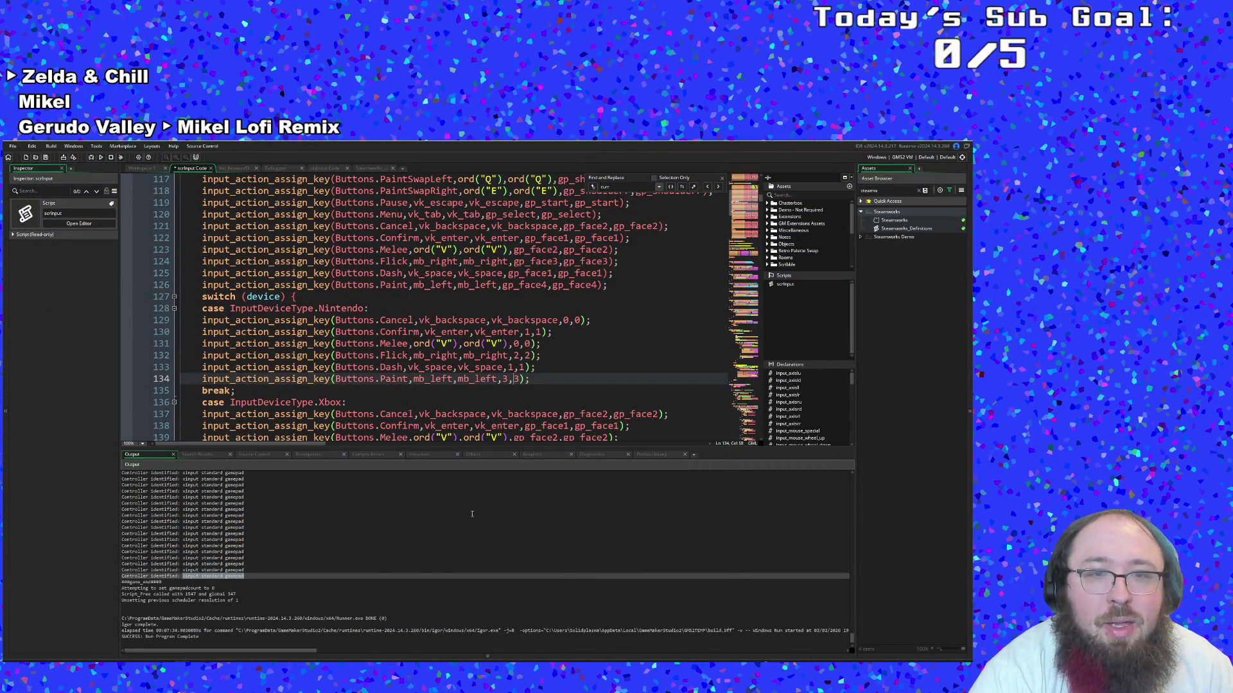
# Copy the Up, Down, Left and Right assignments from lines 113–116
pyautogui.scroll(-2, 508, 379)
pyautogui.scroll(4, 506, 379)
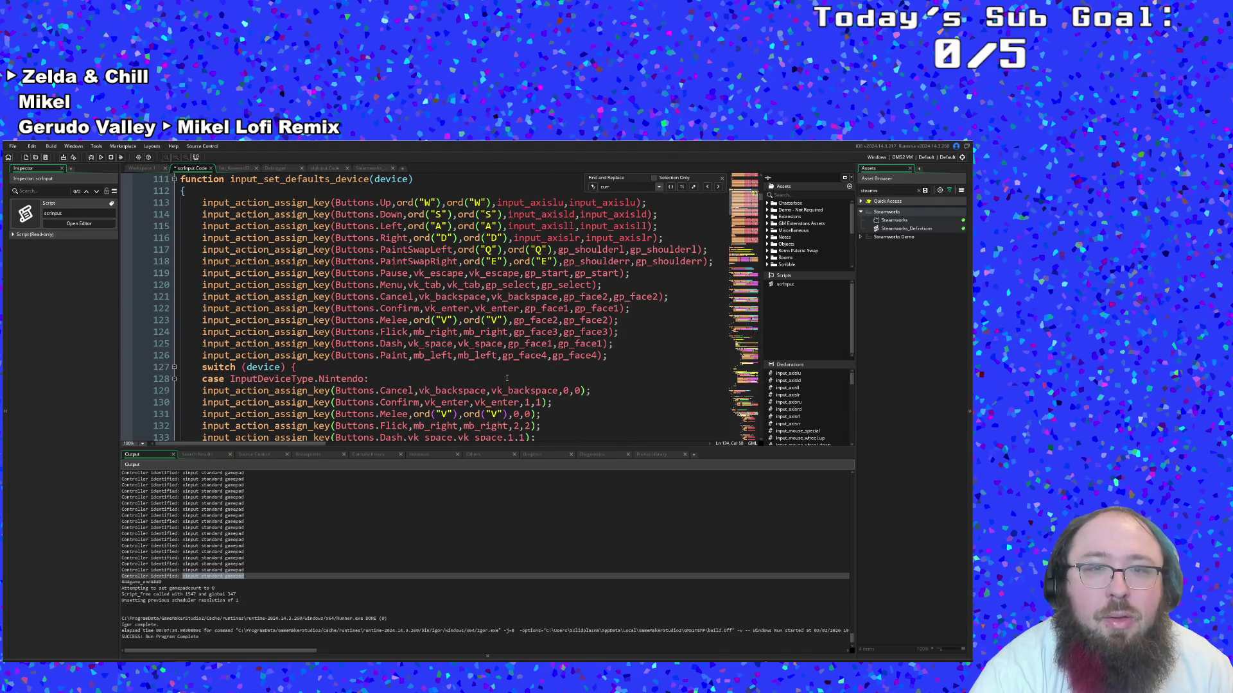
pyautogui.click(620, 345)
pyautogui.click(612, 356)
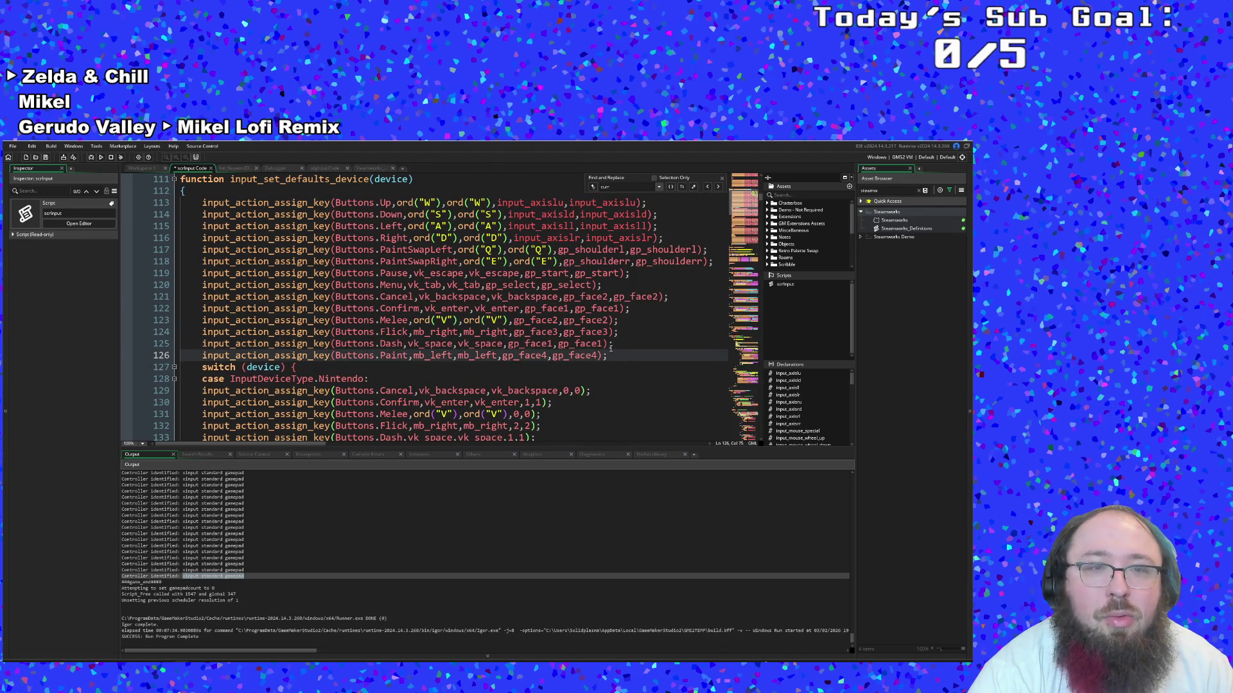
pyautogui.scroll(-2, 603, 348)
pyautogui.scroll(2, 602, 348)
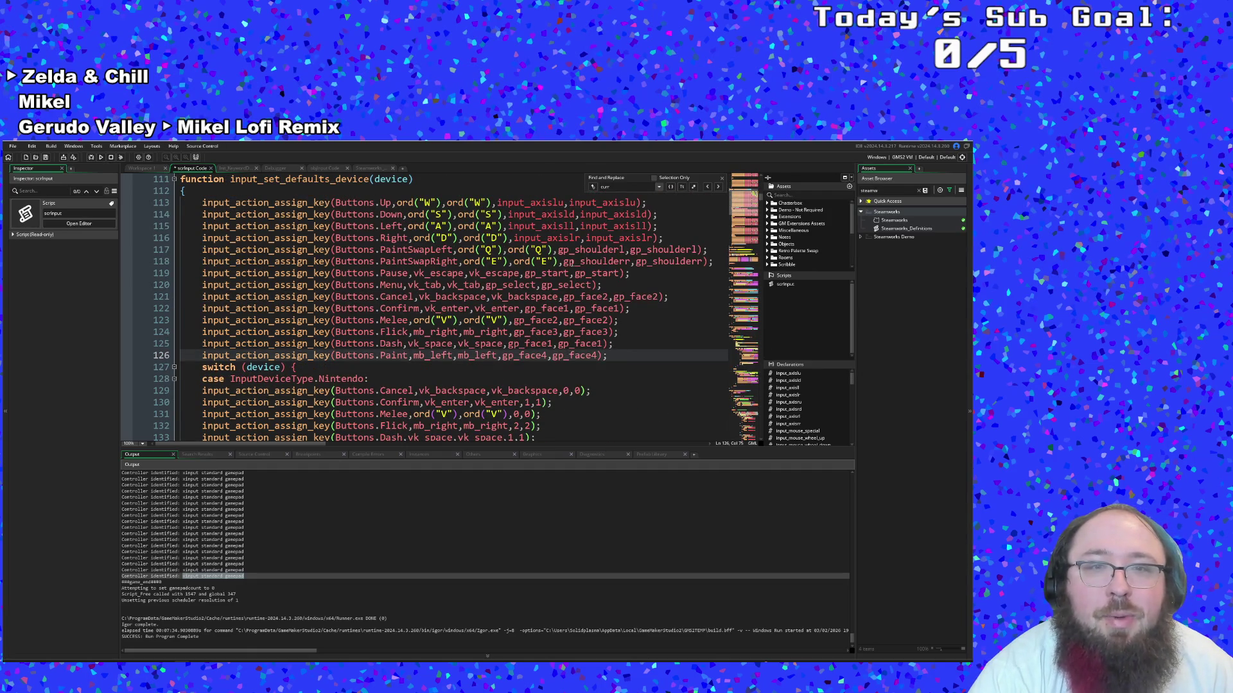
pyautogui.moveTo(683, 241)
pyautogui.mouseDown()
pyautogui.moveTo(449, 239)
pyautogui.moveTo(193, 192)
pyautogui.moveTo(110, 205)
pyautogui.mouseUp()
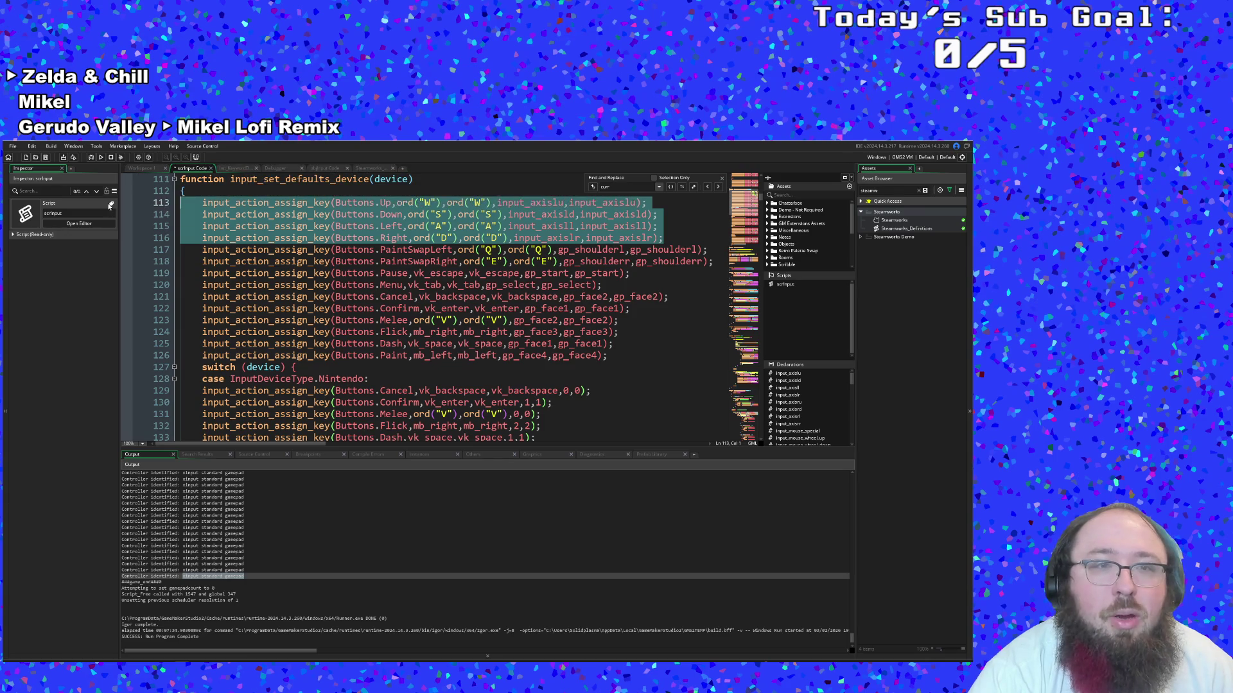
pyautogui.rightClick(226, 219)
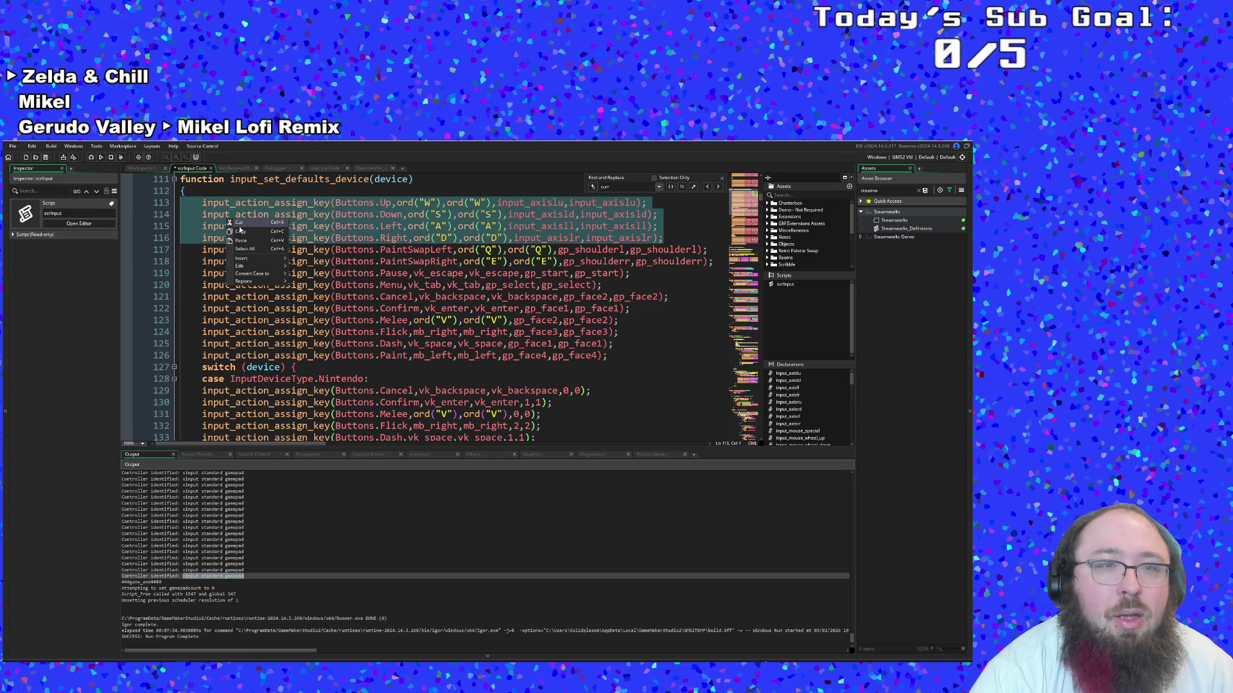
pyautogui.click(238, 233)
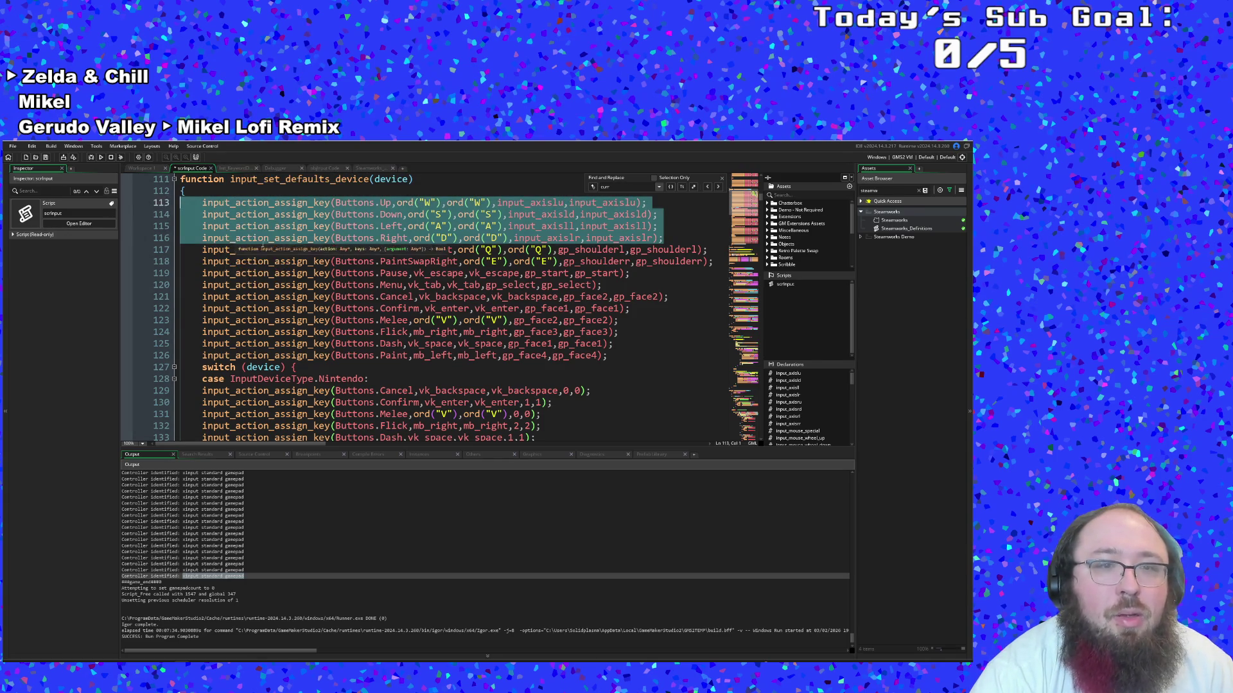
# Paste the four direction assignments into the Nintendo case below line 134
pyautogui.scroll(-4, 477, 357)
pyautogui.click(536, 309)
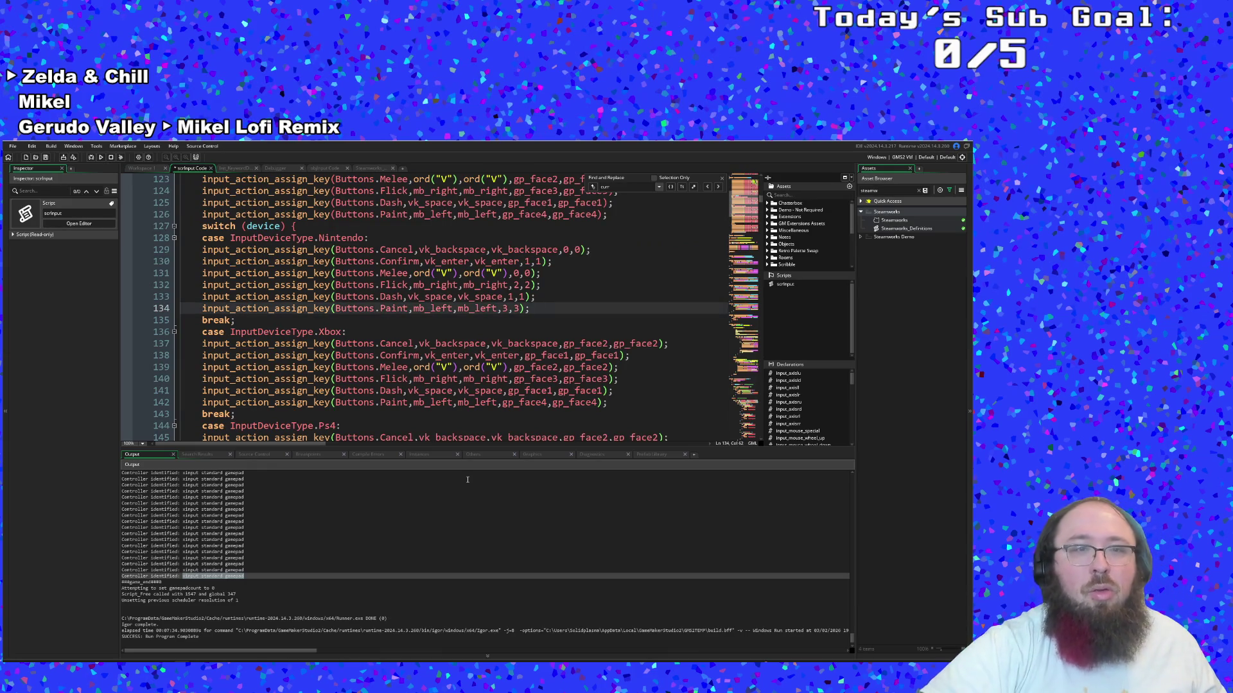
pyautogui.press('Return')
pyautogui.hotkey('ctrl', 'v')
pyautogui.click(470, 345)
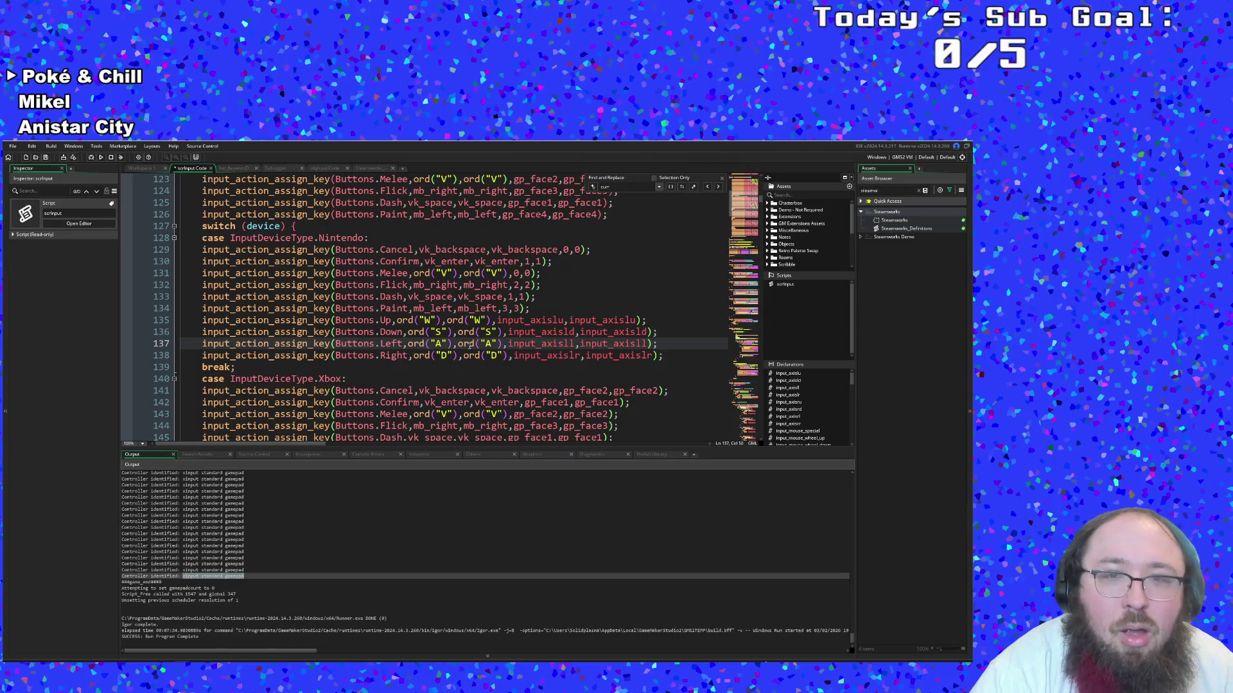
pyautogui.scroll(6, 470, 345)
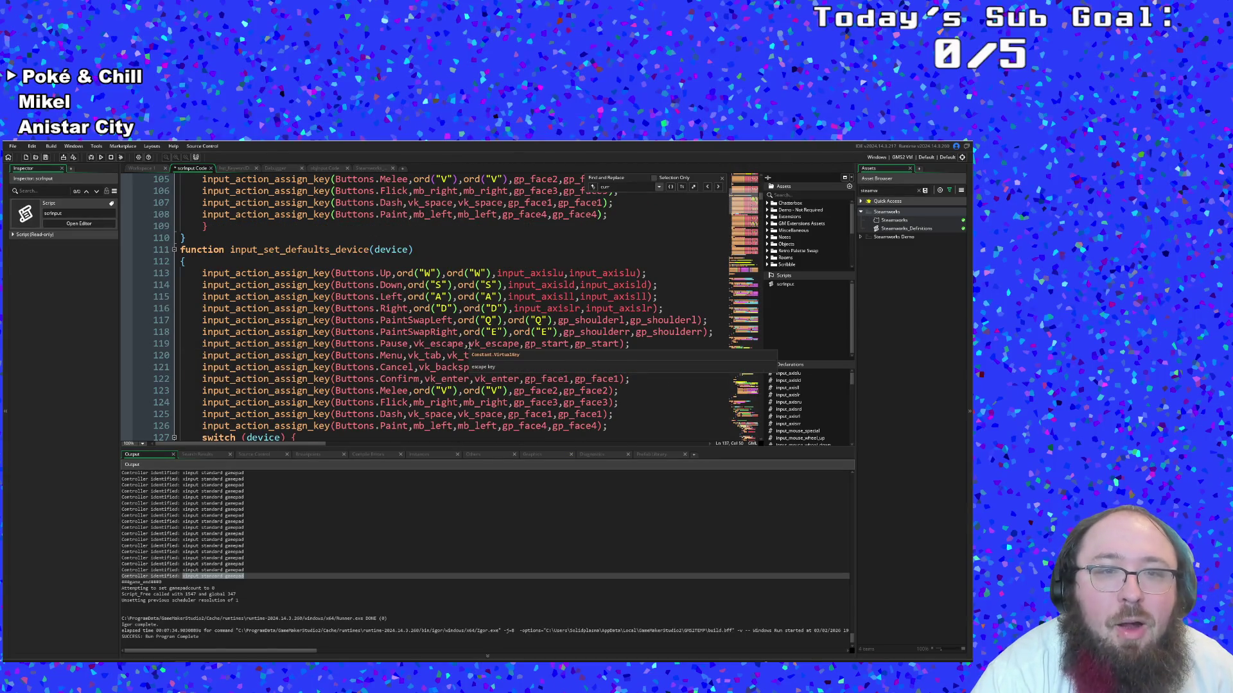
pyautogui.scroll(-2, 471, 344)
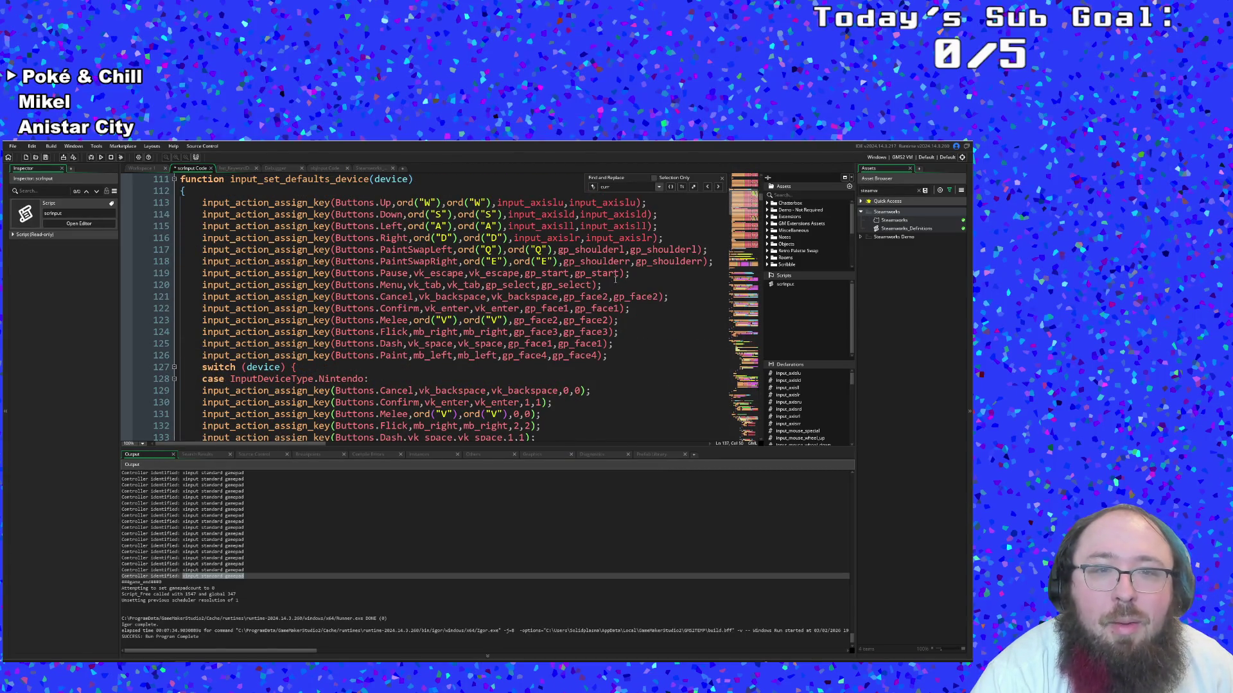
# Paste the PaintSwapLeft, PaintSwapRight, Pause and Menu bindings below line 138 and remove the extra indent
pyautogui.moveTo(618, 285)
pyautogui.mouseDown()
pyautogui.moveTo(380, 238)
pyautogui.moveTo(130, 250)
pyautogui.mouseUp()
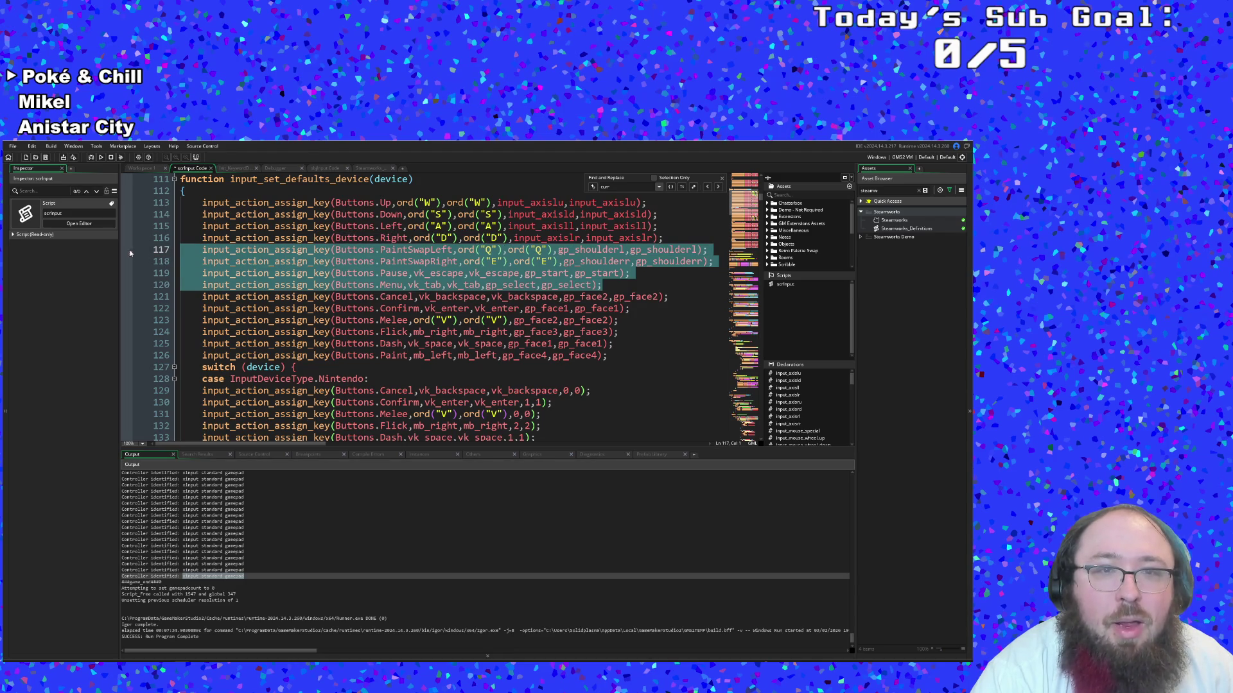
pyautogui.scroll(-4, 616, 402)
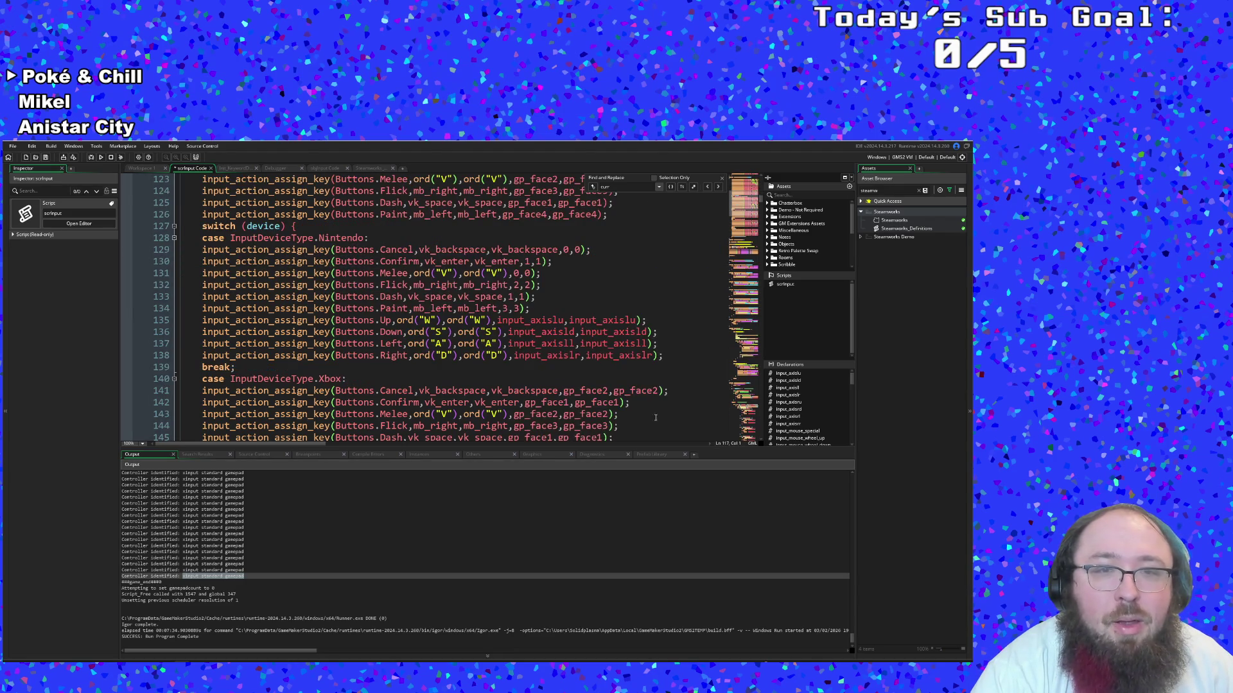
pyautogui.click(690, 355)
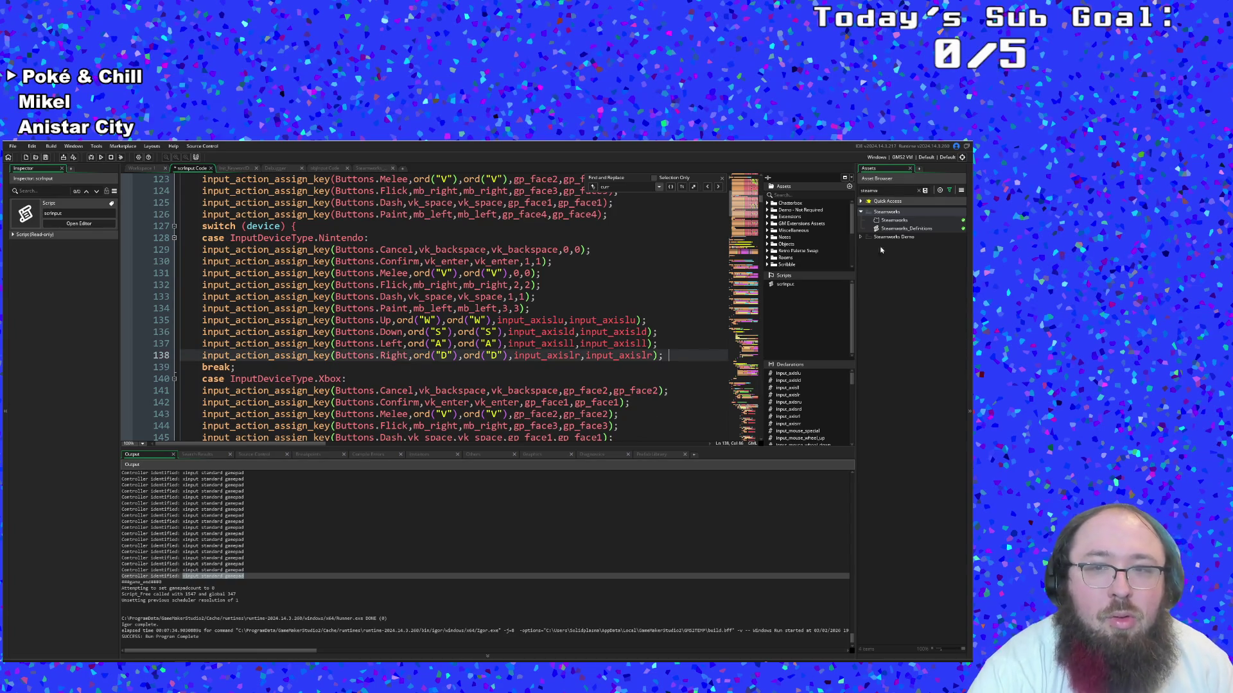
pyautogui.press('Return')
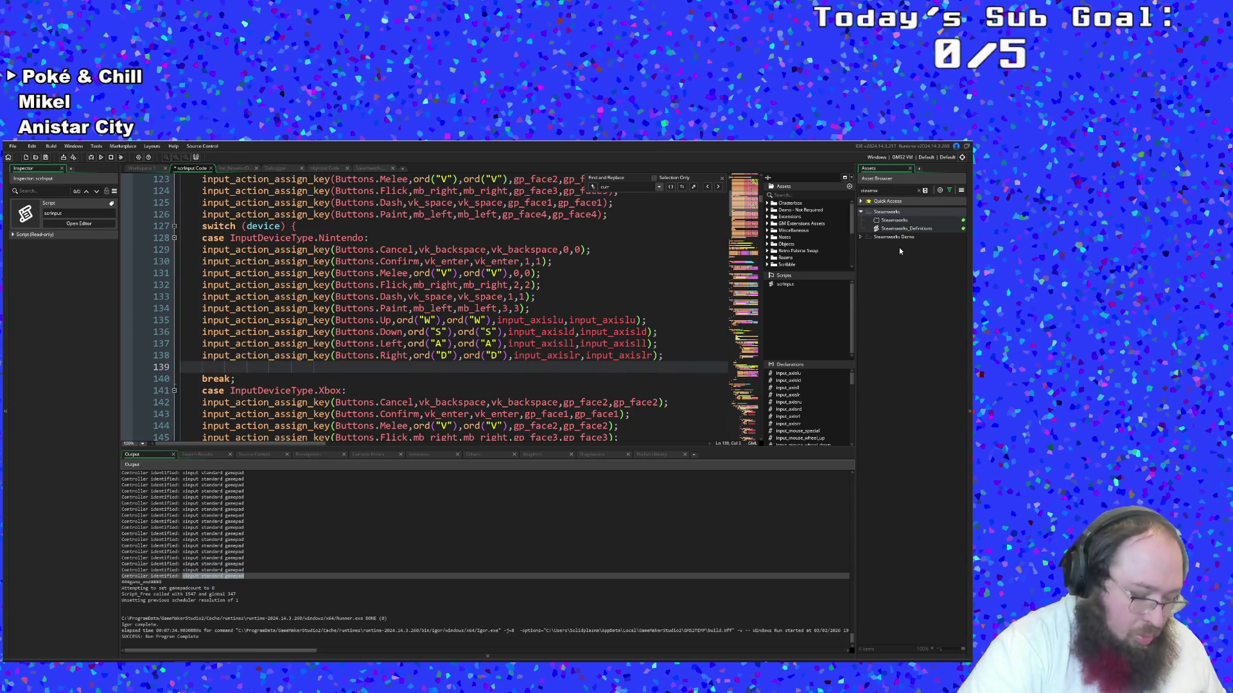
pyautogui.hotkey('ctrl', 'v')
pyautogui.press('Up')
pyautogui.press('Up')
pyautogui.press('Up')
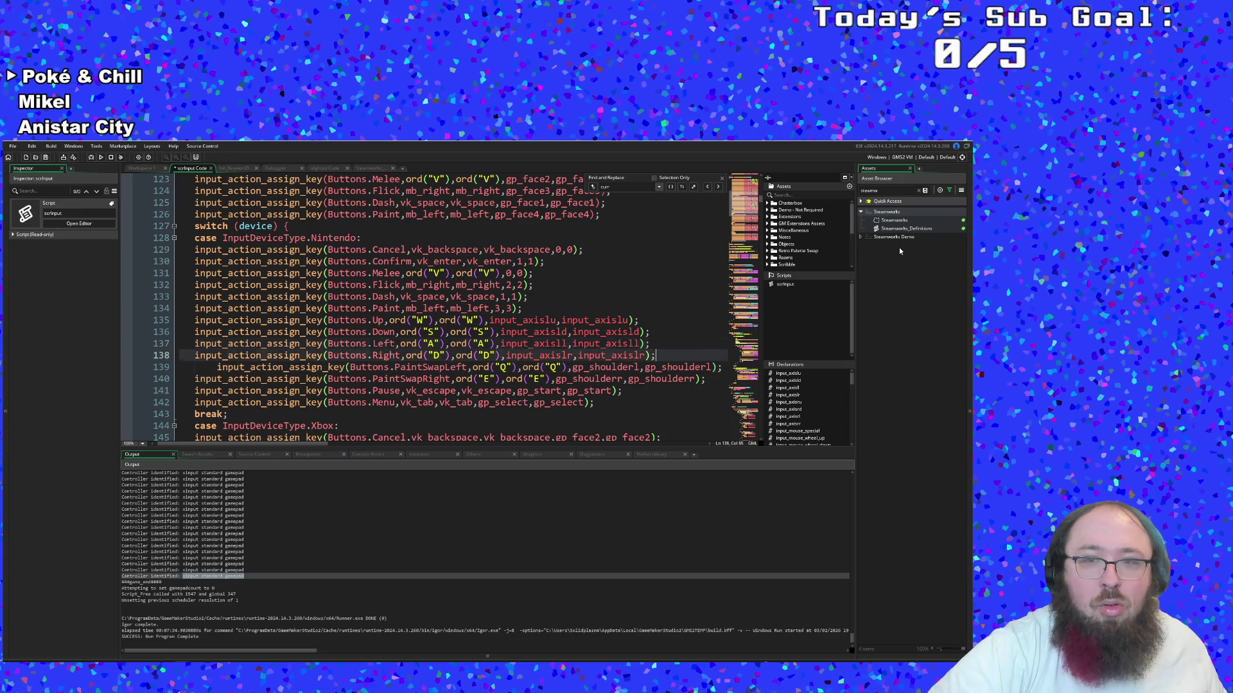
pyautogui.press('Right')
pyautogui.hotkey('shift', 'Tab')
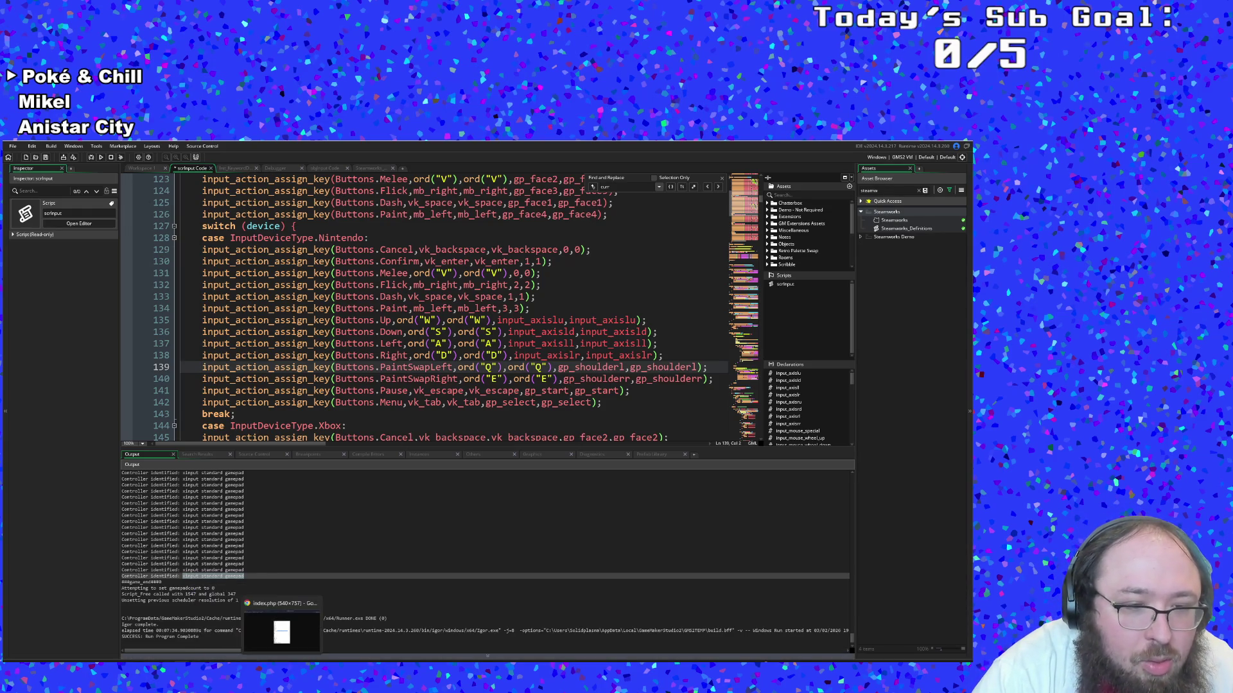
pyautogui.moveTo(131, 681)
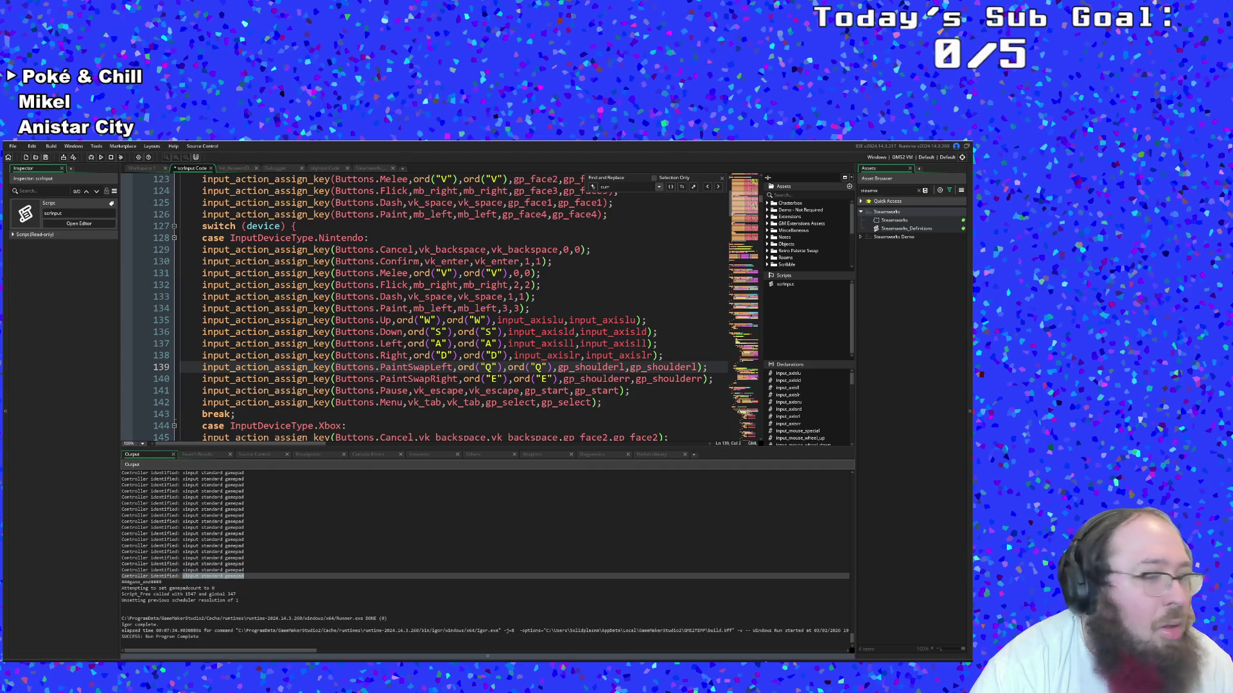
pyautogui.hotkey('alt', 'Tab')
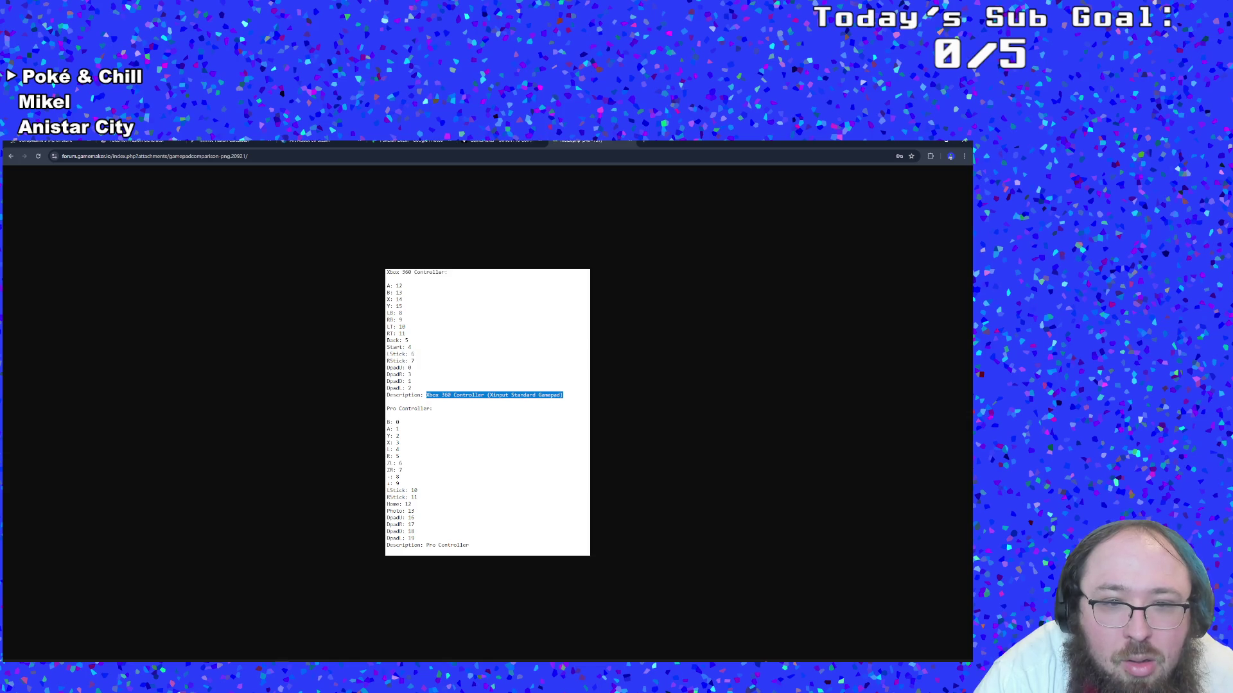
pyautogui.hotkey('alt', 'Tab')
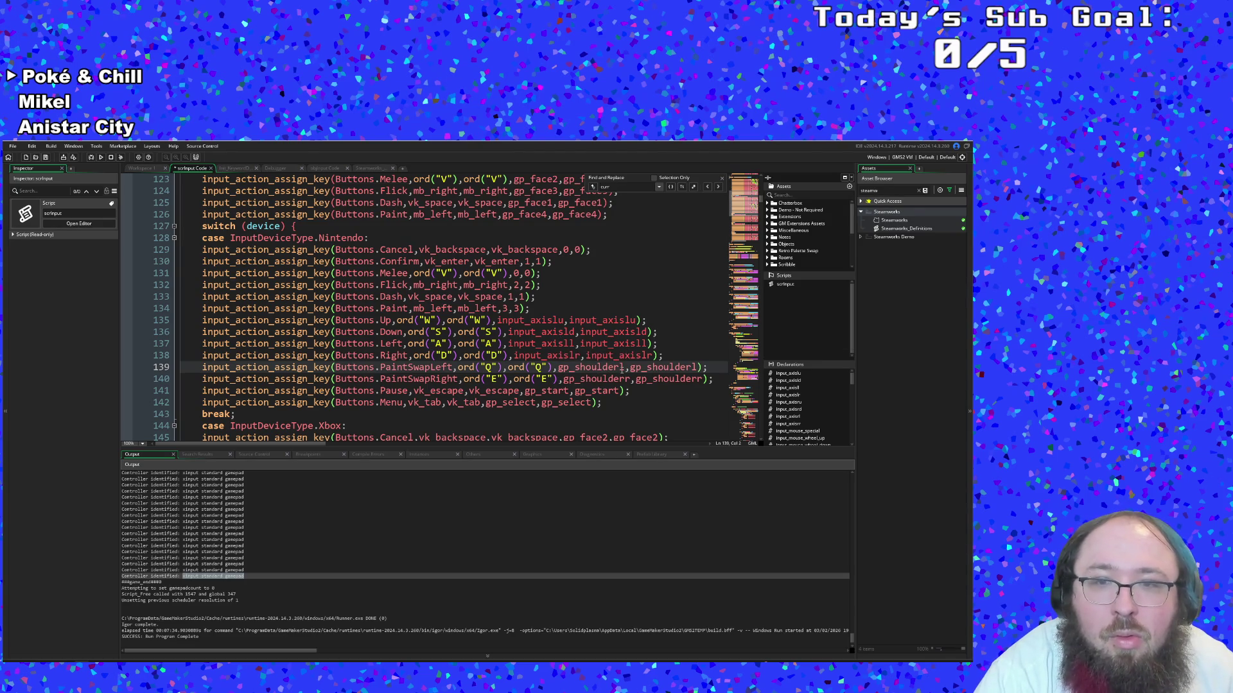
# Replace the shoulder constants on lines 139–140 with 4,4 for PaintSwapLeft and 5,5 for PaintSwapRight
pyautogui.moveTo(622, 367); pyautogui.dragTo(558, 367)
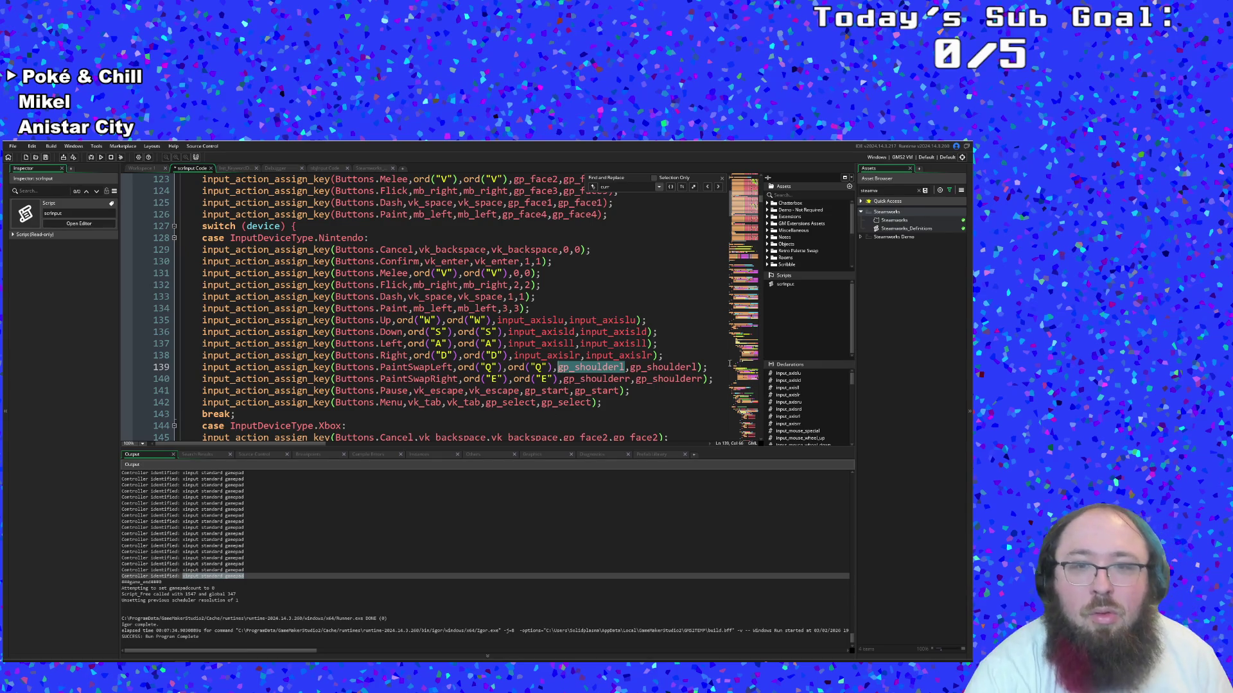
pyautogui.write('4')
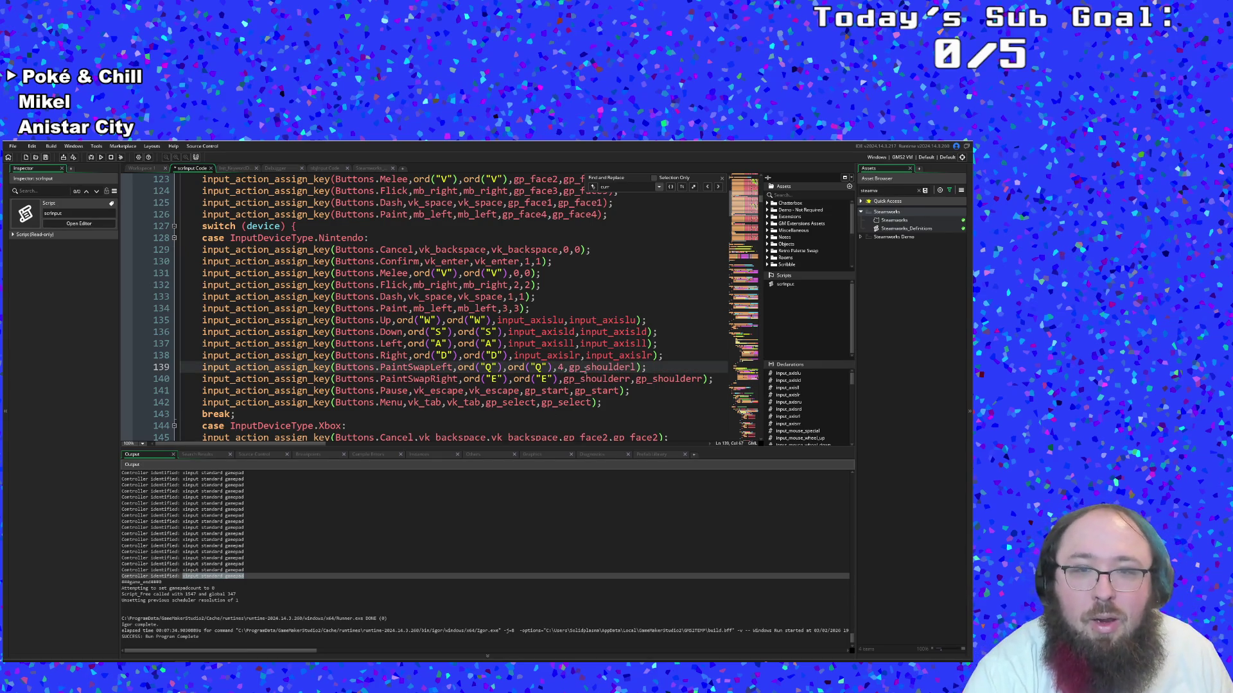
pyautogui.moveTo(569, 368); pyautogui.dragTo(631, 355)
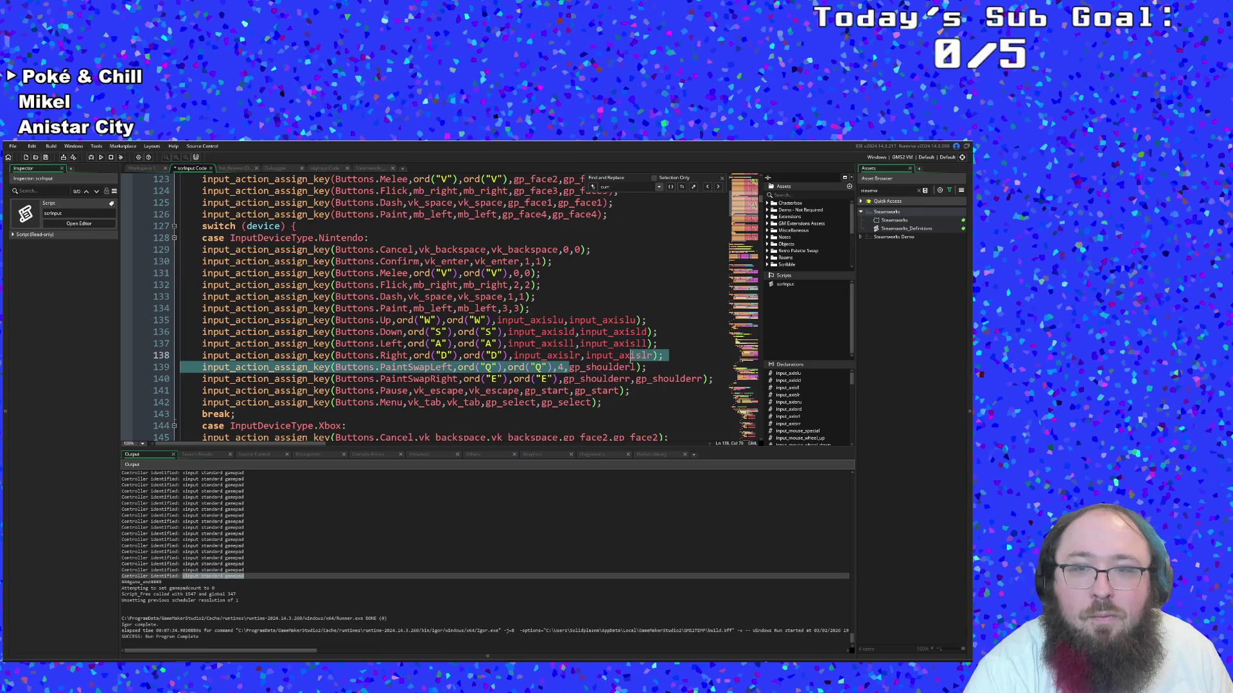
pyautogui.doubleClick(633, 364)
pyautogui.write('5')
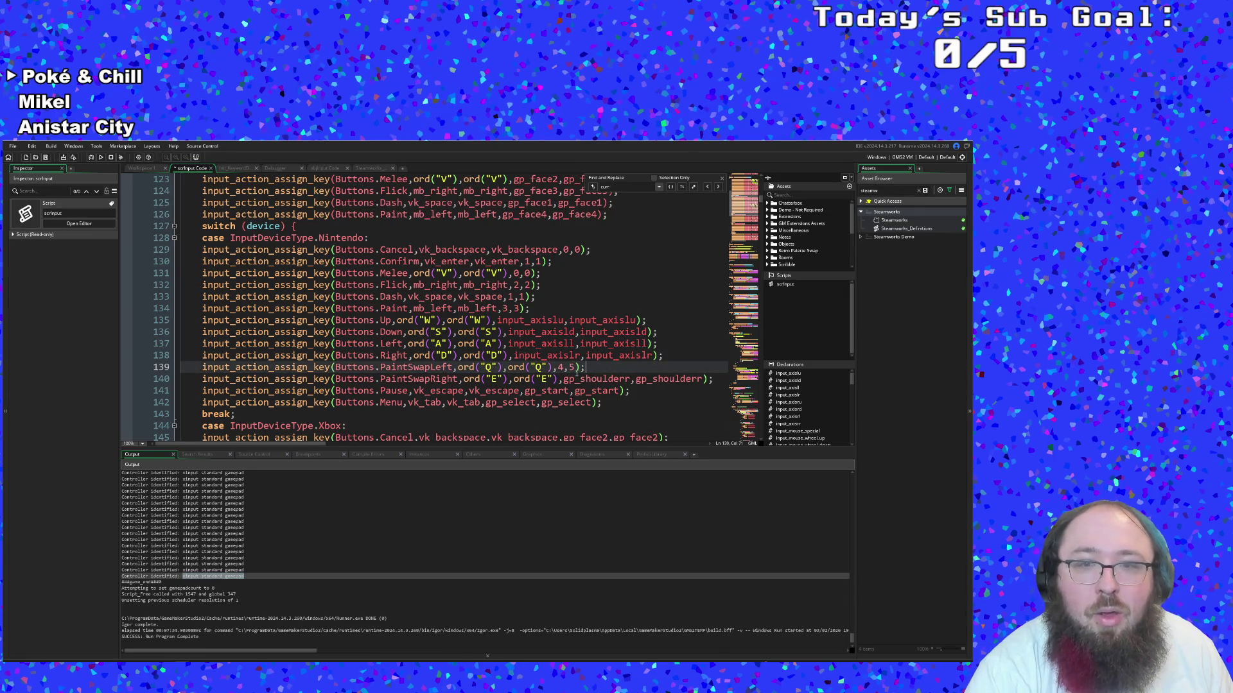
pyautogui.click(576, 367)
pyautogui.write('4')
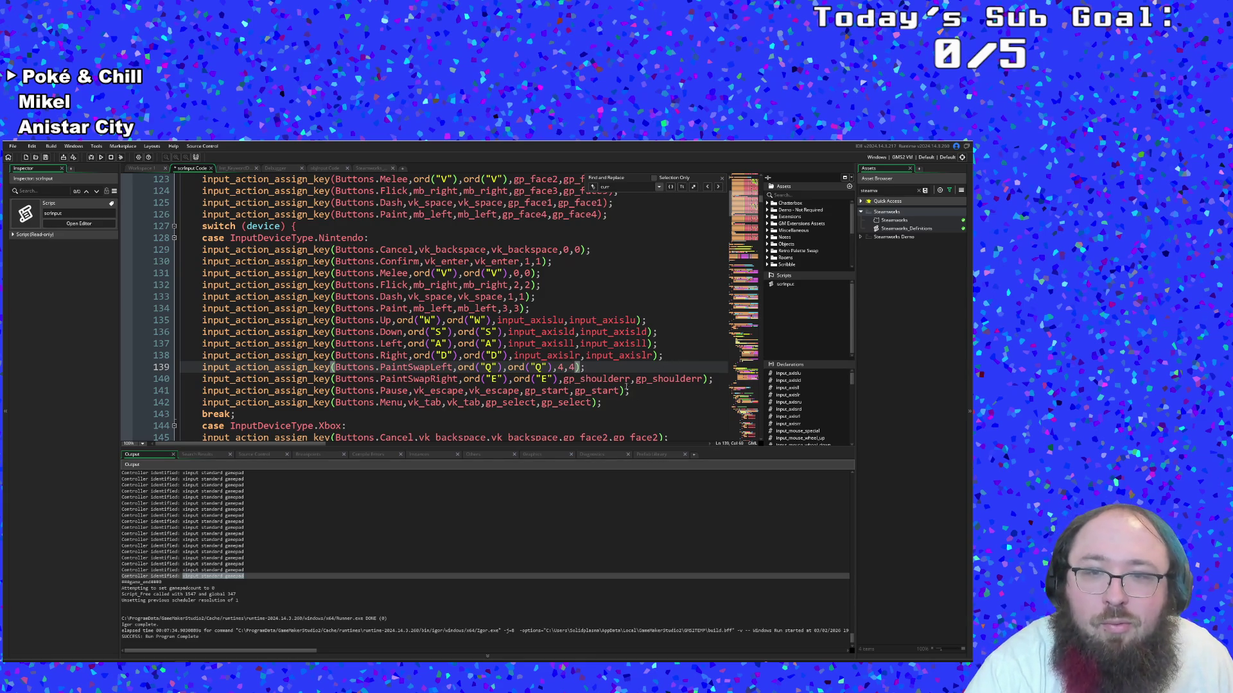
pyautogui.doubleClick(597, 379)
pyautogui.write('5,5')
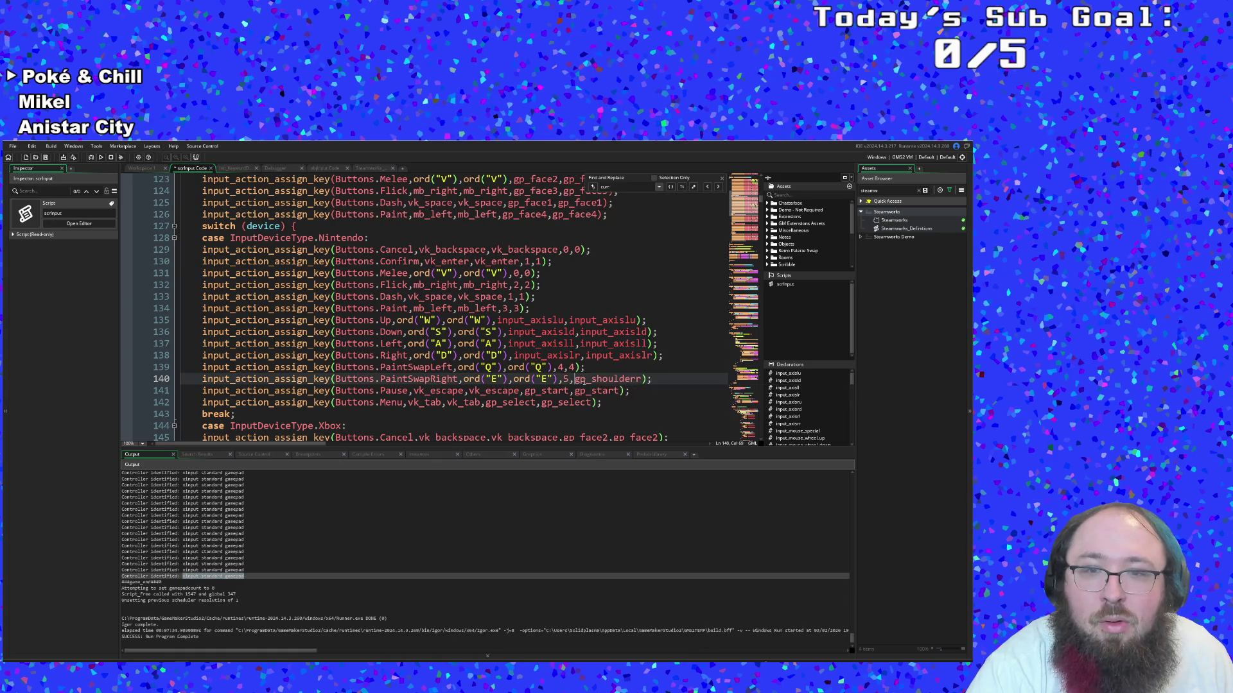
pyautogui.doubleClick(607, 379)
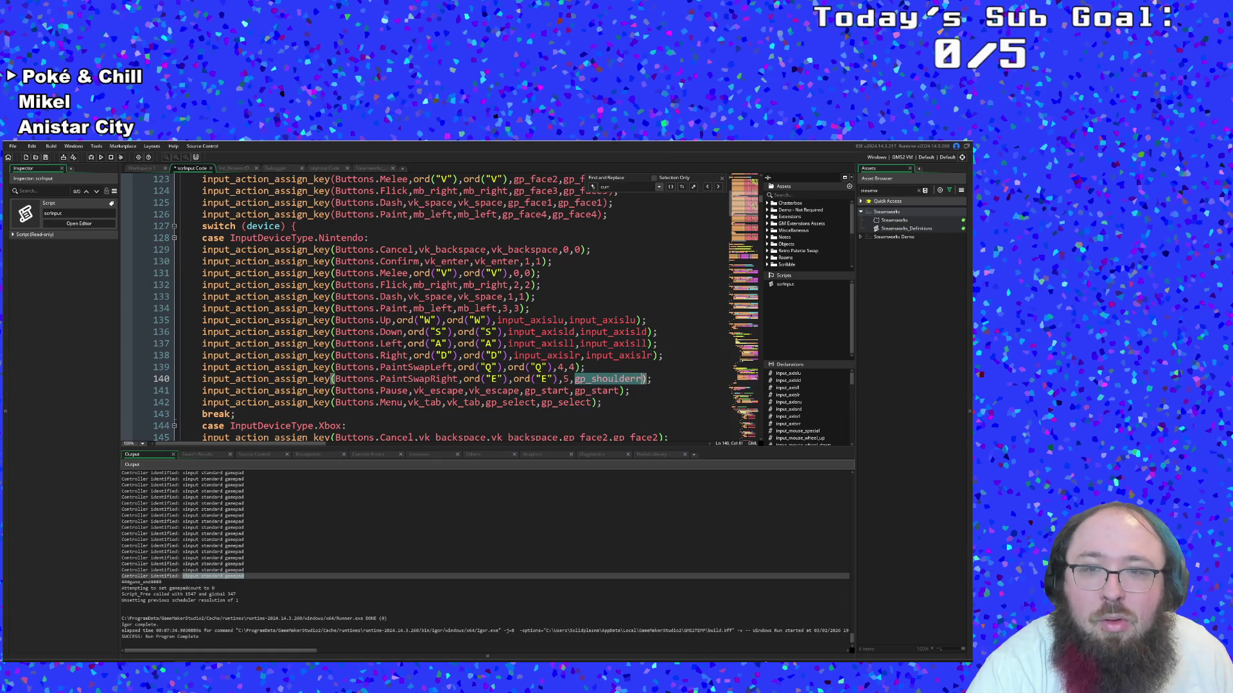
pyautogui.write('5')
pyautogui.click(613, 369)
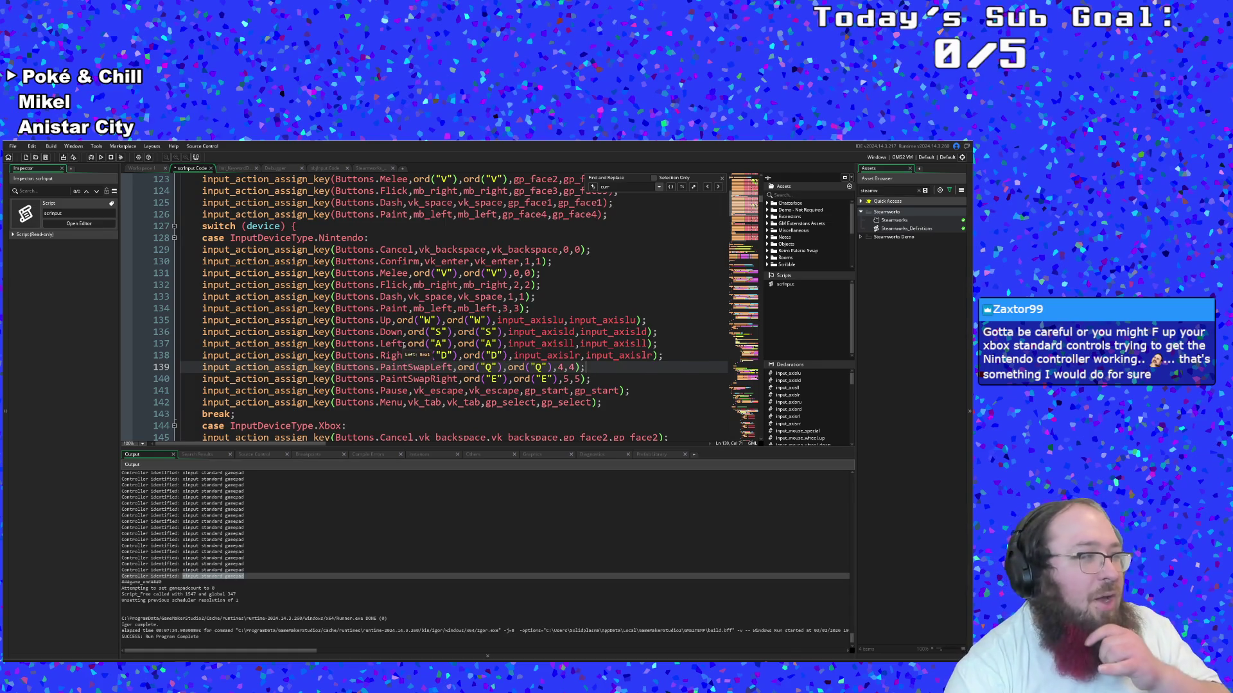
# Check the gamepad comparison image, then jump to the input_axislu macro definition
pyautogui.scroll(-2, 402, 345)
pyautogui.scroll(2, 403, 346)
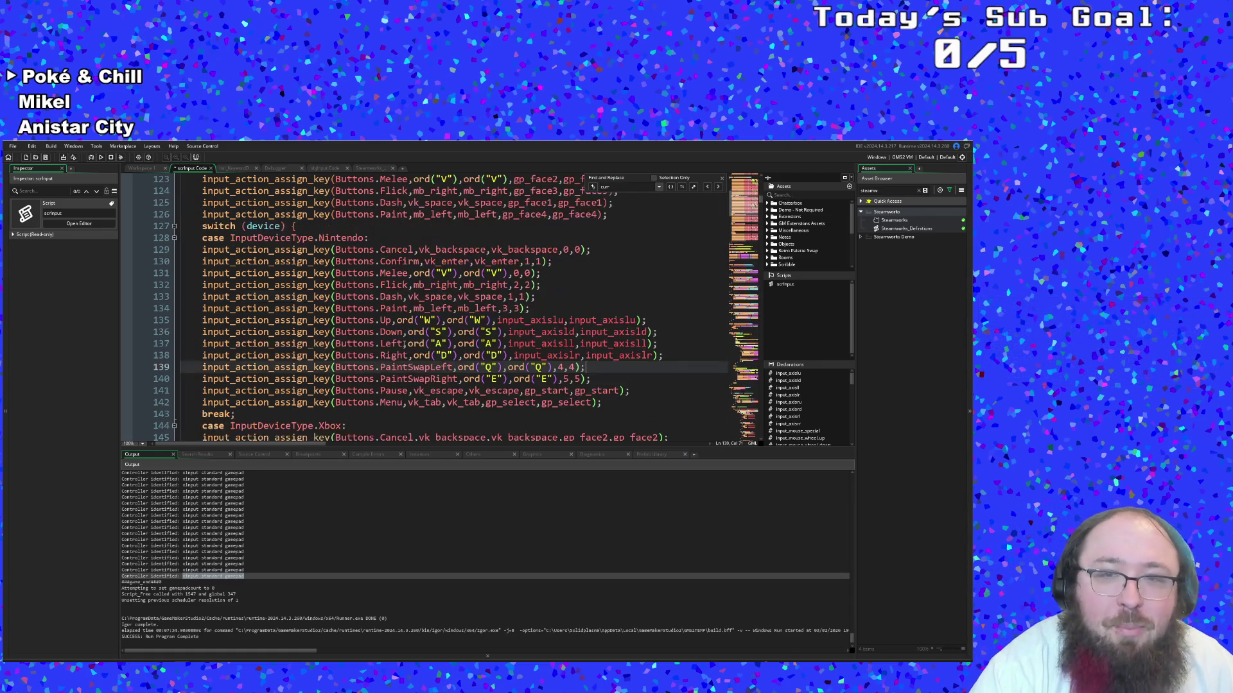
pyautogui.click(609, 399)
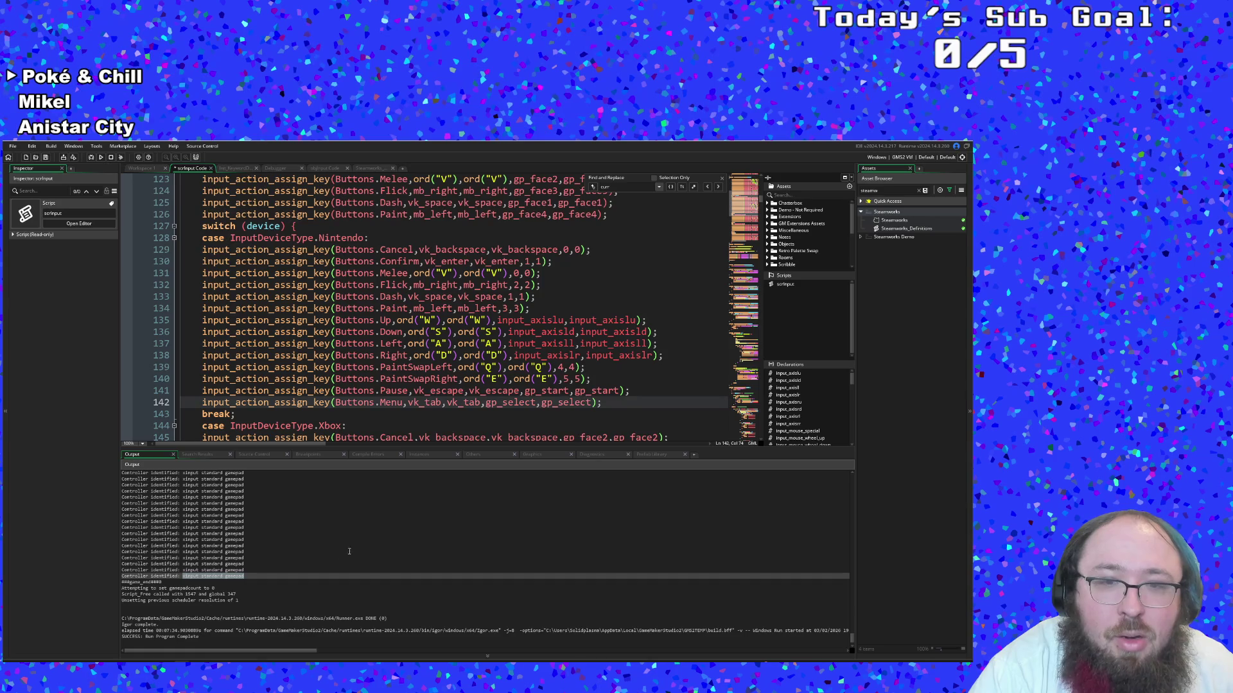
pyautogui.hotkey('alt', 'Tab')
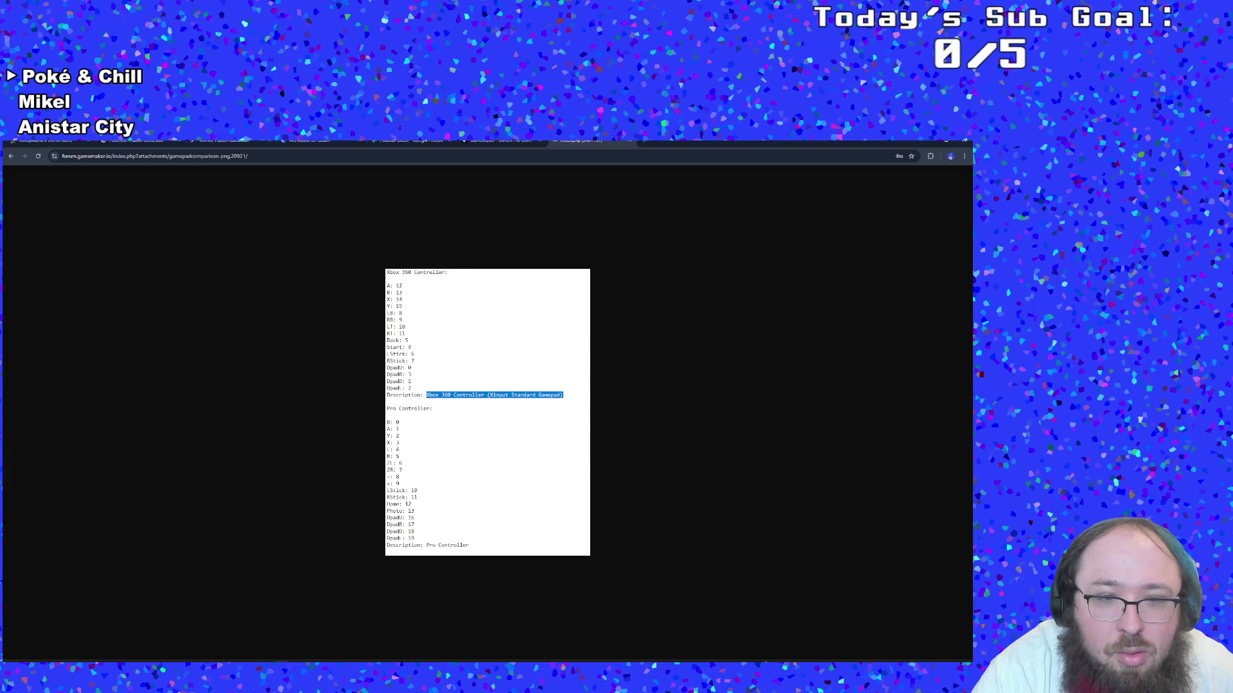
pyautogui.hotkey('alt', 'Tab')
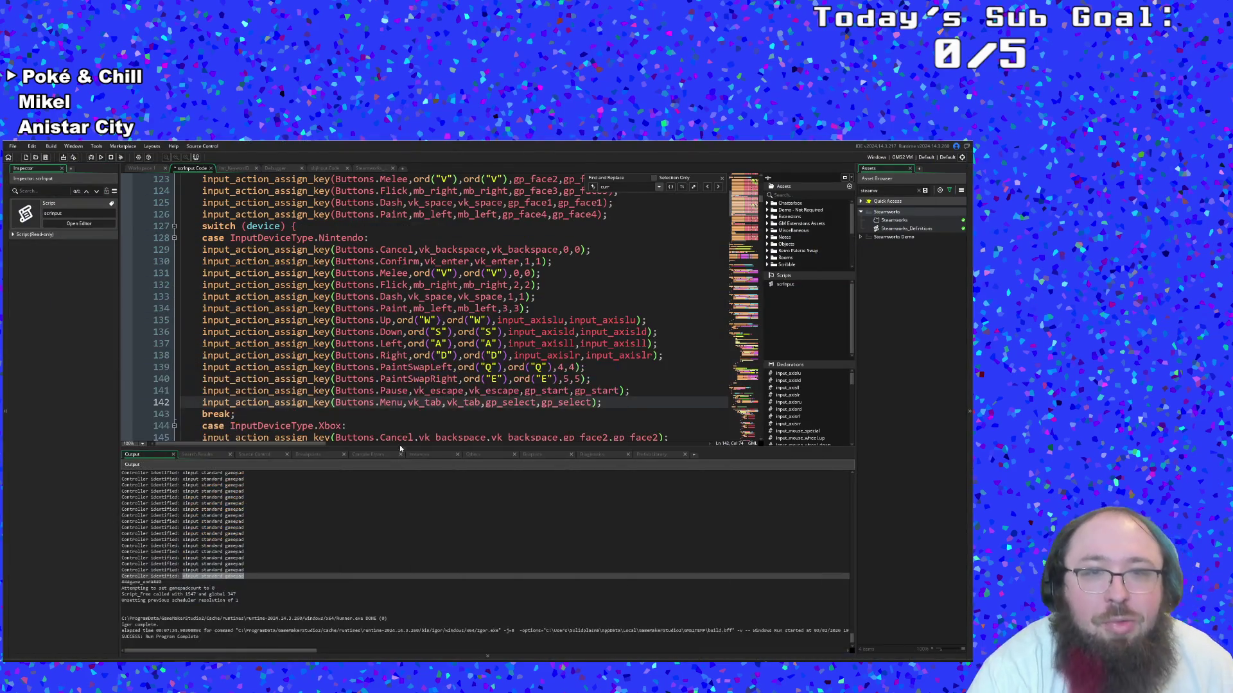
pyautogui.scroll(-3, 409, 418)
pyautogui.scroll(-2, 409, 418)
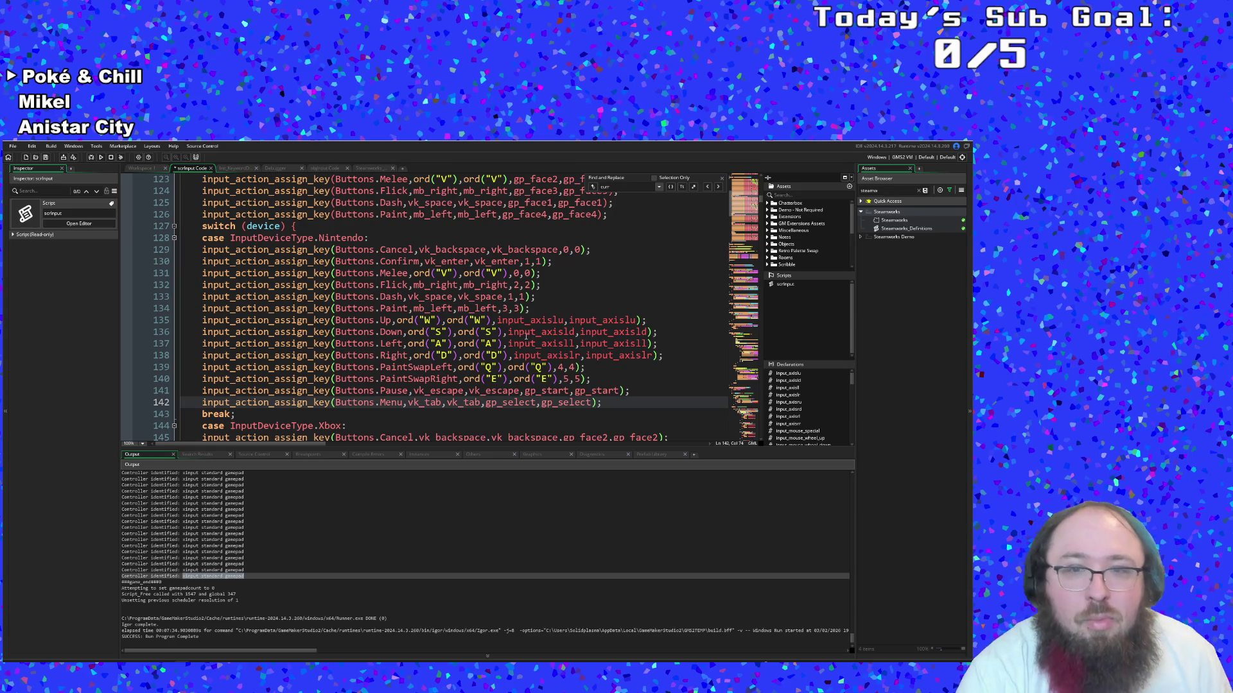
pyautogui.click(539, 344)
pyautogui.click(528, 320)
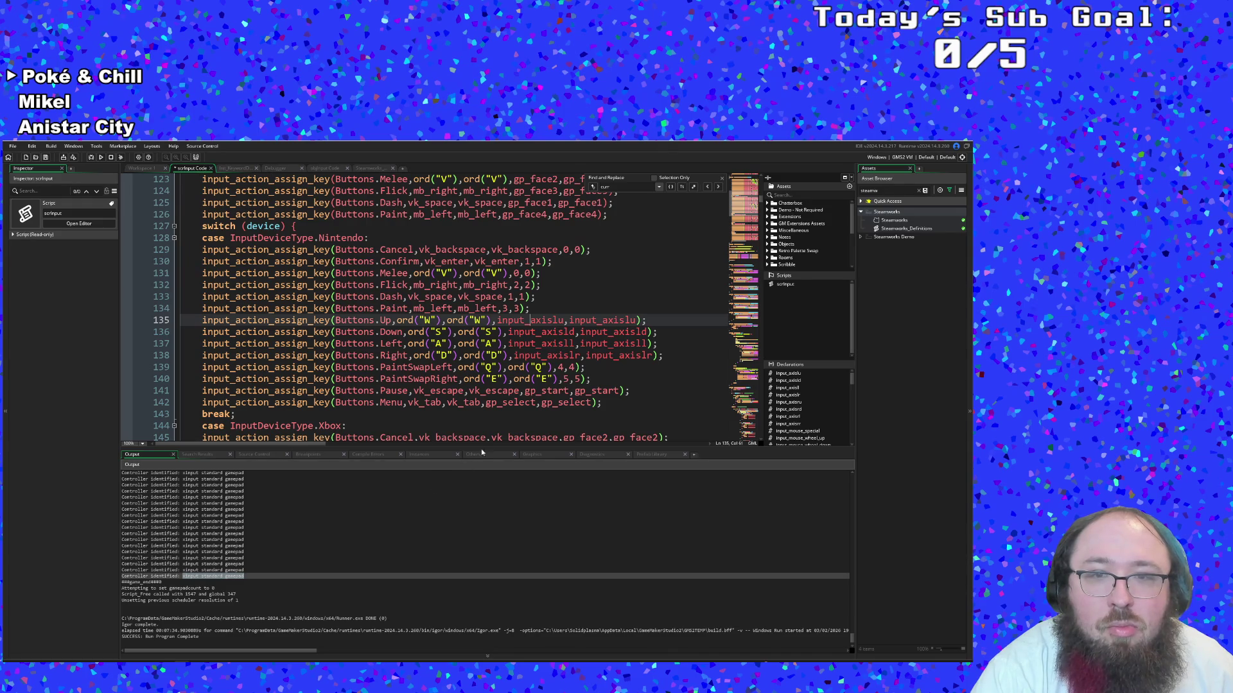
pyautogui.middleClick(549, 320)
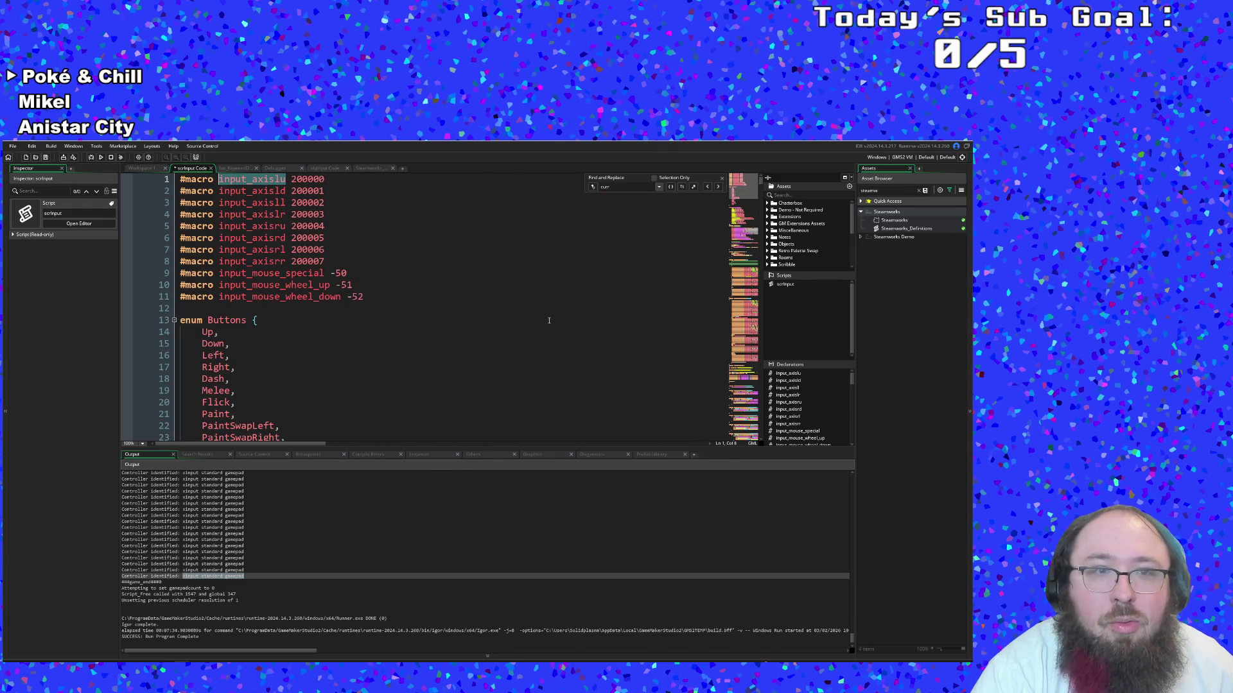
pyautogui.click(414, 293)
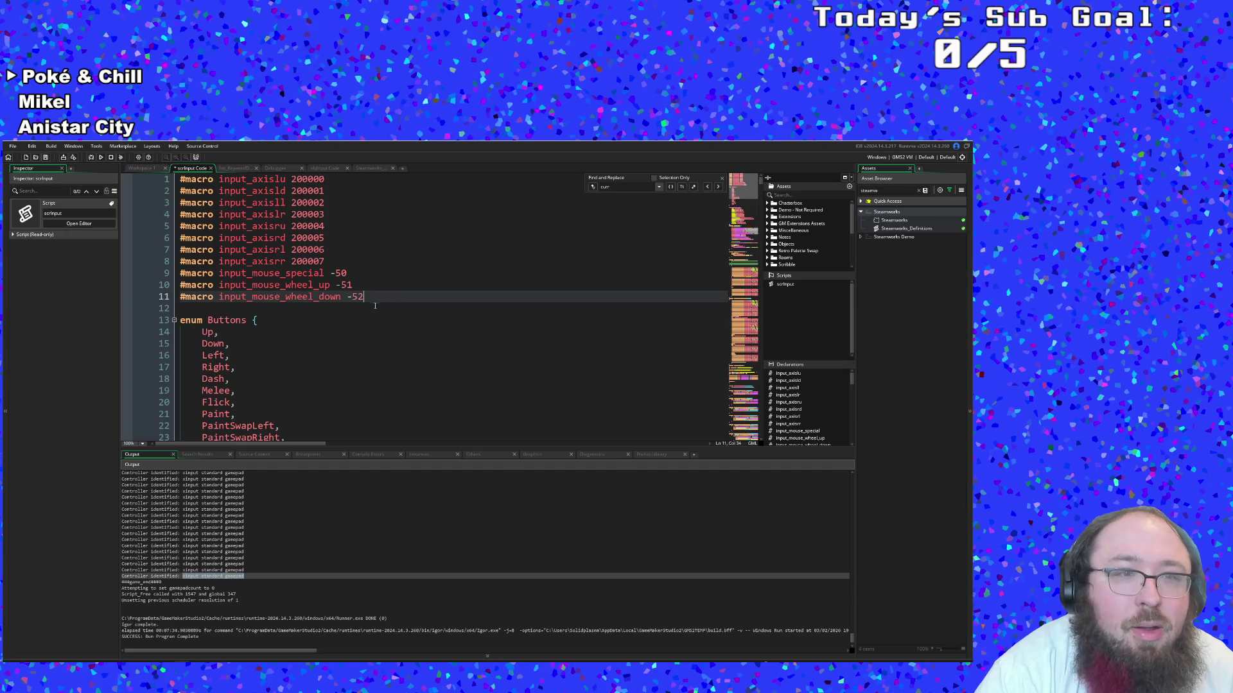
pyautogui.click(345, 255)
pyautogui.click(337, 262)
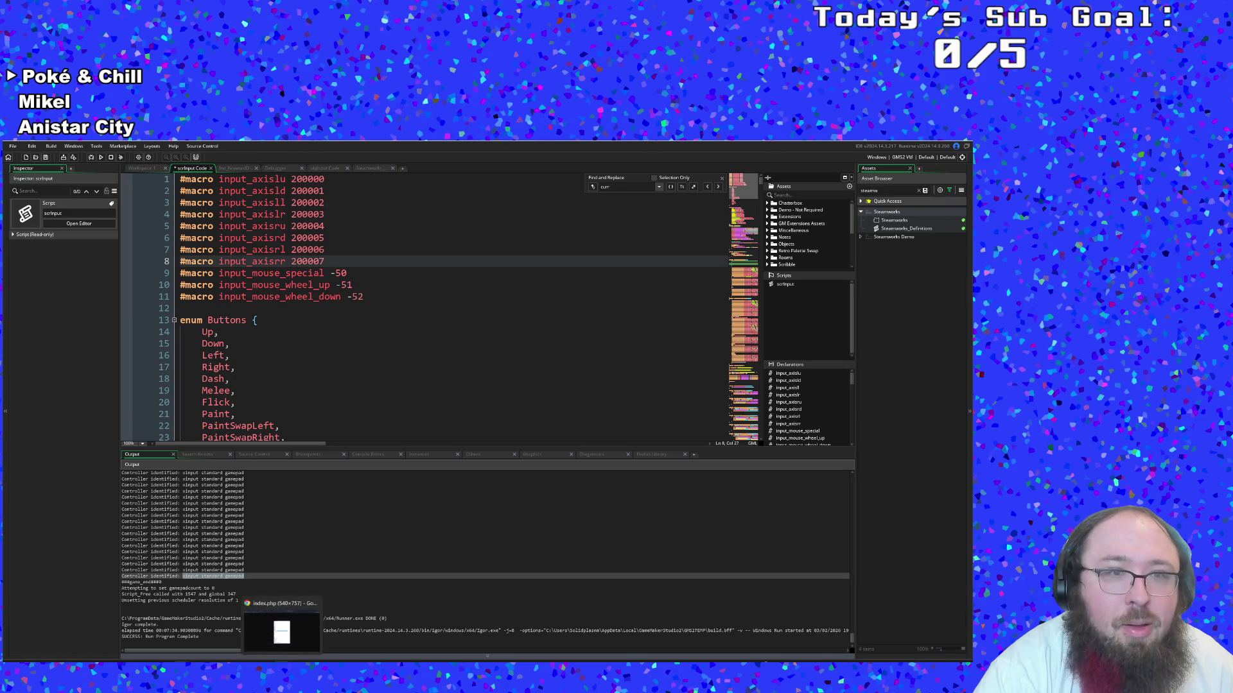
pyautogui.click(283, 632)
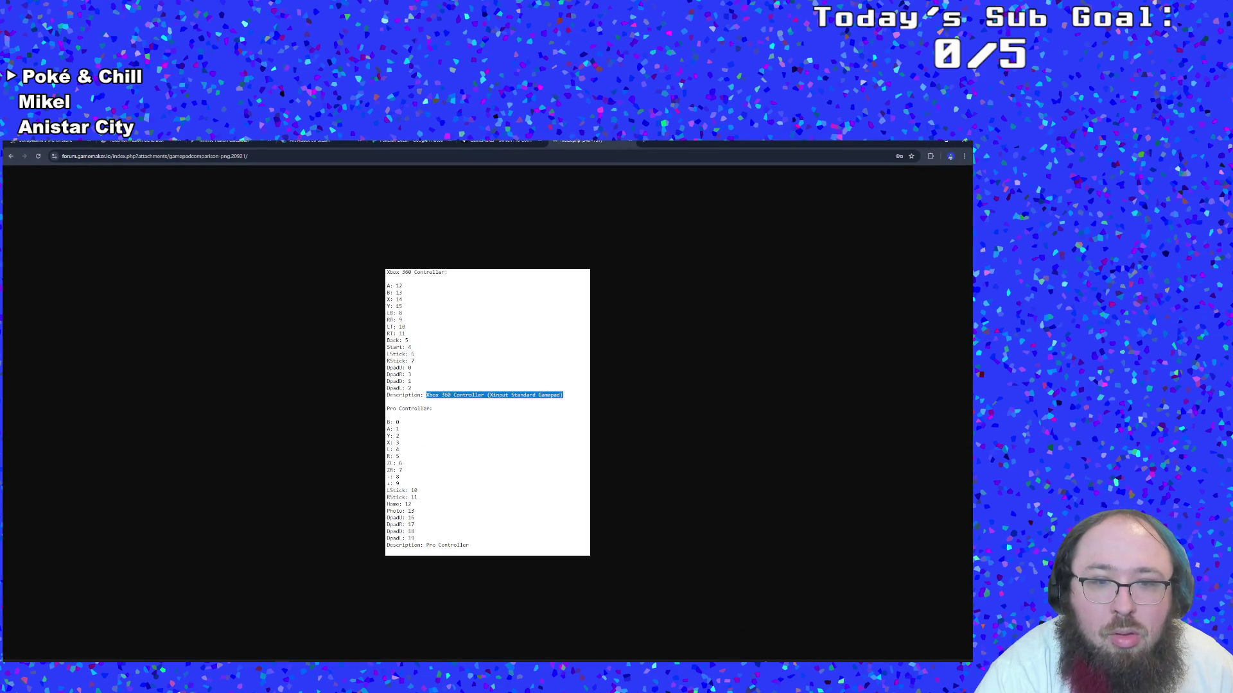
pyautogui.hotkey('alt', 'Tab')
pyautogui.hotkey('alt', 'Tab')
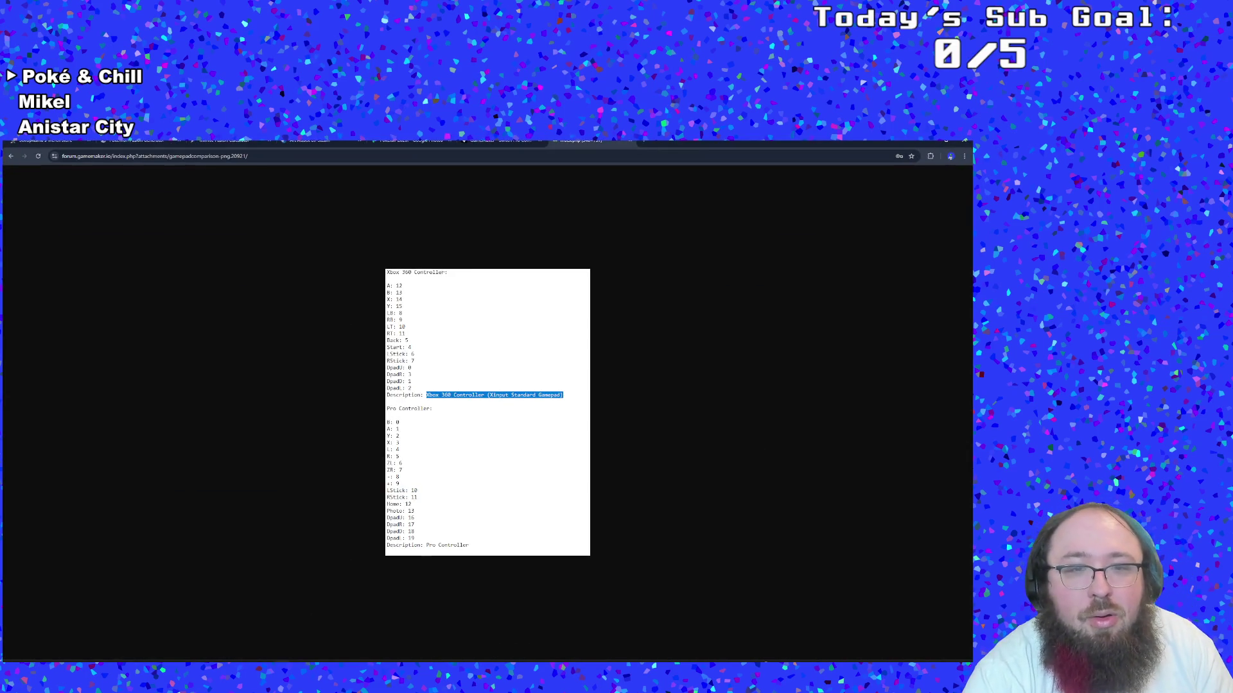
pyautogui.hotkey('alt', 'Tab')
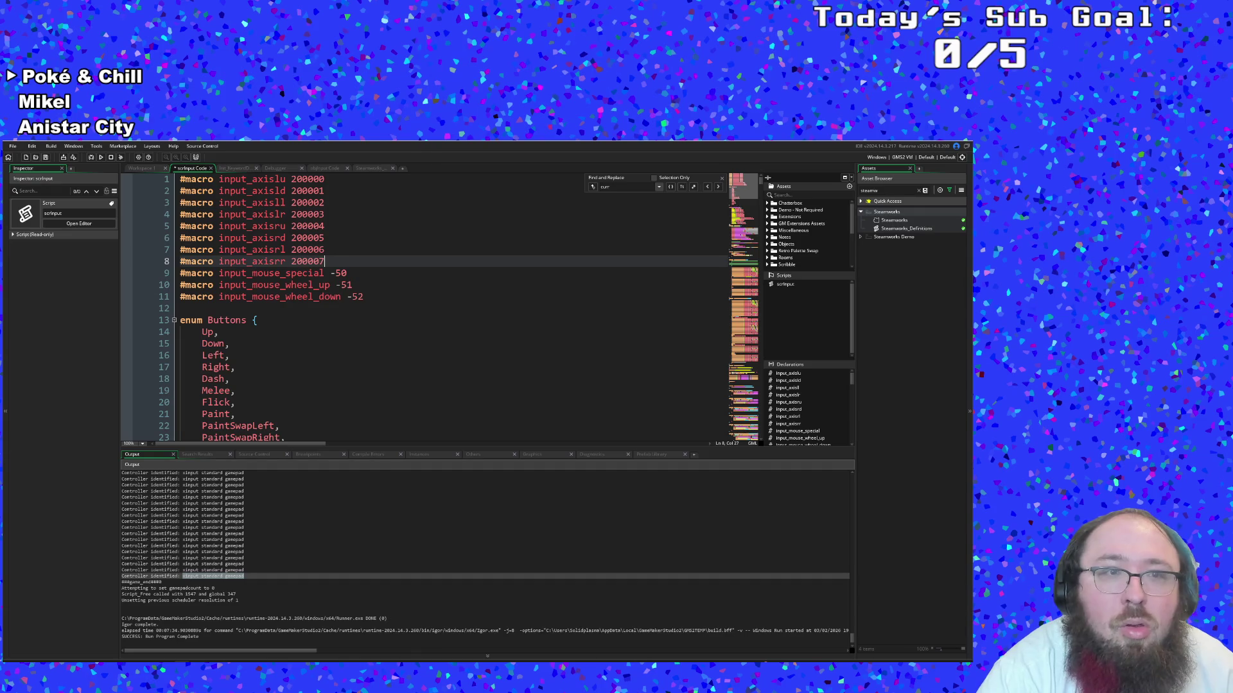
pyautogui.click(210, 168)
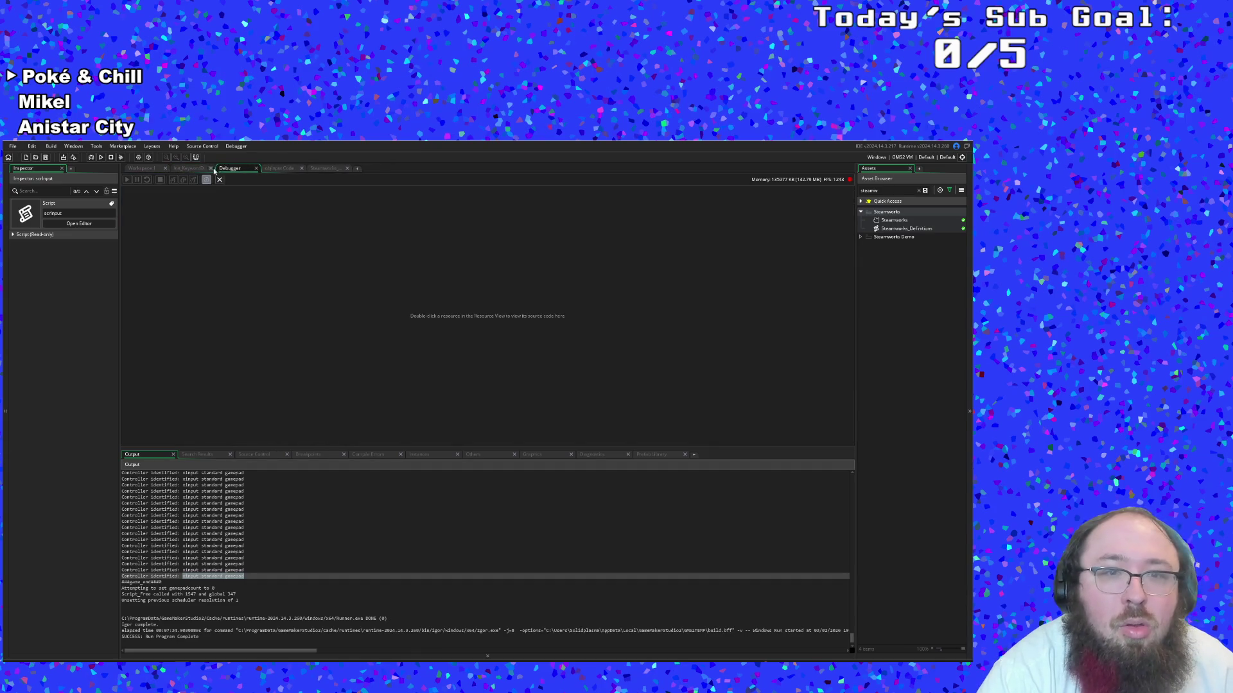
pyautogui.click(256, 169)
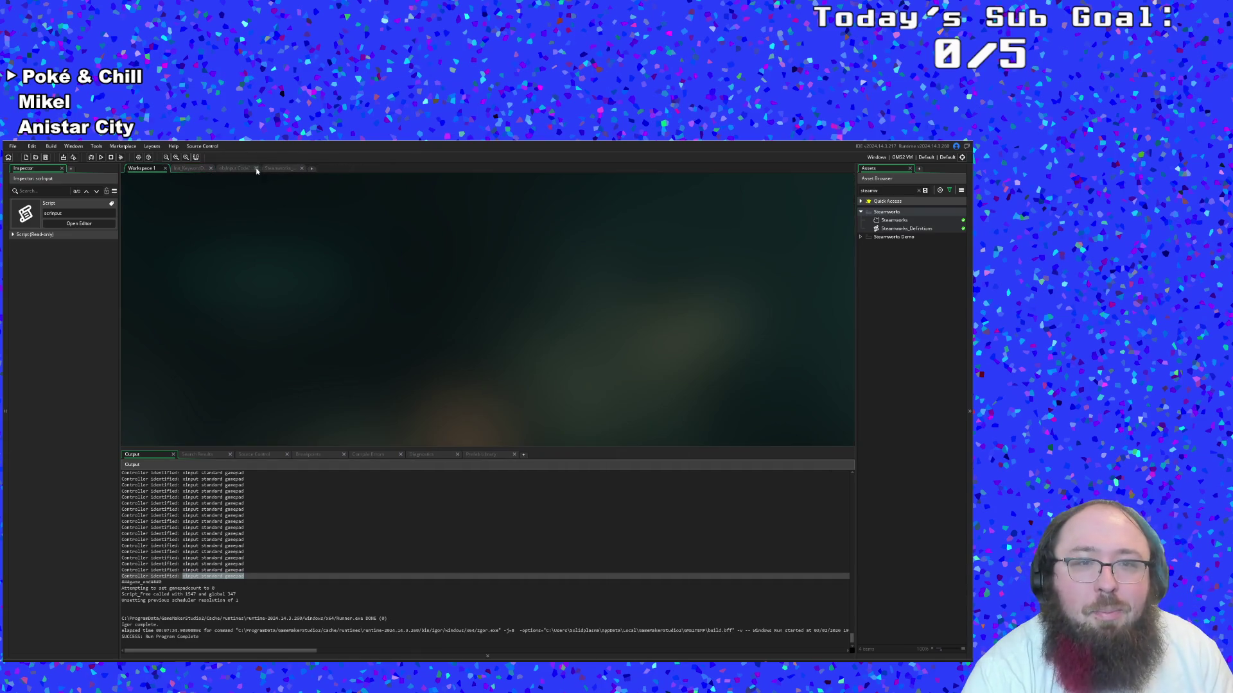
pyautogui.click(165, 168)
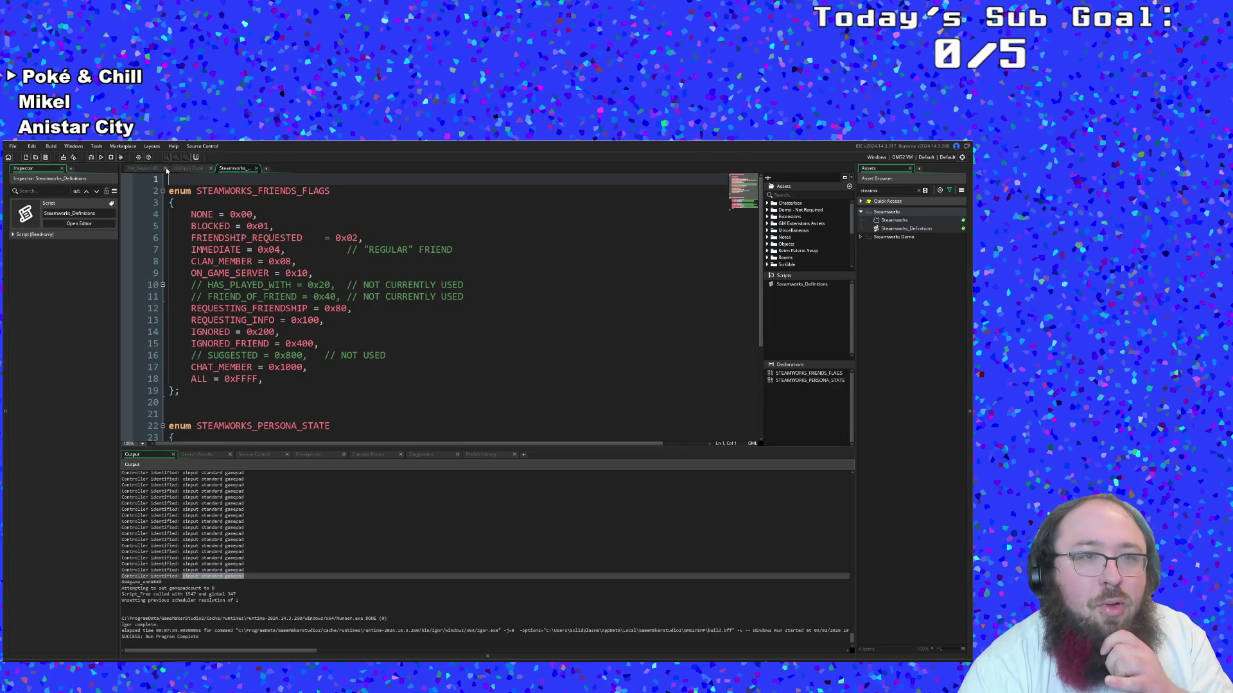
pyautogui.click(254, 168)
pyautogui.click(325, 287)
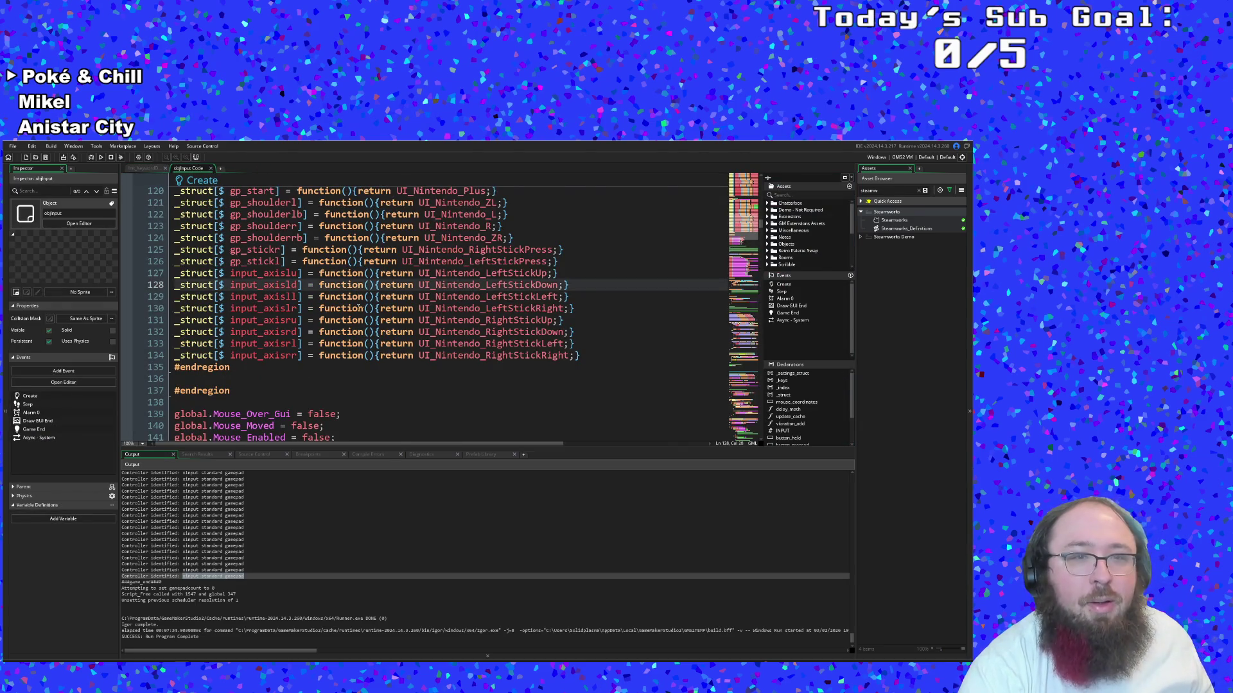
pyautogui.scroll(2, 354, 305)
pyautogui.moveTo(291, 351)
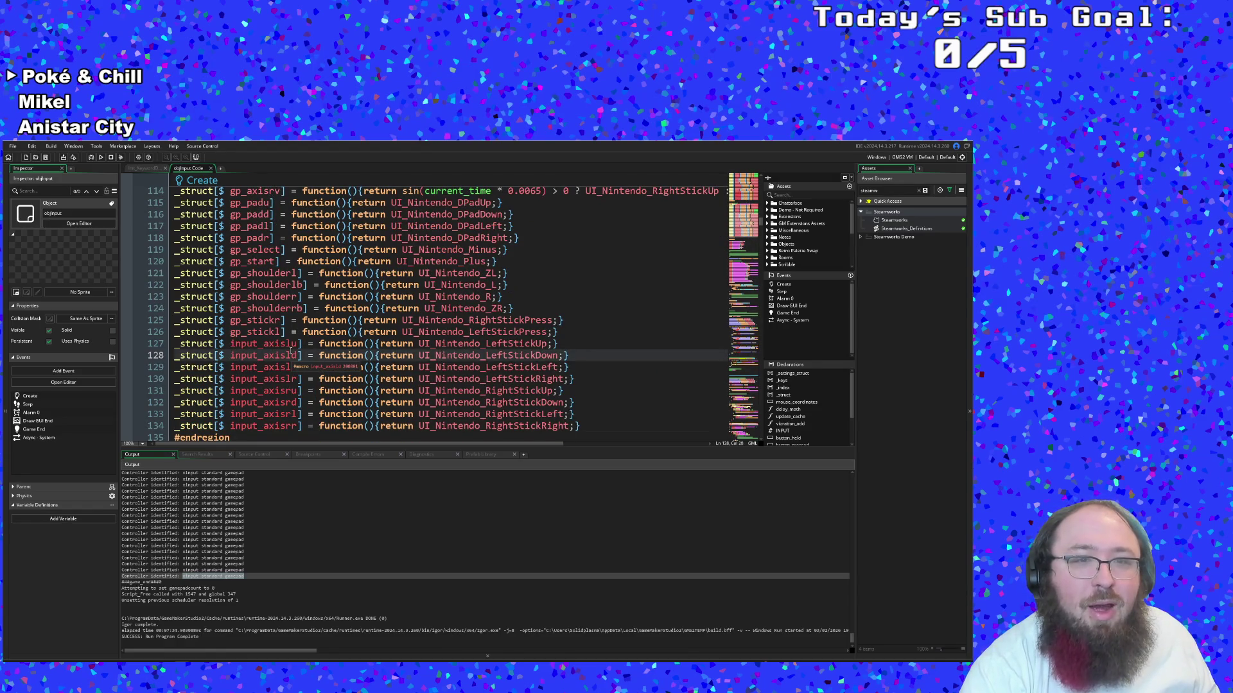
pyautogui.scroll(4, 291, 351)
pyautogui.click(337, 379)
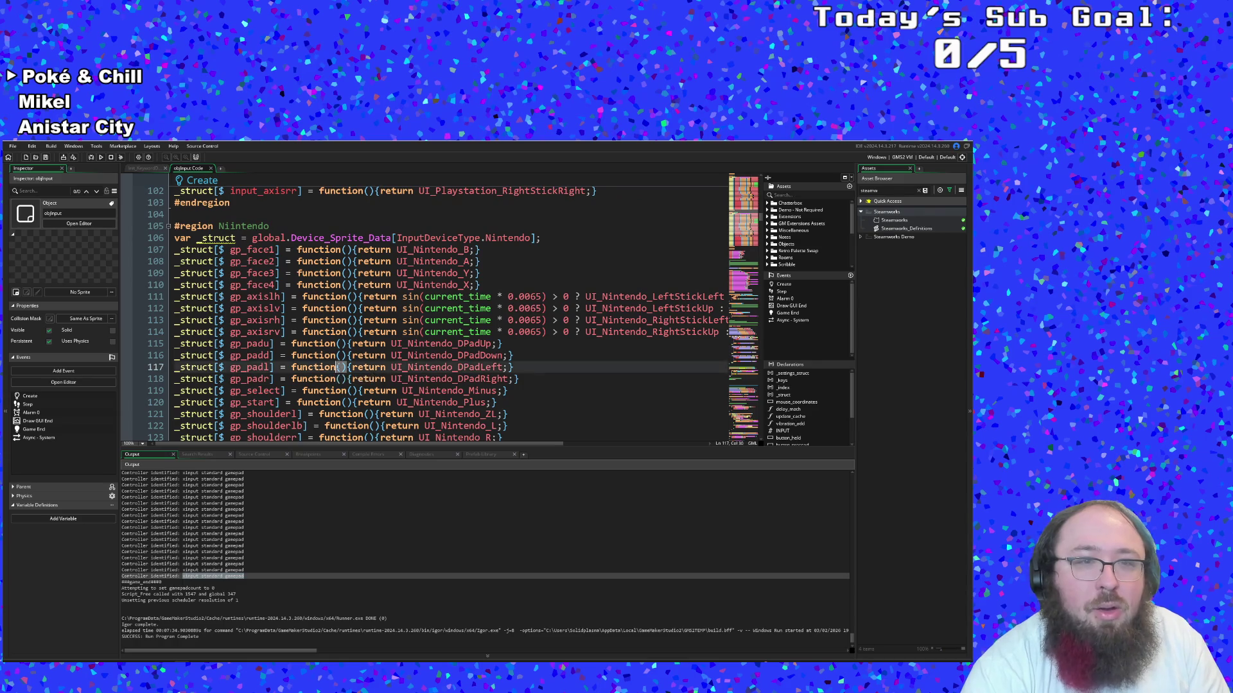
pyautogui.scroll(-2, 331, 369)
pyautogui.scroll(2, 255, 308)
pyautogui.moveTo(255, 308)
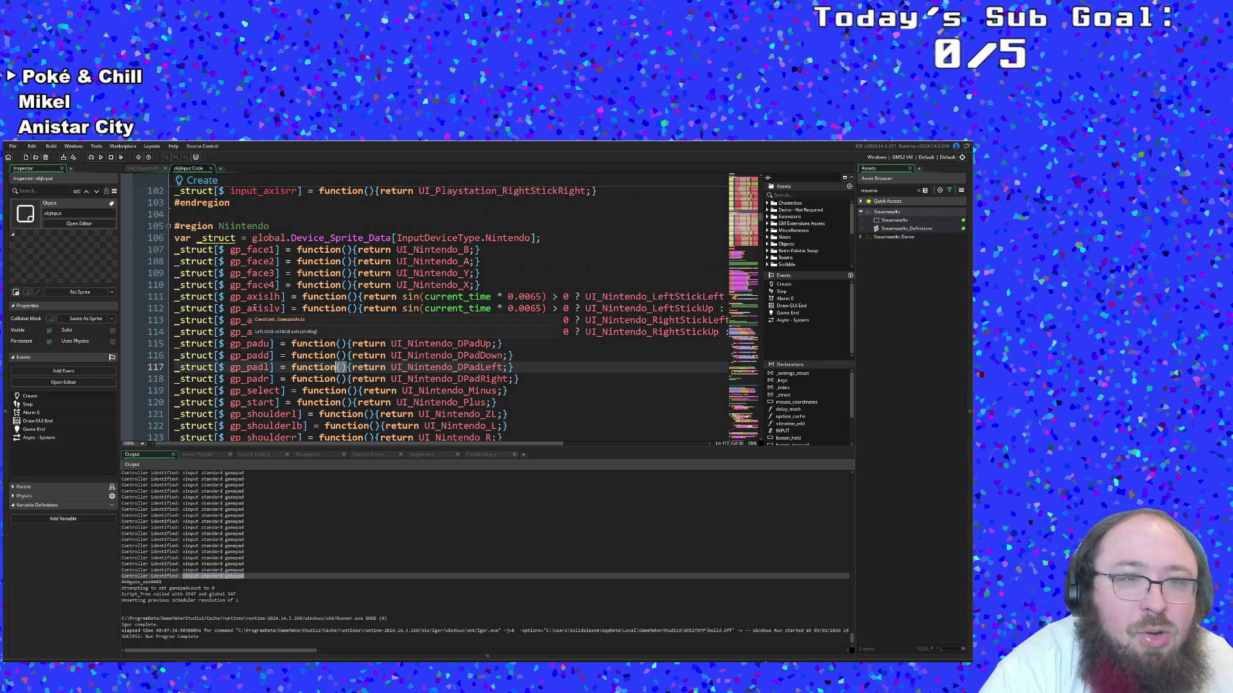
pyautogui.scroll(-8, 255, 308)
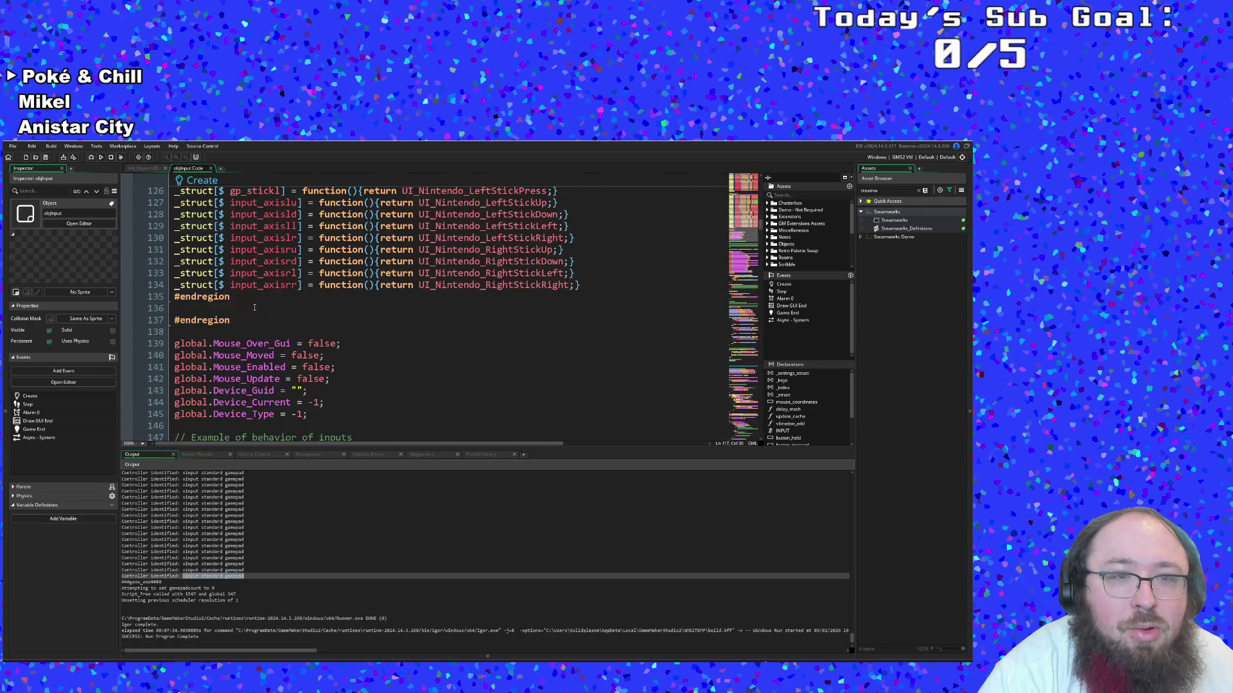
pyautogui.scroll(2, 255, 308)
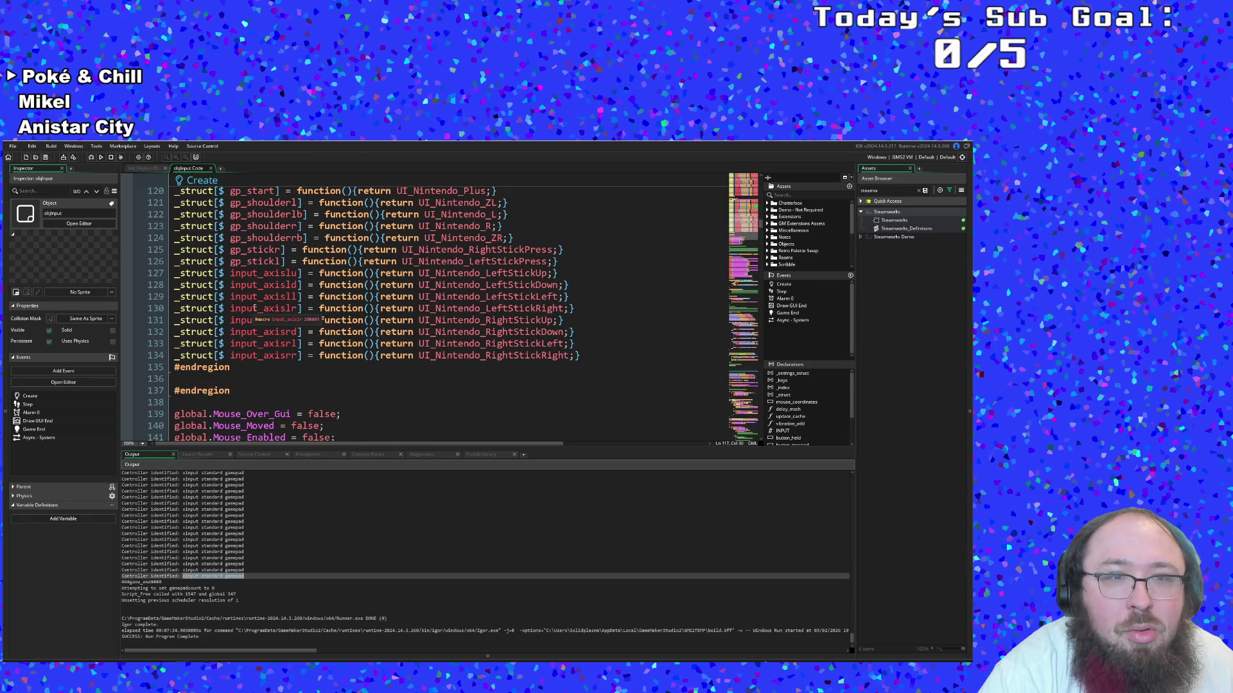
pyautogui.scroll(4, 255, 308)
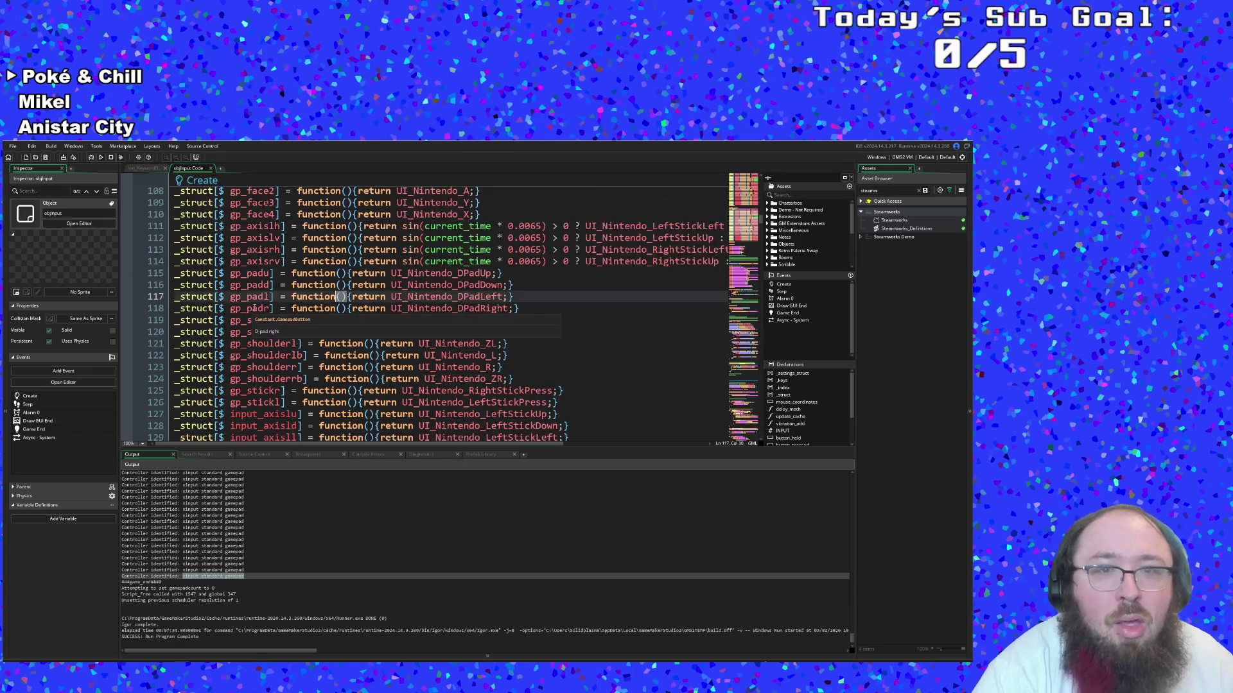
pyautogui.moveTo(491, 266)
pyautogui.scroll(6, 449, 289)
pyautogui.scroll(-4, 386, 282)
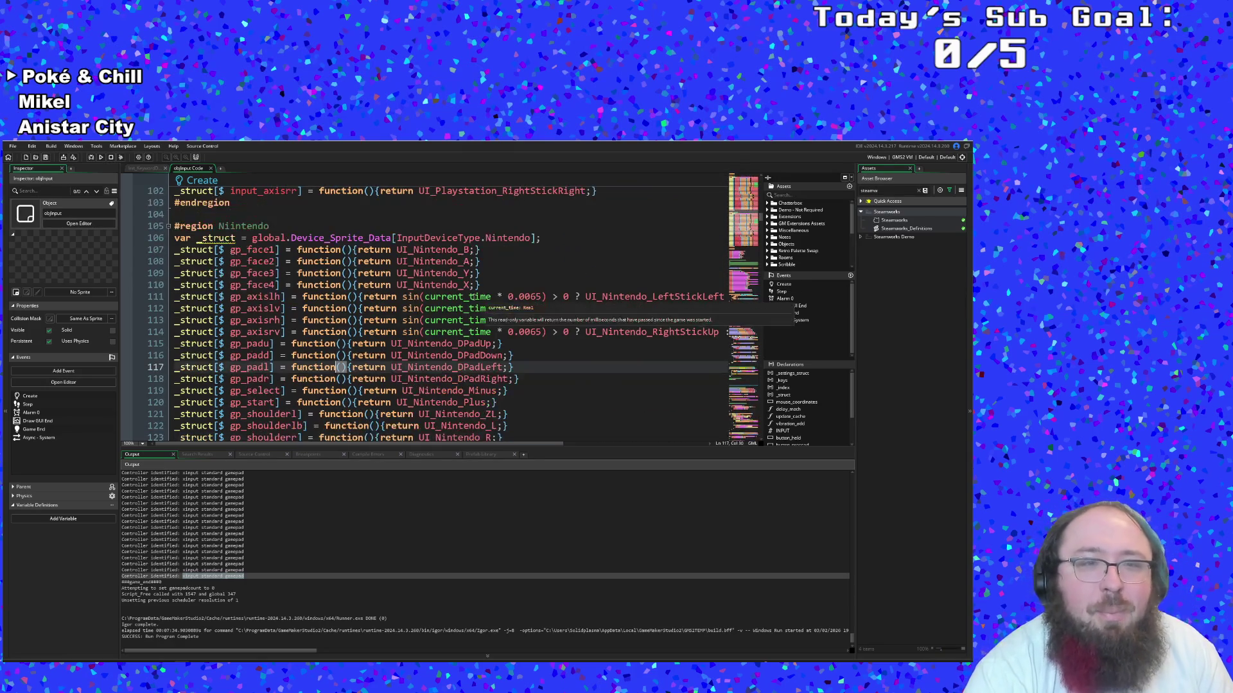
pyautogui.click(364, 297)
pyautogui.click(341, 273)
pyautogui.click(281, 273)
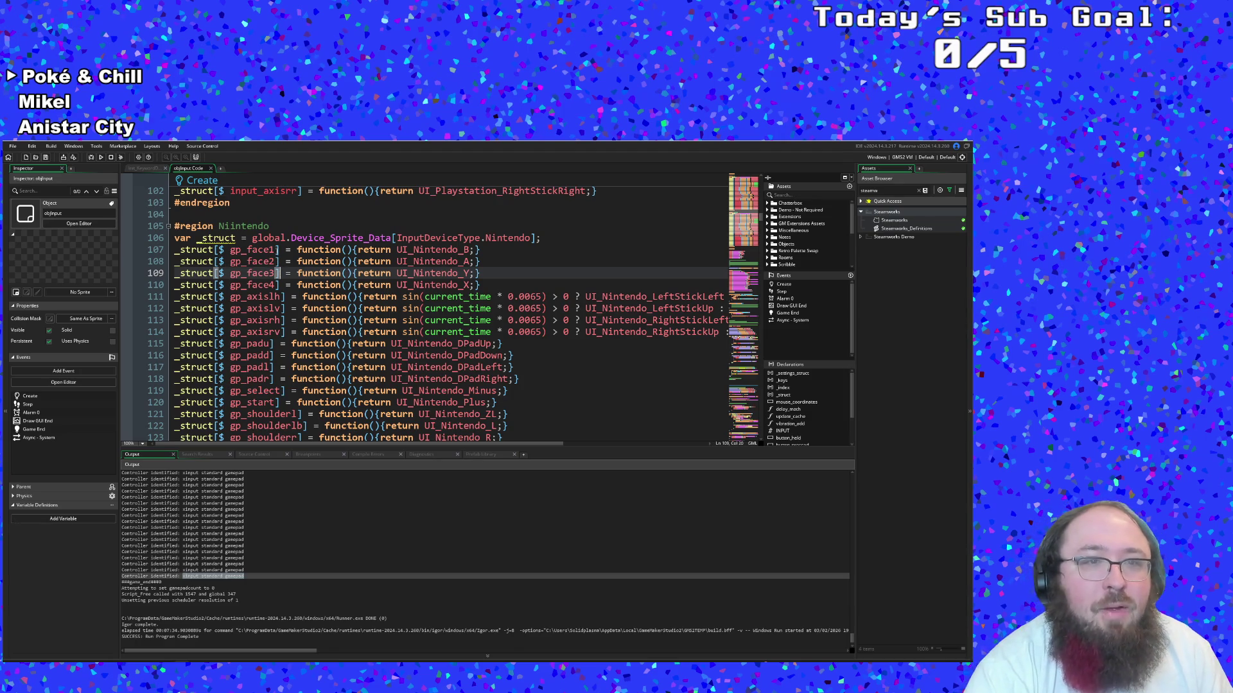
pyautogui.moveTo(271, 250)
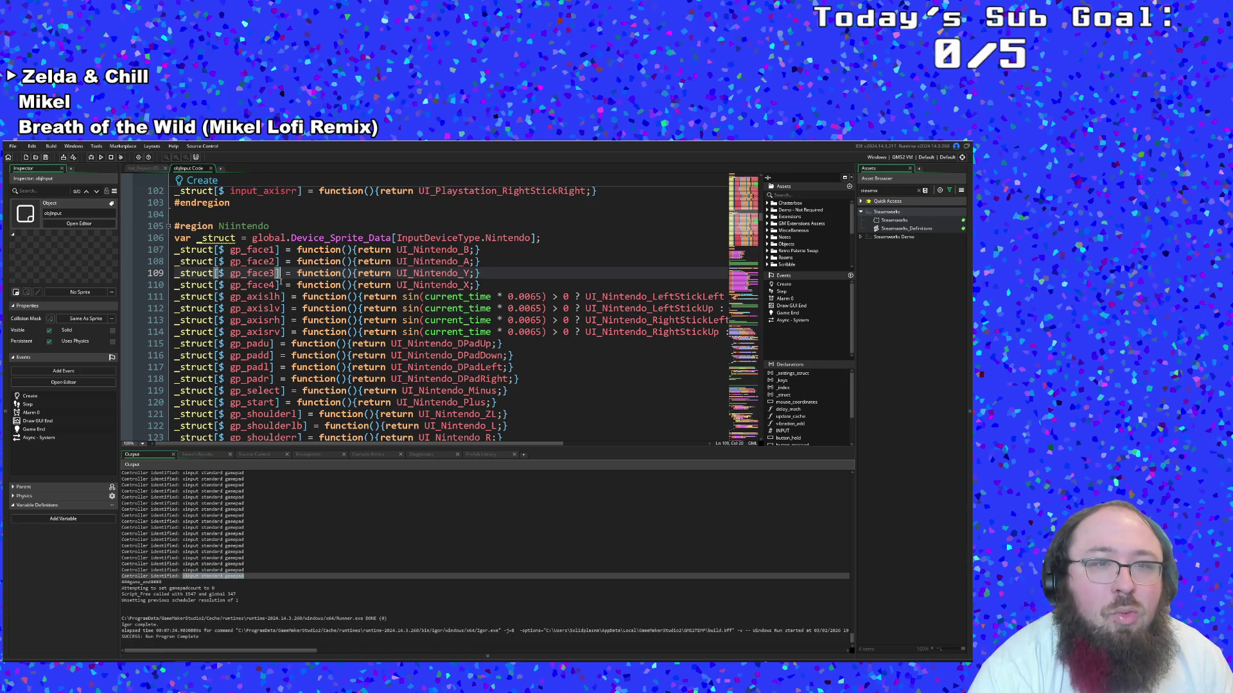
pyautogui.click(279, 250)
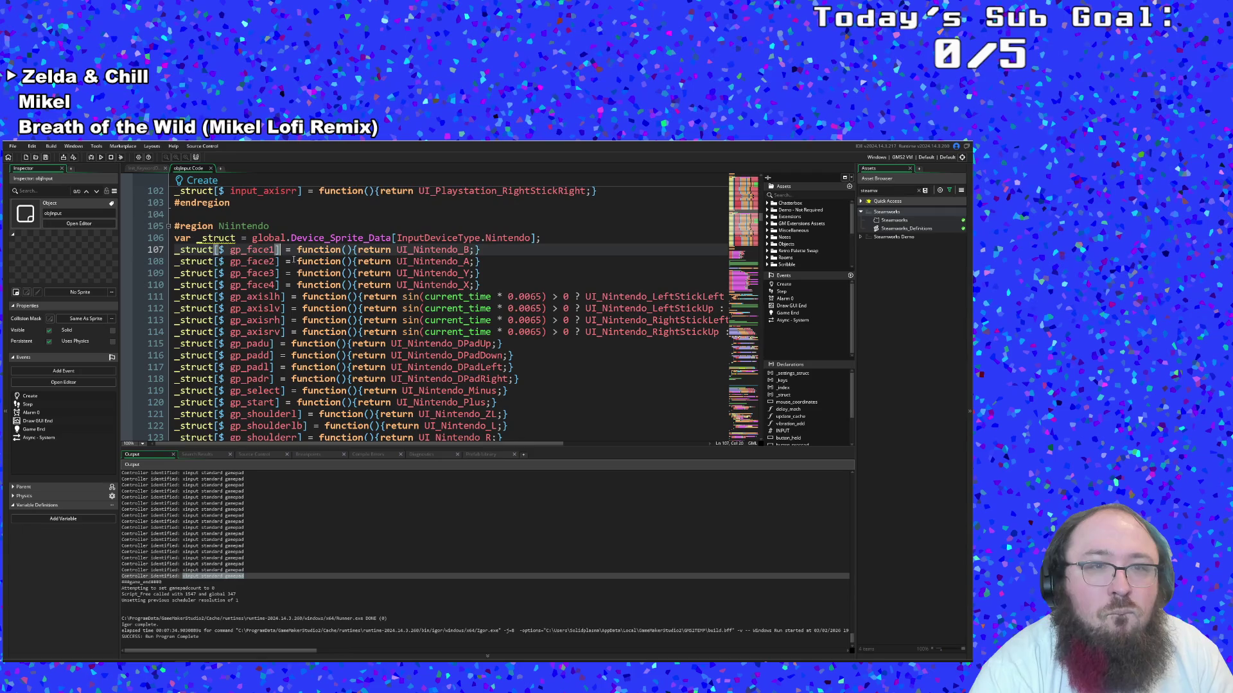
pyautogui.scroll(2, 290, 254)
pyautogui.scroll(-2, 290, 254)
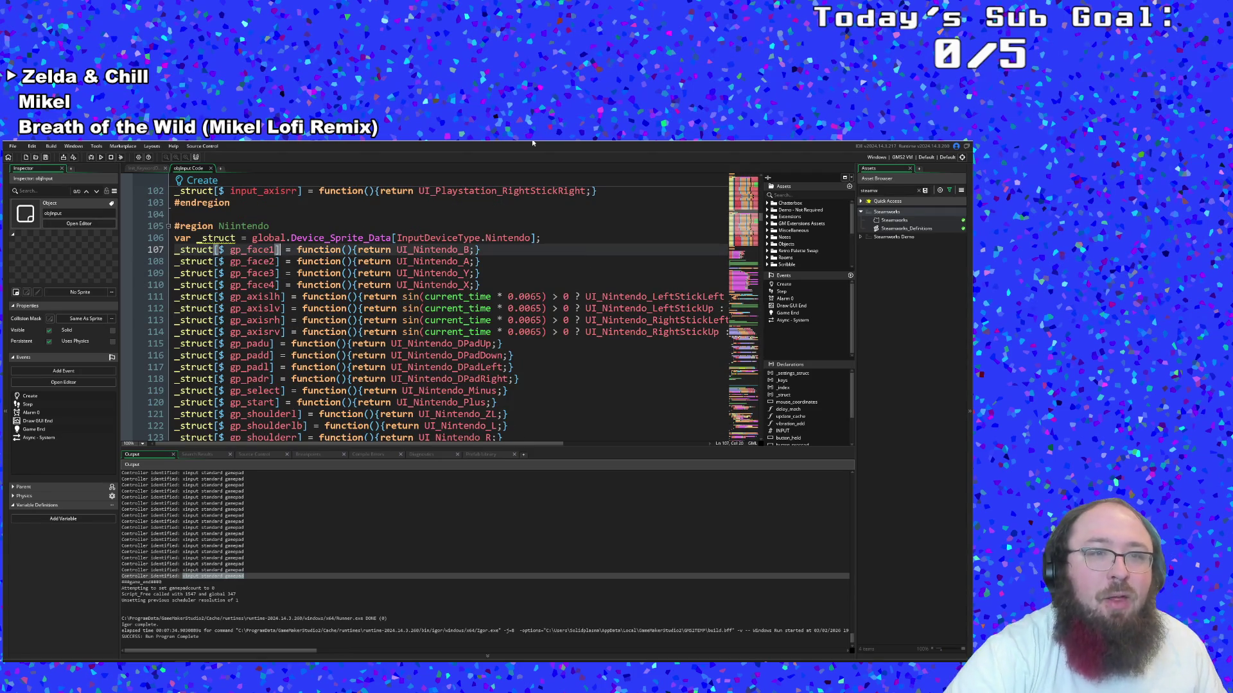
pyautogui.press('BackSpace')
pyautogui.hotkey('ctrl', 'z')
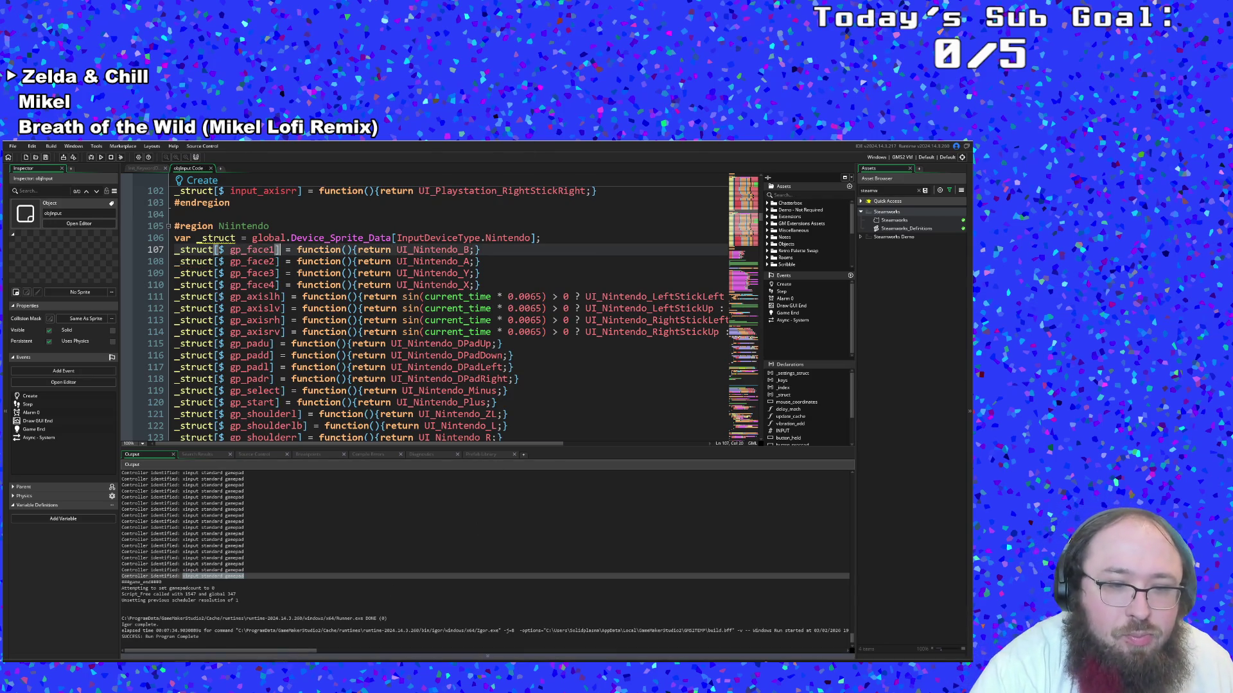
pyautogui.hotkey('alt', 'Tab')
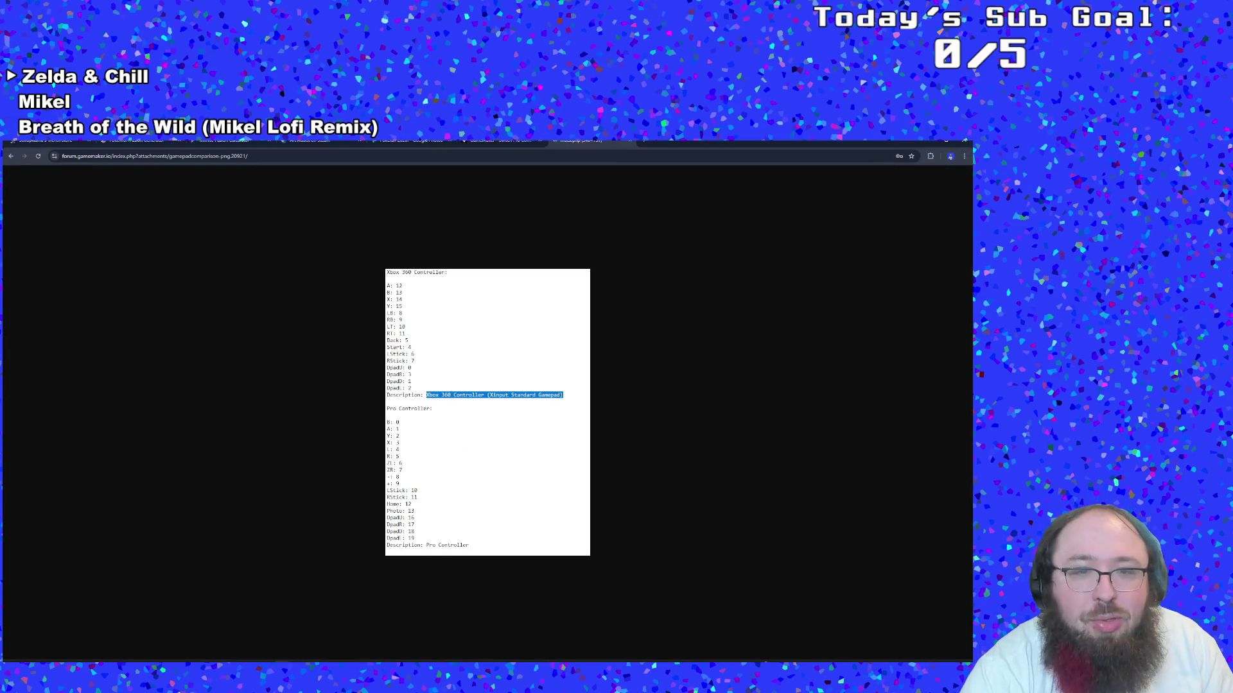
pyautogui.hotkey('alt', 'Tab')
pyautogui.doubleClick(251, 250)
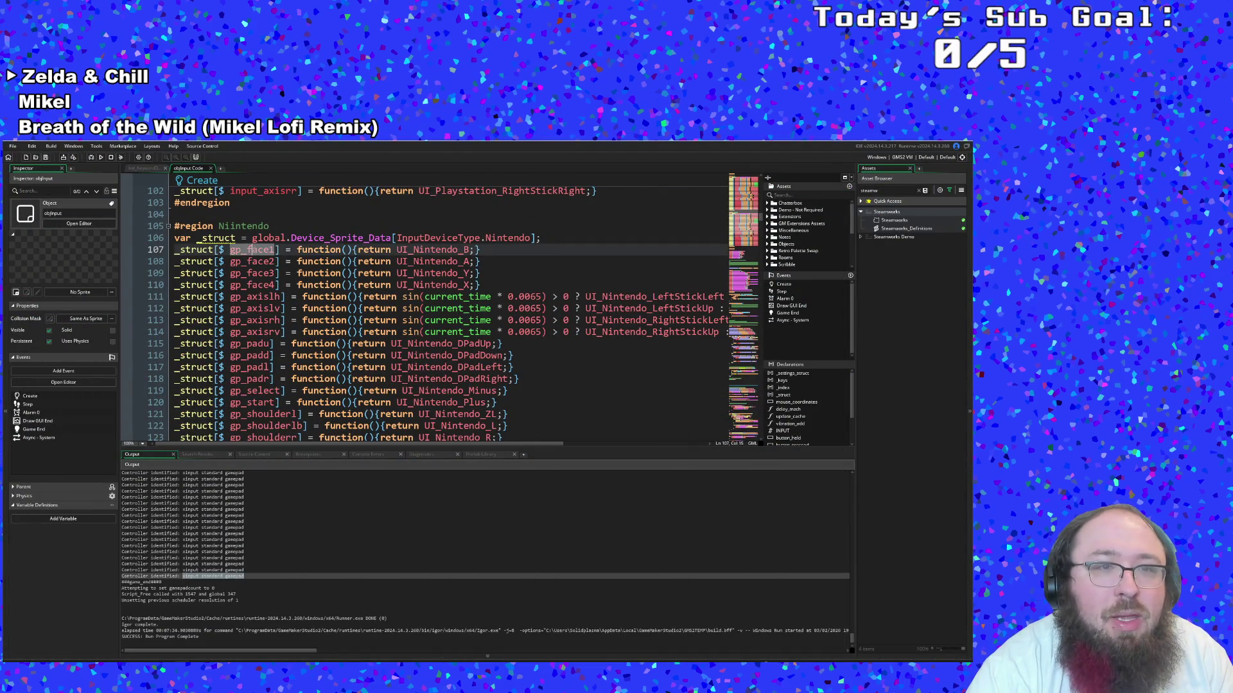
pyautogui.click(227, 238)
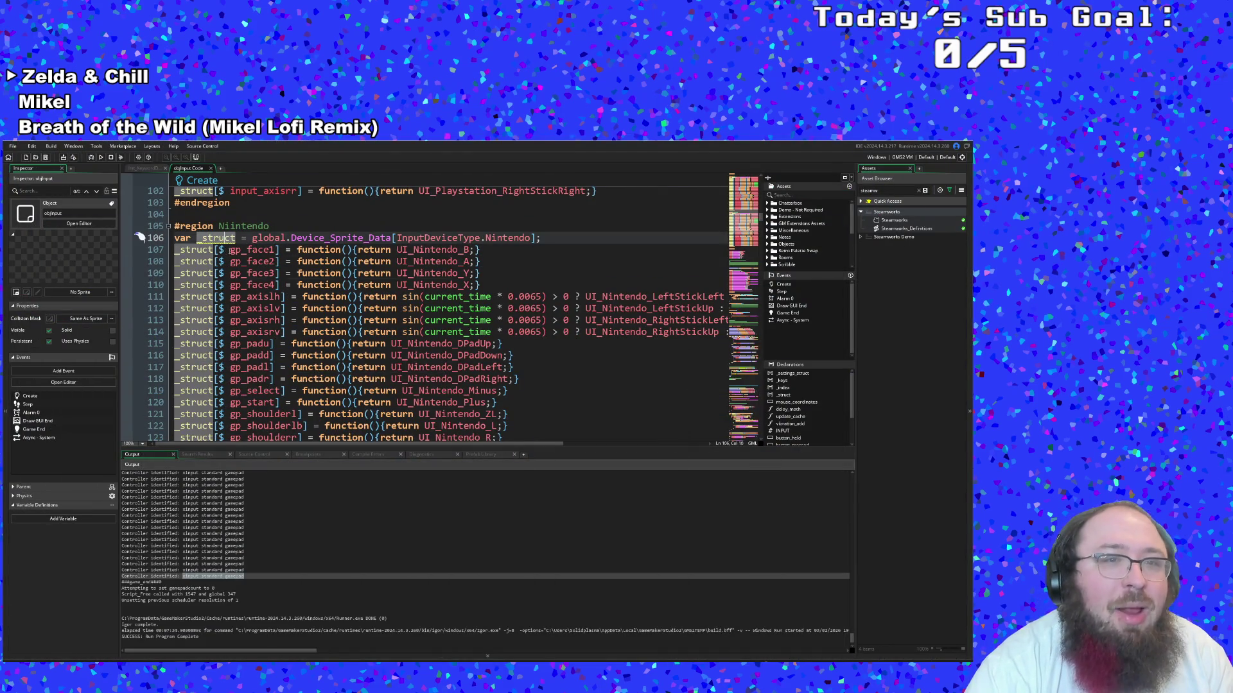
pyautogui.click(230, 250)
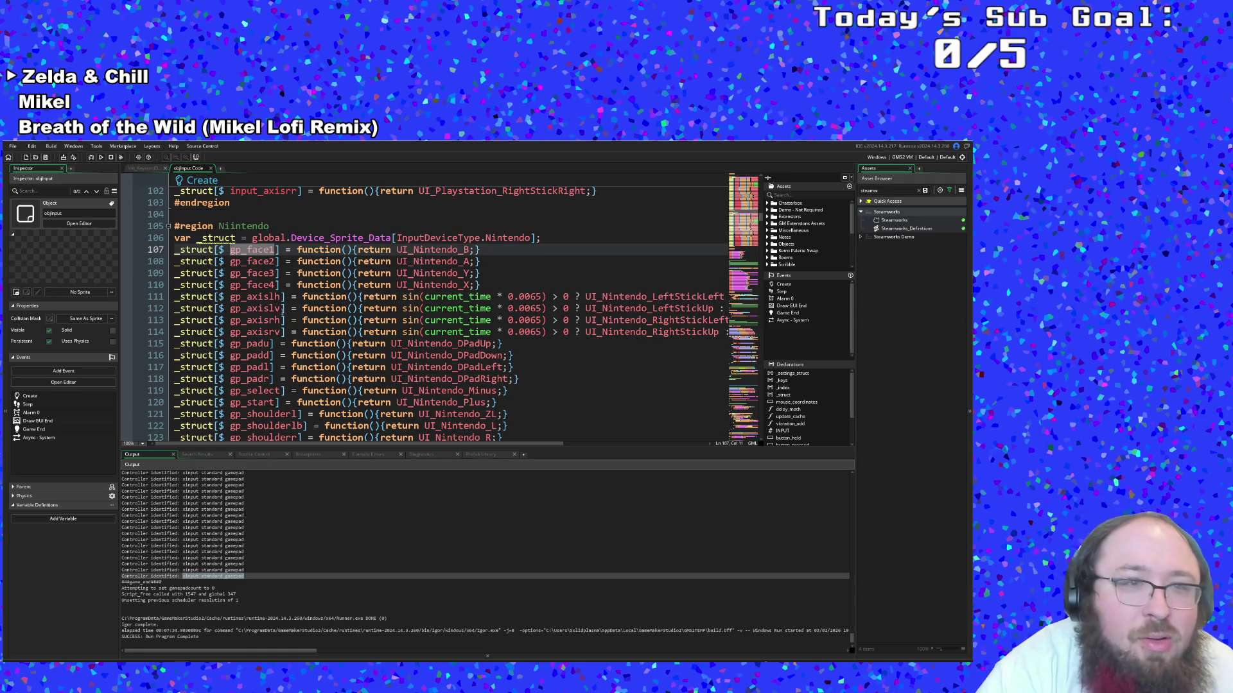
pyautogui.scroll(2, 278, 301)
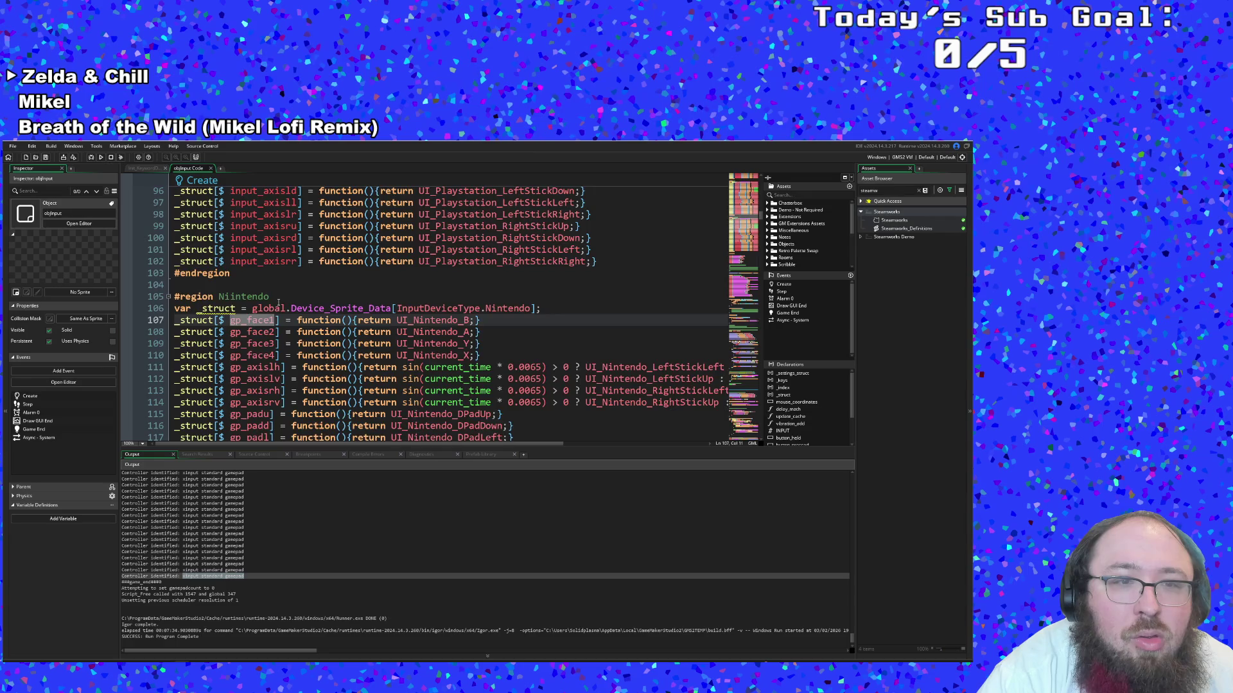
pyautogui.scroll(-8, 278, 302)
pyautogui.doubleClick(277, 309)
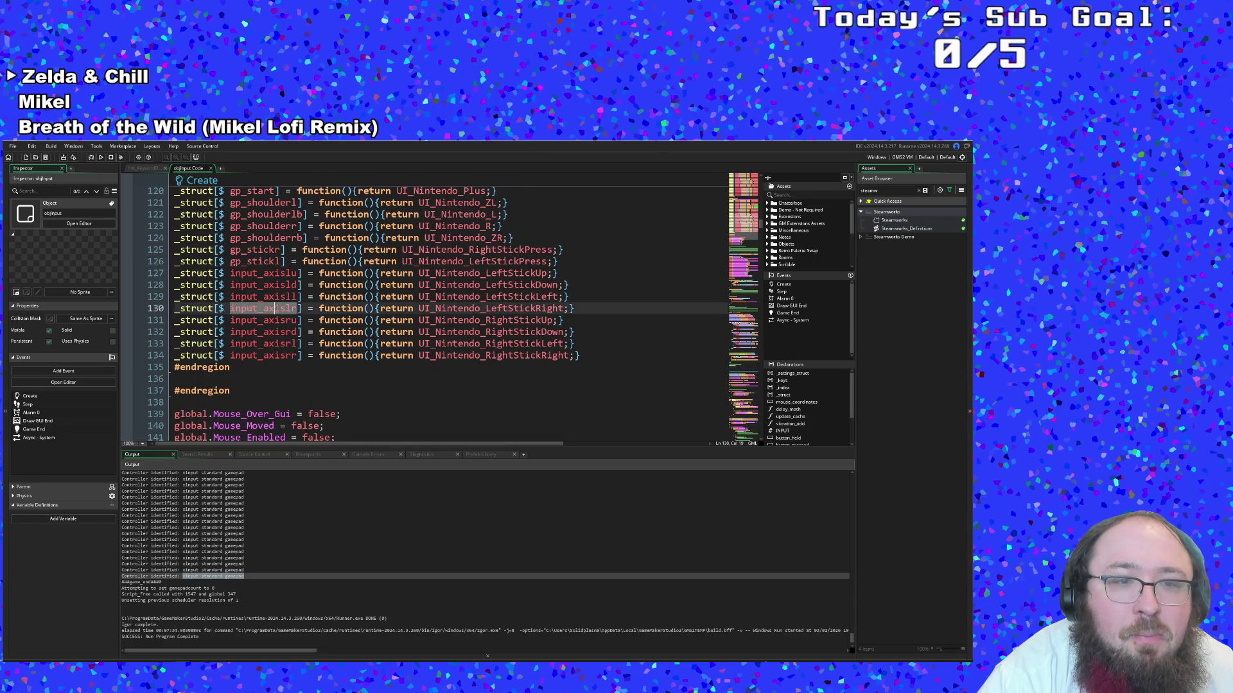
pyautogui.hotkey('alt', 'Tab')
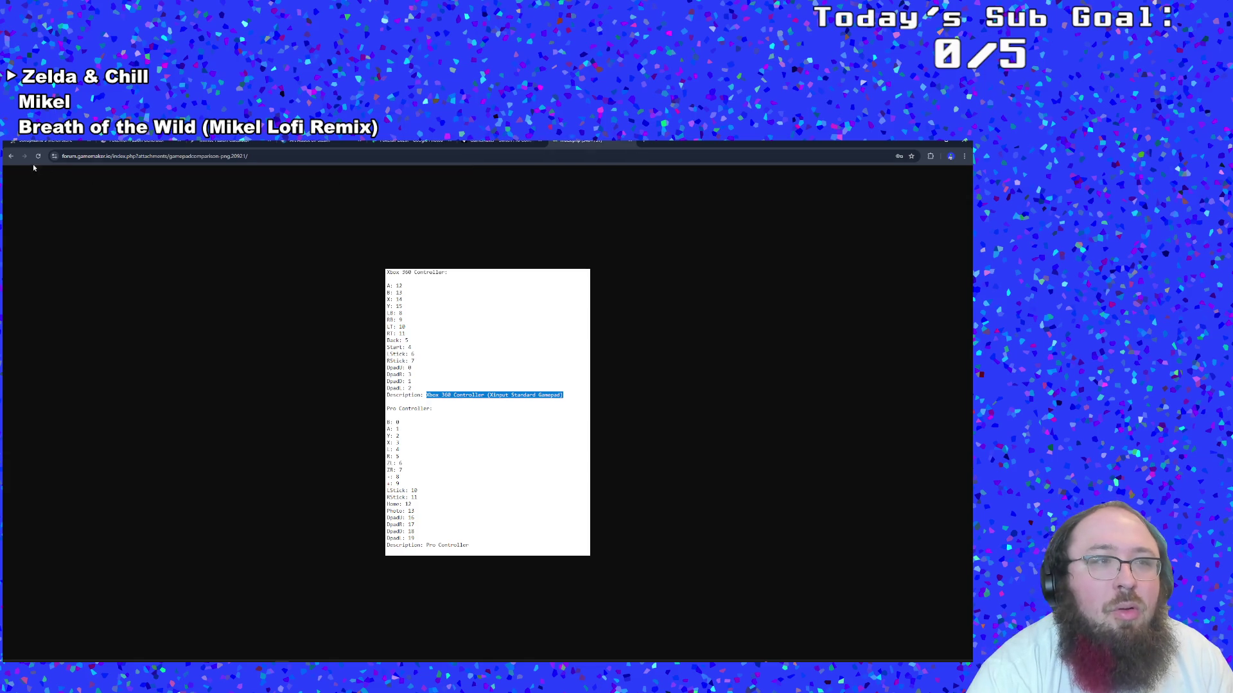
# Go back, then search 'nintendo switch pro controller random inputs pc' in a new tab
pyautogui.click(13, 158)
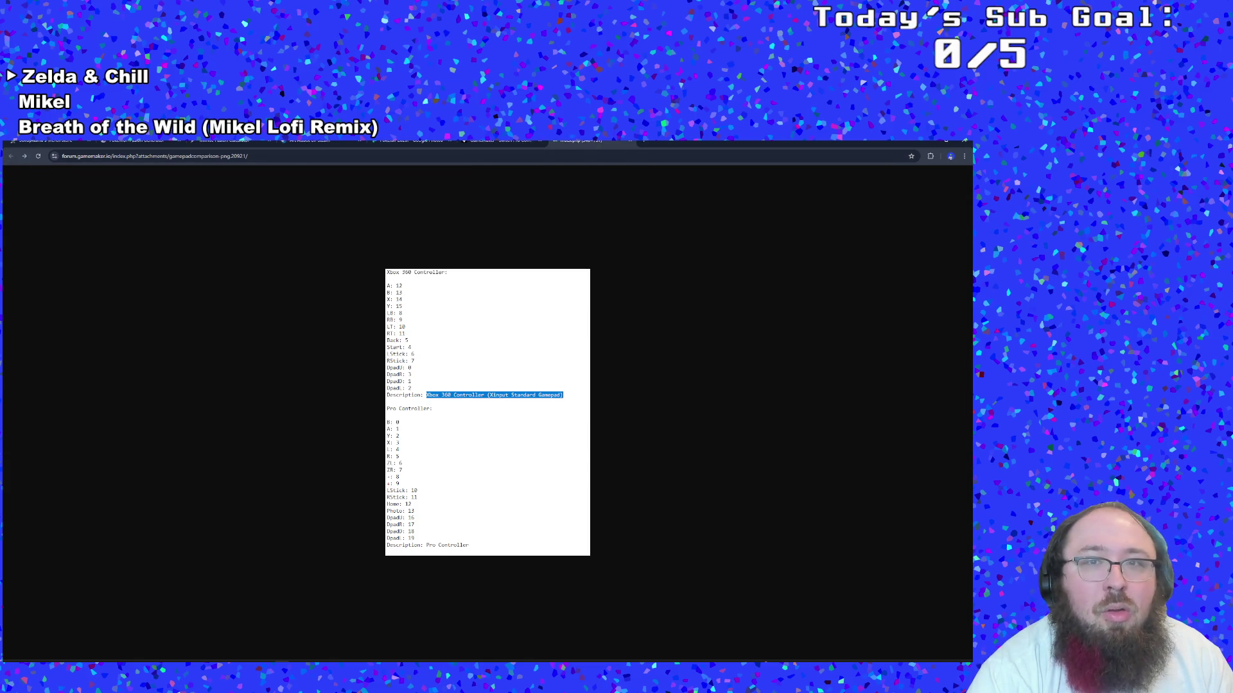
pyautogui.click(642, 143)
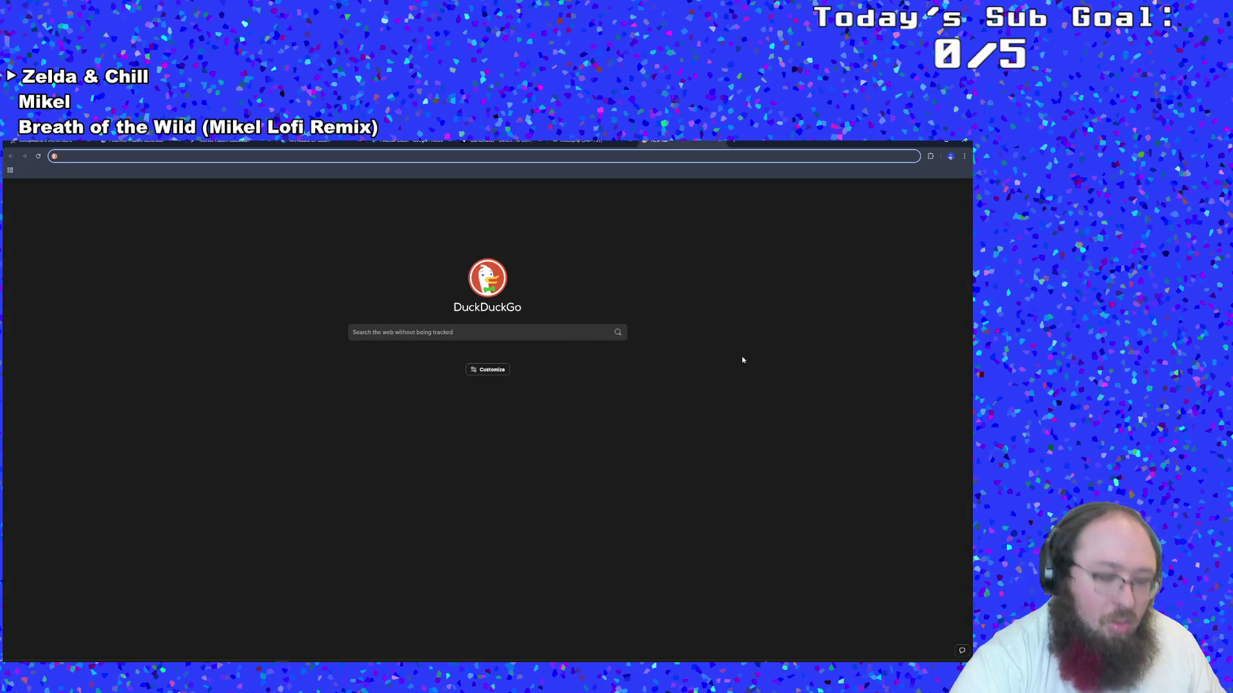
pyautogui.write('nintendo ')
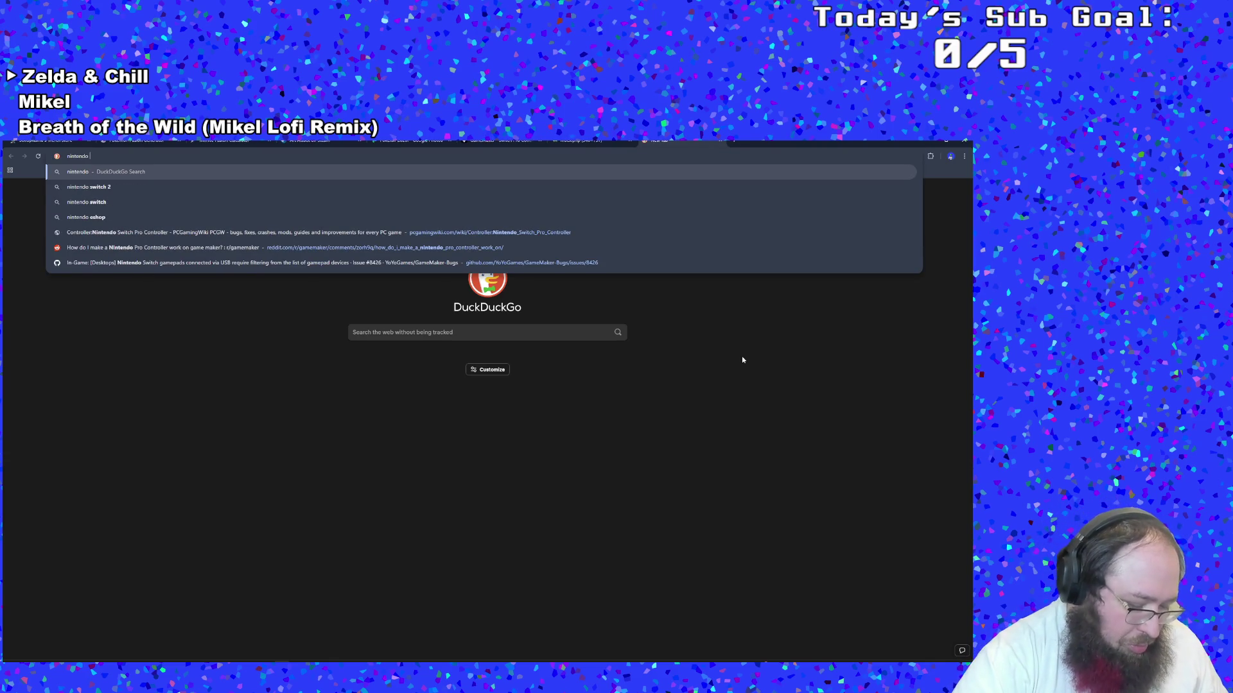
pyautogui.write('switch pro controller ')
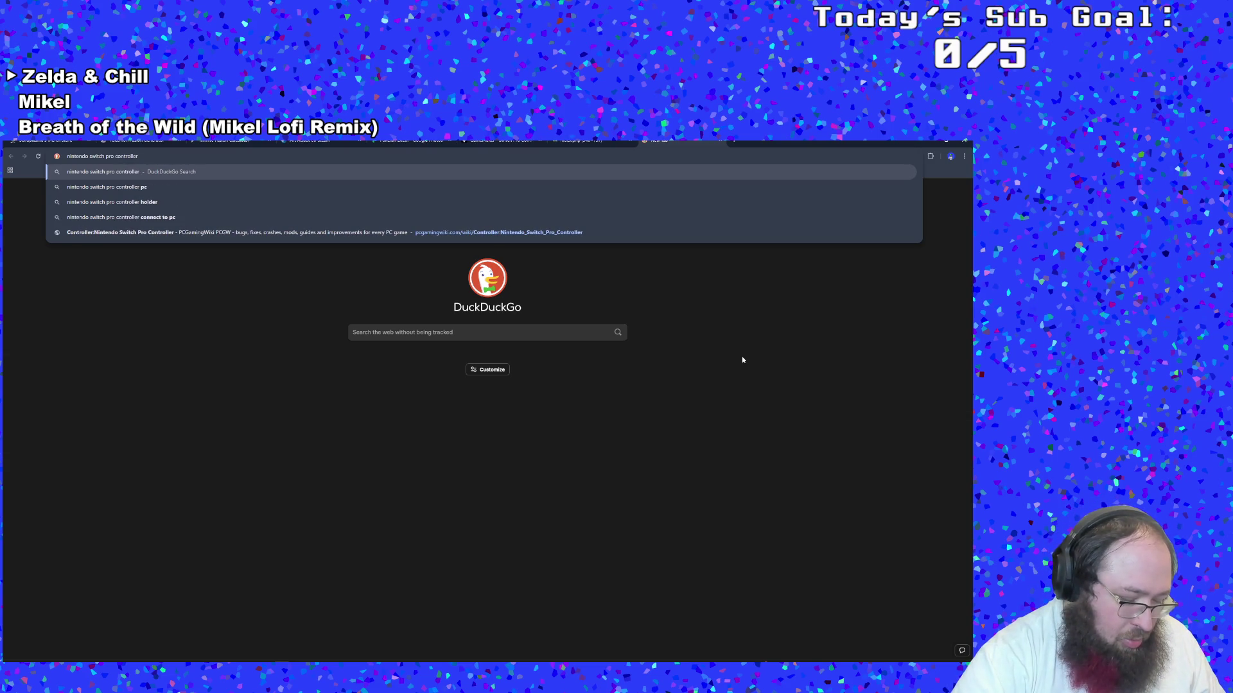
pyautogui.write('random in')
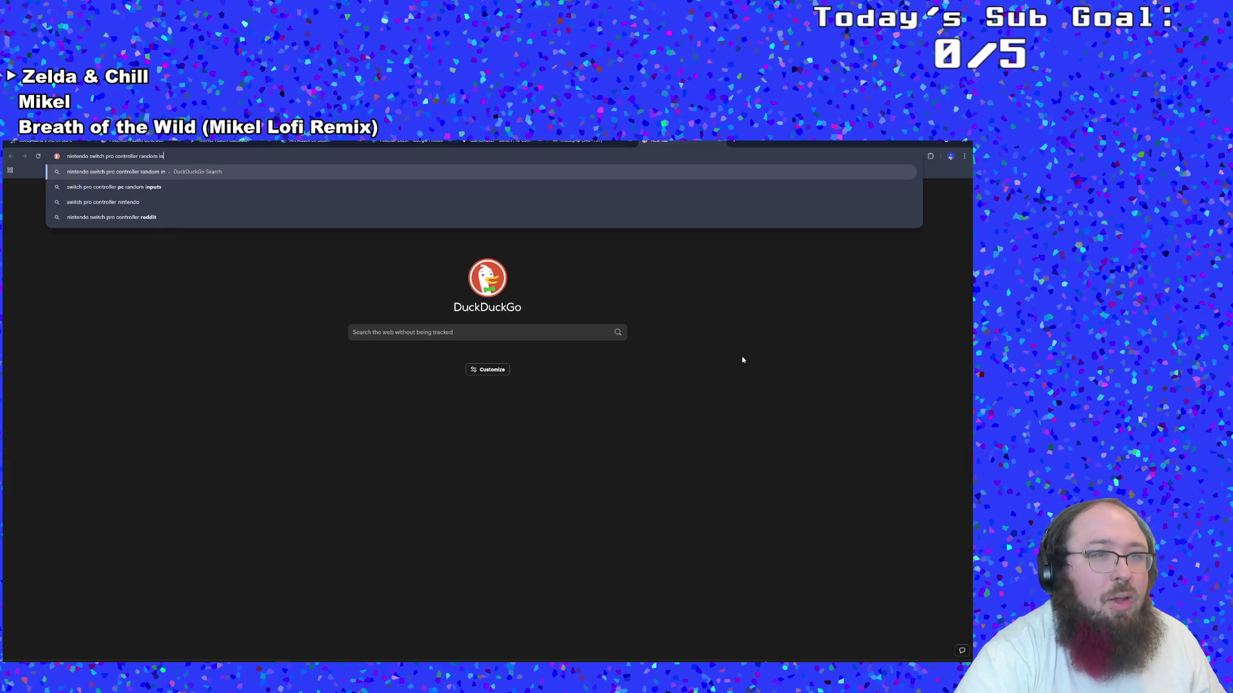
pyautogui.write('p')
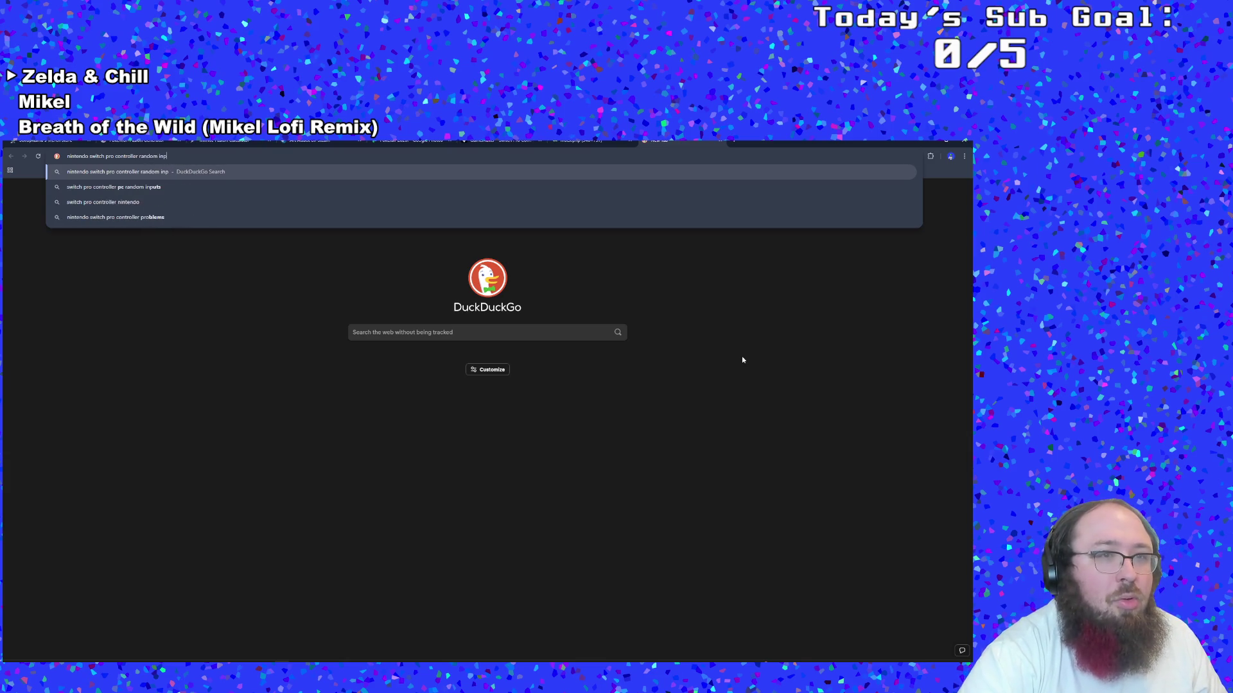
pyautogui.write('uts pc')
pyautogui.press('Return')
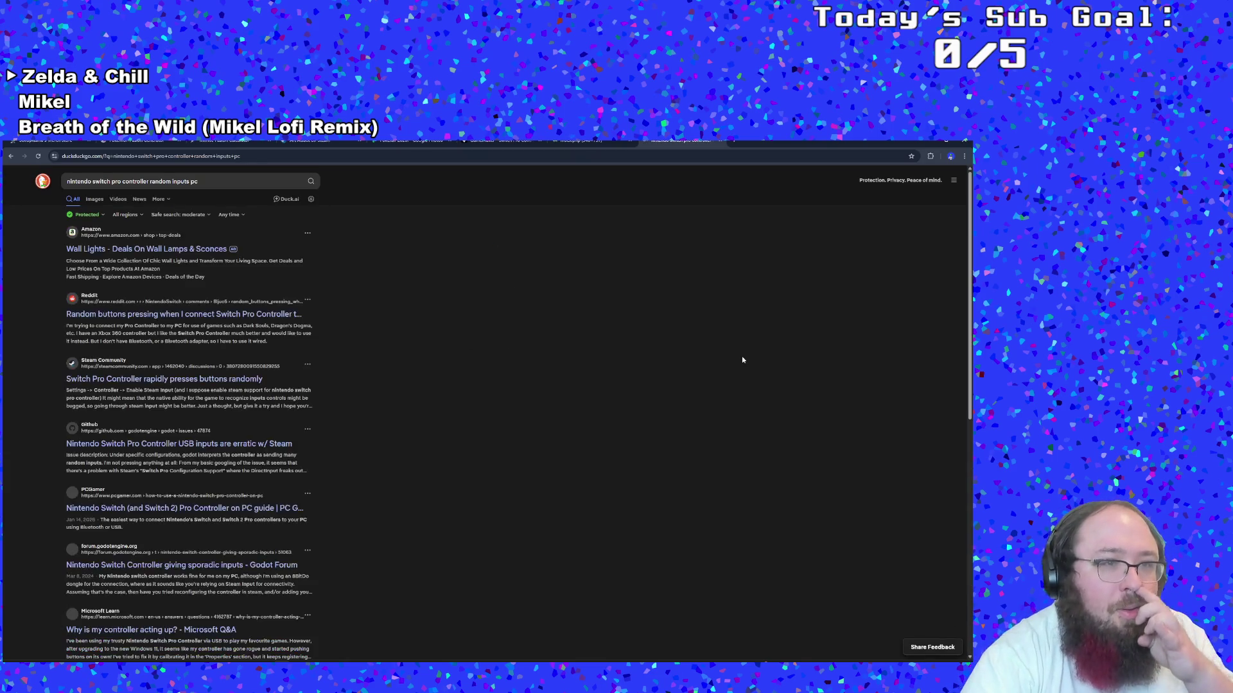
# Read the Reddit thread on Switch Pro random button presses on PC, then switch to Steam's library
pyautogui.click(254, 315)
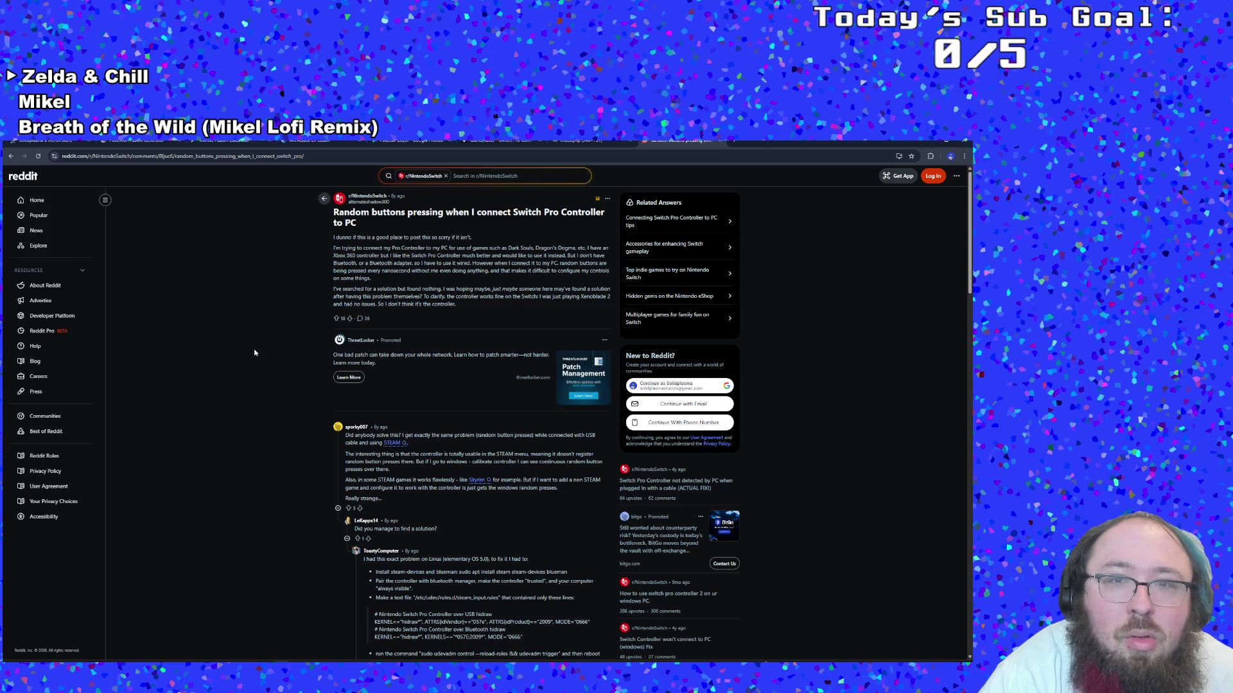
pyautogui.scroll(-2, 284, 422)
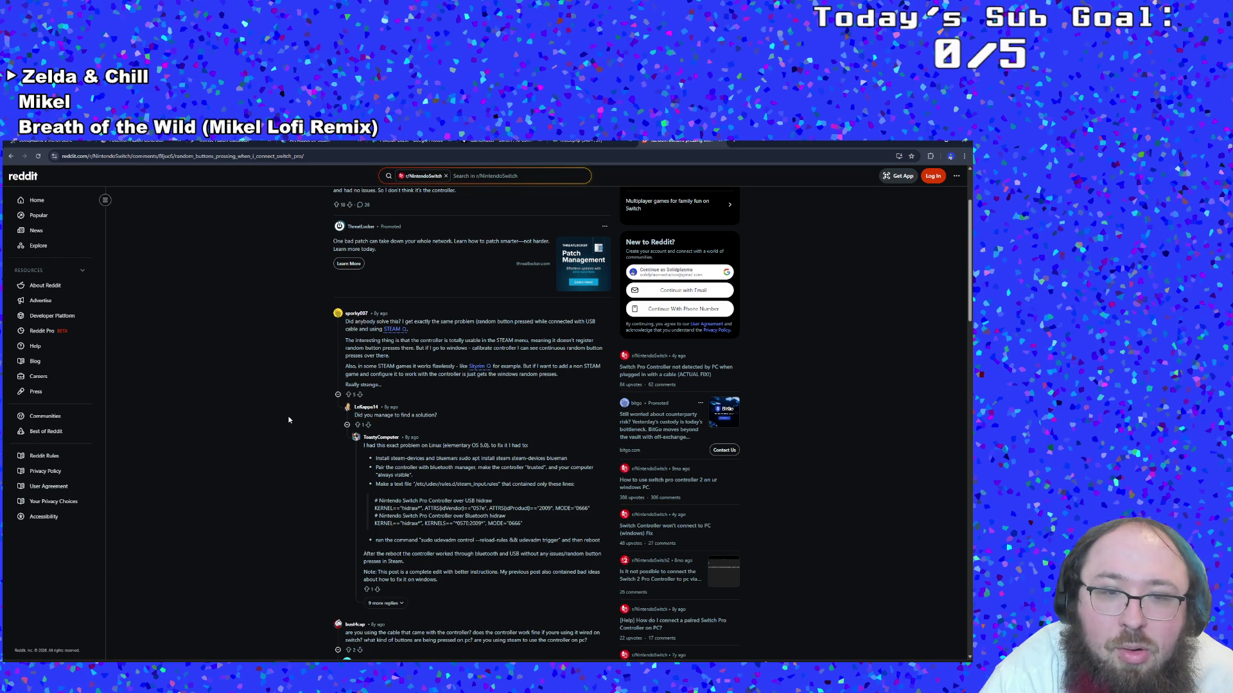
pyautogui.scroll(-2, 288, 420)
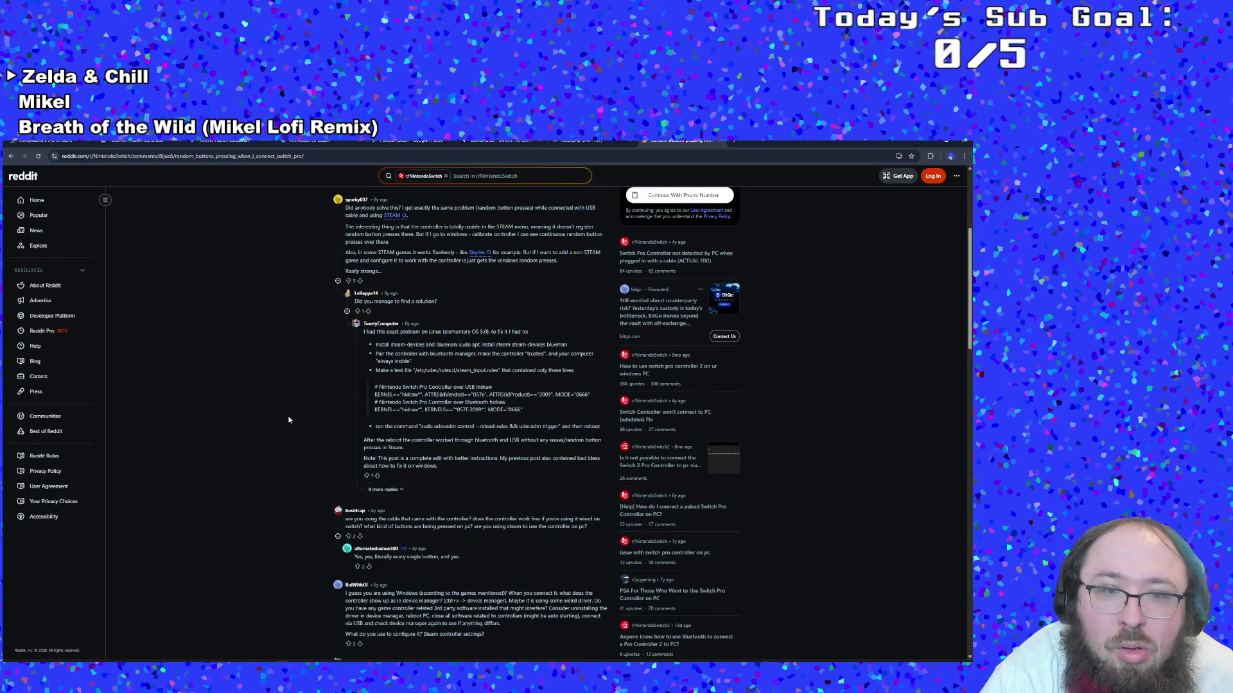
pyautogui.scroll(-2, 286, 425)
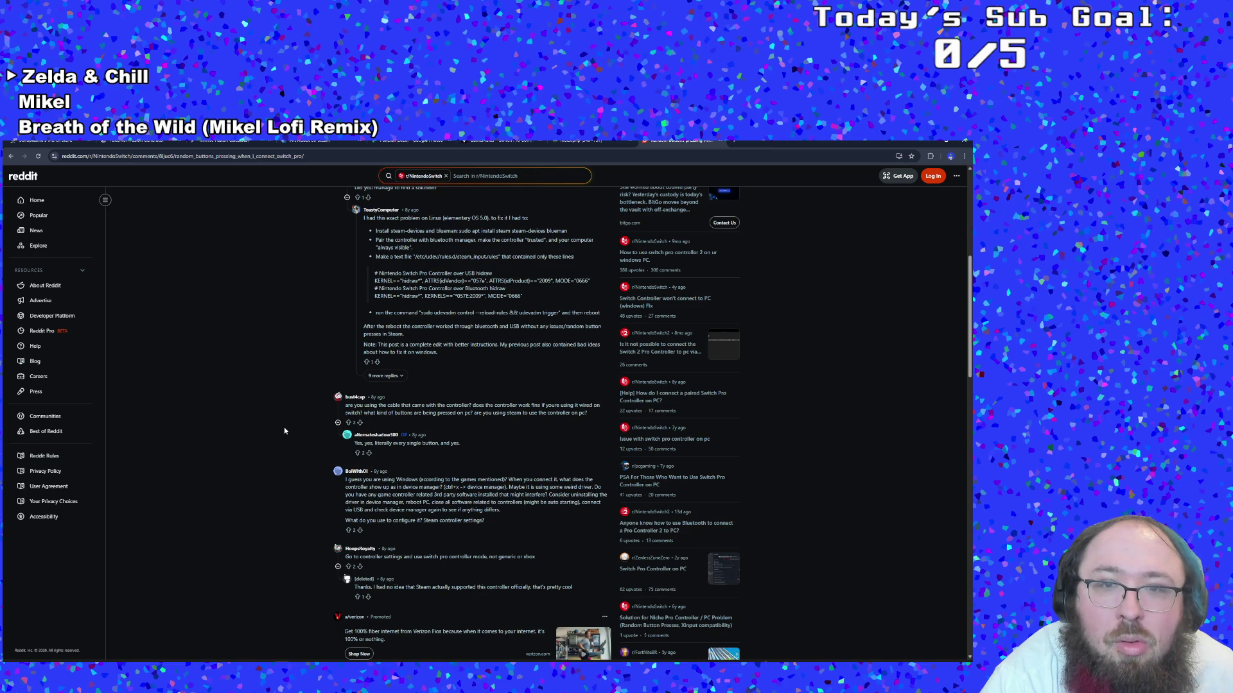
pyautogui.scroll(-1, 285, 431)
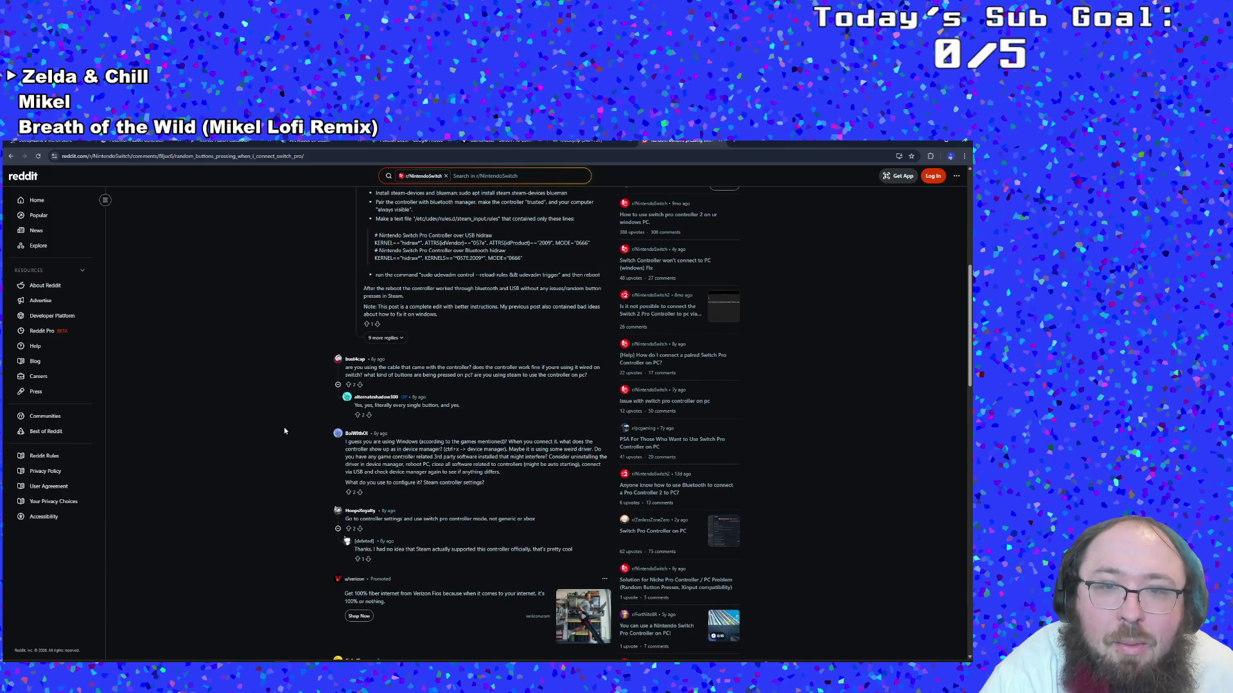
pyautogui.scroll(-1, 284, 431)
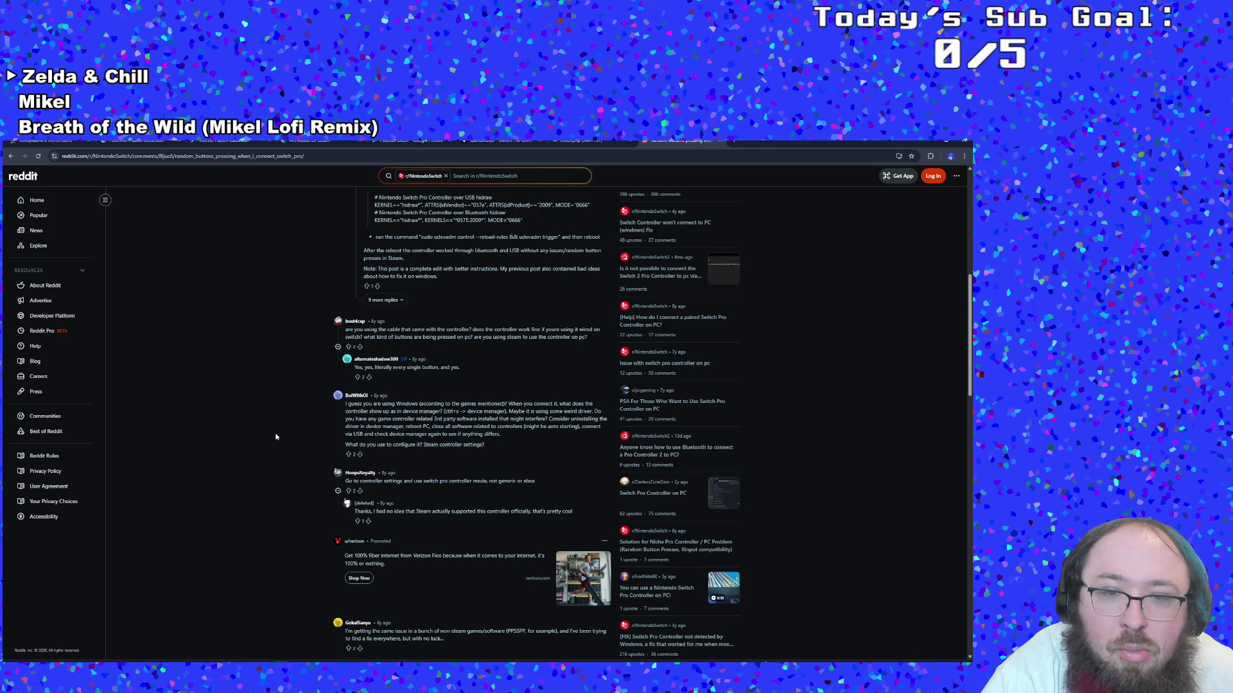
pyautogui.scroll(-3, 276, 437)
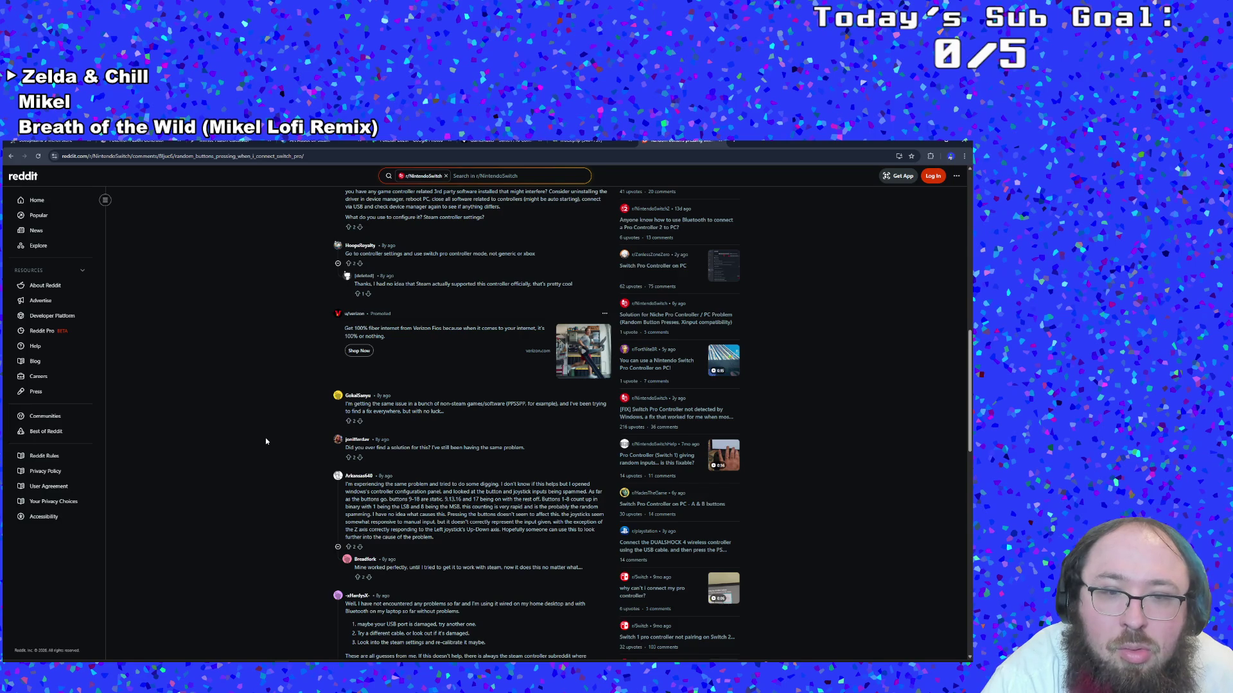
pyautogui.scroll(-1, 257, 488)
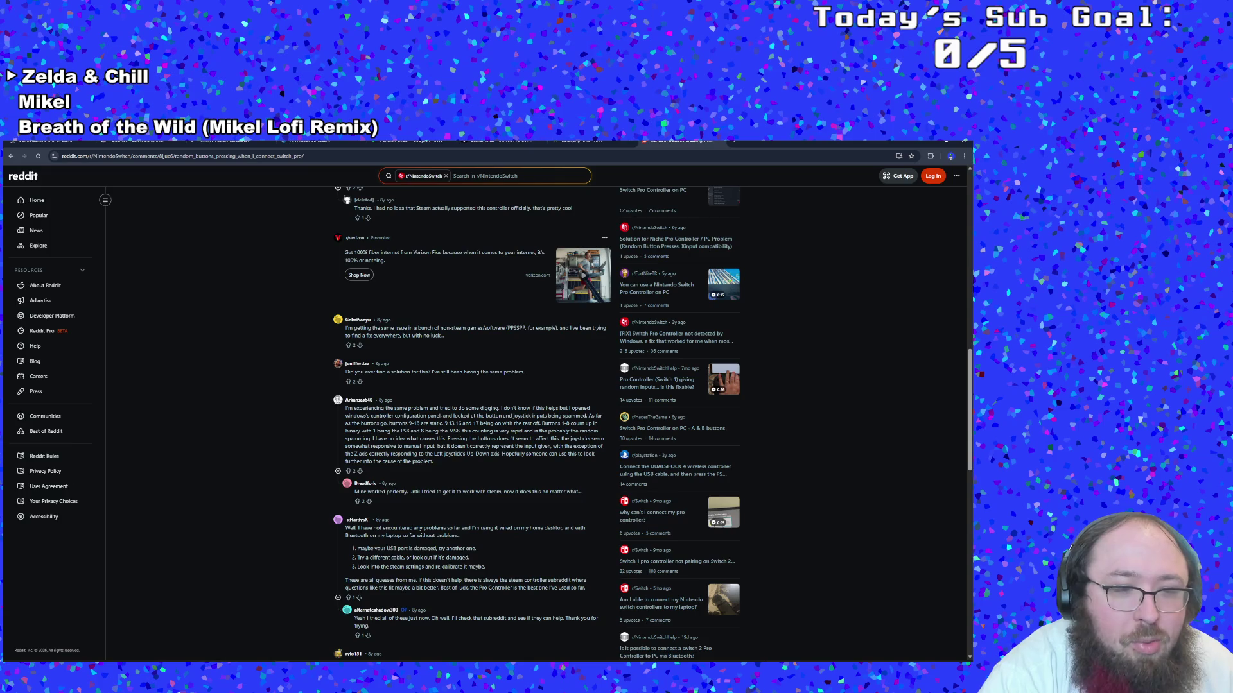
pyautogui.hotkey('alt', 'Tab')
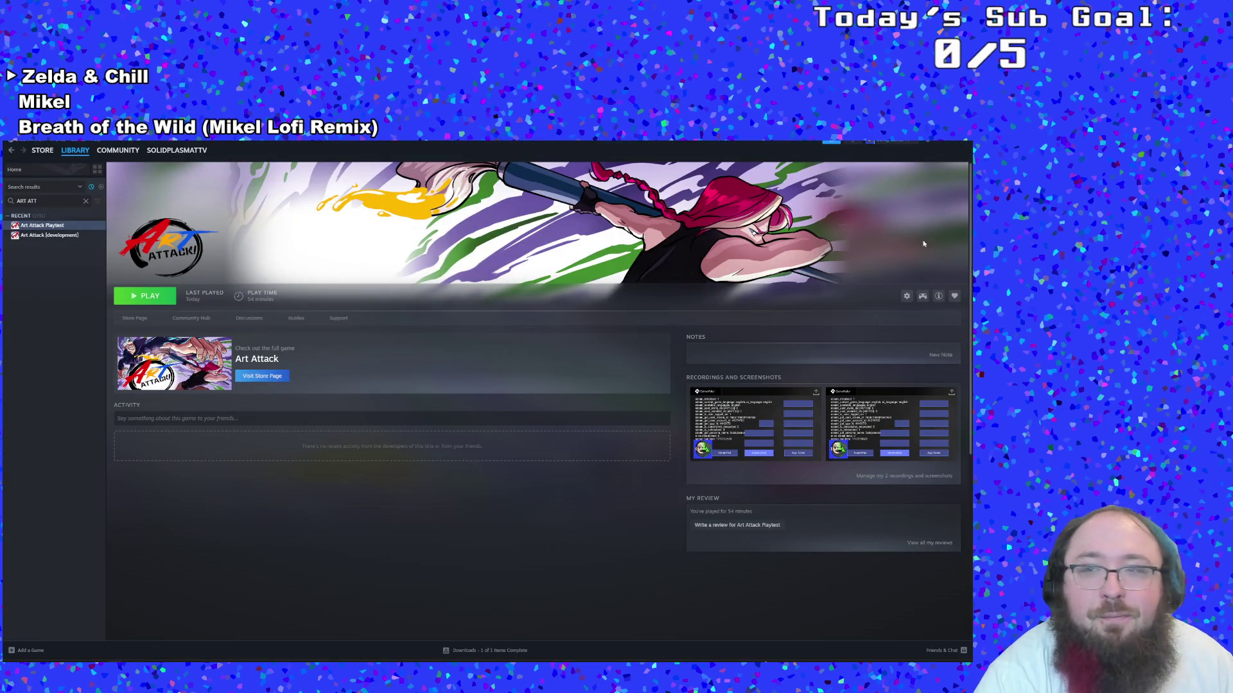
# In Art Attack Playtest's Controller properties, set the Steam Input override to Use default settings
pyautogui.click(907, 296)
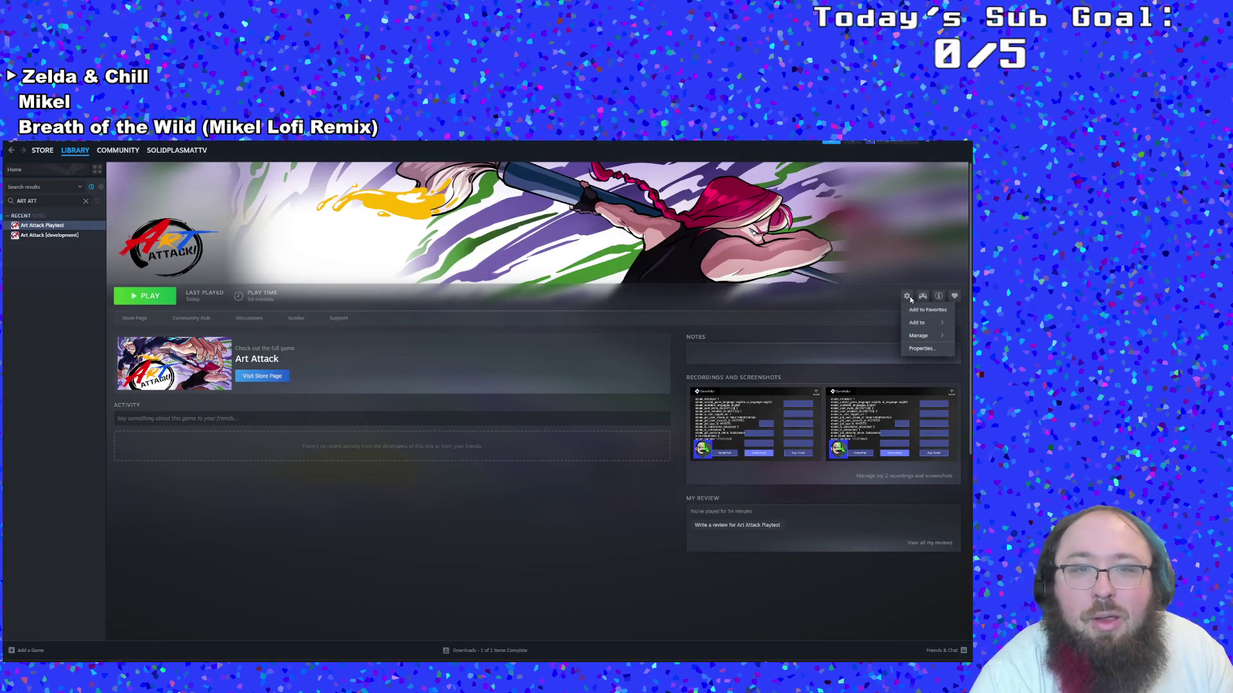
pyautogui.click(914, 349)
pyautogui.click(383, 385)
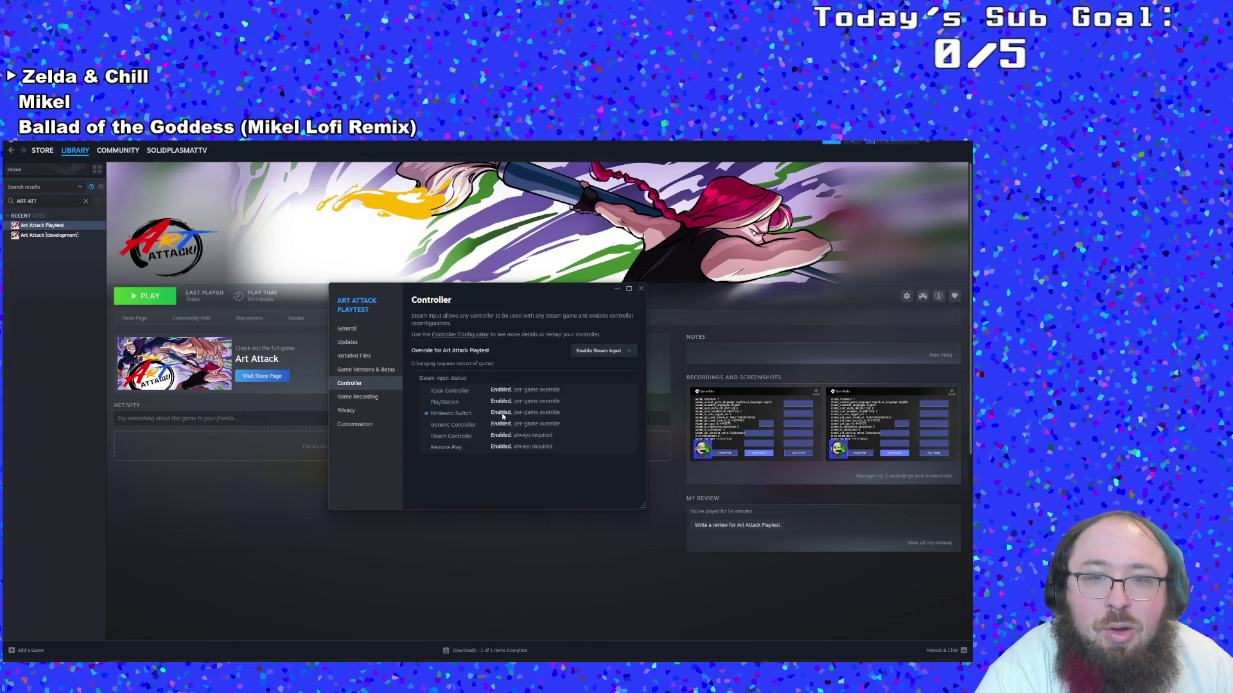
pyautogui.click(622, 352)
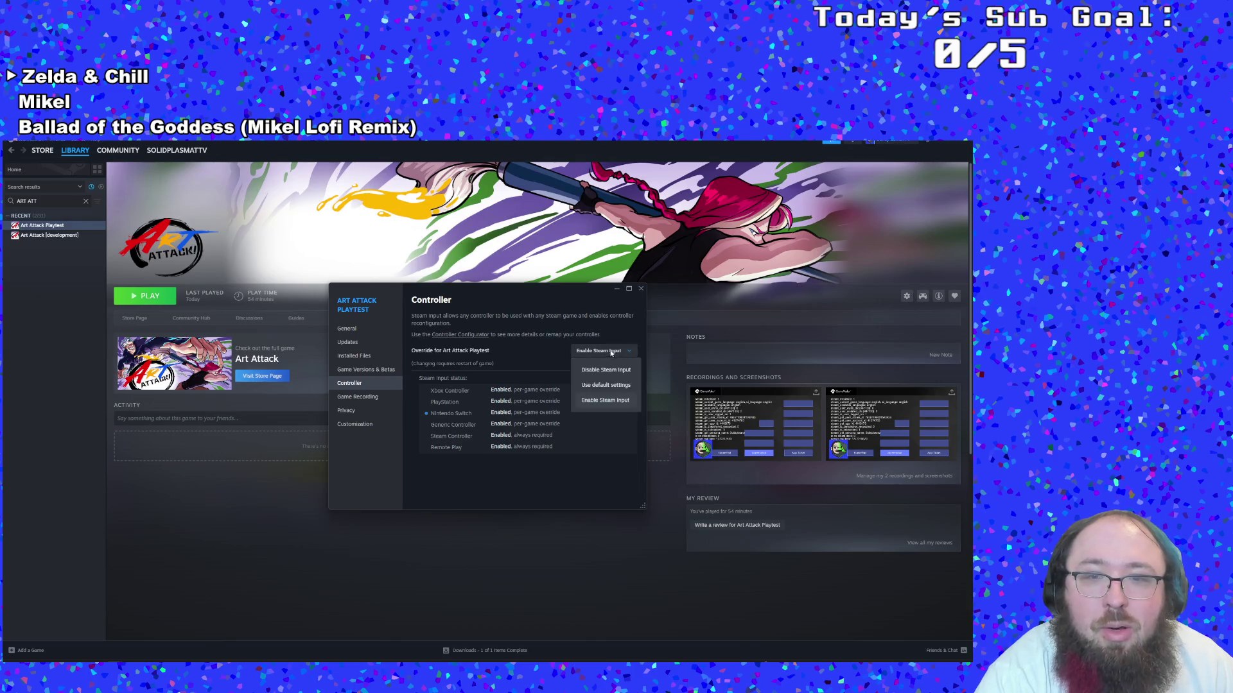
pyautogui.click(596, 385)
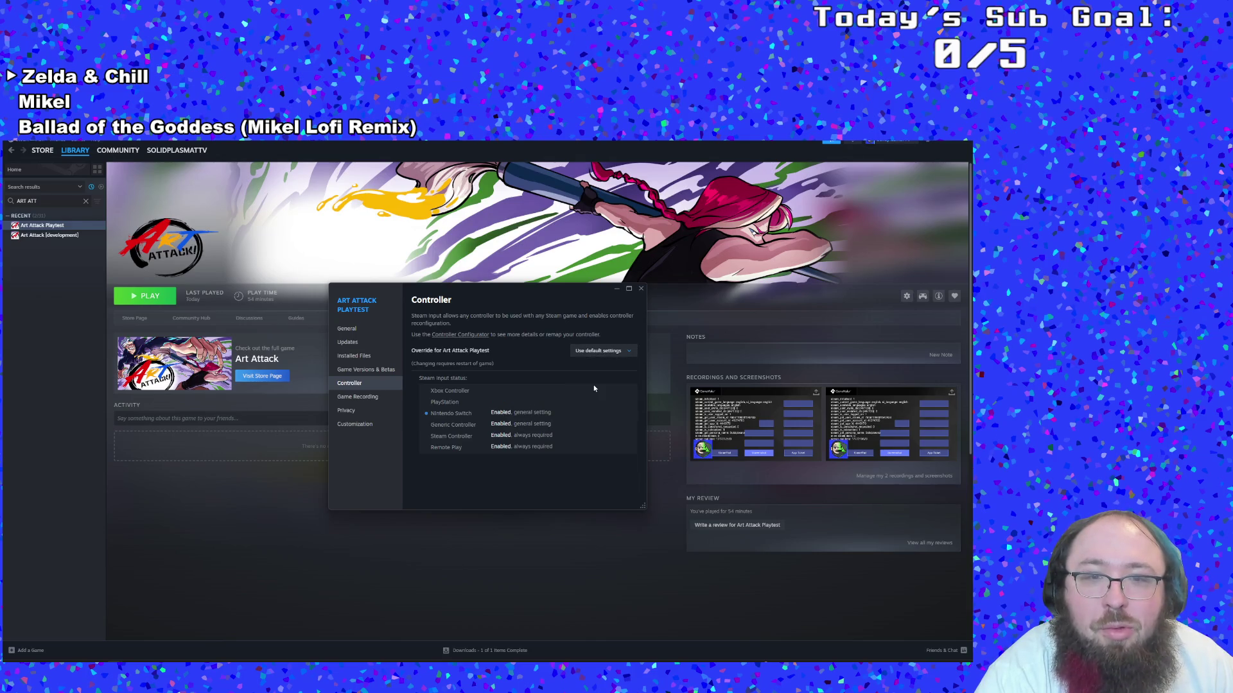
pyautogui.click(476, 334)
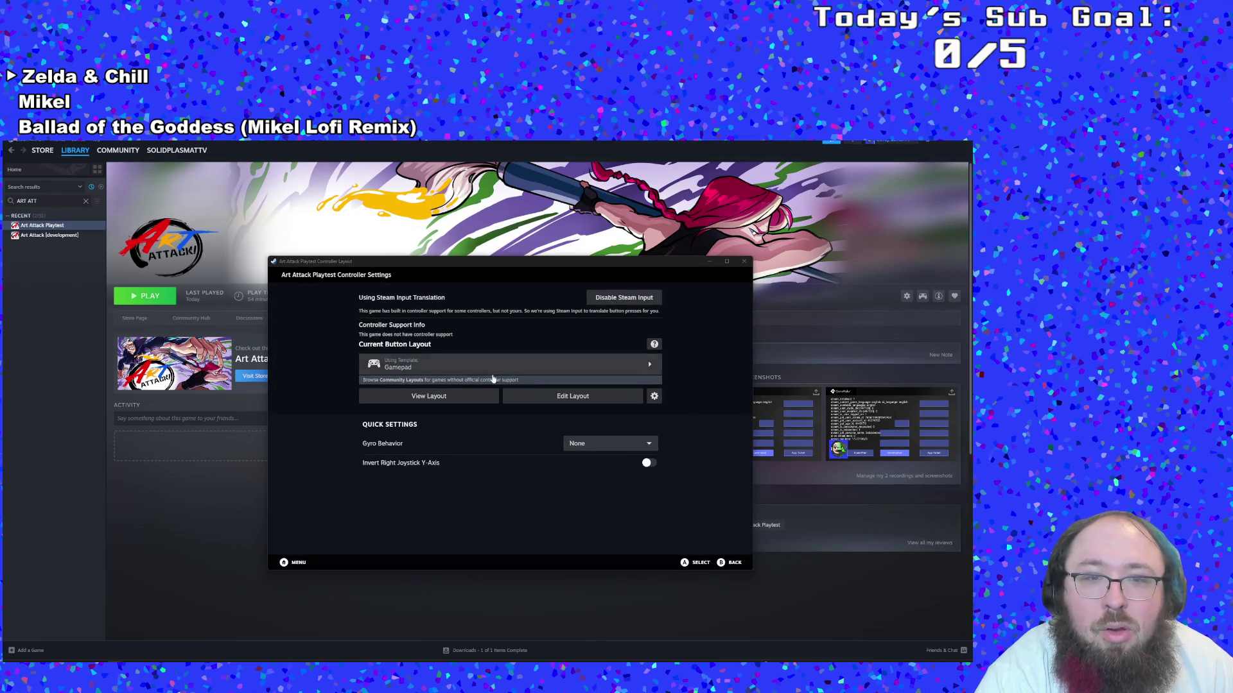
pyautogui.click(573, 398)
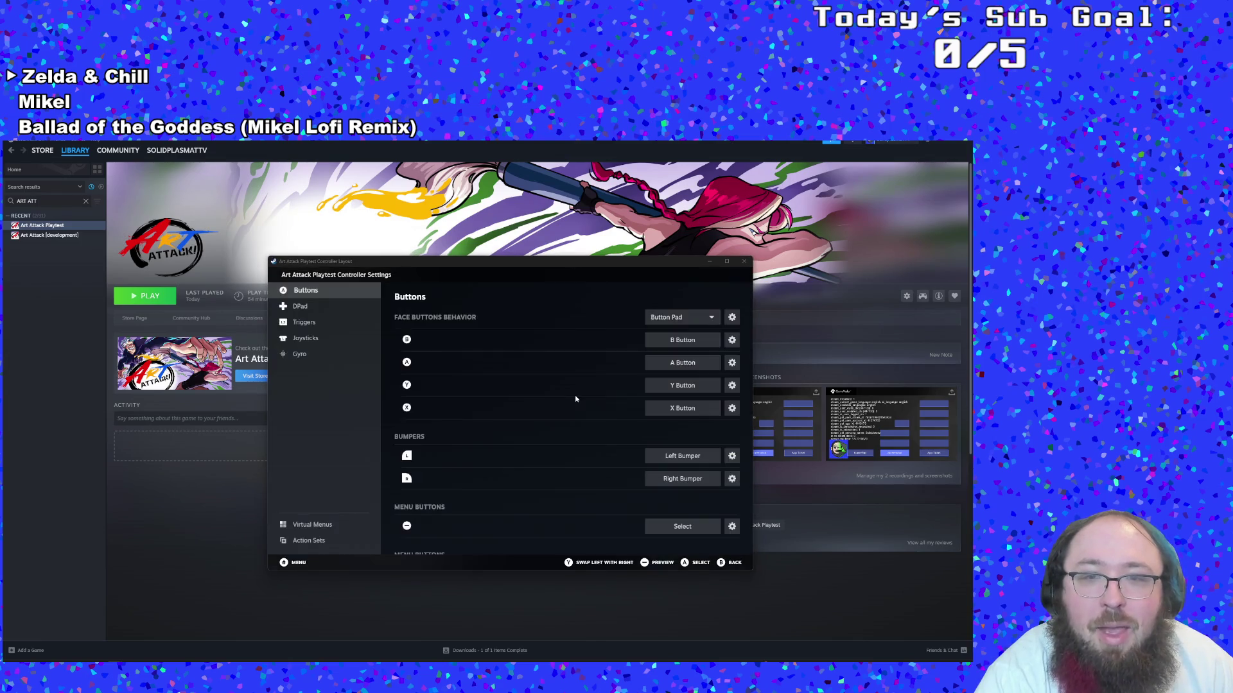
pyautogui.scroll(-2, 495, 387)
pyautogui.scroll(2, 495, 387)
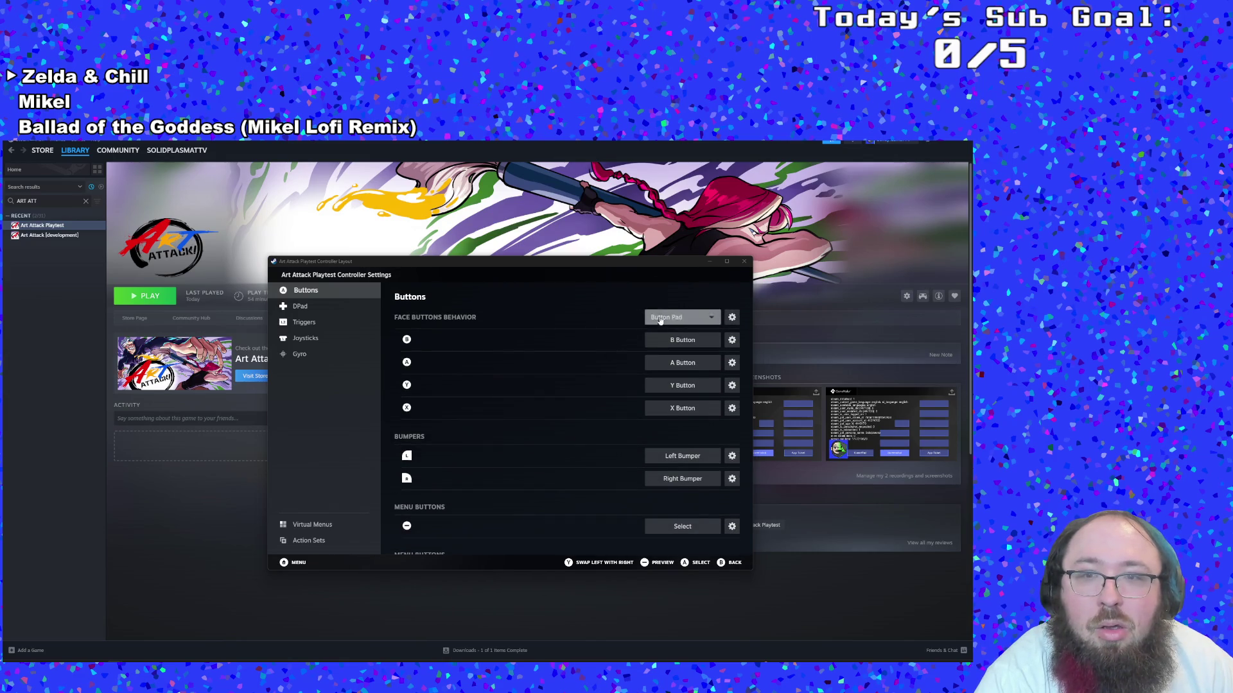
pyautogui.click(680, 317)
pyautogui.click(478, 493)
pyautogui.scroll(-2, 486, 471)
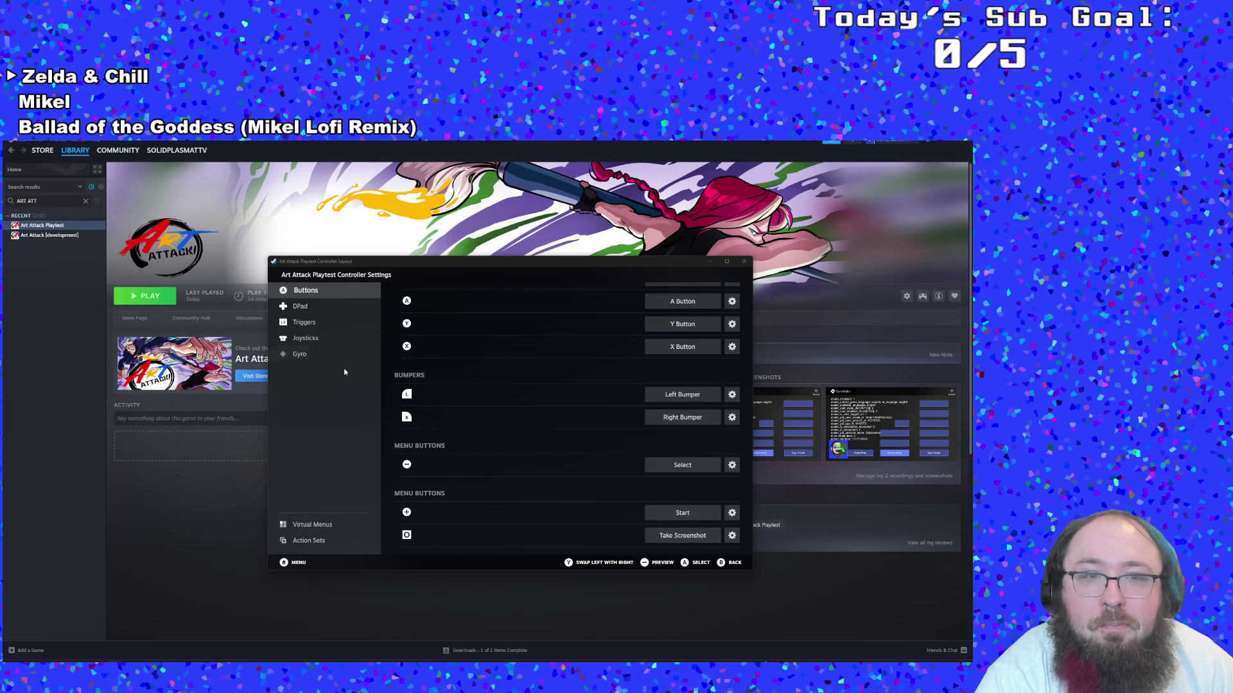
pyautogui.click(328, 353)
pyautogui.click(330, 339)
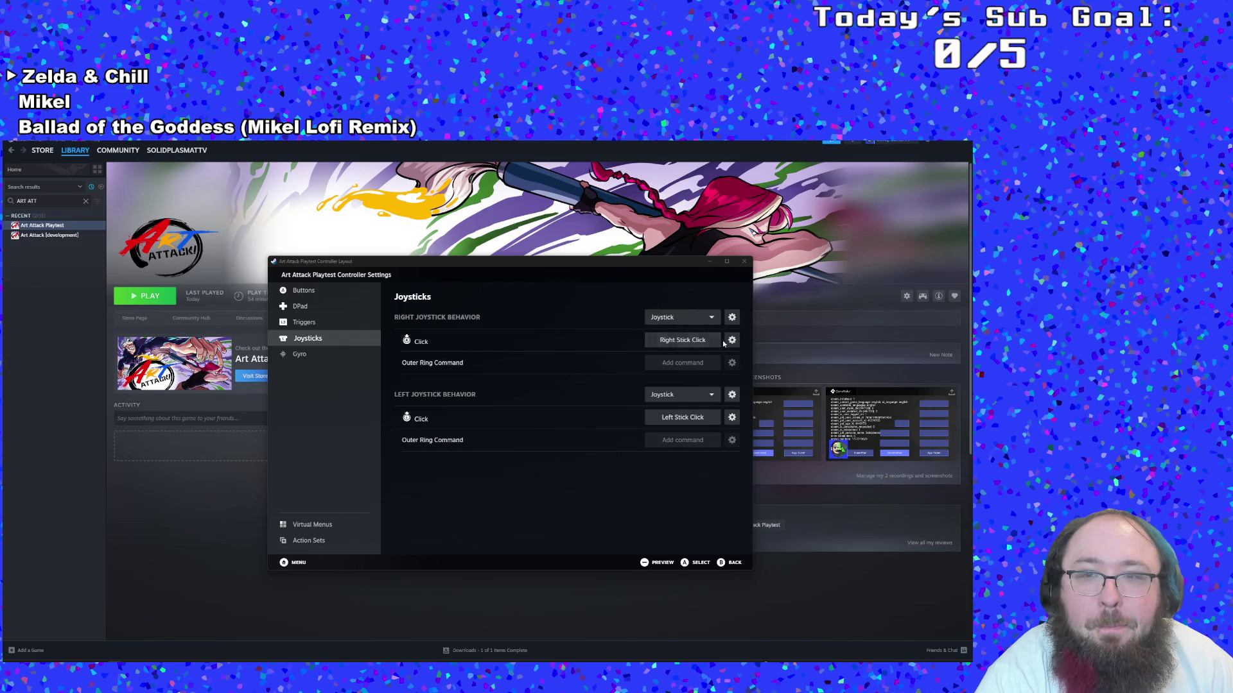
pyautogui.click(731, 340)
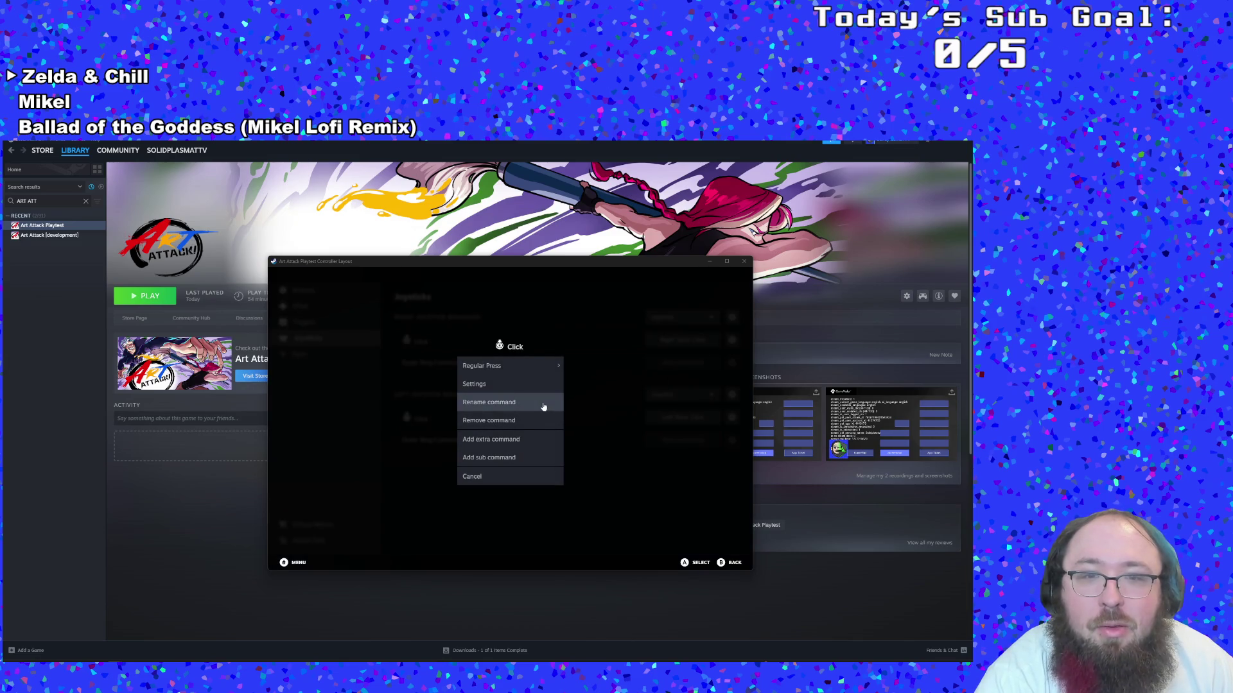
pyautogui.click(611, 416)
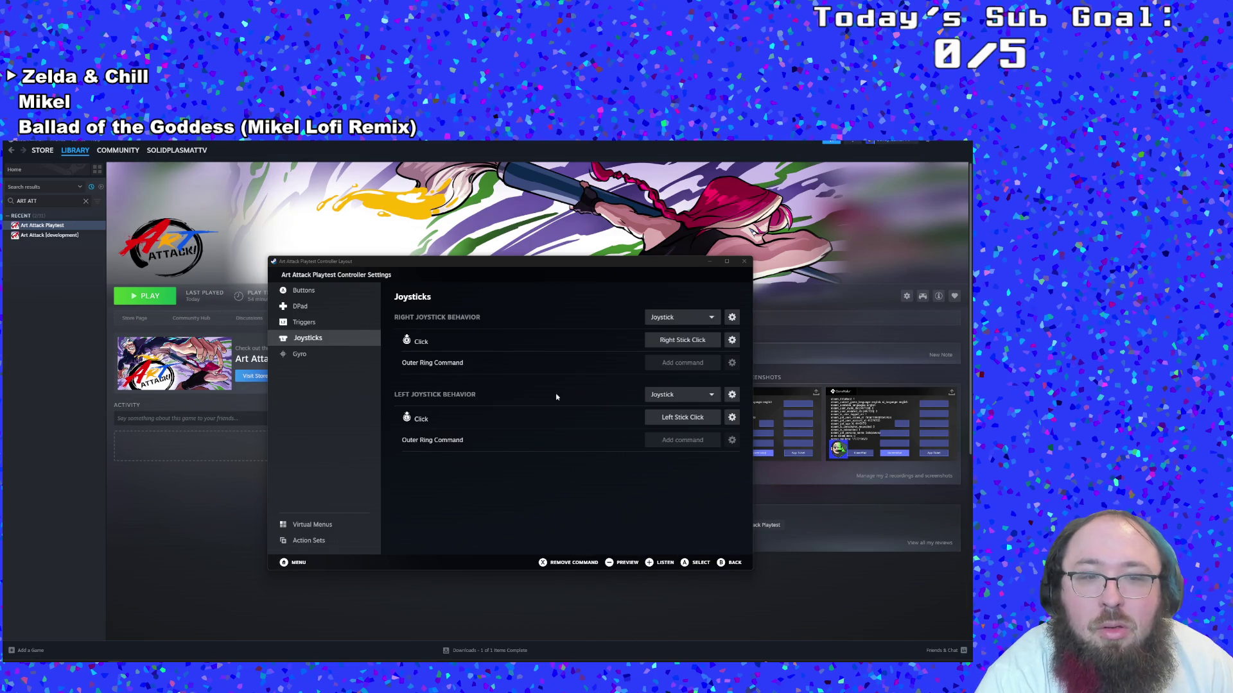
pyautogui.click(318, 525)
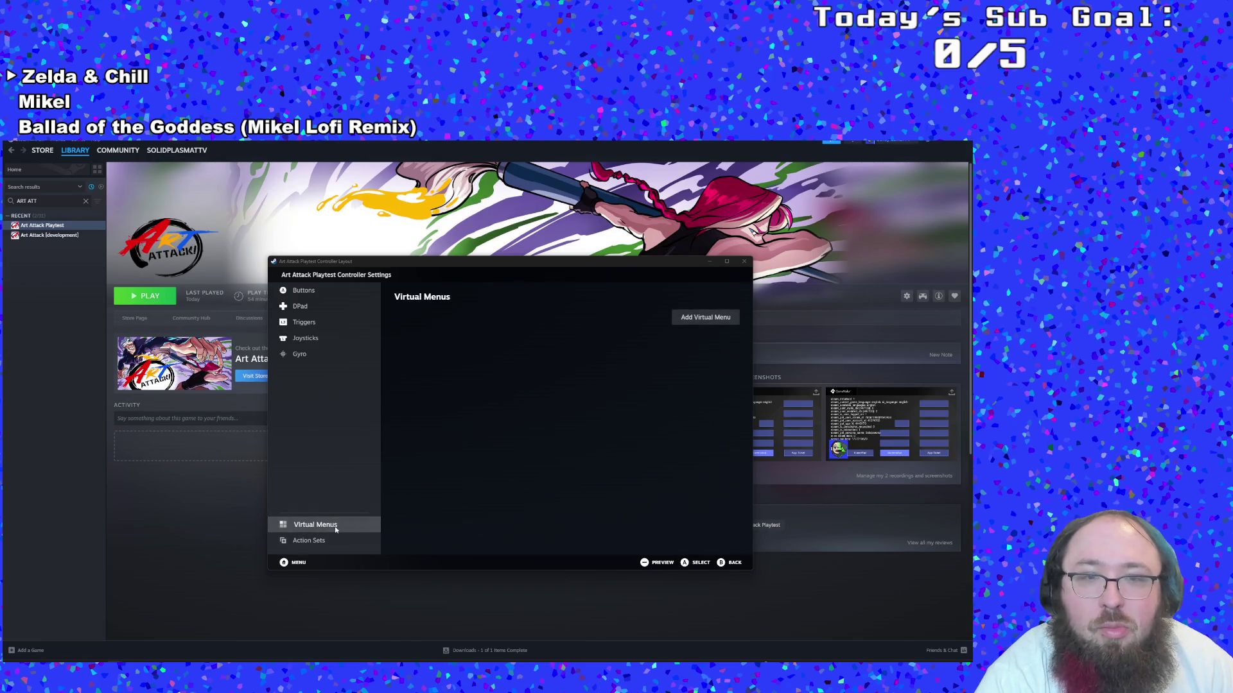
pyautogui.click(329, 541)
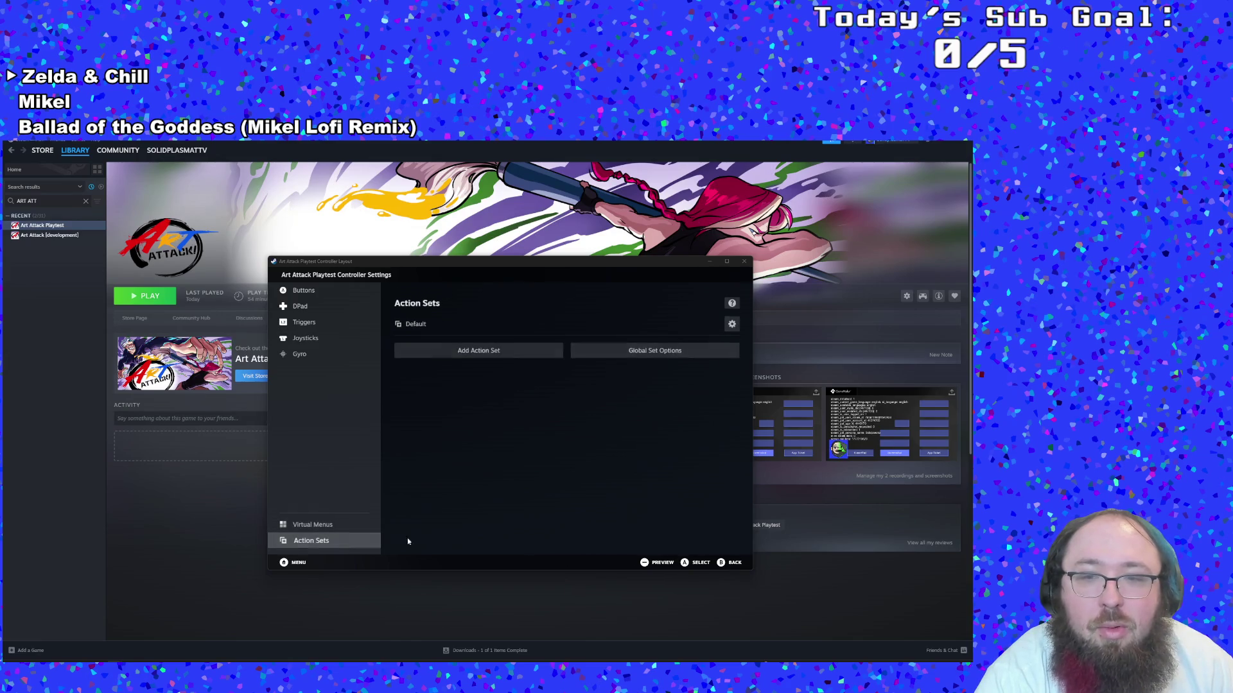
pyautogui.click(647, 564)
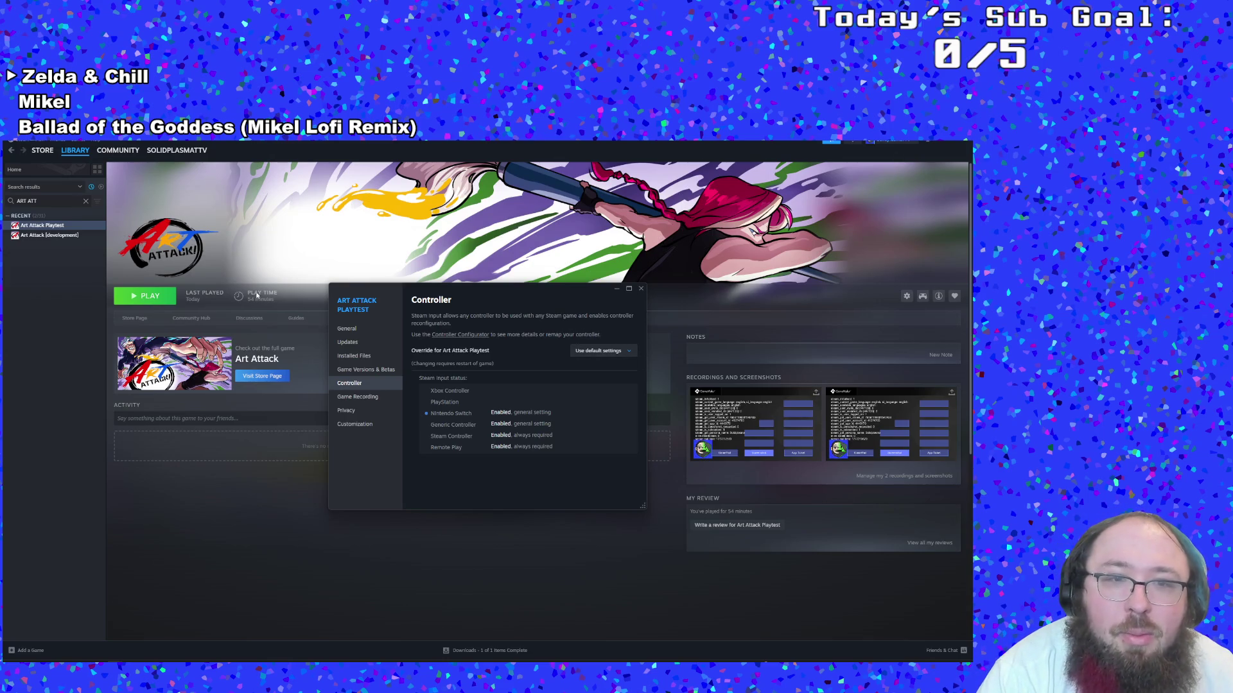
pyautogui.click(16, 142)
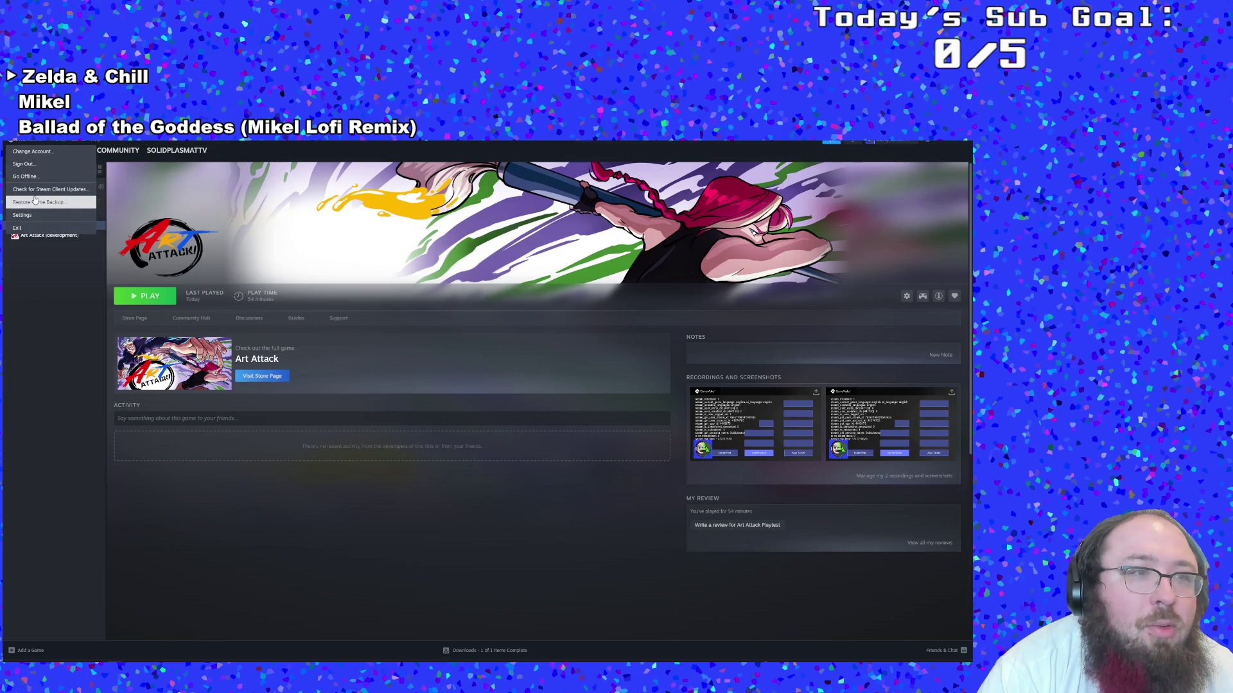
# Open Steam's Controller settings, toggle Universal Face Button Glyphs on and back off, and peek at Calibration
pyautogui.click(33, 215)
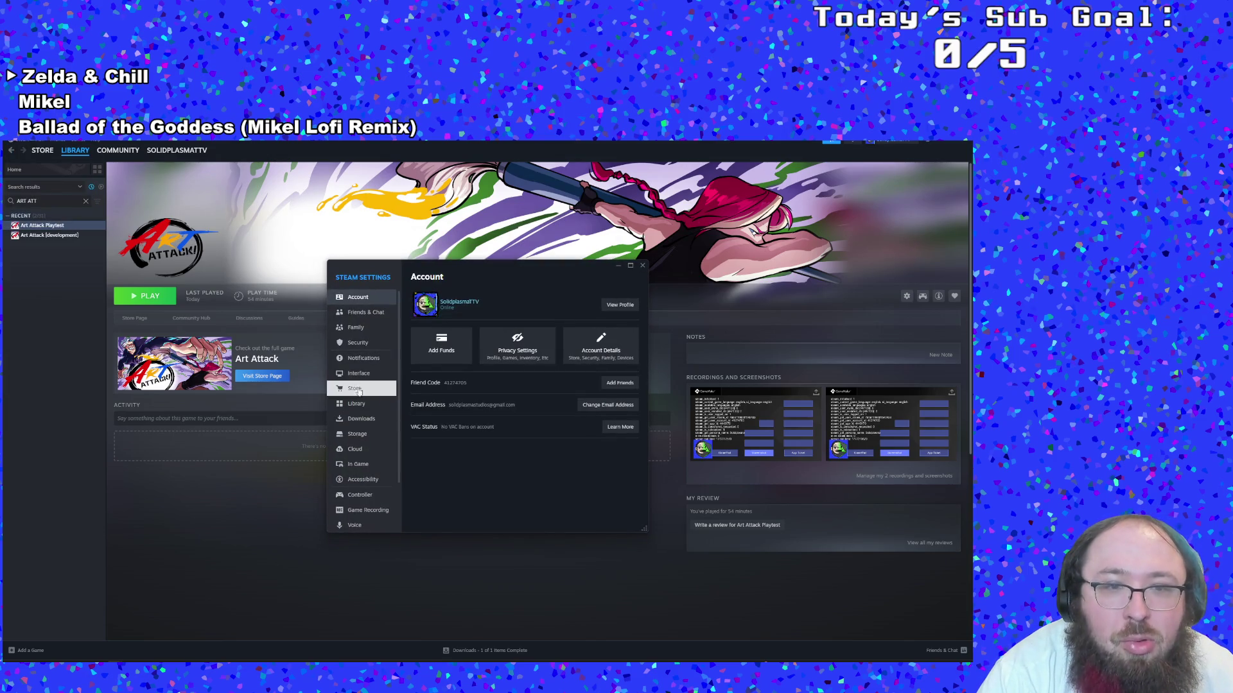
pyautogui.click(361, 494)
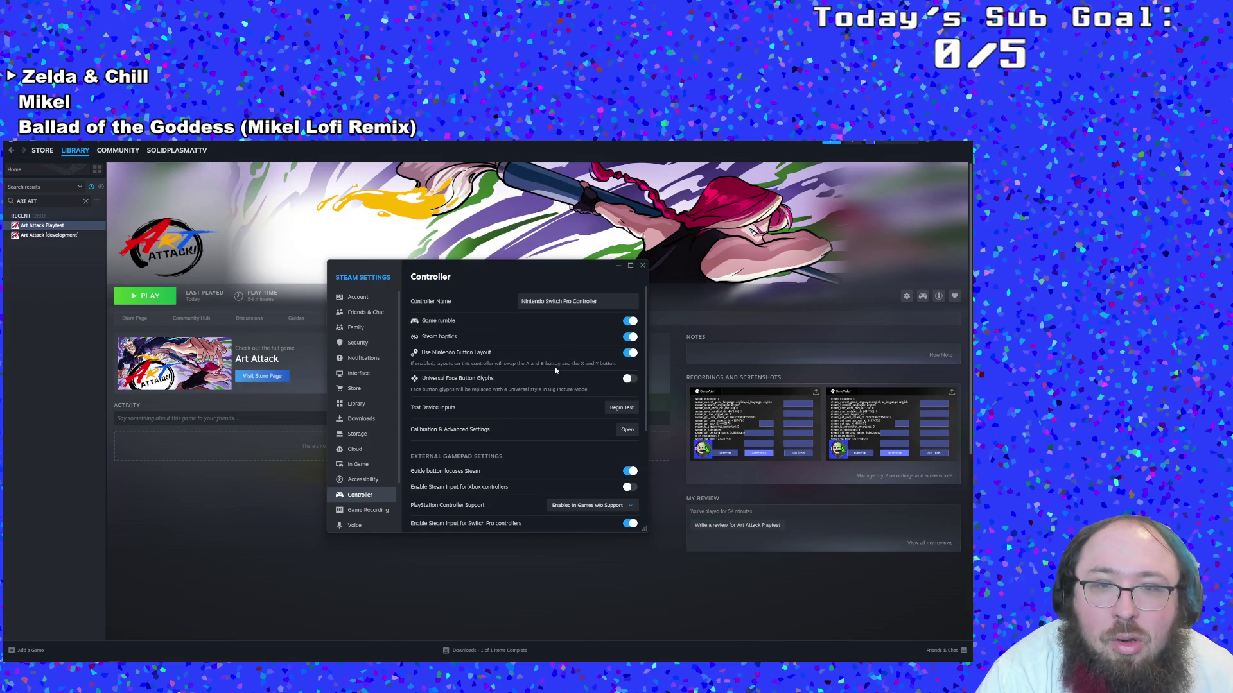
pyautogui.click(630, 379)
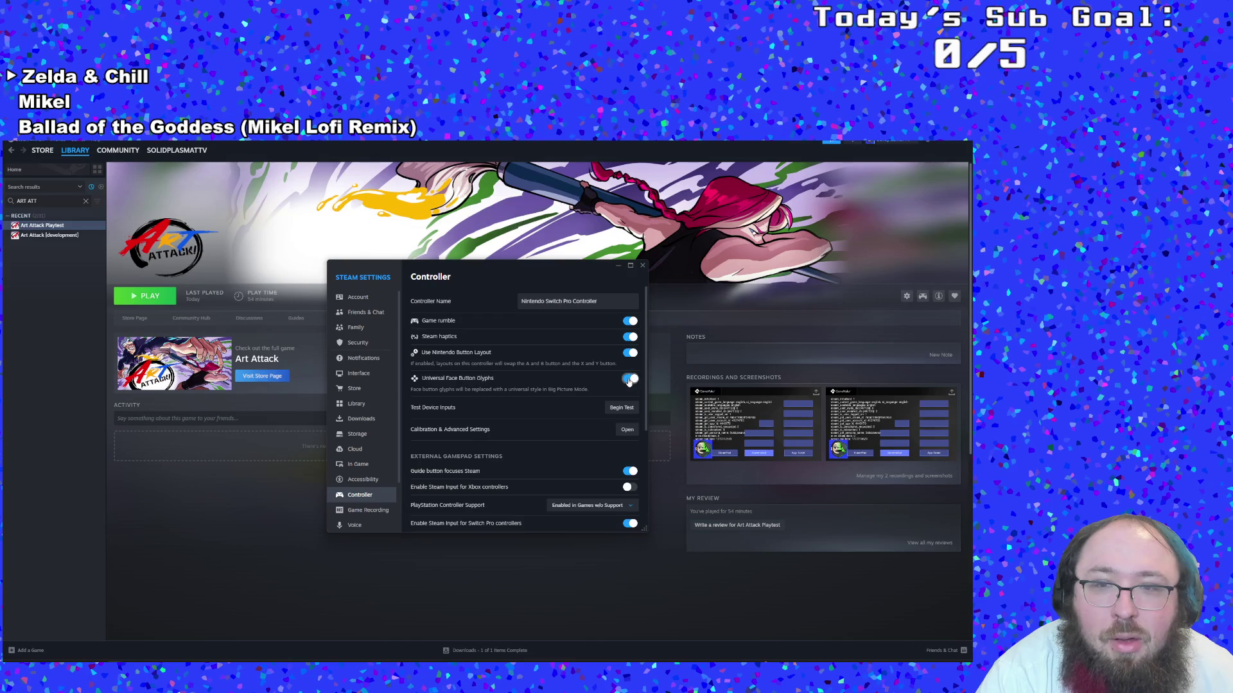
pyautogui.click(629, 379)
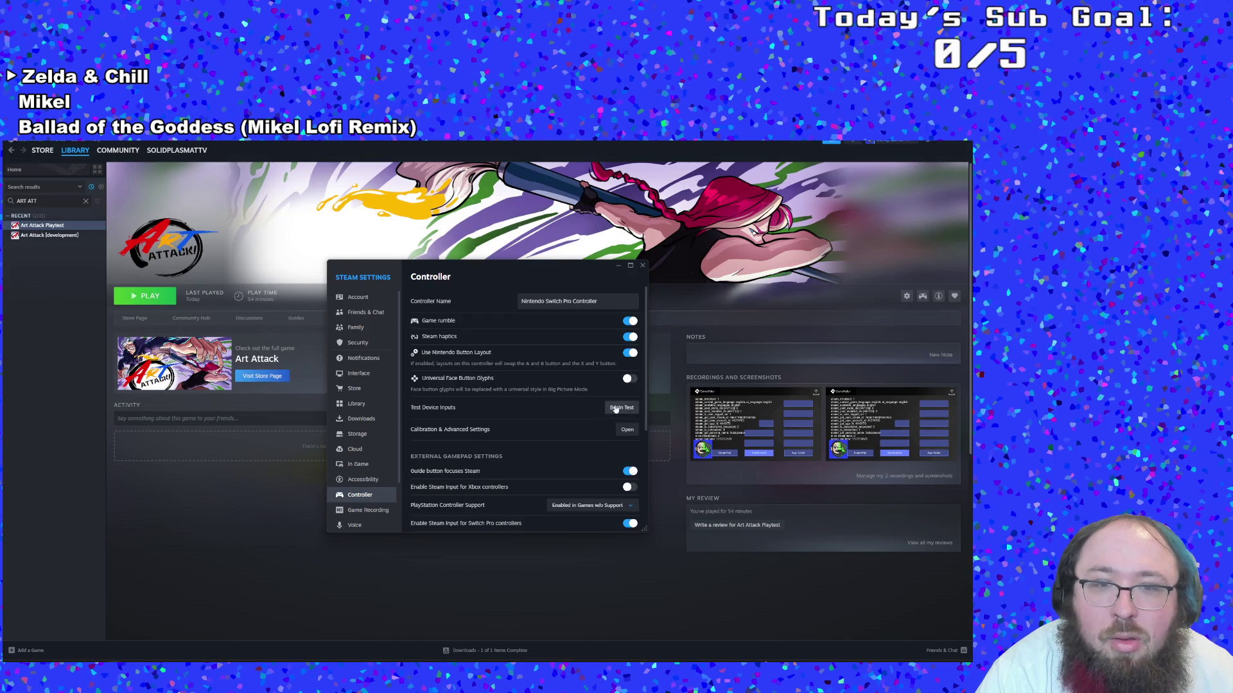
pyautogui.click(622, 430)
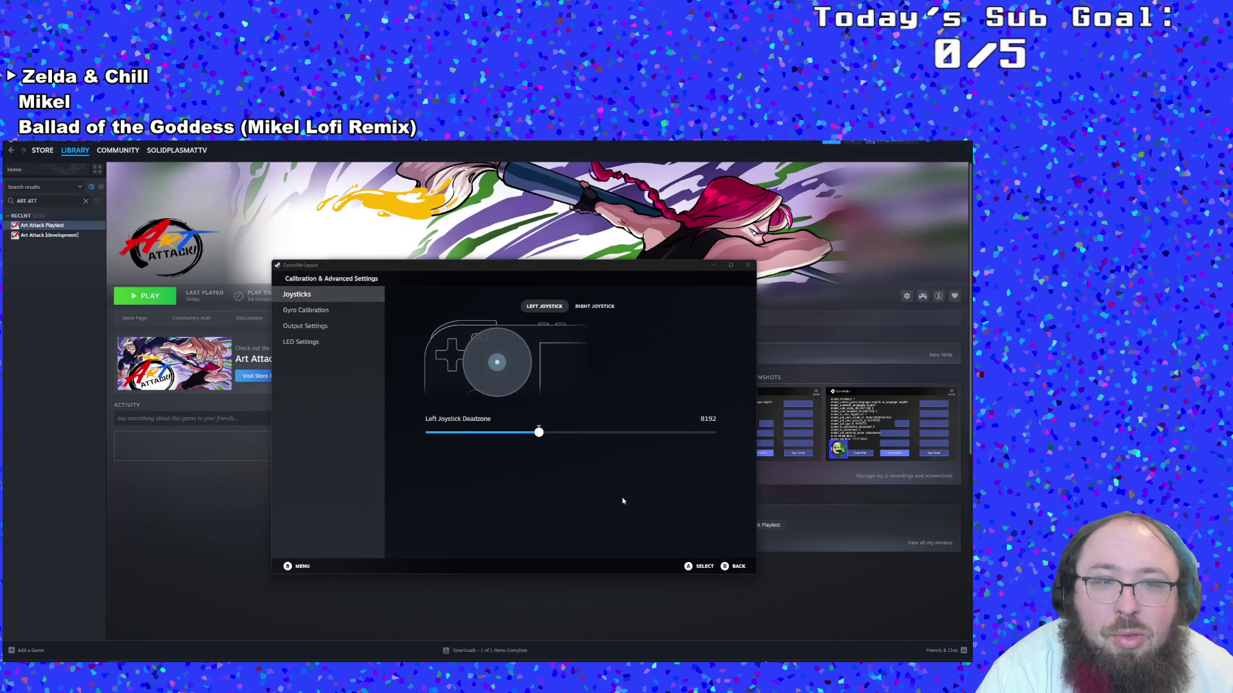
pyautogui.click(732, 567)
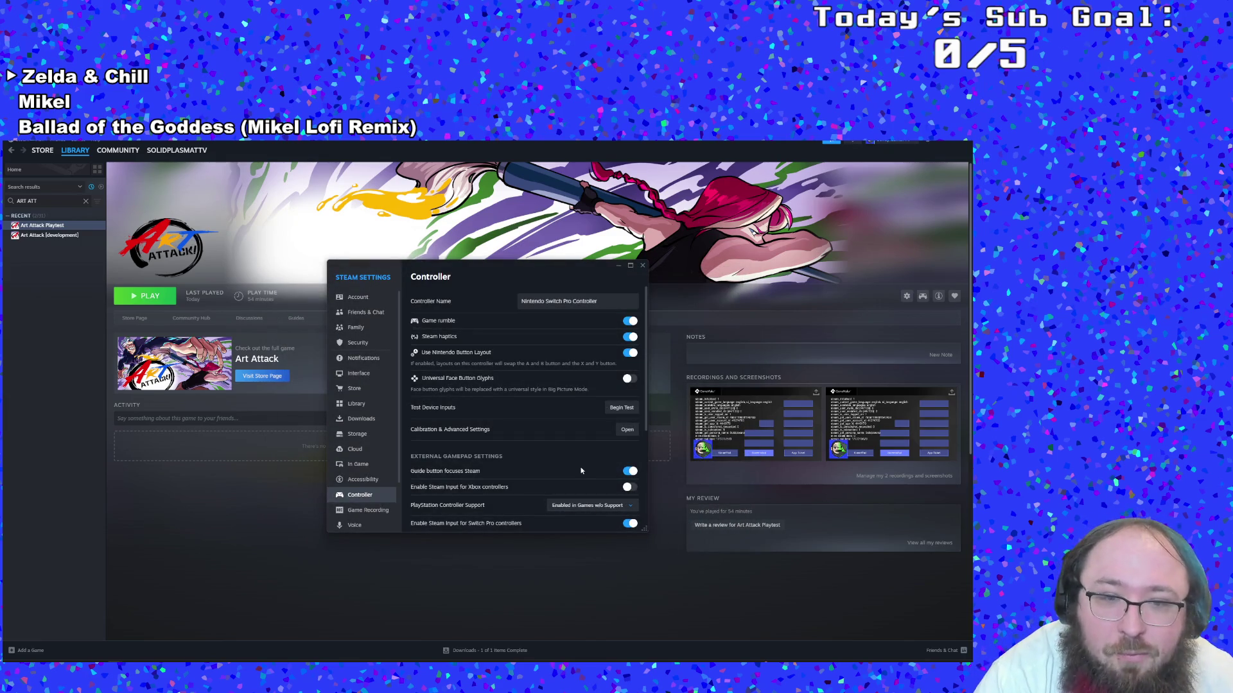
# Look at the PlayStation controller support choices, leaving the current value unchanged
pyautogui.scroll(-3, 580, 469)
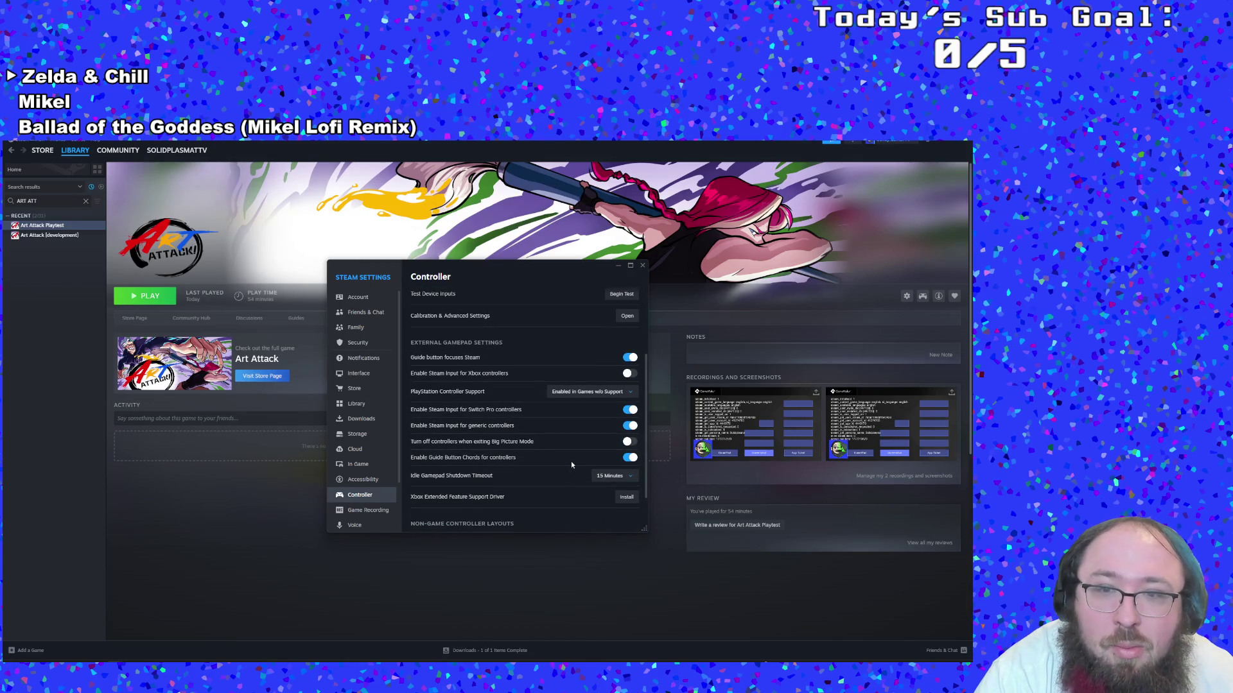
pyautogui.click(580, 390)
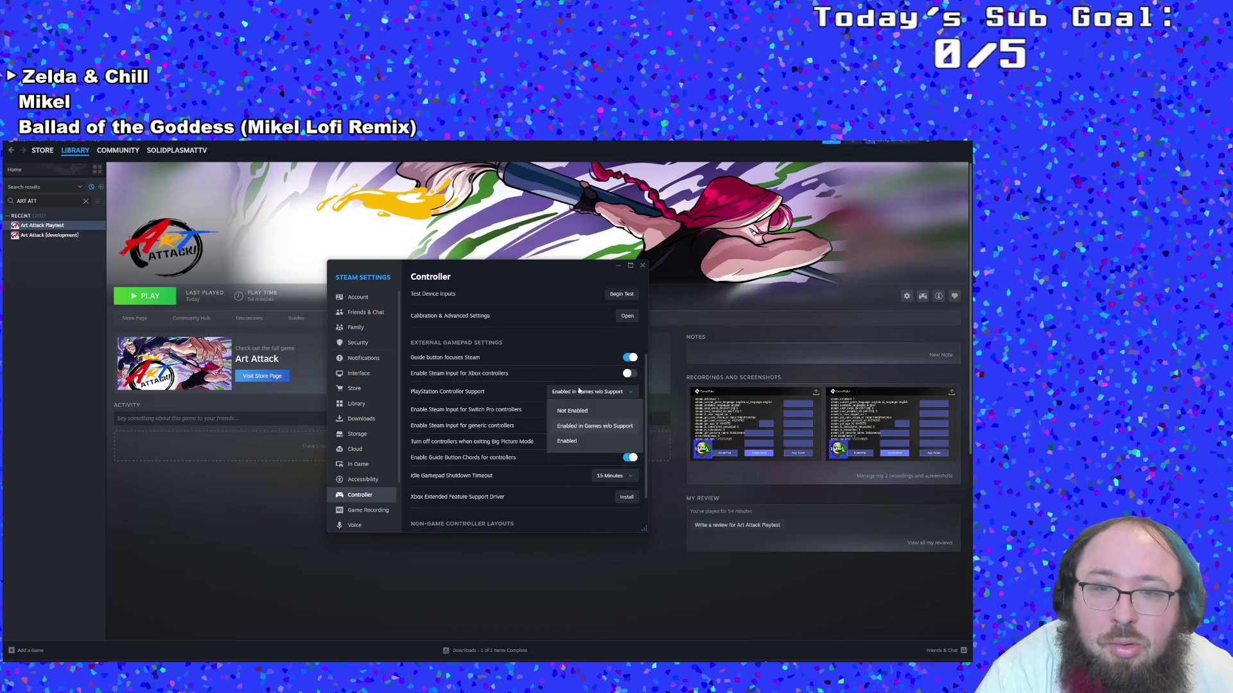
pyautogui.click(579, 390)
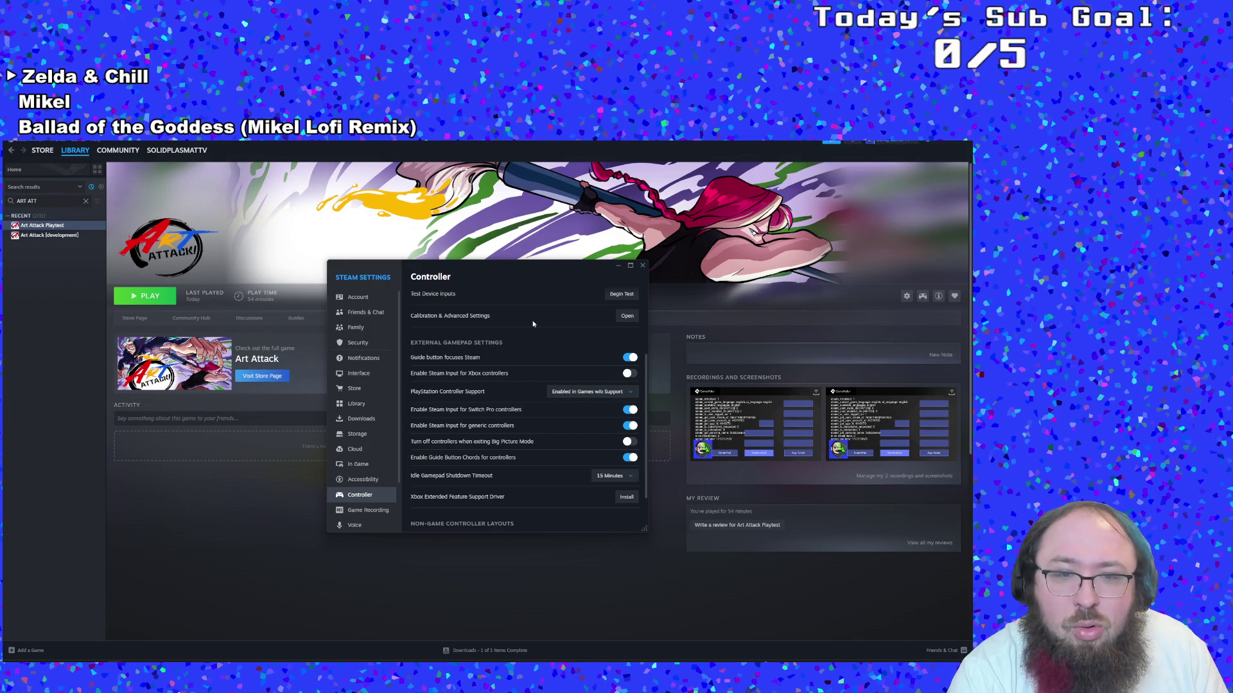
pyautogui.scroll(-2, 497, 459)
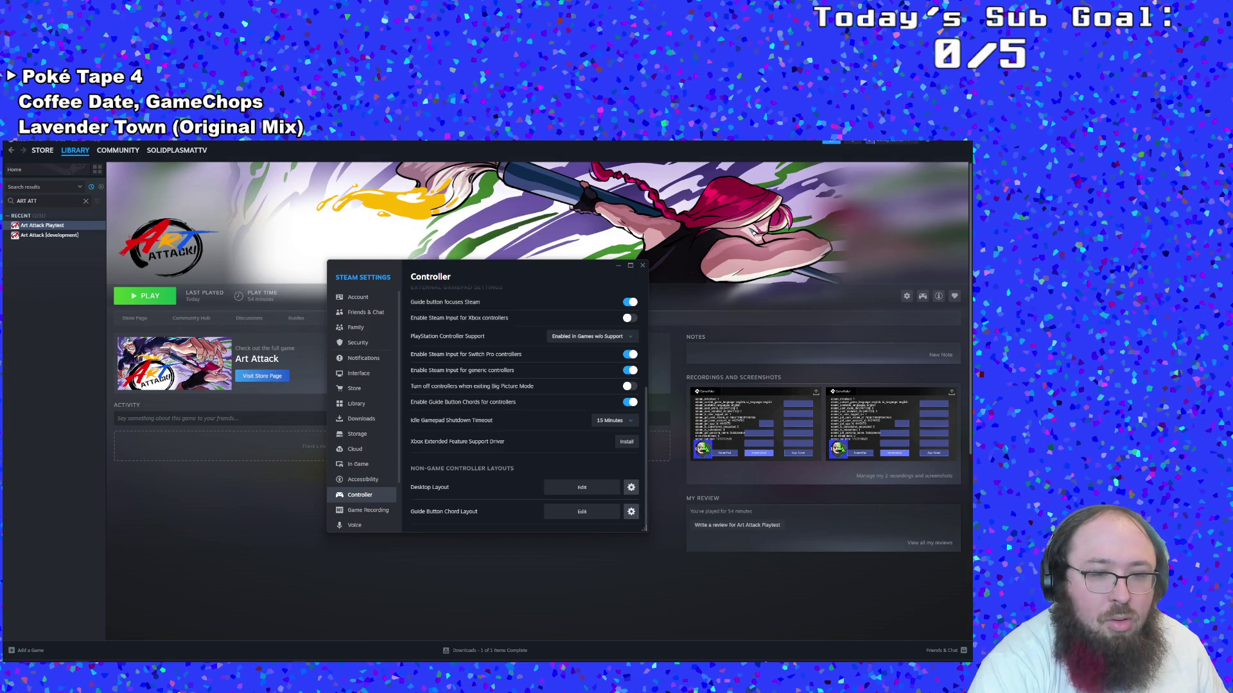
# Search the web for 'steam set which controllers are compatible with your game'
pyautogui.hotkey('alt', 'Tab')
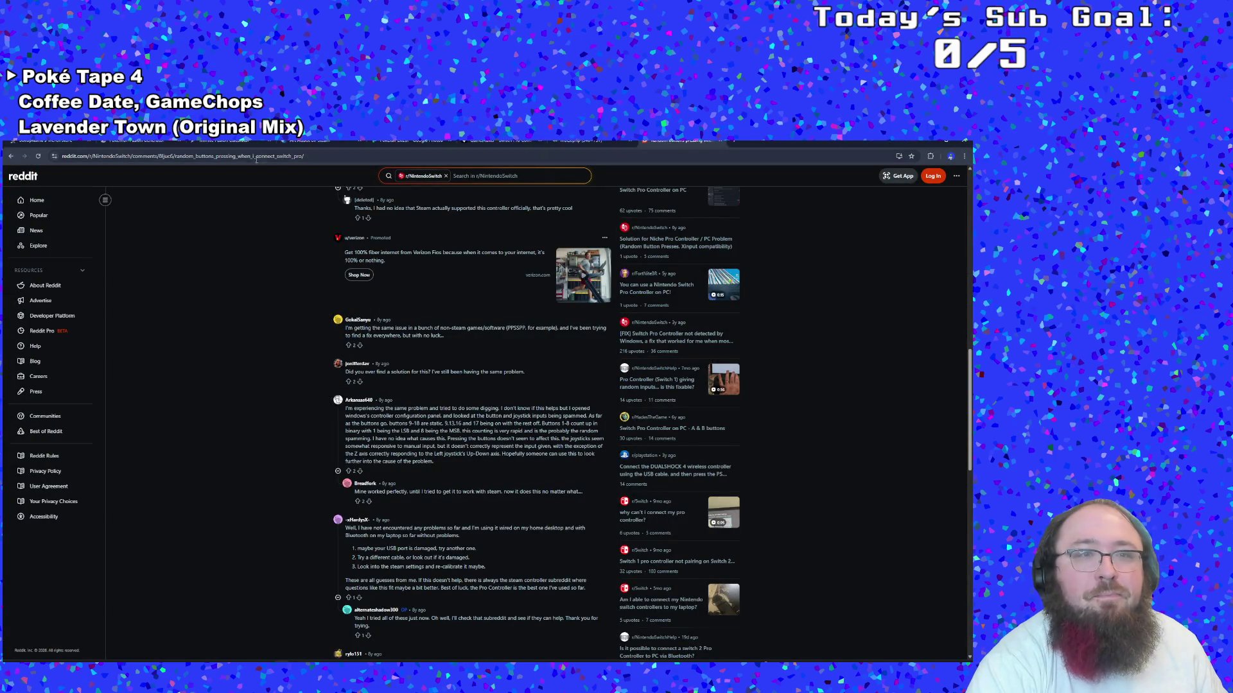
pyautogui.click(258, 160)
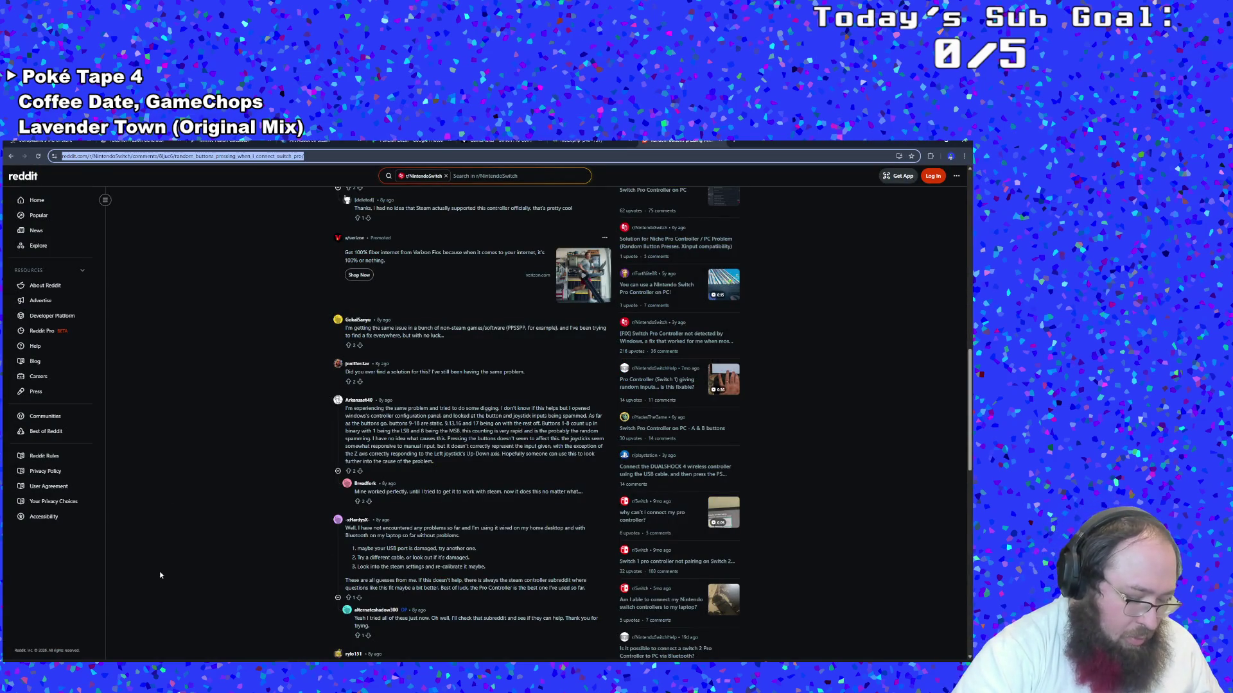
pyautogui.write('steam set')
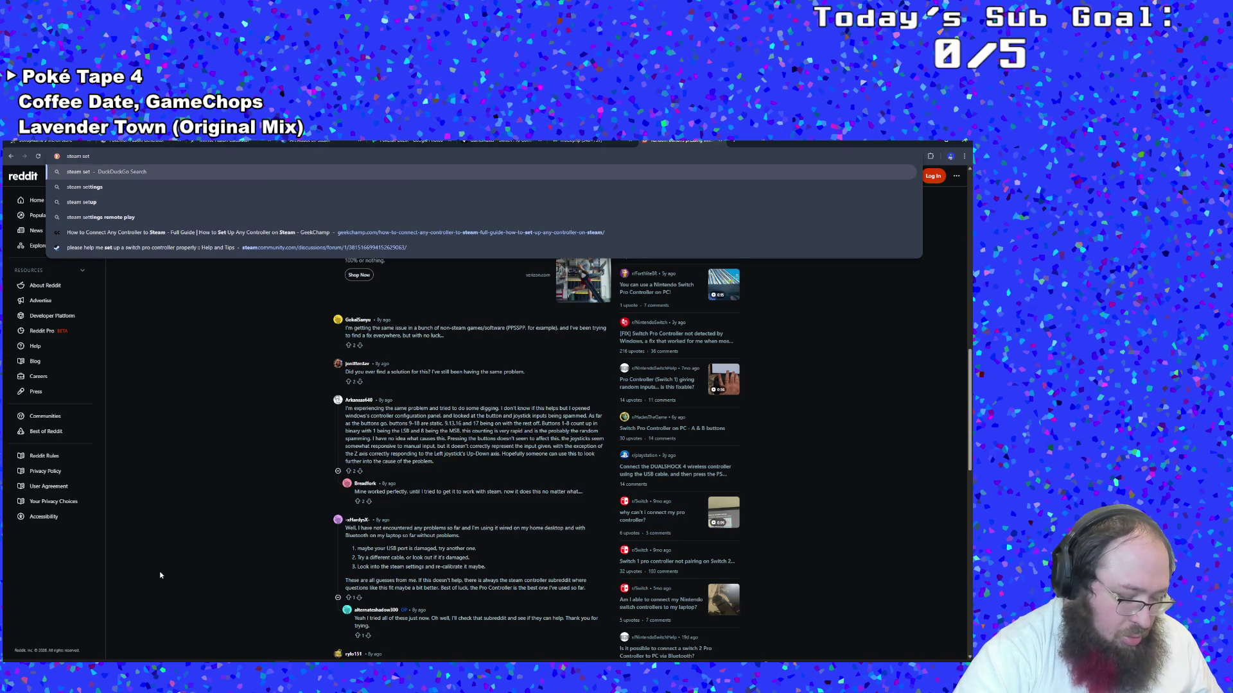
pyautogui.write(' which co')
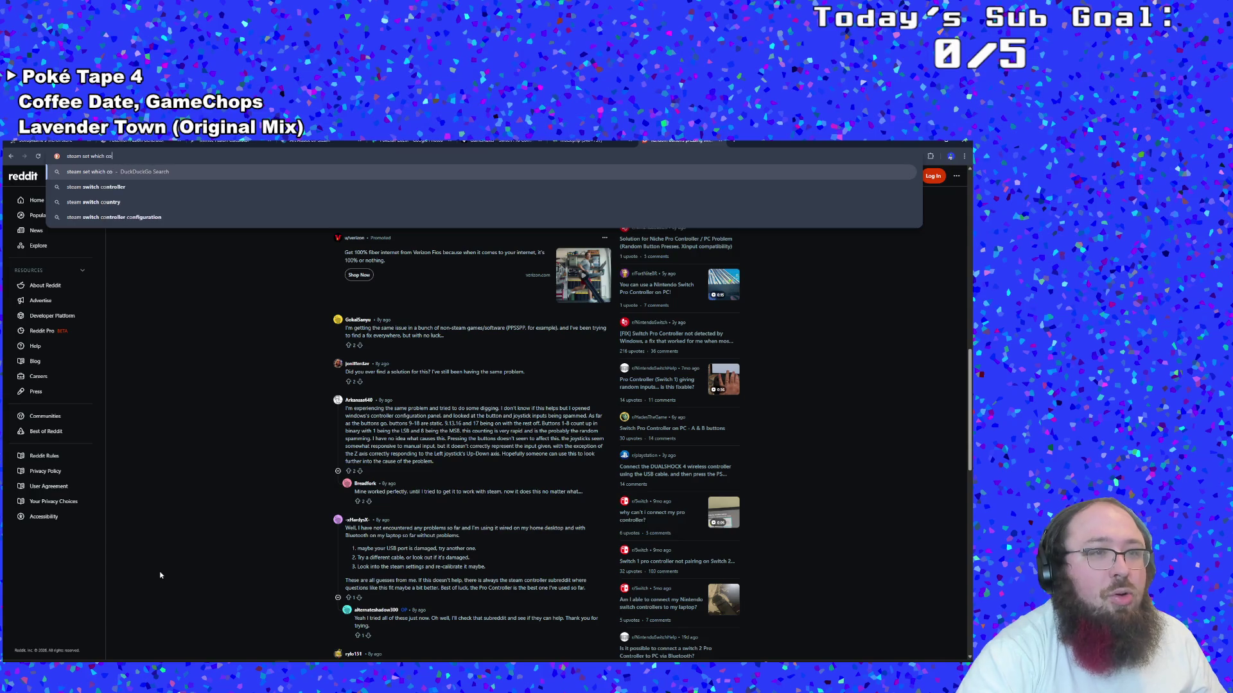
pyautogui.write('ntrollers')
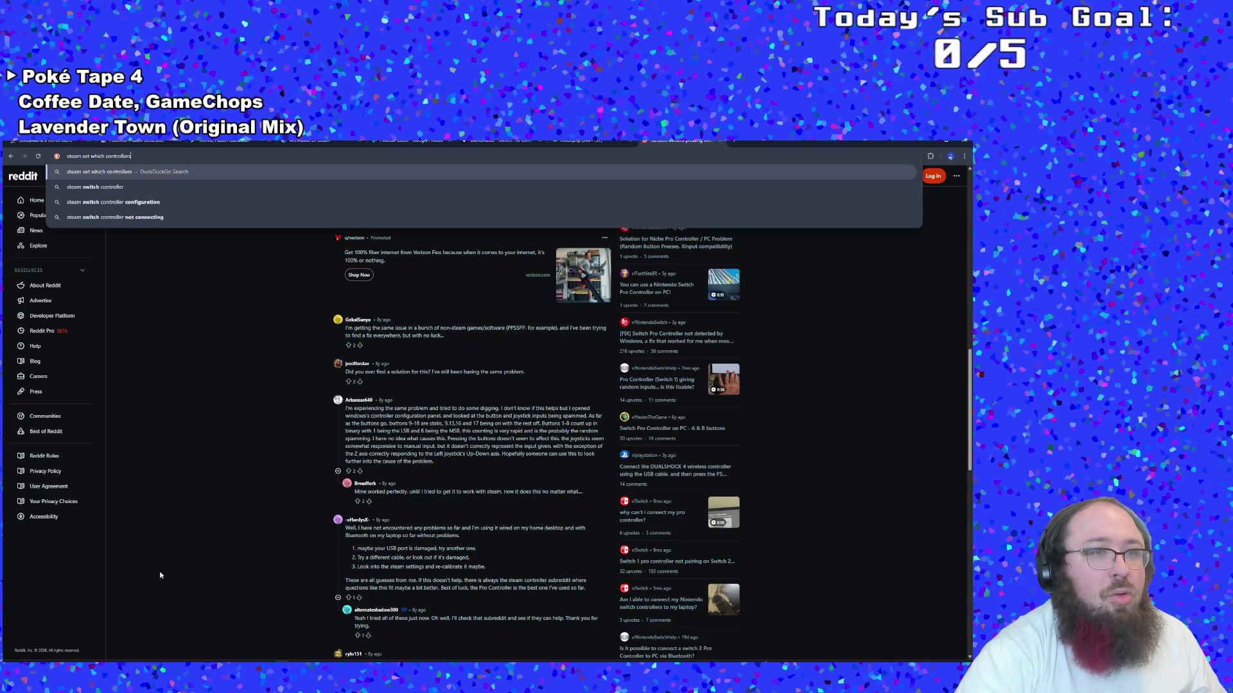
pyautogui.write(' are coma')
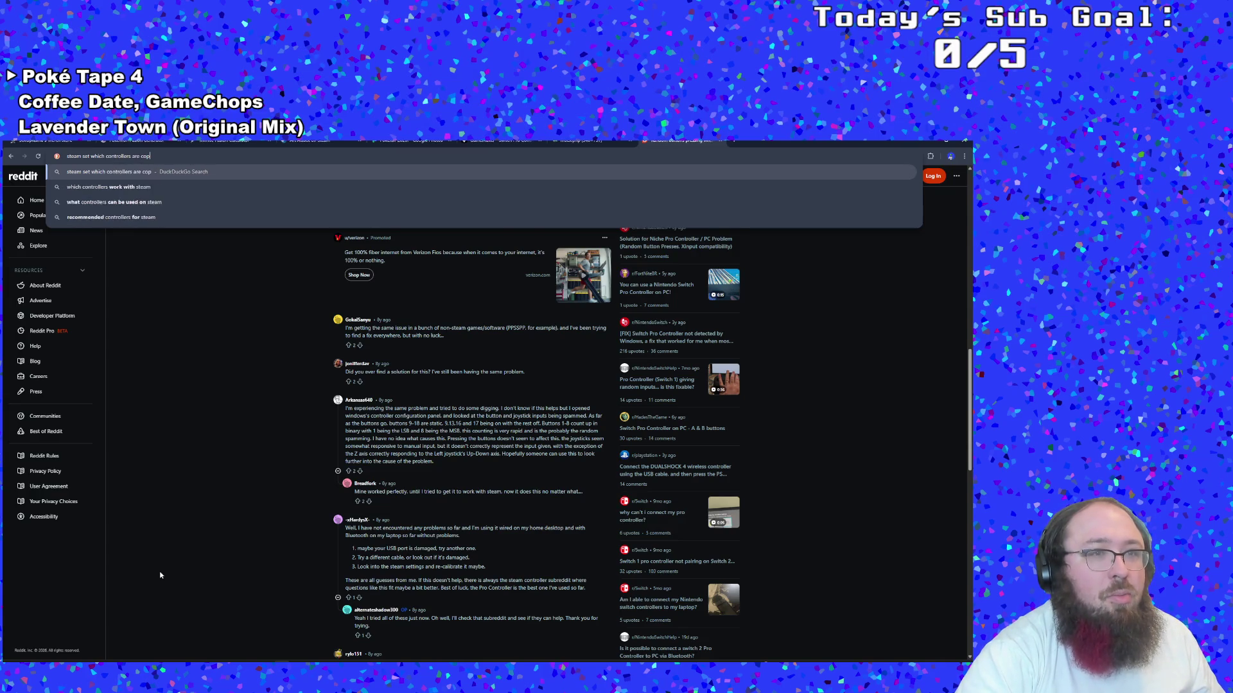
pyautogui.press('BackSpace')
pyautogui.write('pati')
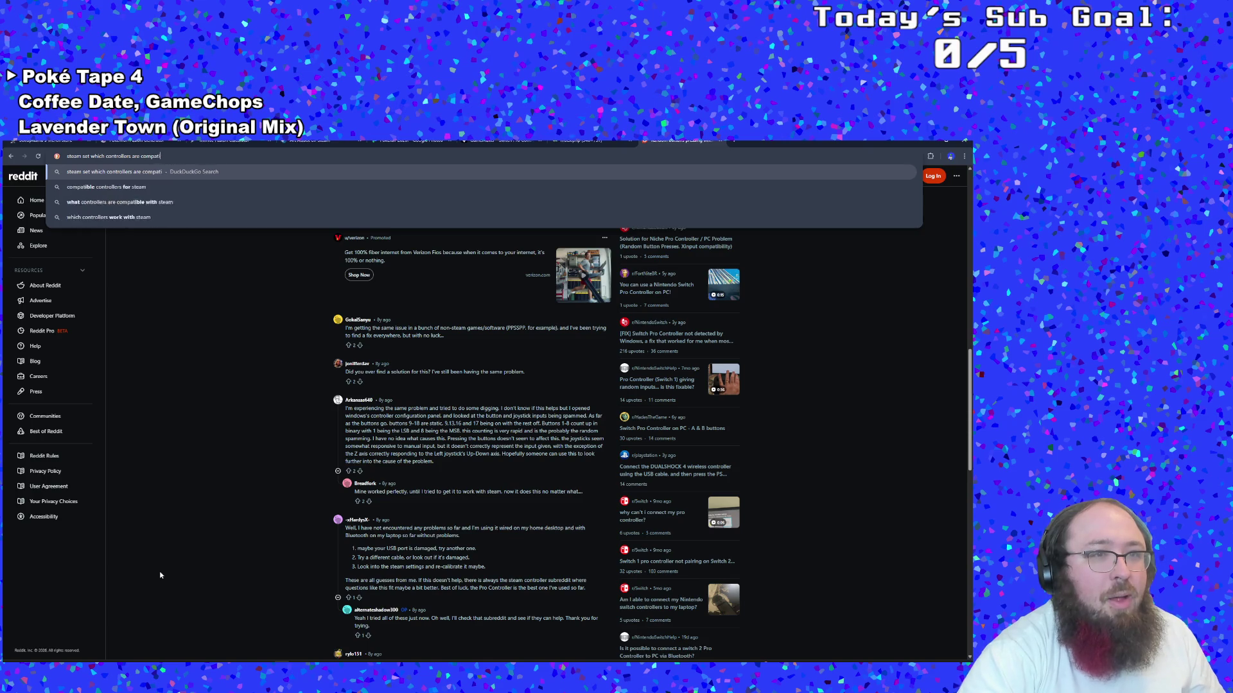
pyautogui.write('ble with your game')
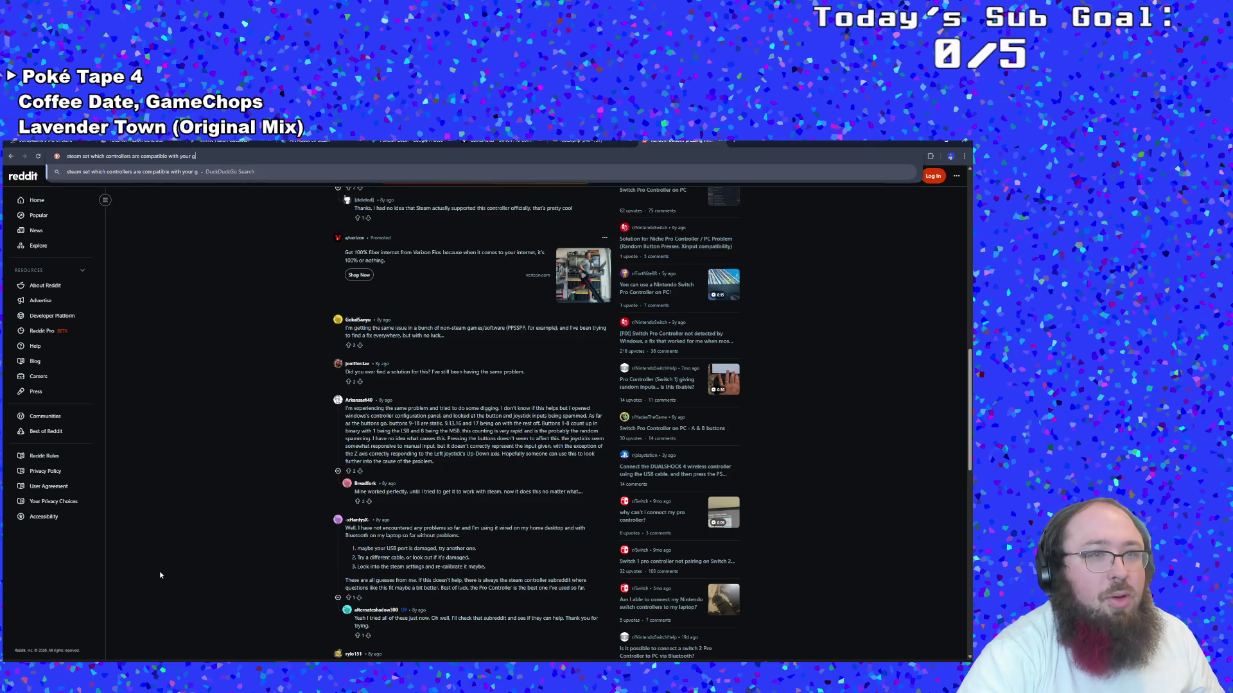
pyautogui.press('Return')
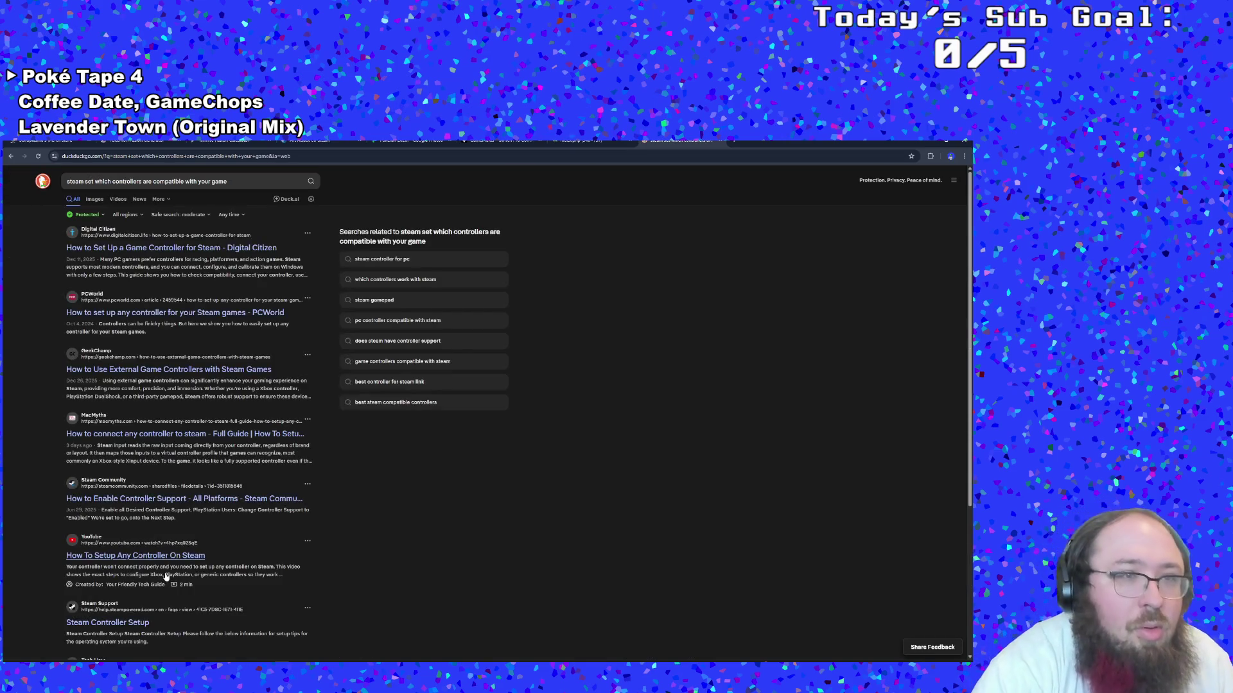
# Add 'developer' to the query and briefly view the Steam Community controller support guide
pyautogui.click(109, 181)
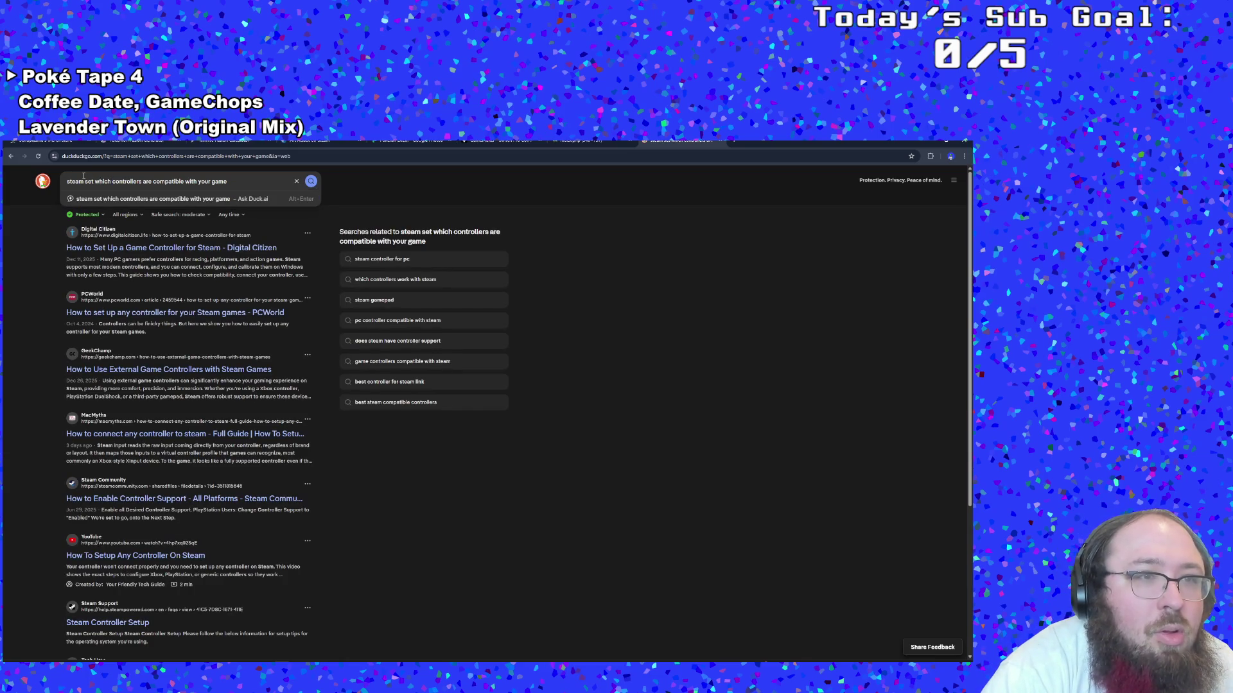
pyautogui.write('developer')
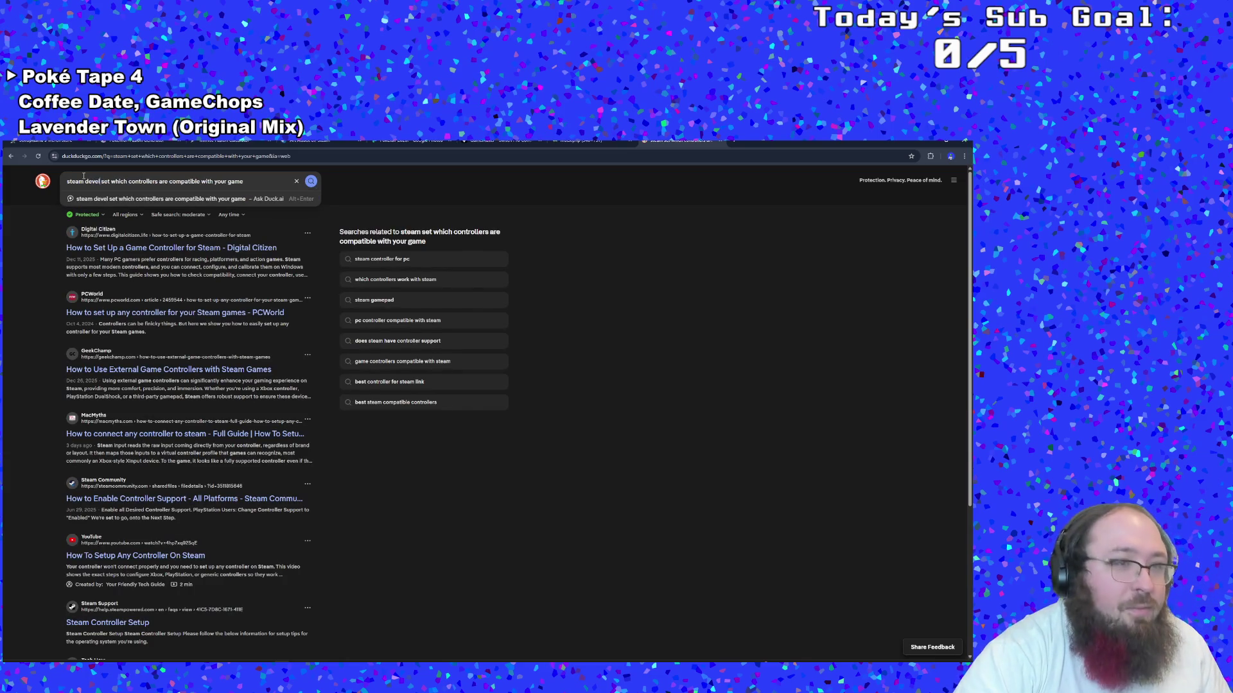
pyautogui.press('Return')
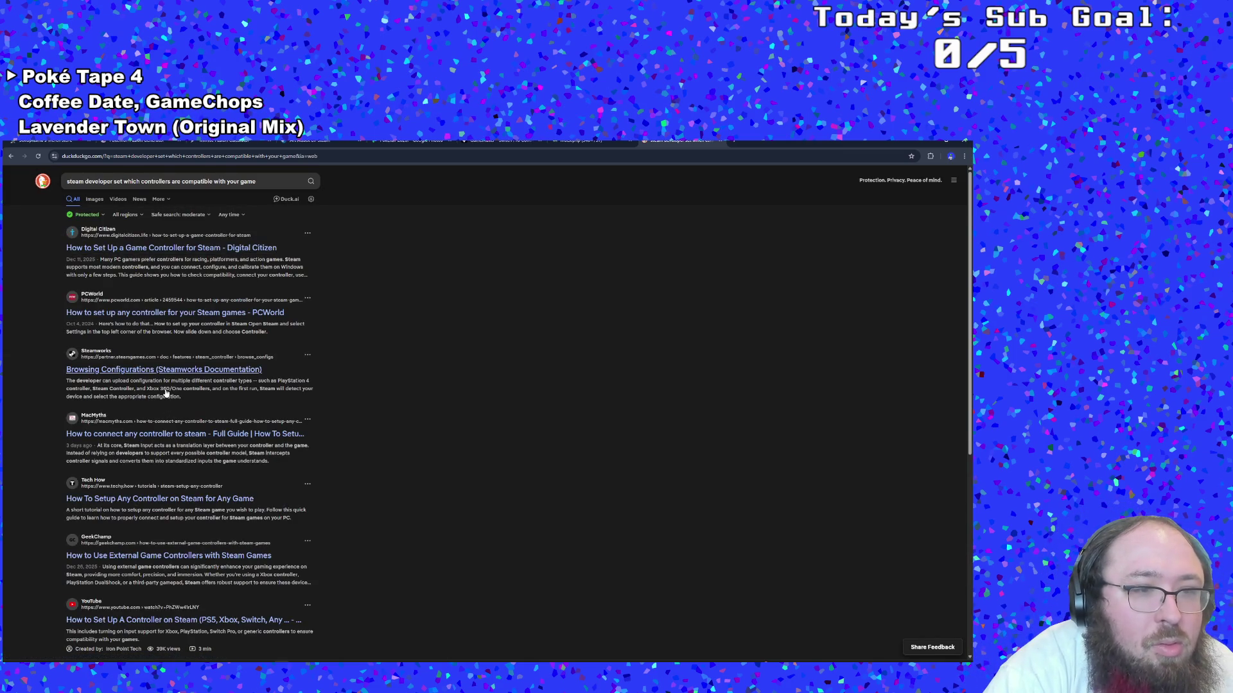
pyautogui.scroll(-5, 166, 393)
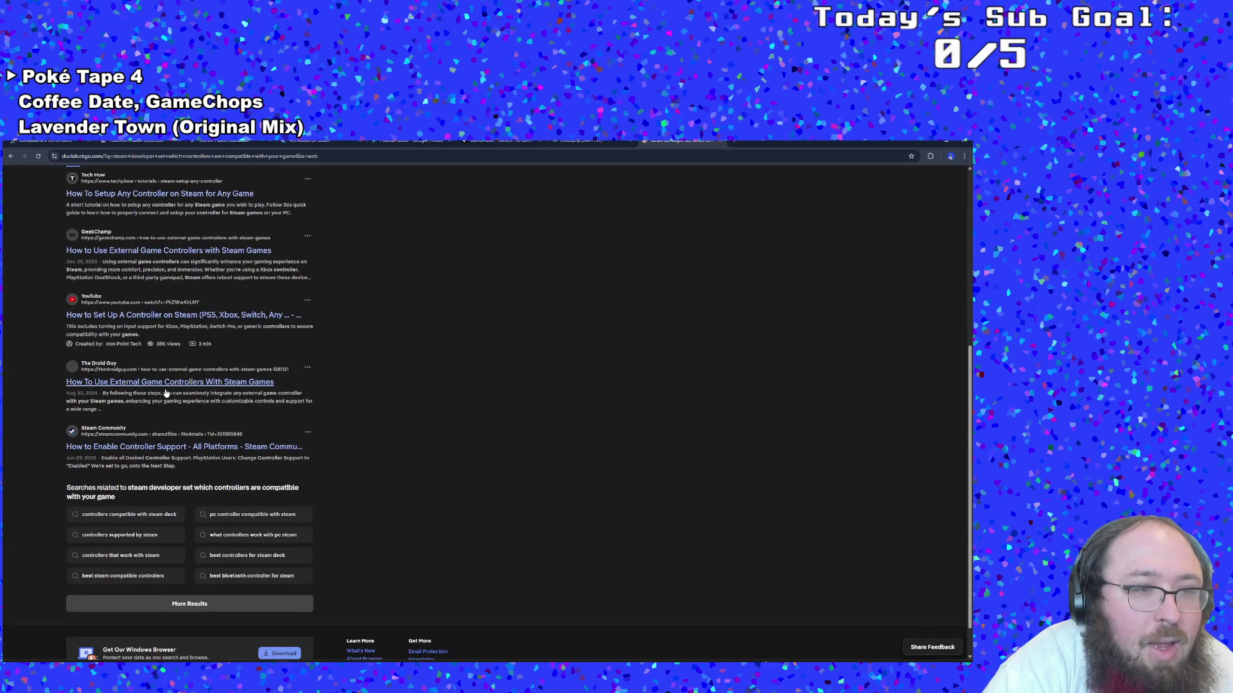
pyautogui.click(154, 446)
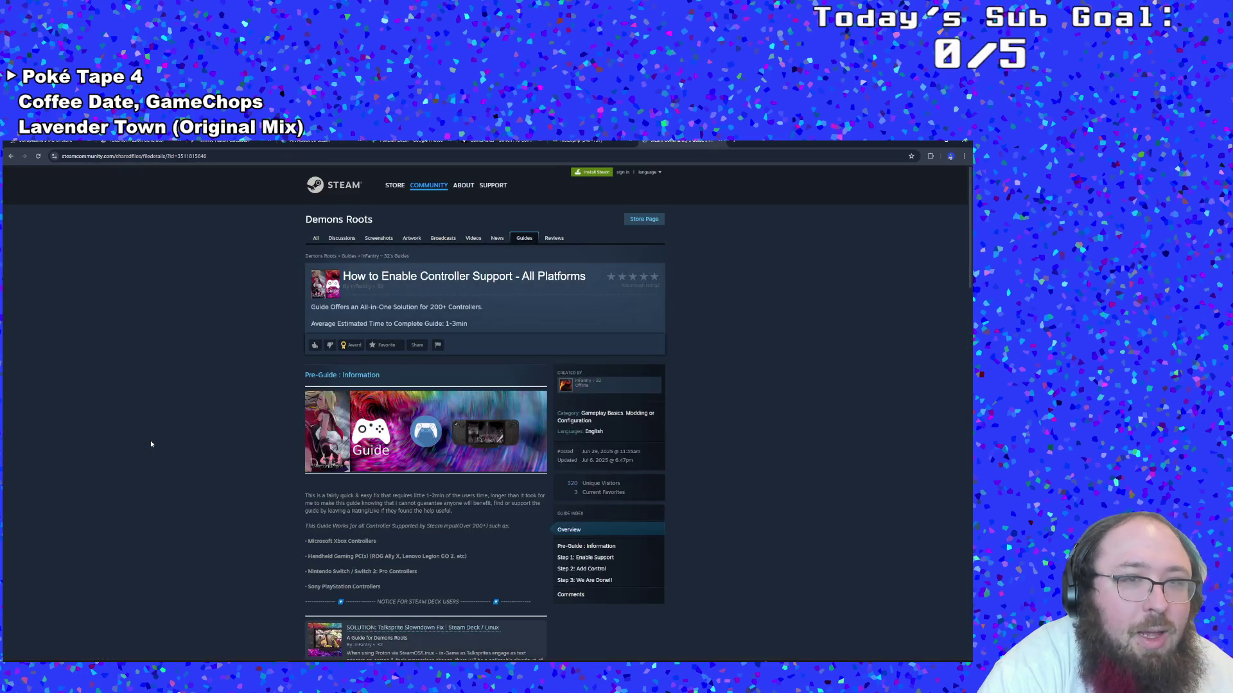
pyautogui.scroll(-3, 192, 447)
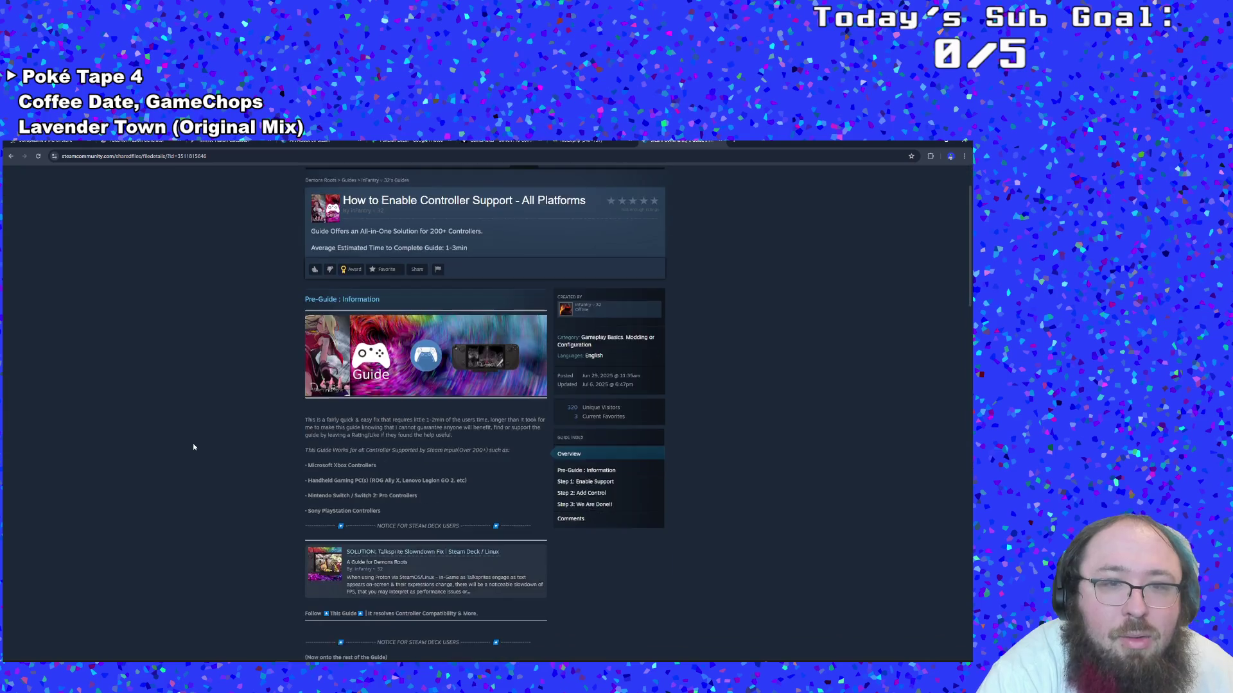
pyautogui.click(14, 159)
pyautogui.scroll(5, 122, 213)
# Change the query to 'steamworks set which controllers are compatible with your game' and search again
pyautogui.click(109, 181)
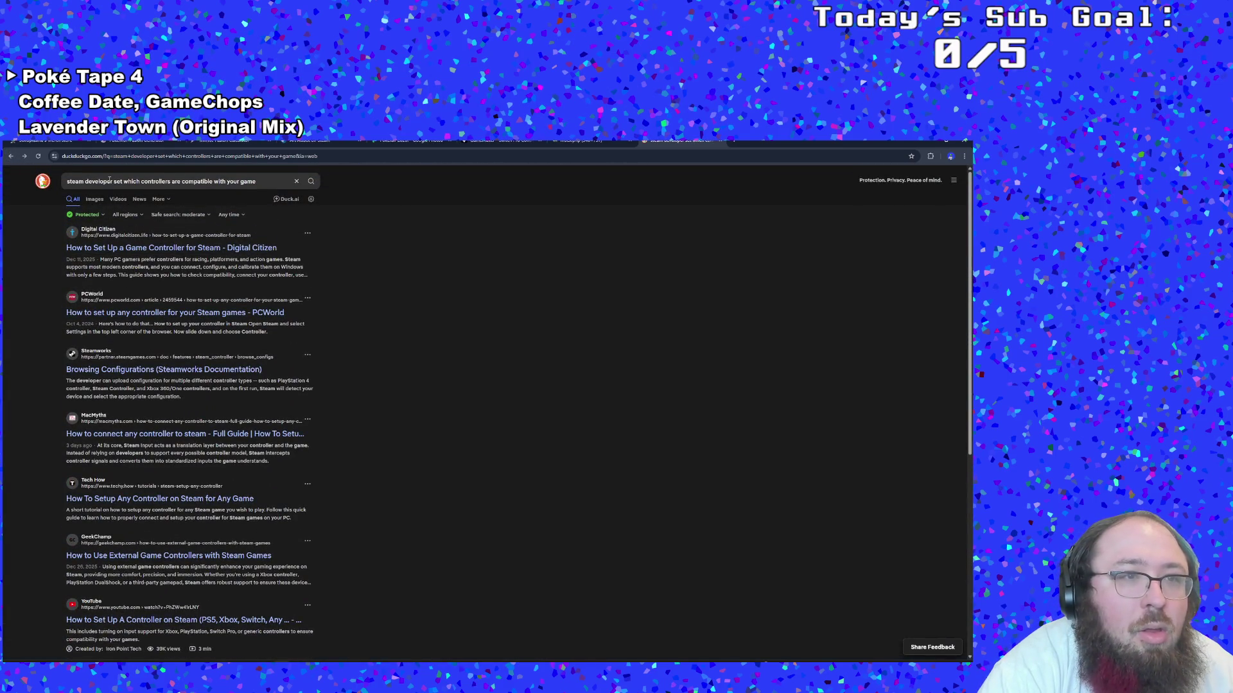
pyautogui.moveTo(111, 181); pyautogui.dragTo(85, 181)
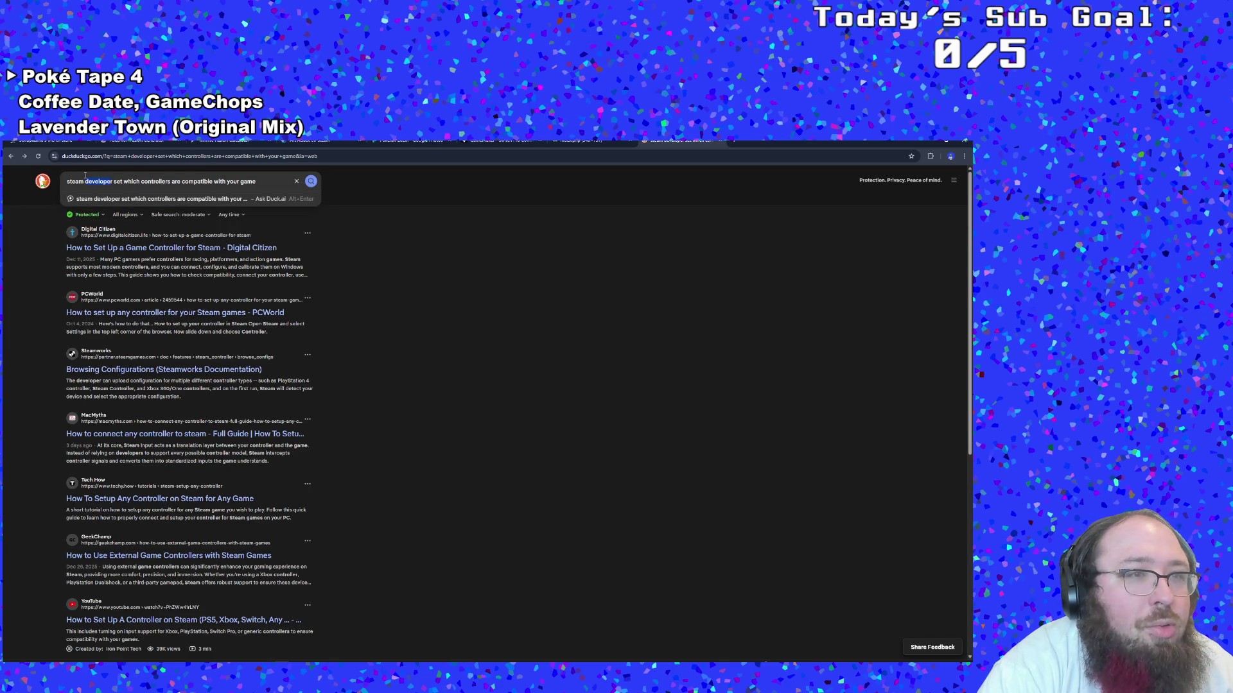
pyautogui.write('worksr')
pyautogui.press('BackSpace')
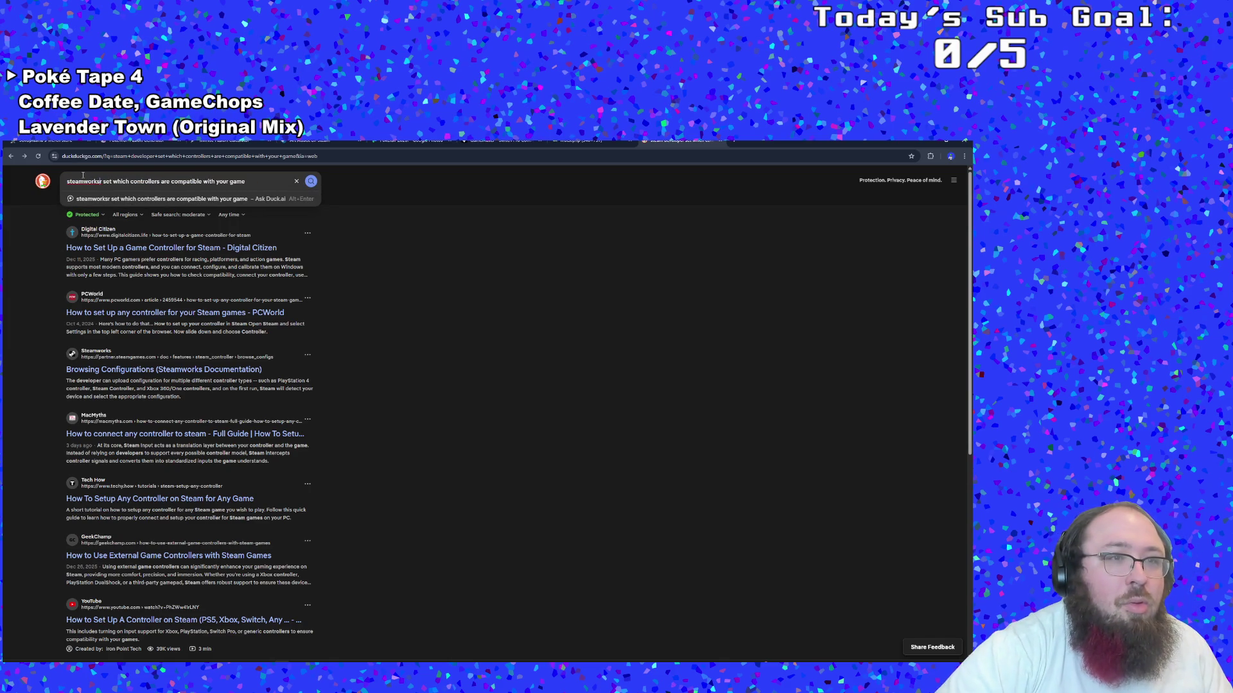
pyautogui.press('Return')
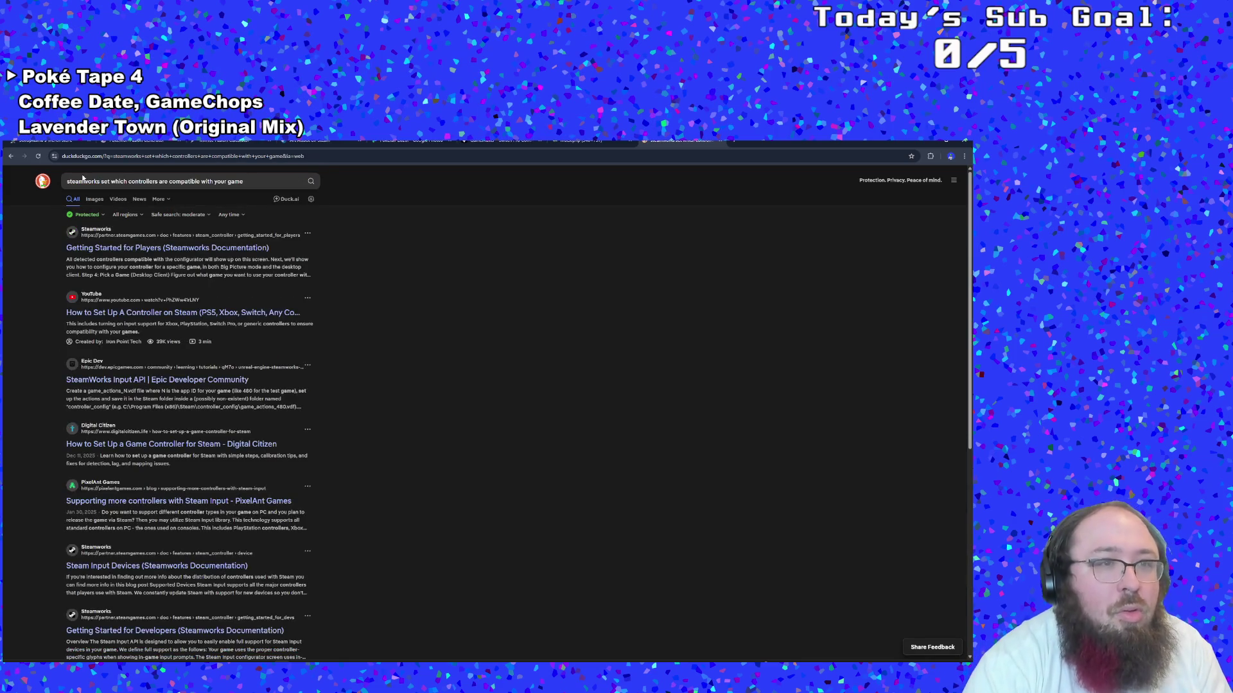
# Read Getting Started for Players down to Further Reading, then follow the Steam Input Devices link
pyautogui.click(118, 251)
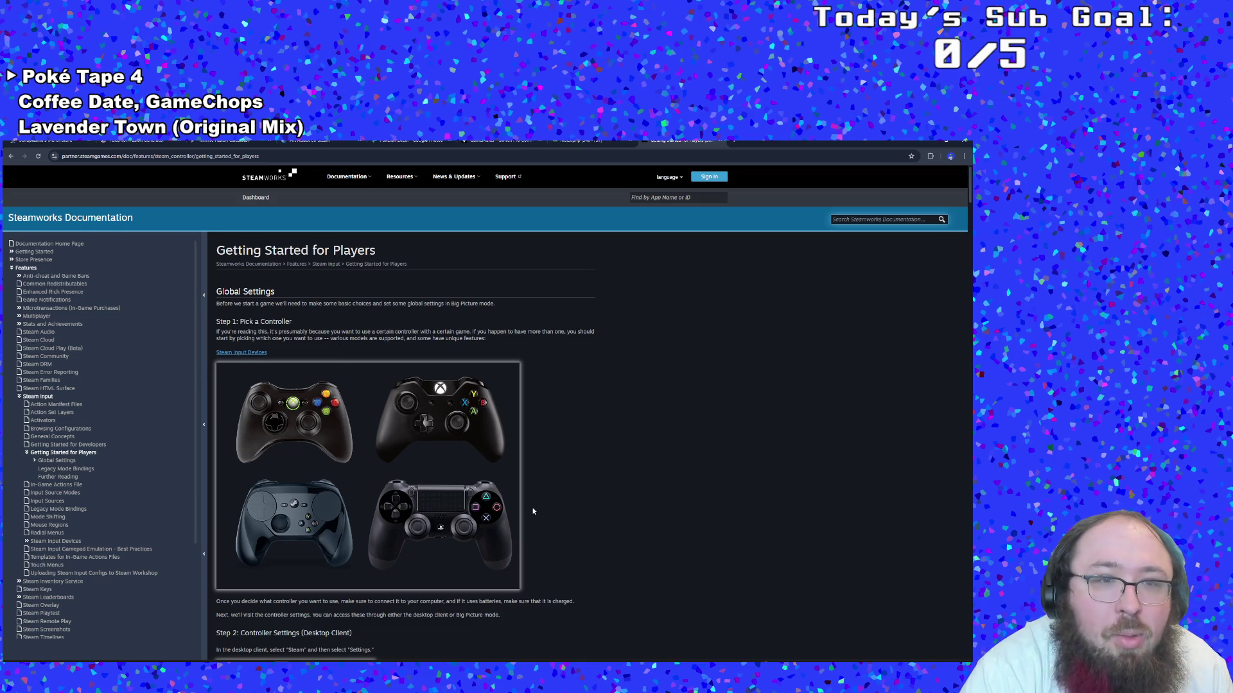
pyautogui.scroll(-4, 533, 511)
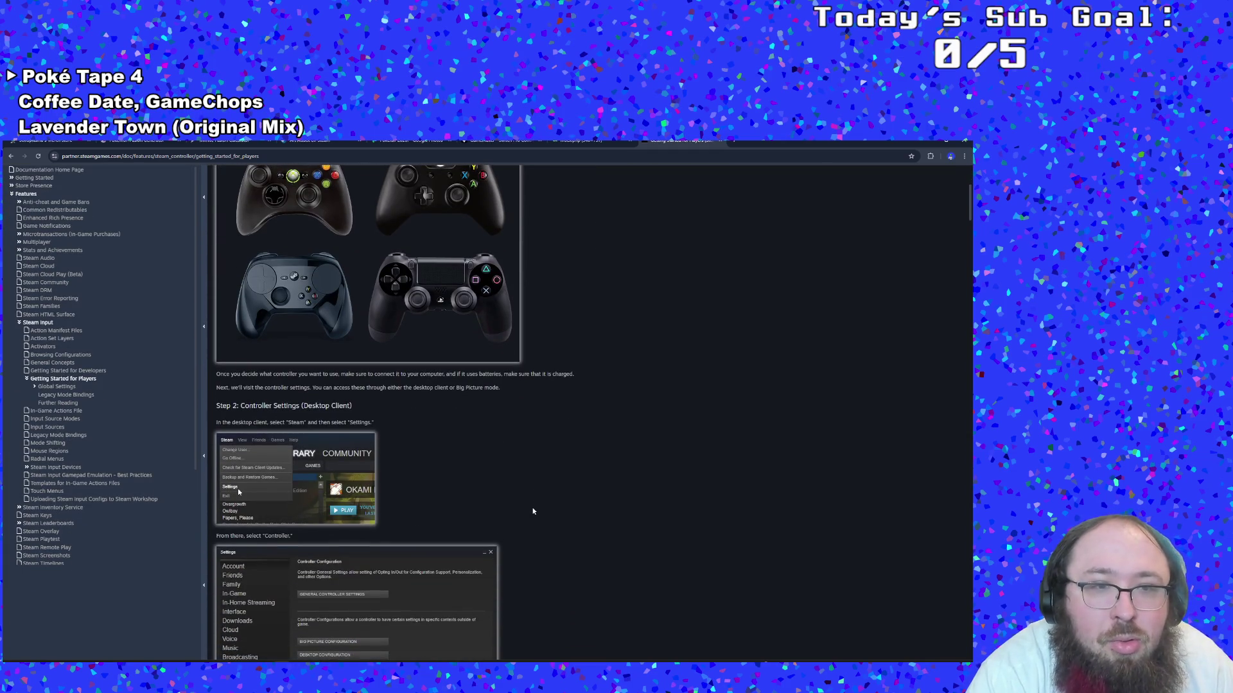
pyautogui.scroll(-4, 533, 512)
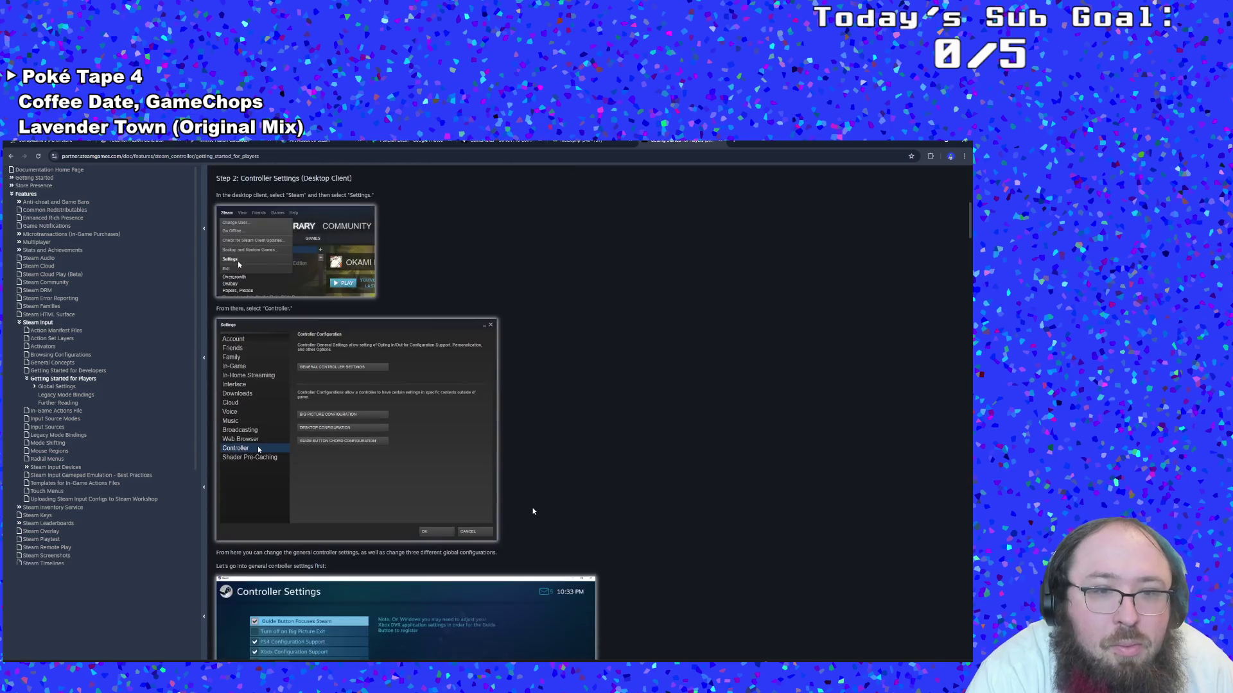
pyautogui.scroll(-5, 533, 511)
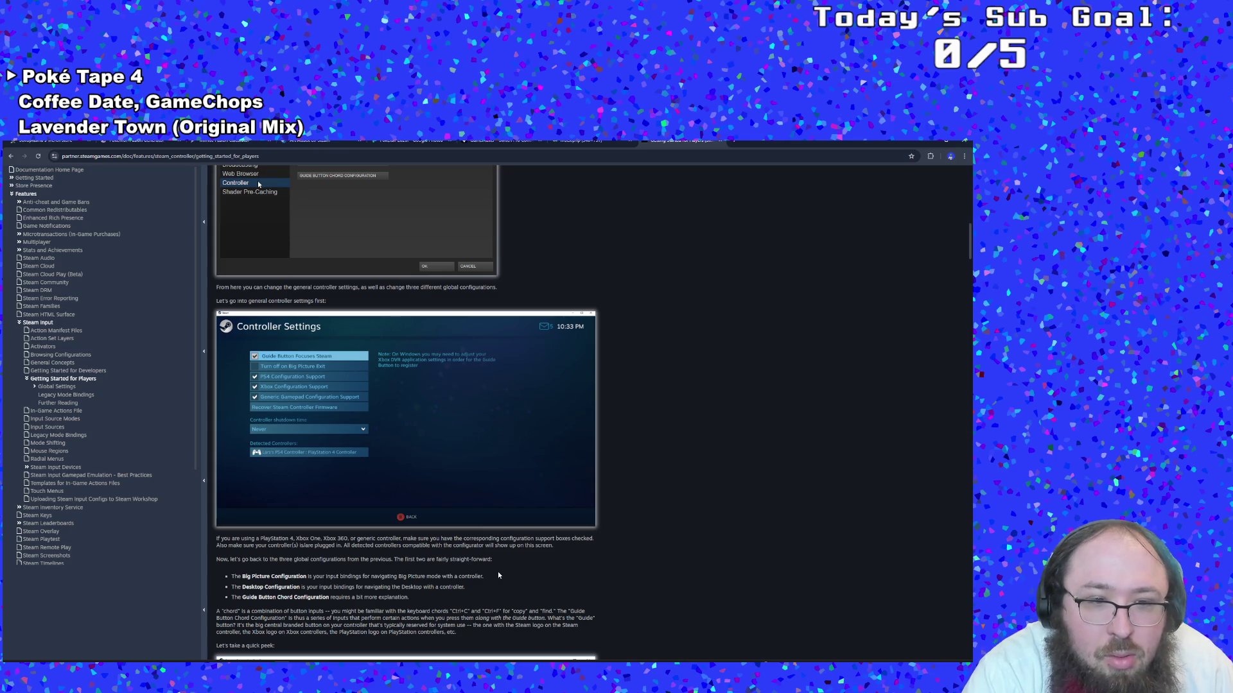
pyautogui.scroll(-1, 499, 575)
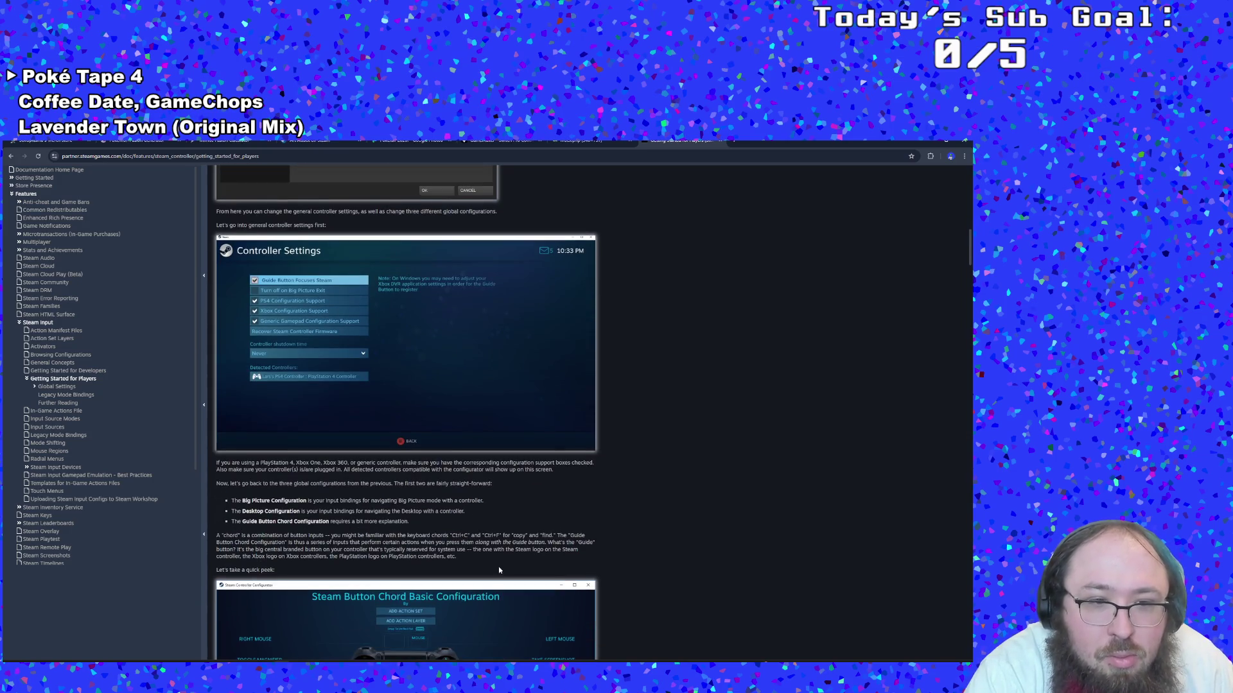
pyautogui.scroll(-3, 498, 570)
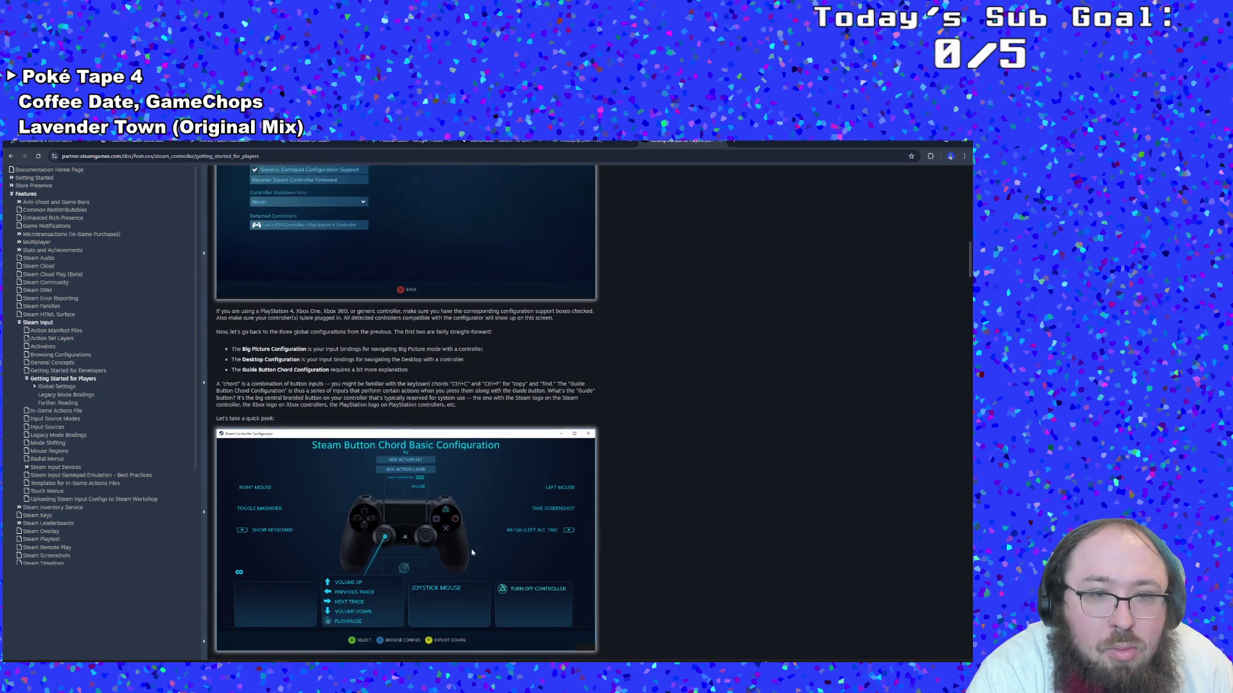
pyautogui.scroll(-5, 439, 535)
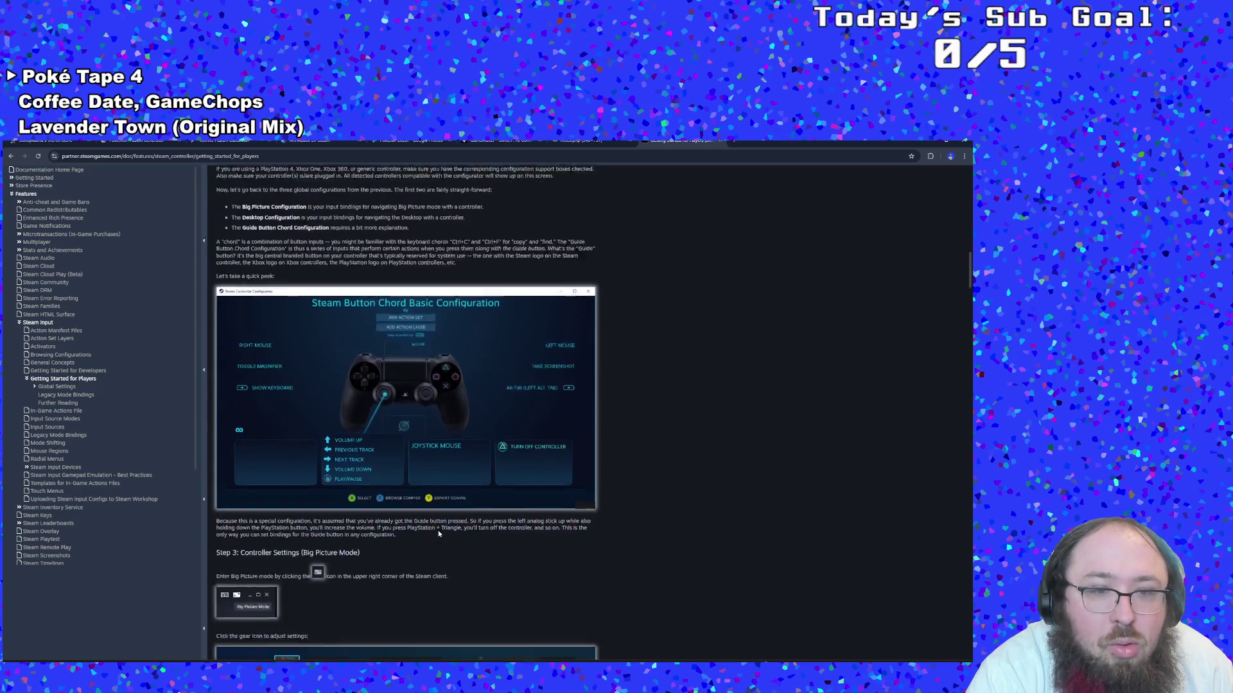
pyautogui.scroll(-10, 439, 534)
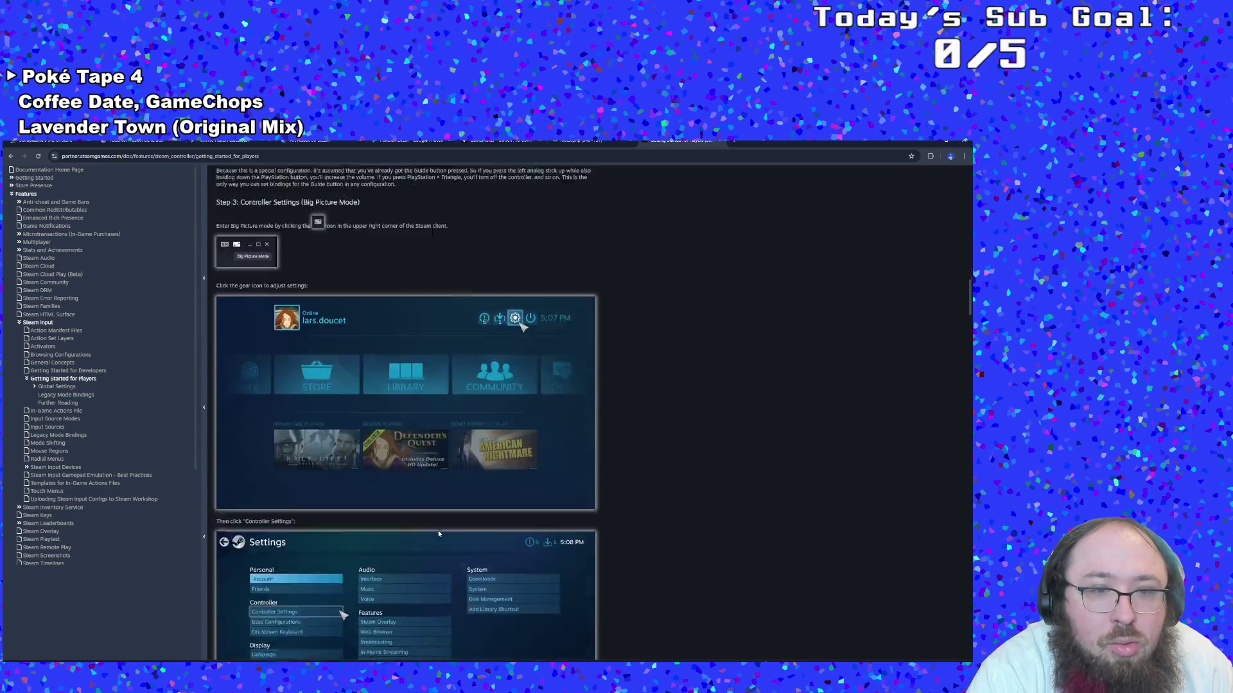
pyautogui.scroll(-3, 439, 534)
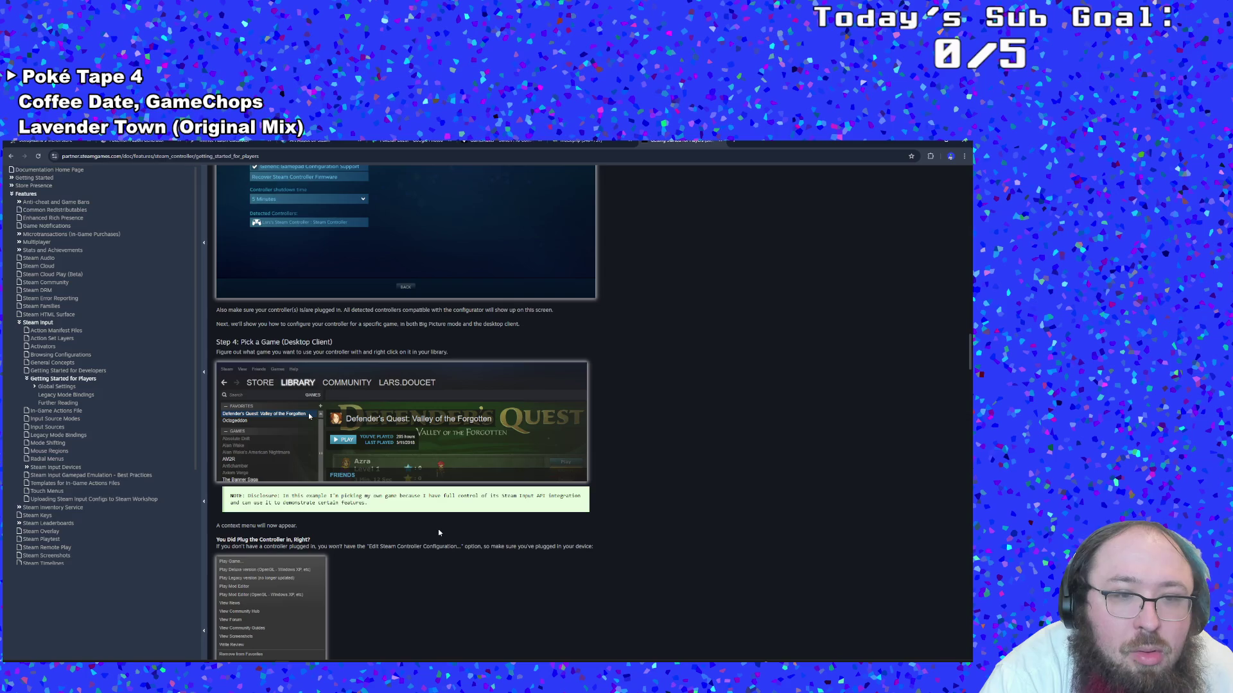
pyautogui.scroll(-2, 440, 533)
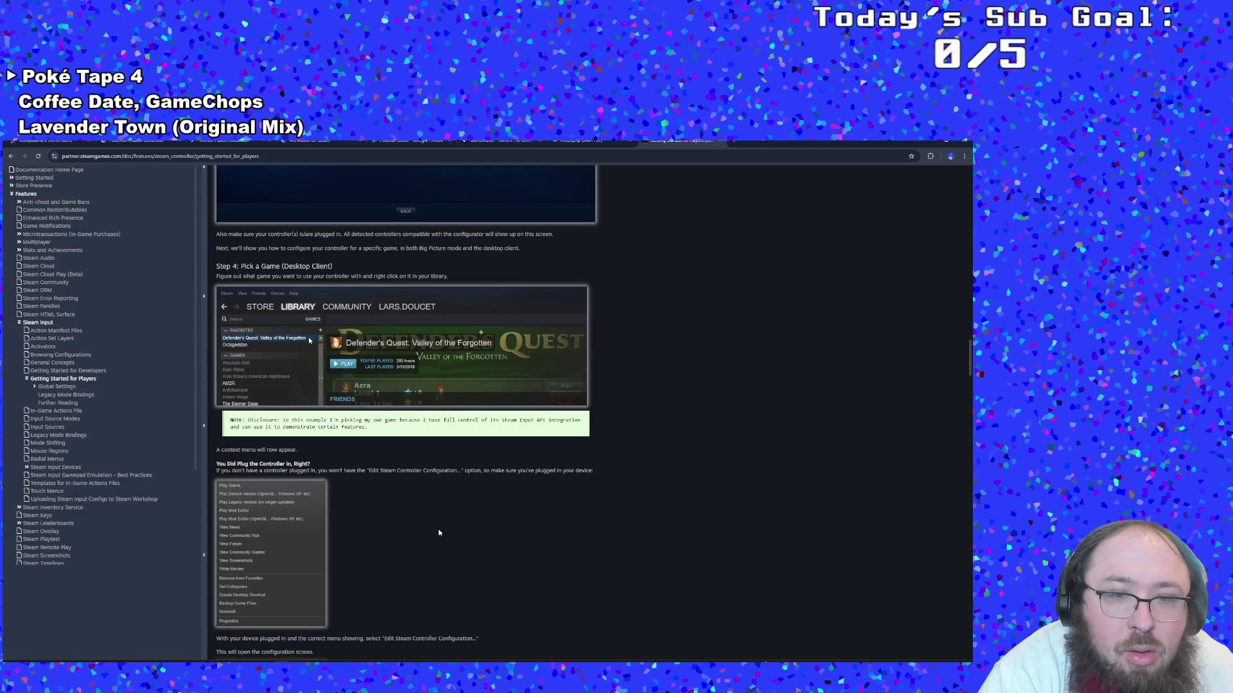
pyautogui.scroll(-2, 439, 533)
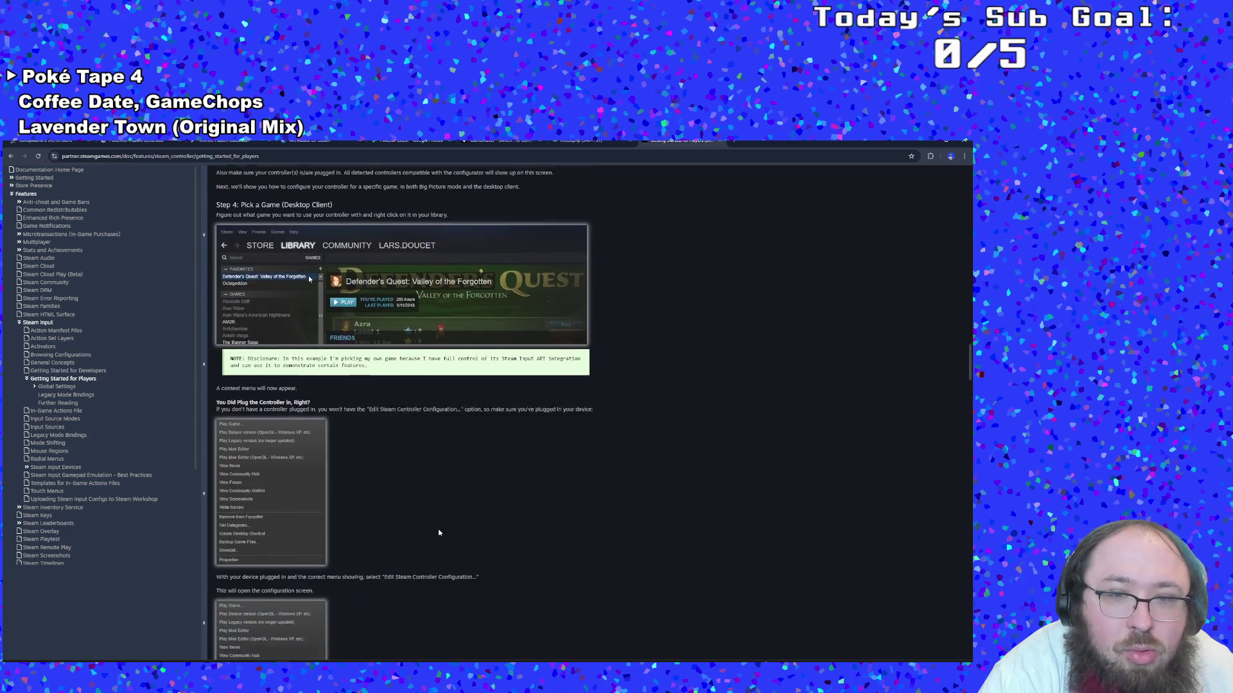
pyautogui.scroll(-2, 439, 533)
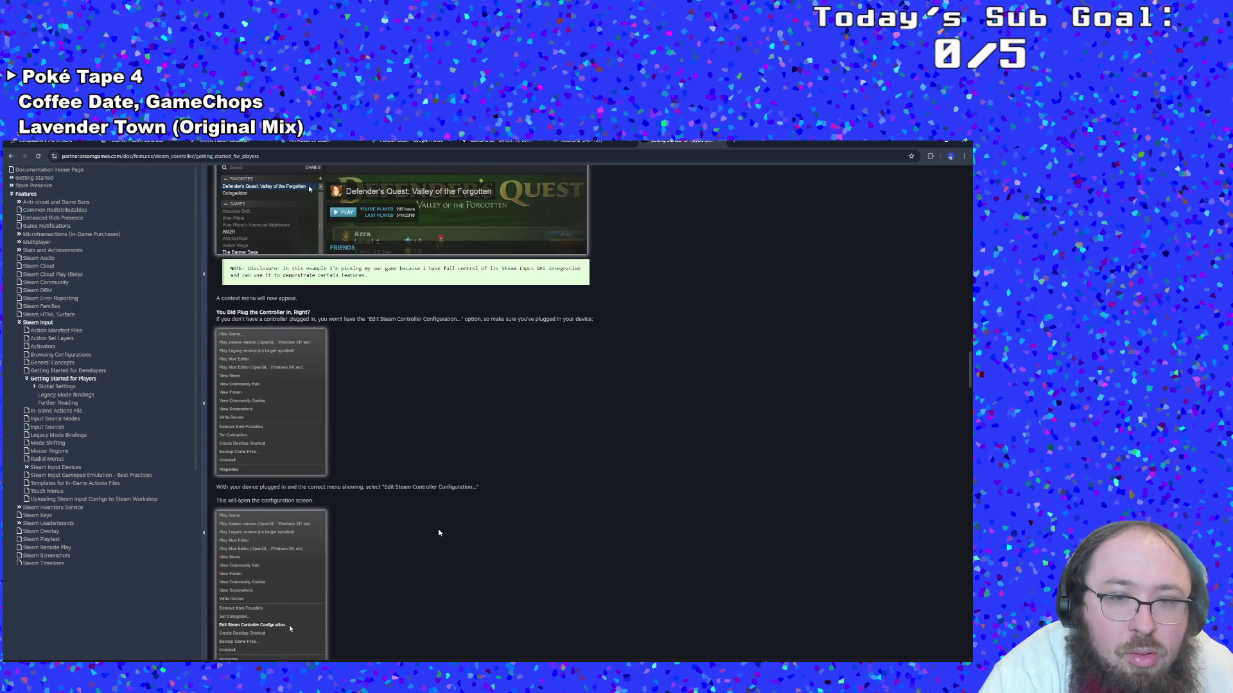
pyautogui.scroll(-4, 439, 533)
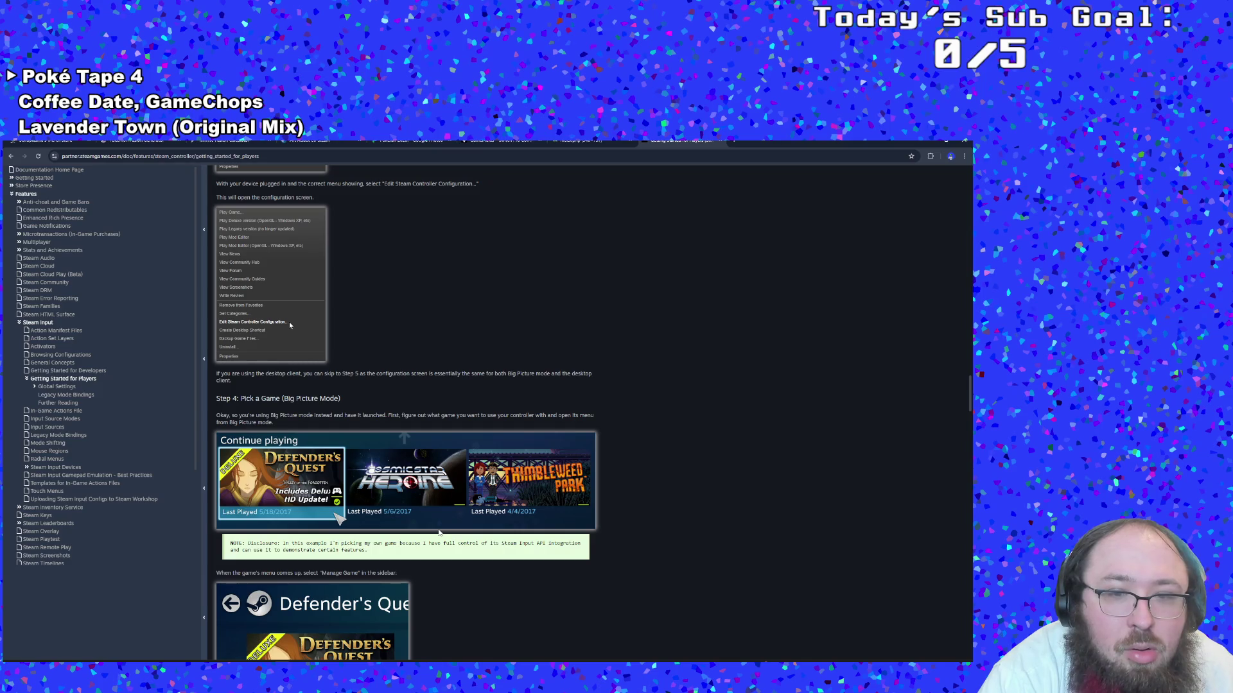
pyautogui.scroll(-6, 440, 533)
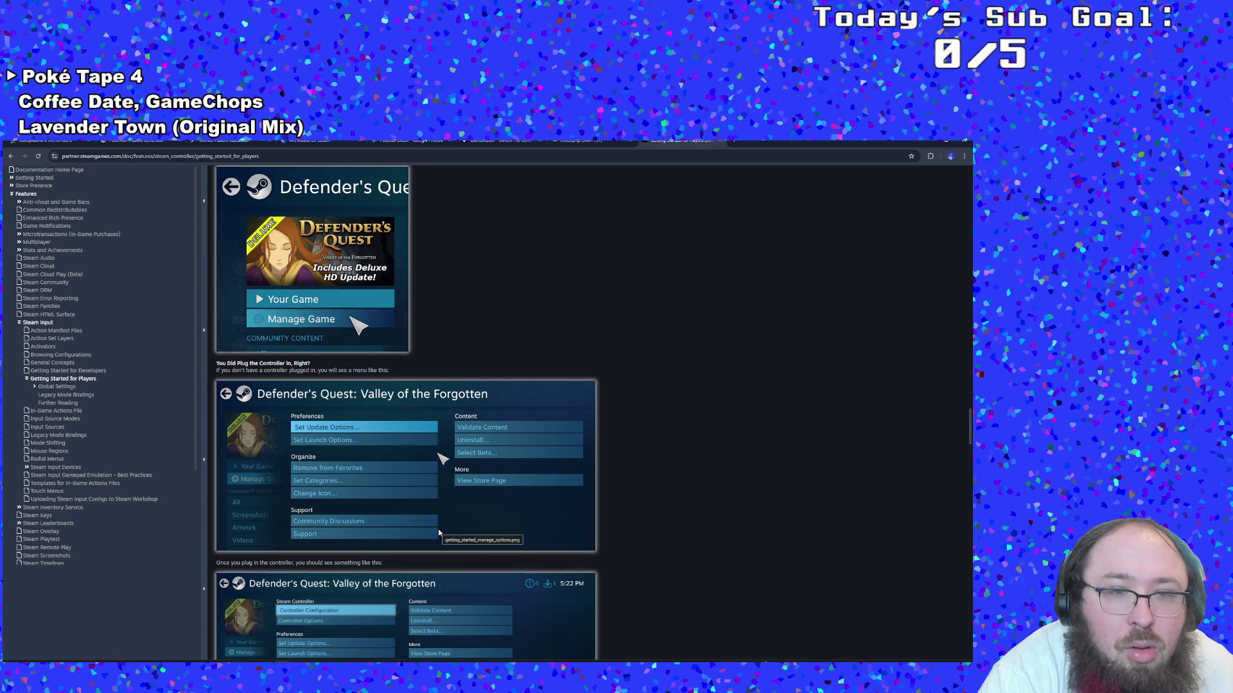
pyautogui.scroll(-2, 439, 533)
pyautogui.scroll(-6, 440, 532)
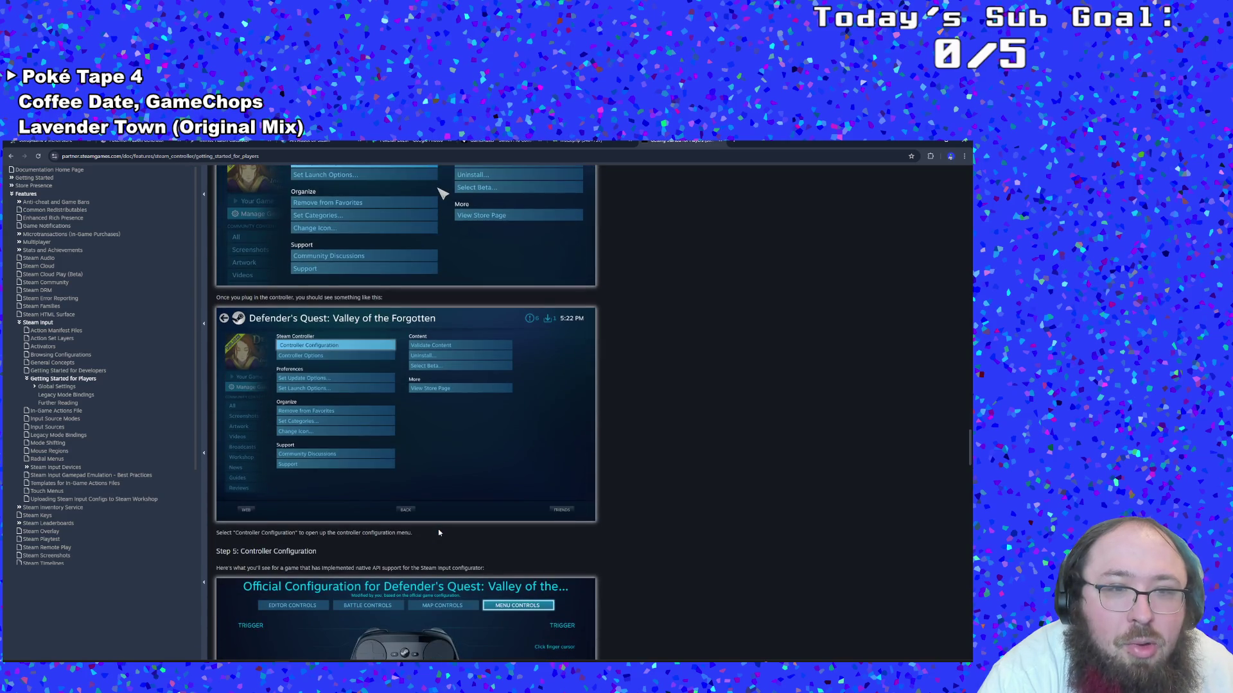
pyautogui.scroll(-3, 439, 533)
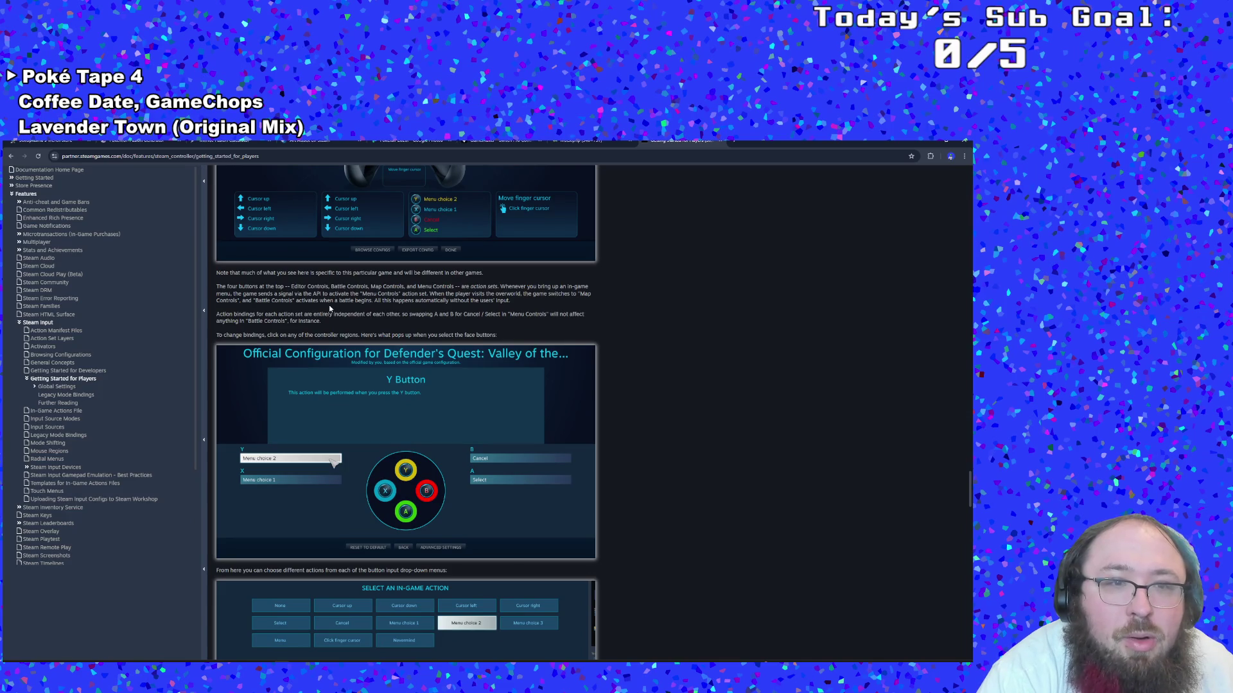
pyautogui.scroll(-6, 330, 309)
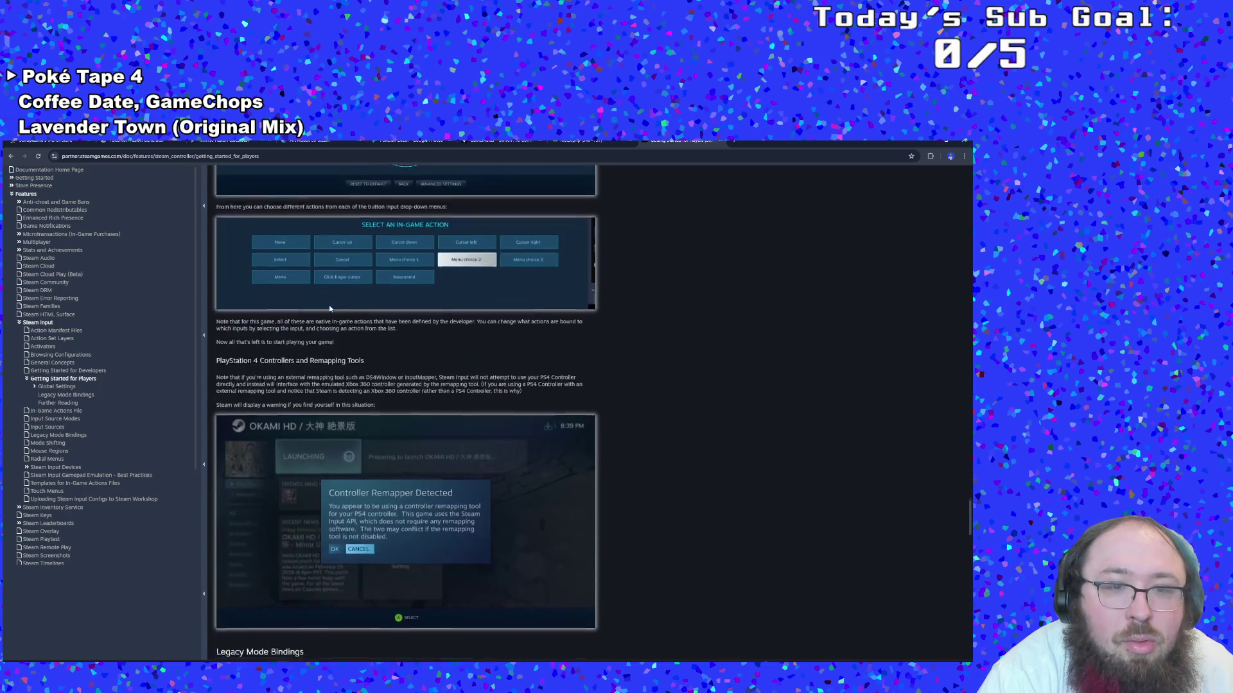
pyautogui.scroll(-4, 330, 309)
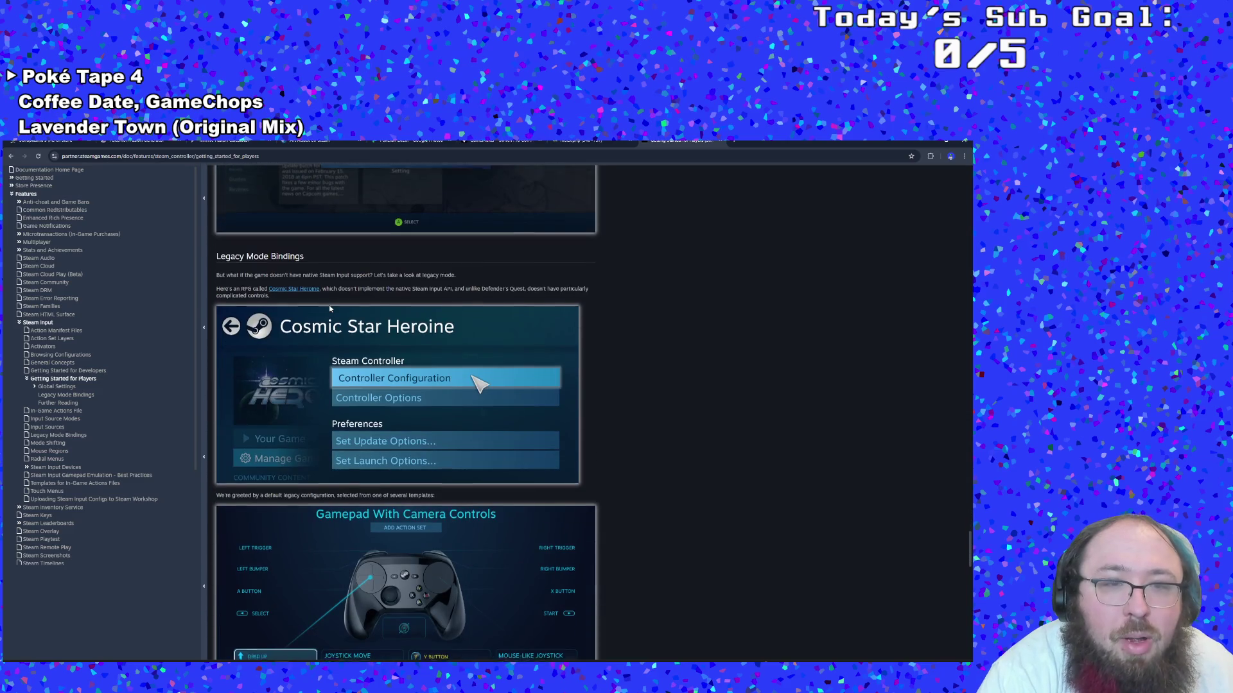
pyautogui.scroll(-8, 330, 309)
pyautogui.scroll(-10, 330, 309)
pyautogui.scroll(-1, 330, 309)
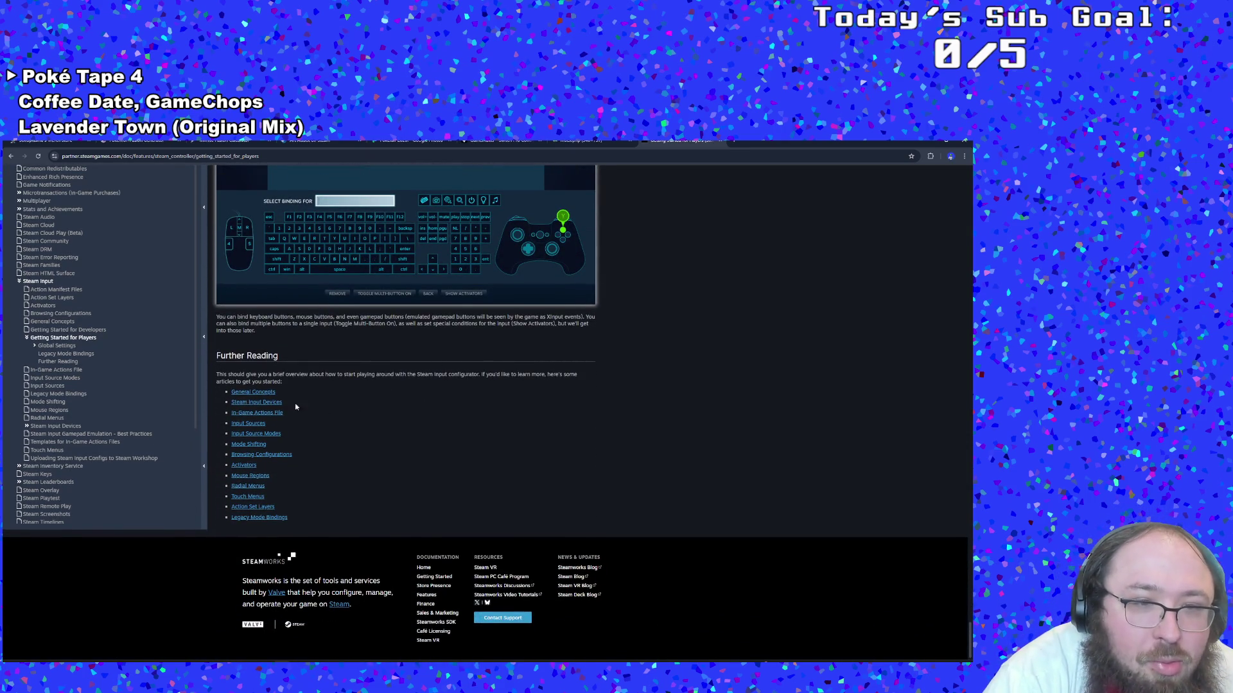
pyautogui.click(274, 403)
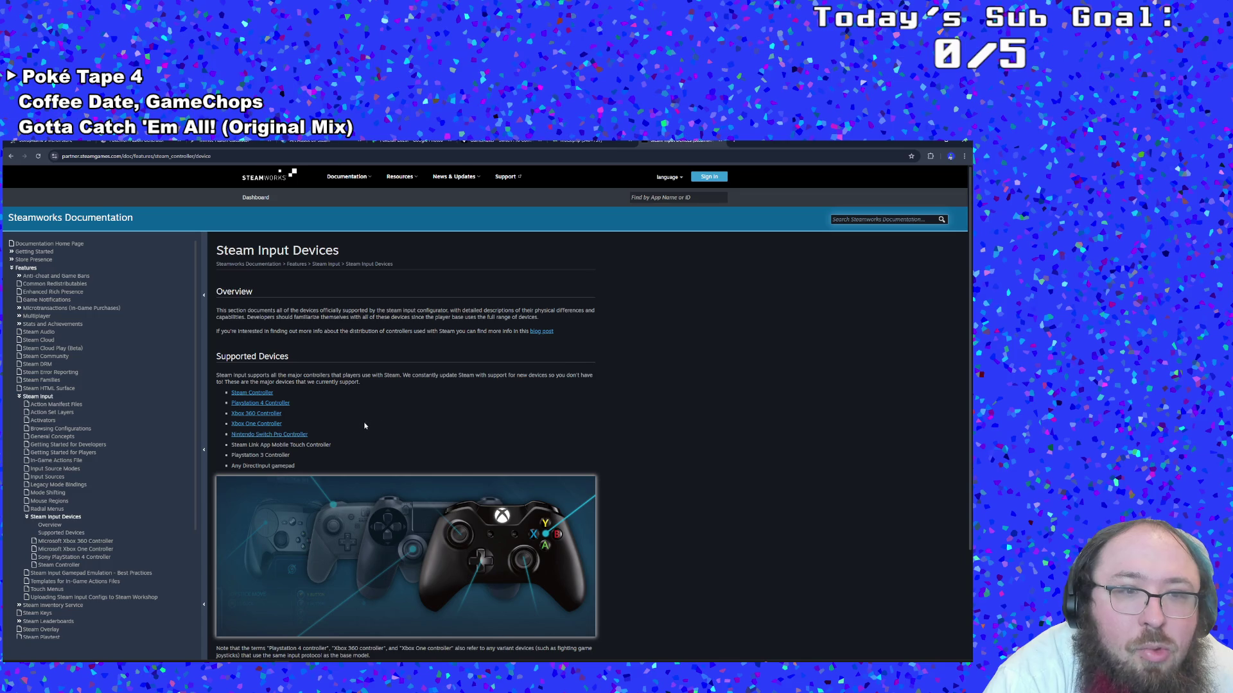
pyautogui.click(306, 434)
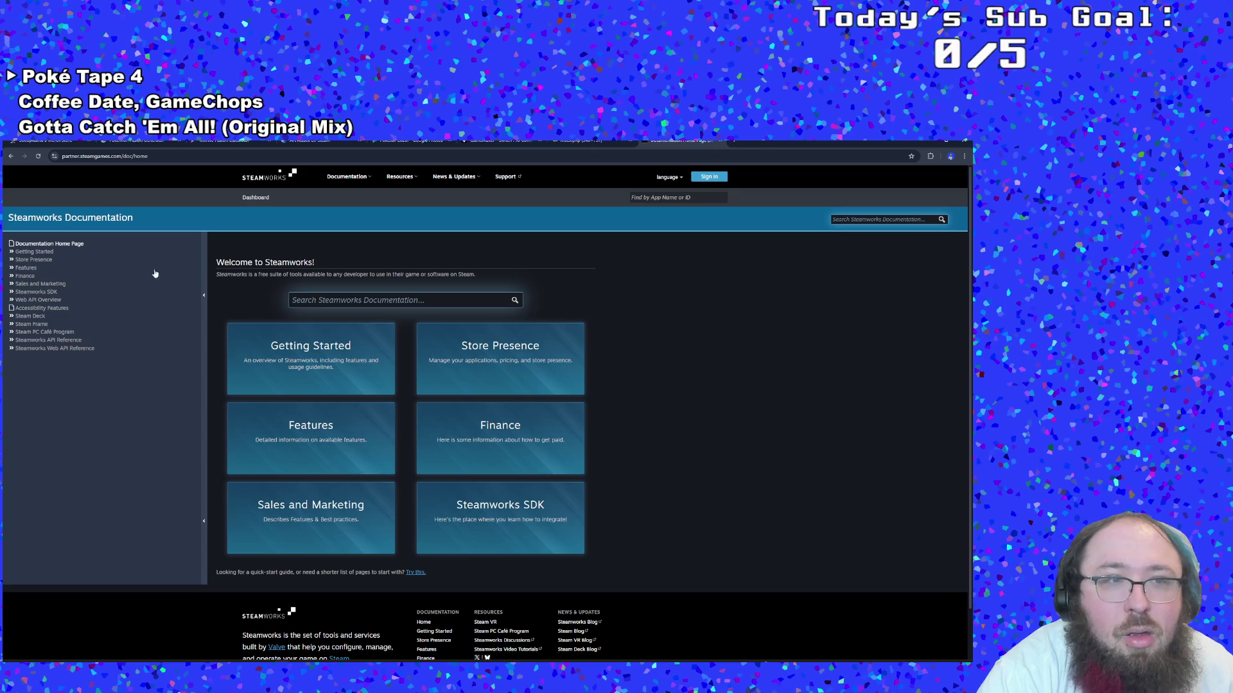
pyautogui.click(24, 156)
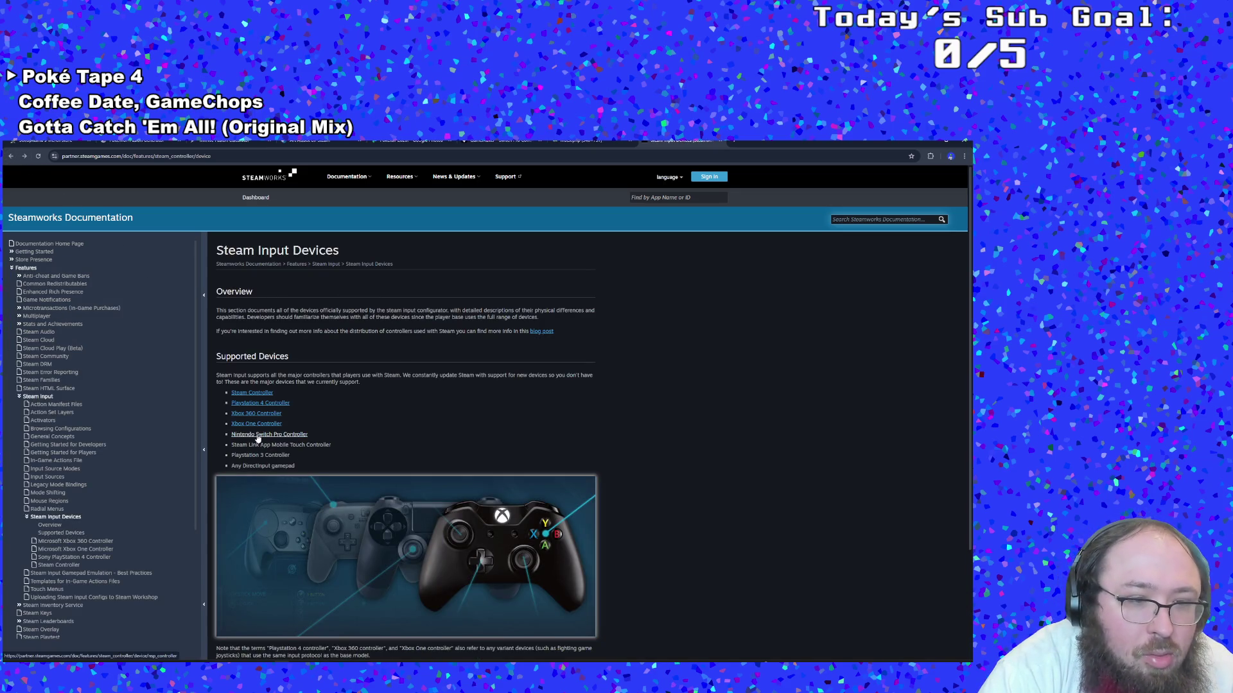
pyautogui.rightClick(258, 439)
pyautogui.click(288, 508)
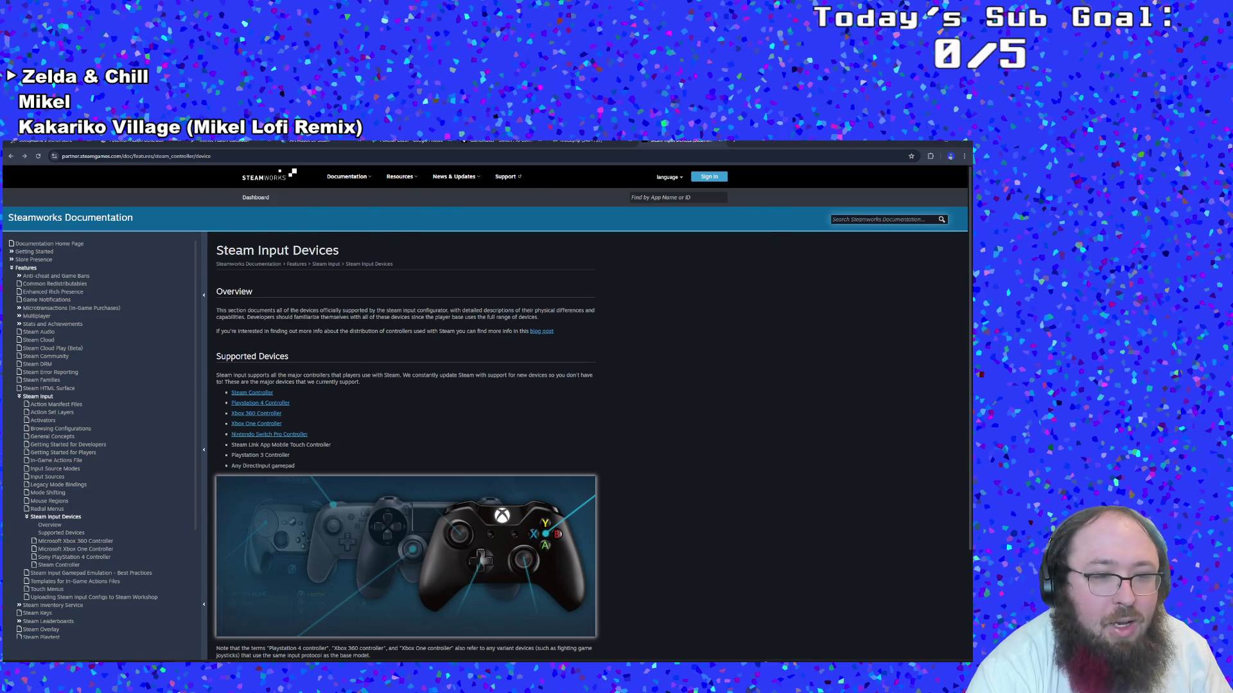
# Switch from the Steam Input Devices page back to GameMaker Studio 2
pyautogui.hotkey('alt', 'Tab')
# Look over the #region Nintendo mappings in objInput, then close its Code tab to reveal Init_KeywordDictionary
pyautogui.scroll(5, 403, 414)
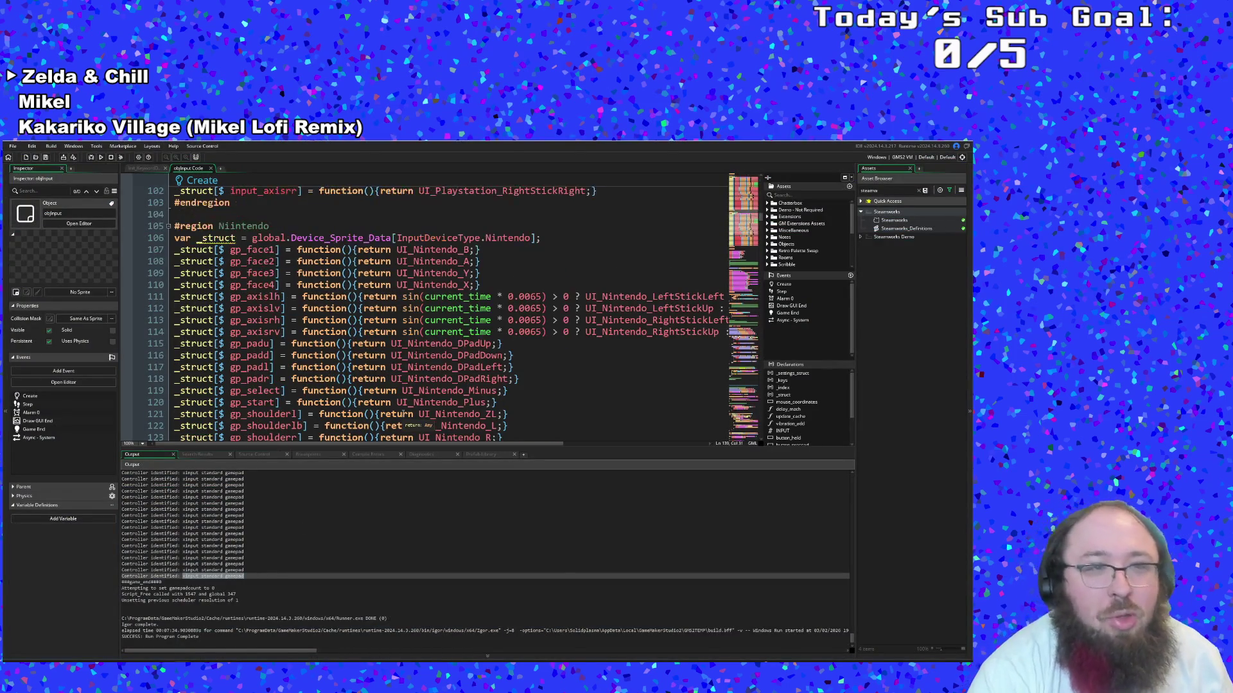
pyautogui.scroll(-6, 403, 414)
pyautogui.scroll(4, 308, 344)
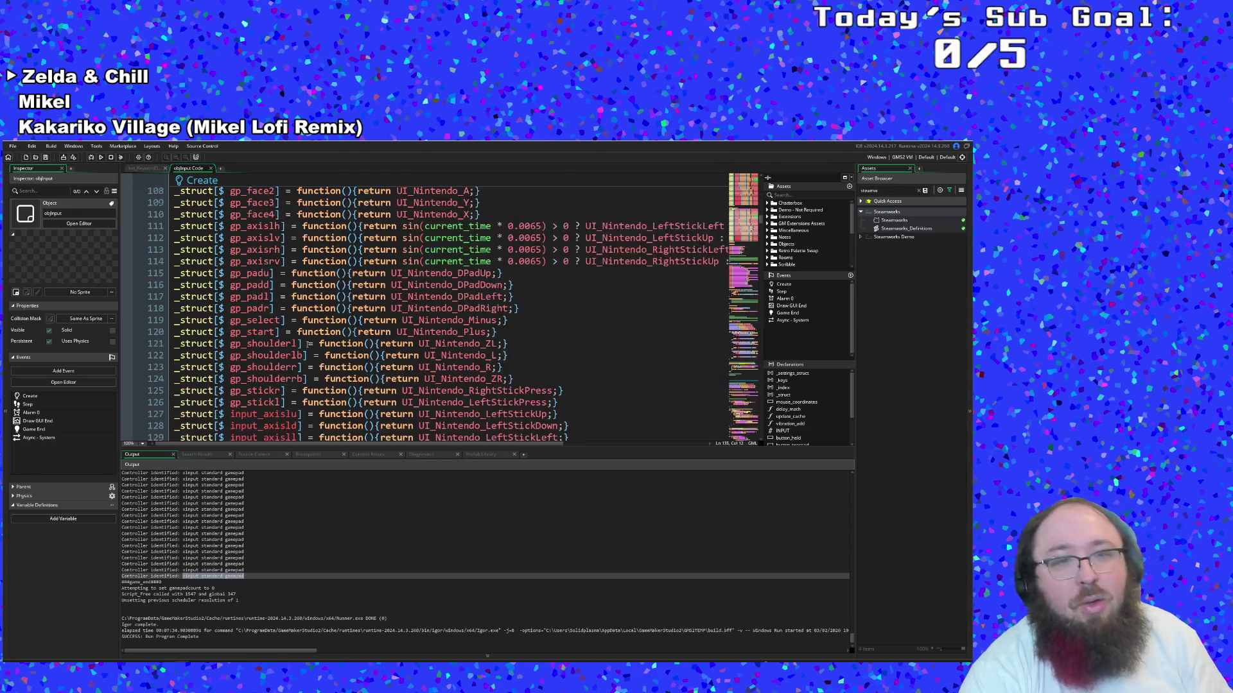
pyautogui.scroll(2, 308, 343)
pyautogui.scroll(-1, 307, 345)
pyautogui.scroll(1, 307, 344)
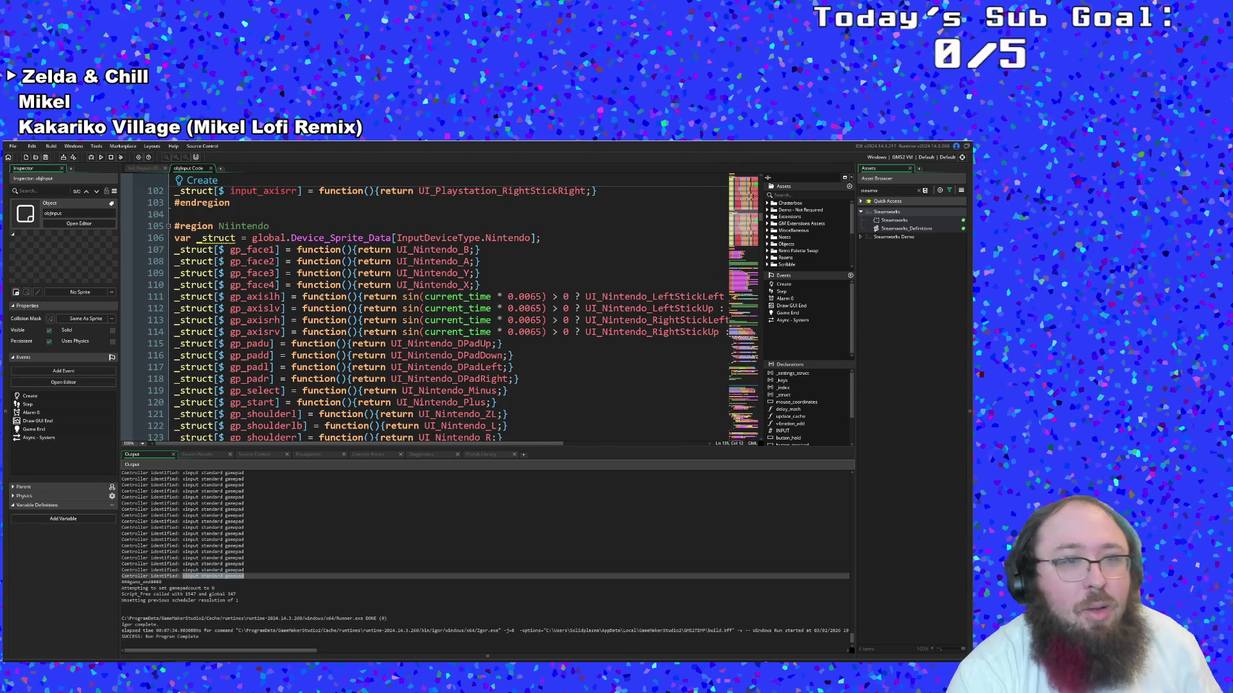
pyautogui.scroll(-6, 323, 296)
pyautogui.scroll(10, 321, 289)
pyautogui.scroll(-6, 320, 286)
pyautogui.scroll(2, 321, 286)
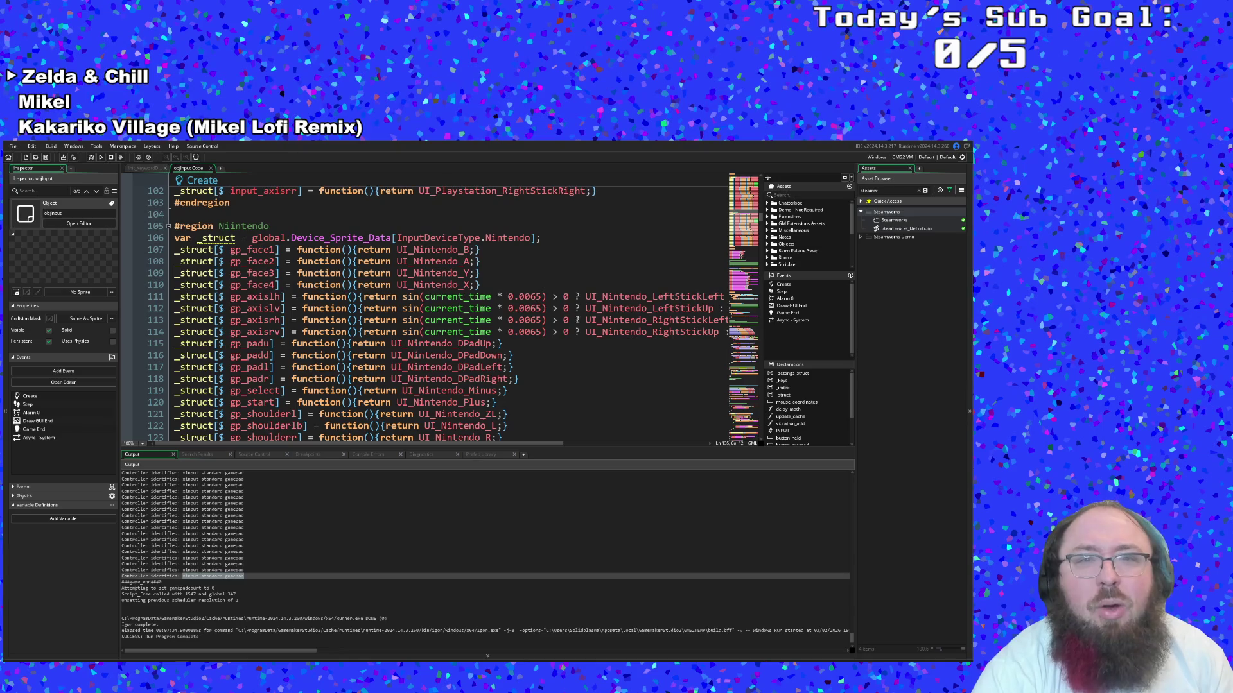
pyautogui.click(540, 367)
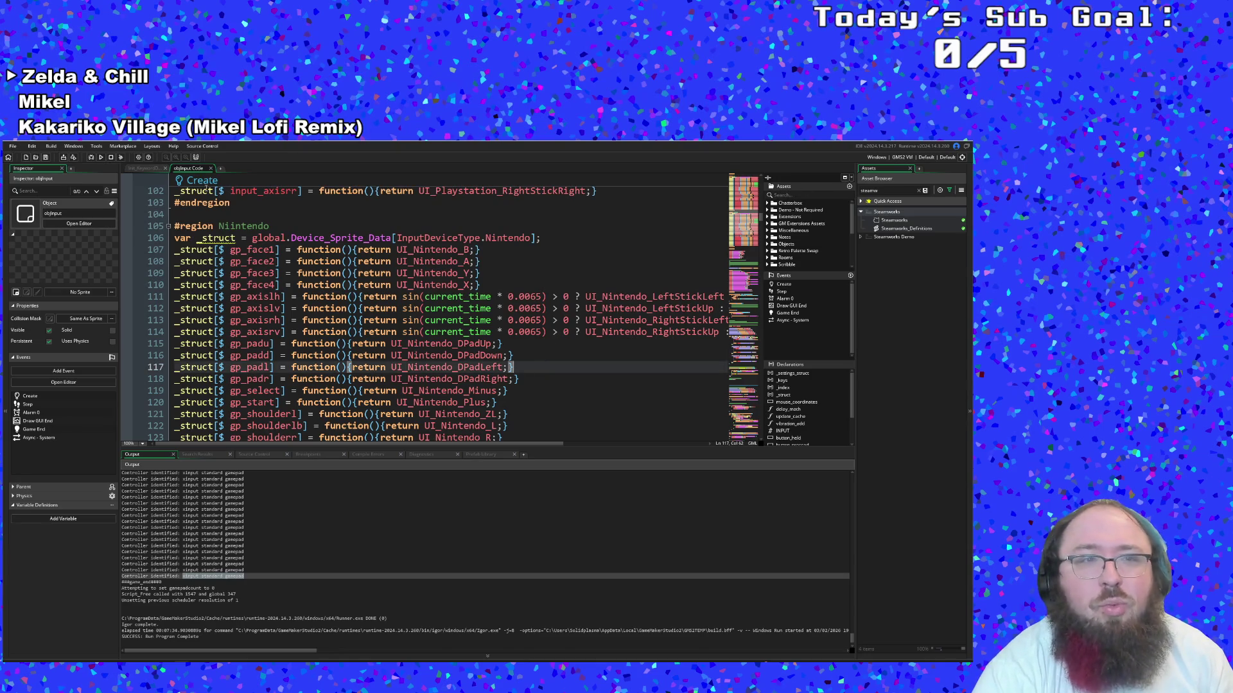
pyautogui.click(210, 168)
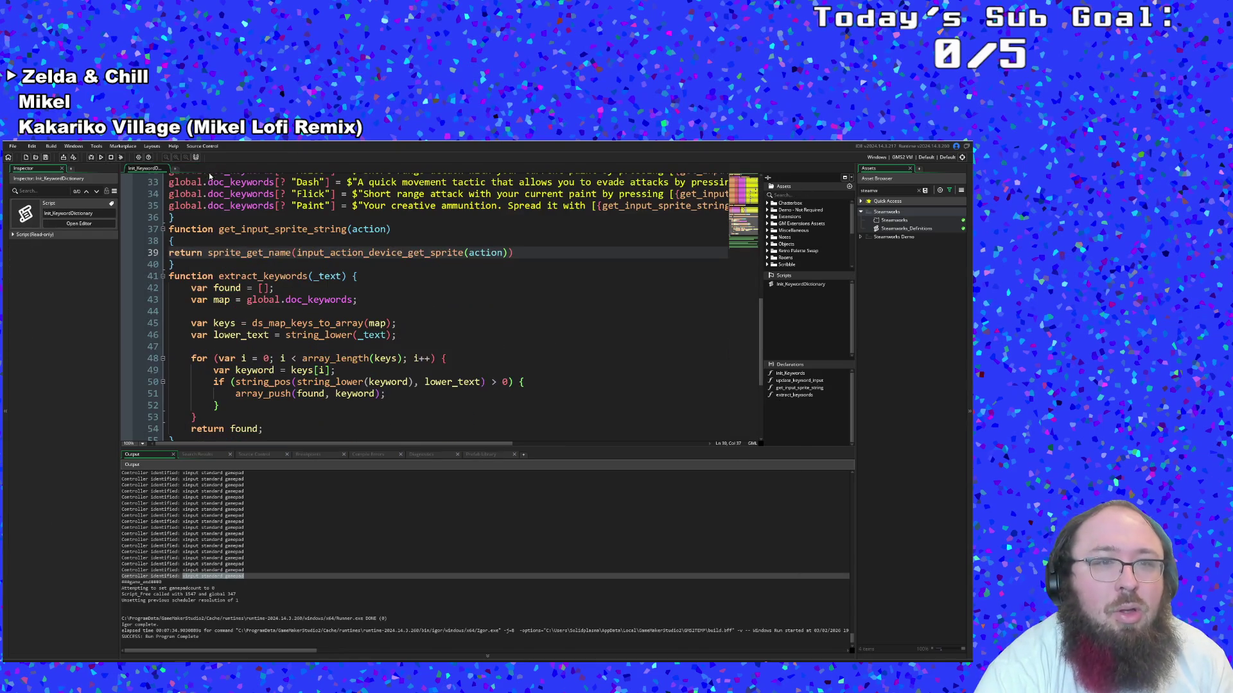
# Use the Ctrl+T asset search with 'put_ge' to jump to input_get_sprite_keycode in scrInput
pyautogui.click(353, 374)
pyautogui.scroll(6, 355, 366)
pyautogui.scroll(-11, 358, 350)
pyautogui.click(359, 340)
pyautogui.scroll(4, 476, 294)
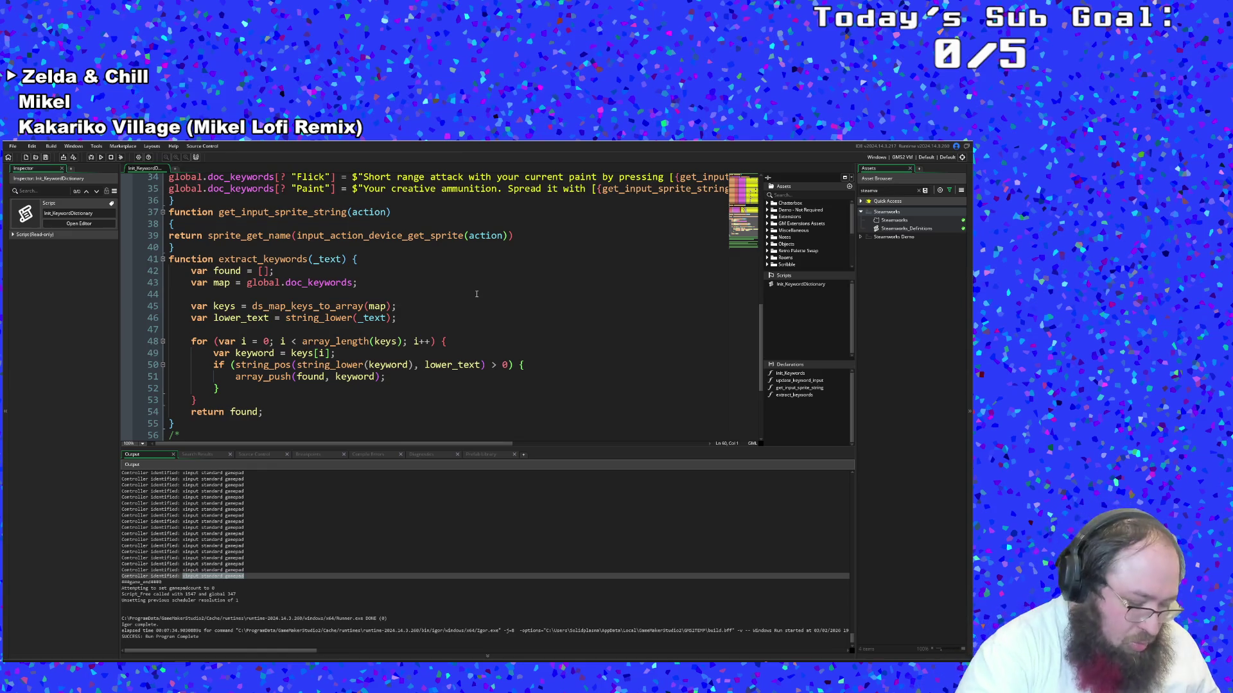
pyautogui.hotkey('ctrl', 't')
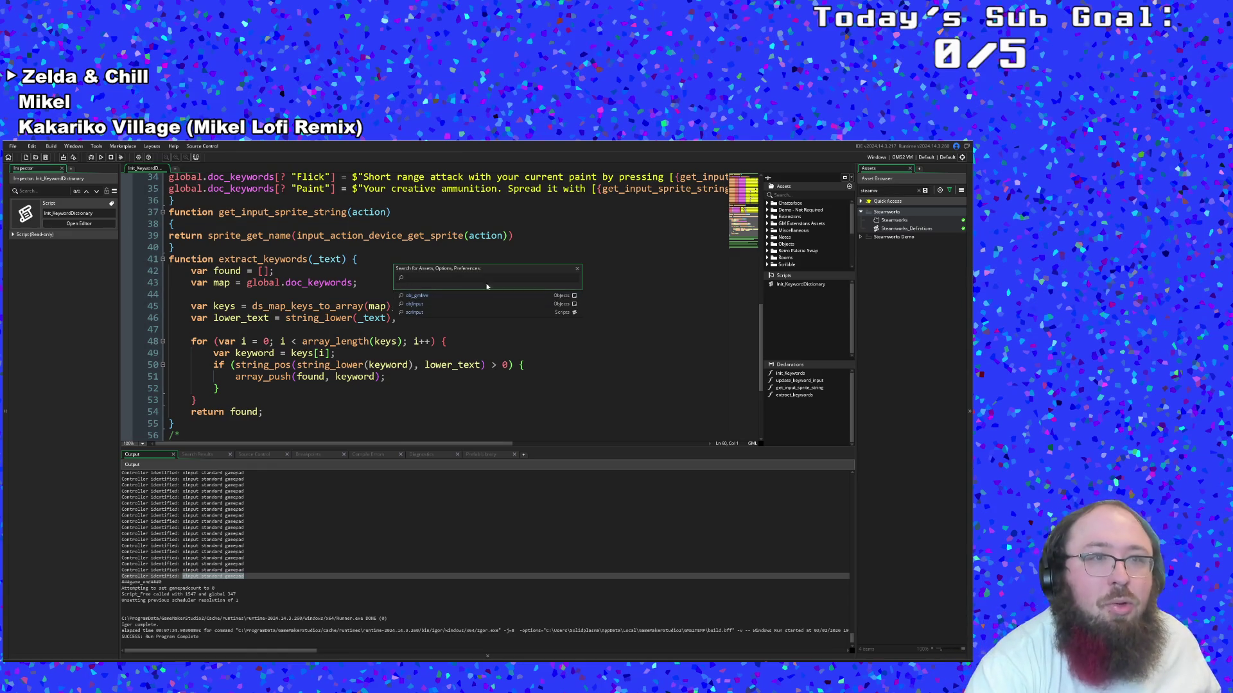
pyautogui.click(219, 282)
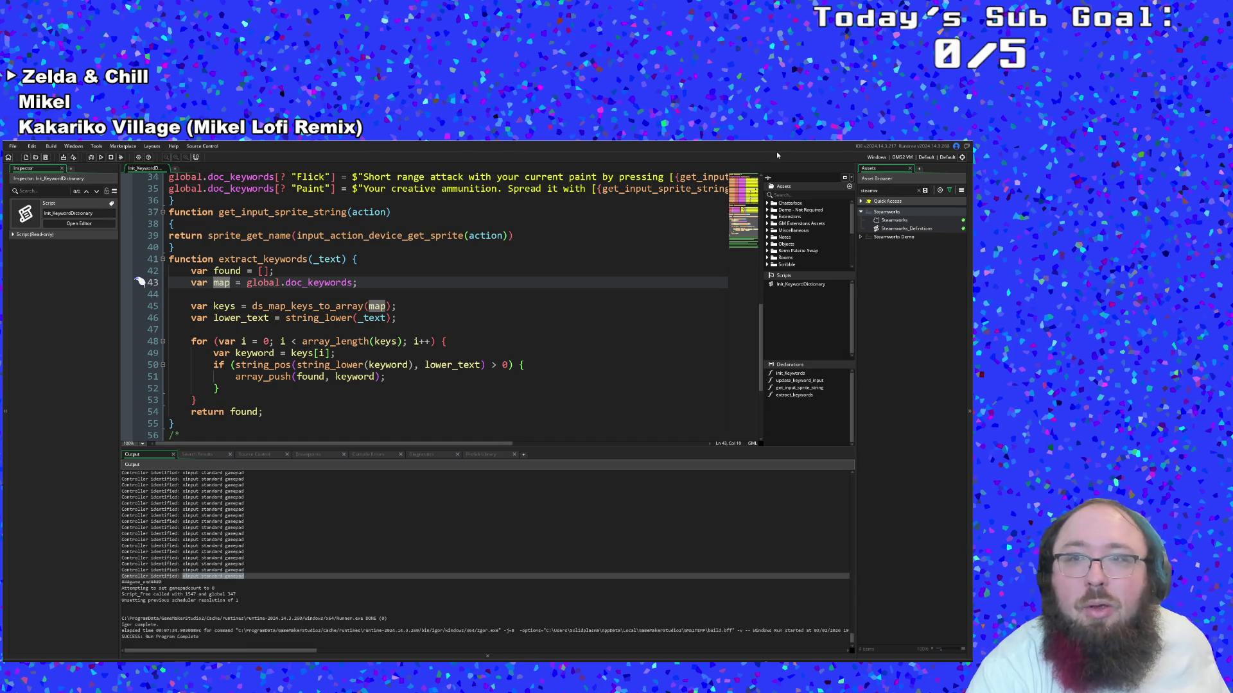
pyautogui.click(568, 330)
pyautogui.hotkey('ctrl', 't')
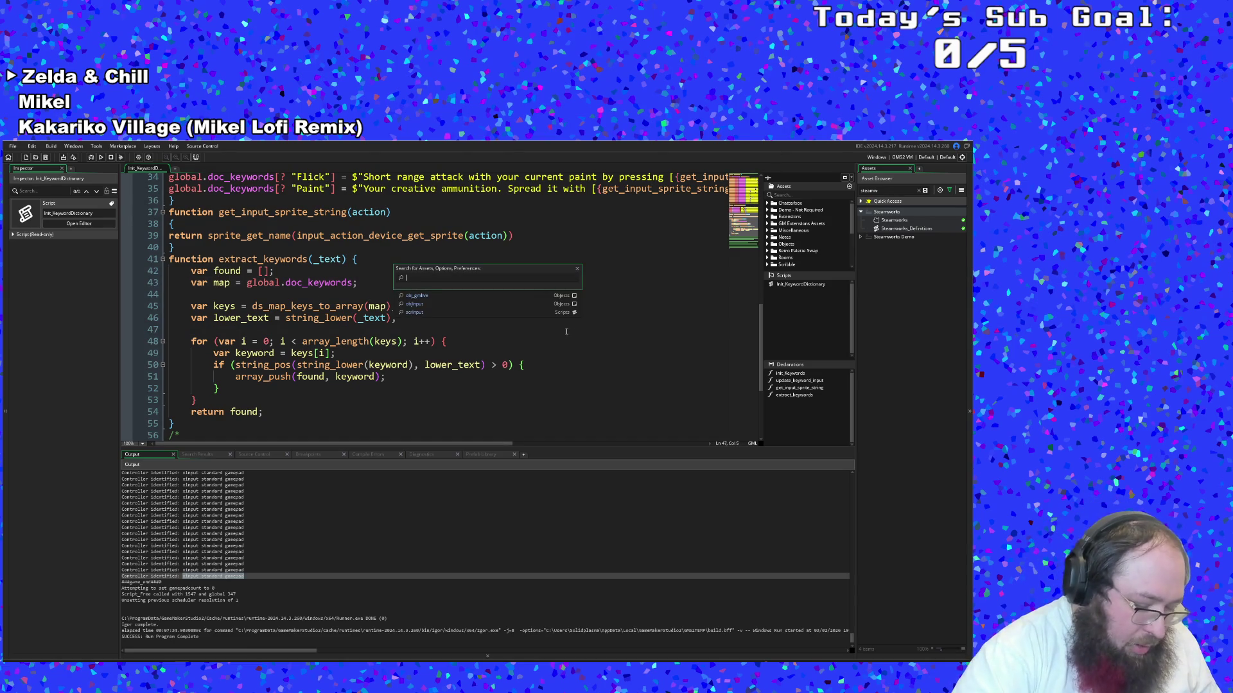
pyautogui.write('input_')
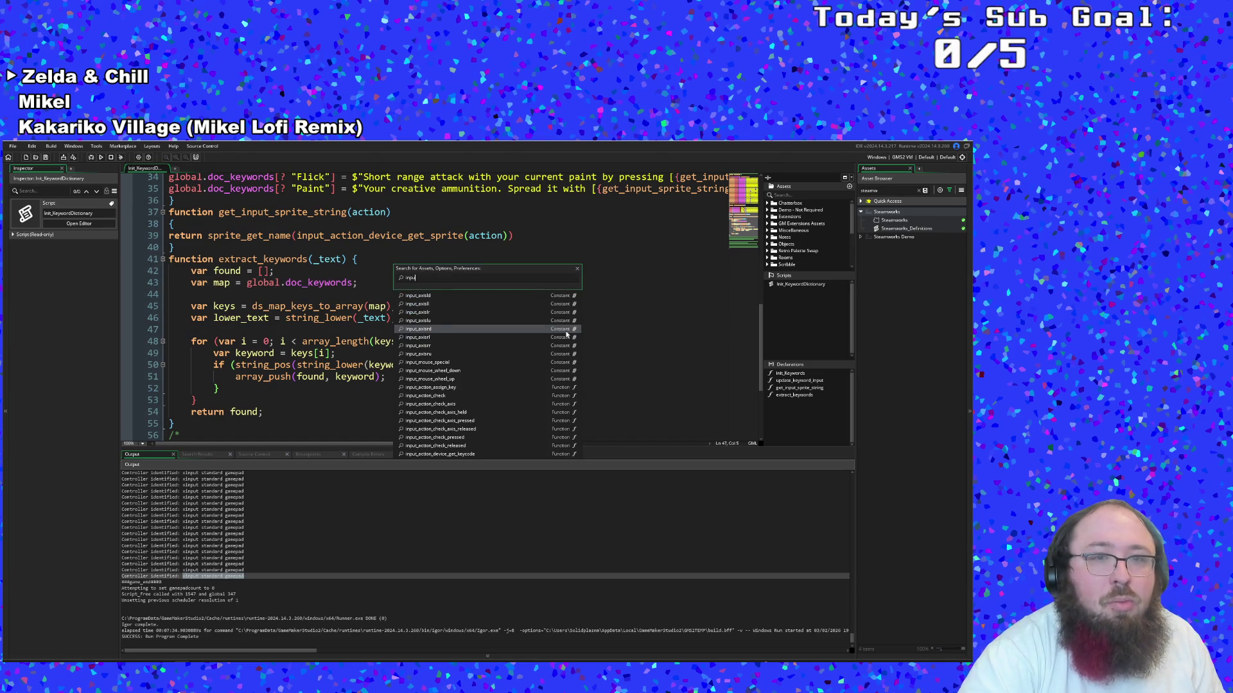
pyautogui.write('get')
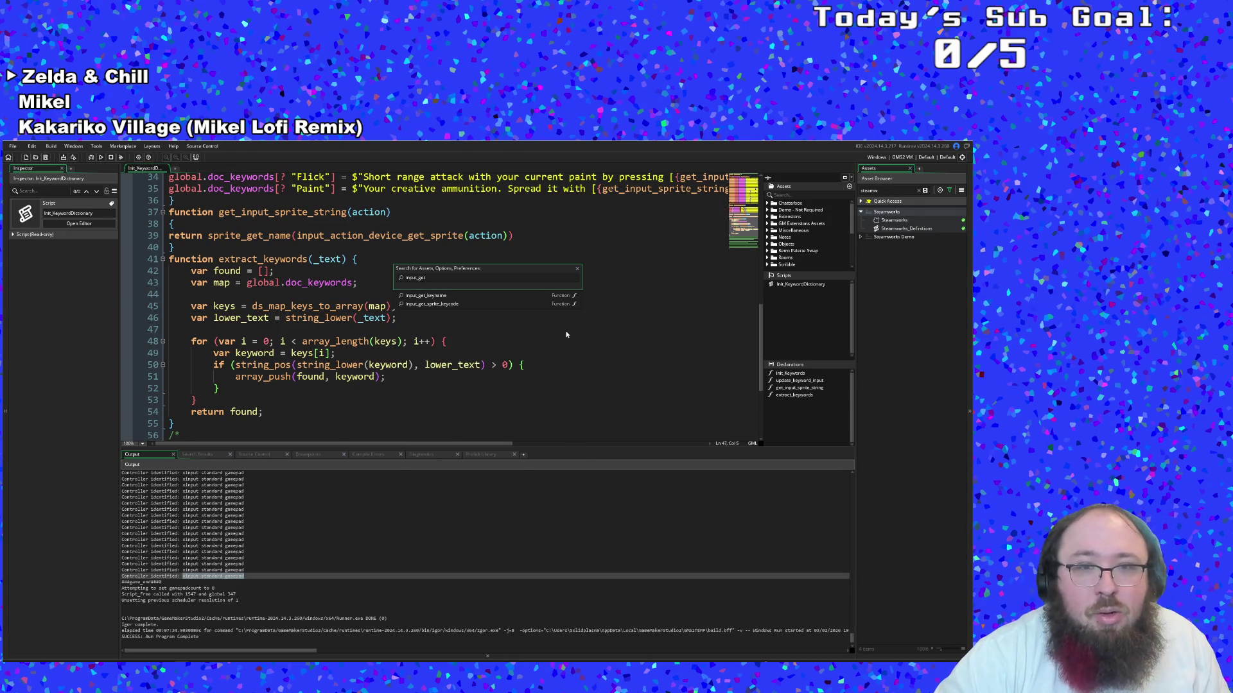
pyautogui.press('Down')
pyautogui.press('Return')
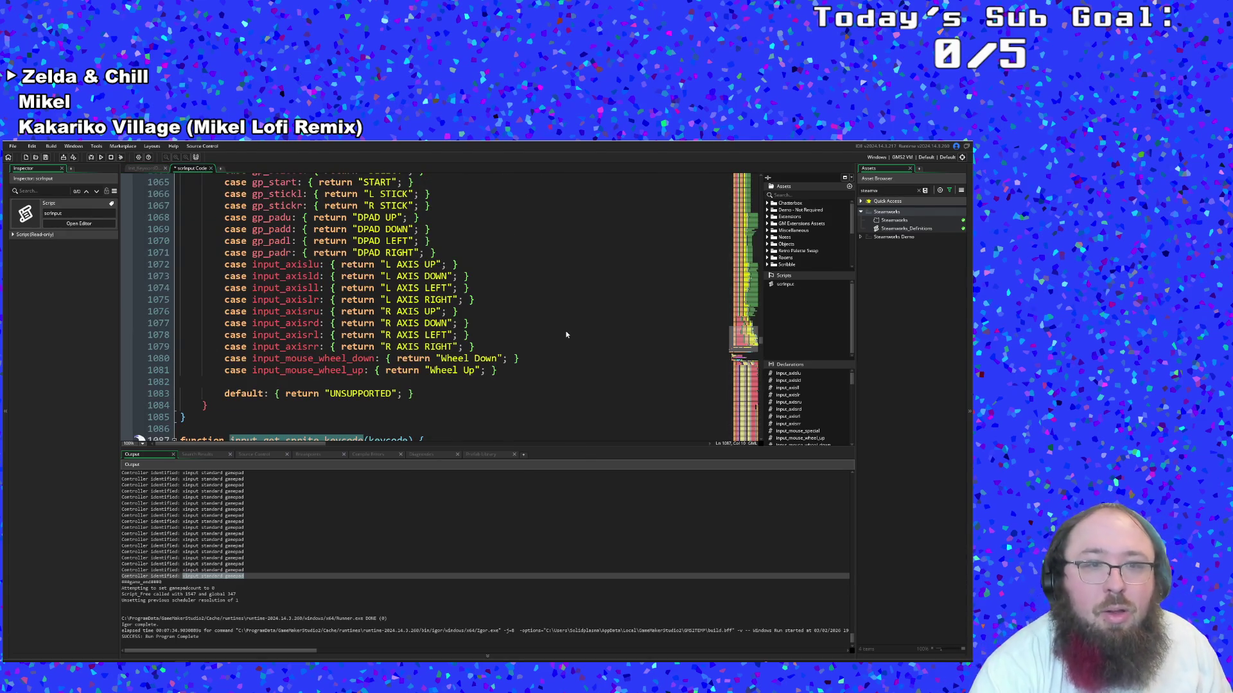
# Go to the end of scrInput and place the caret after the else branch's opening brace
pyautogui.scroll(-20, 565, 335)
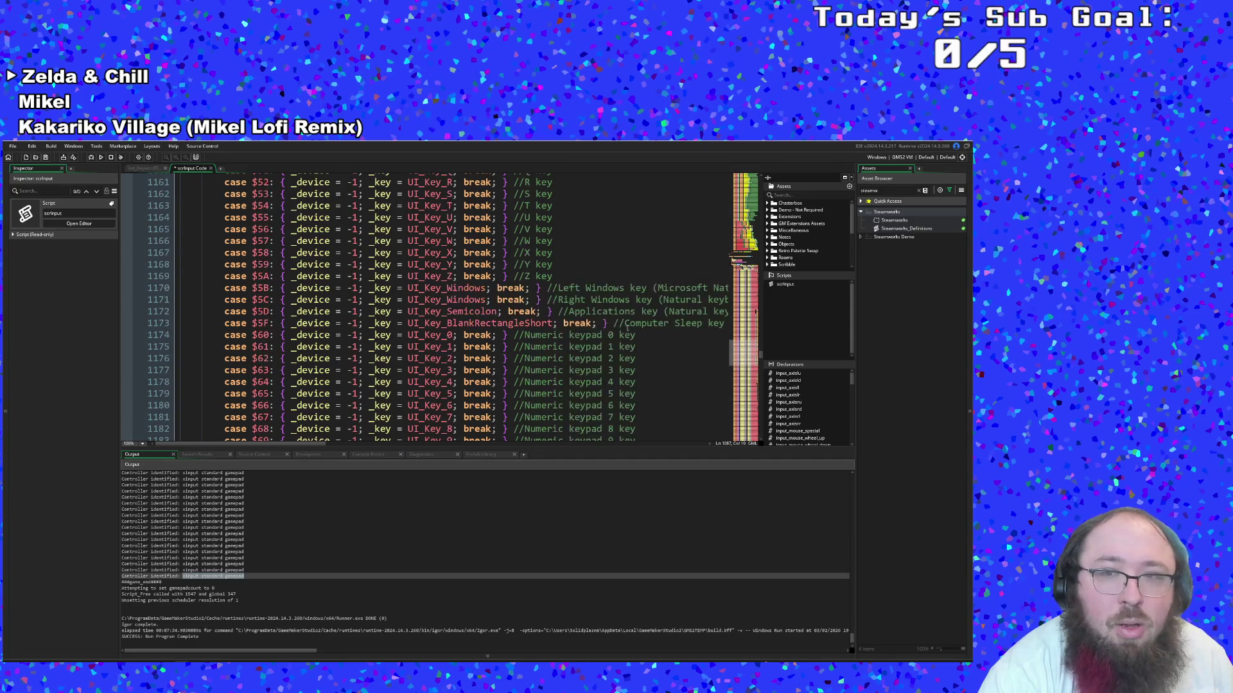
pyautogui.click(745, 427)
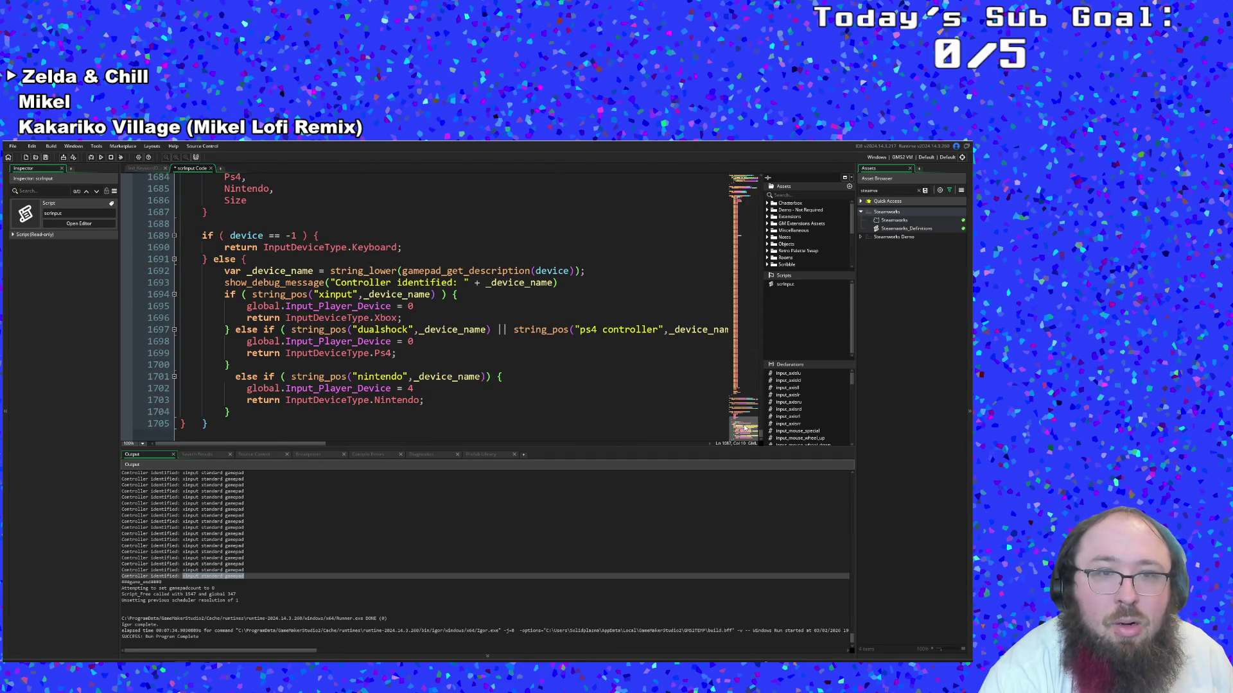
pyautogui.click(391, 353)
pyautogui.click(391, 341)
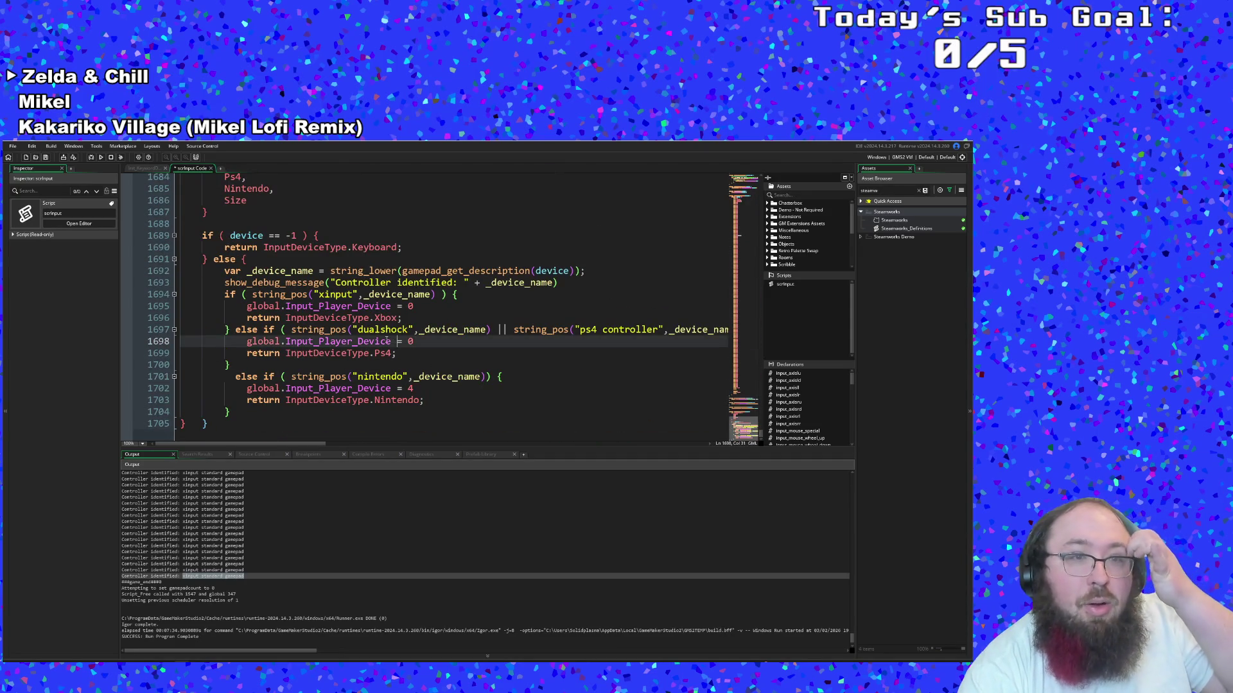
pyautogui.click(347, 353)
pyautogui.click(349, 341)
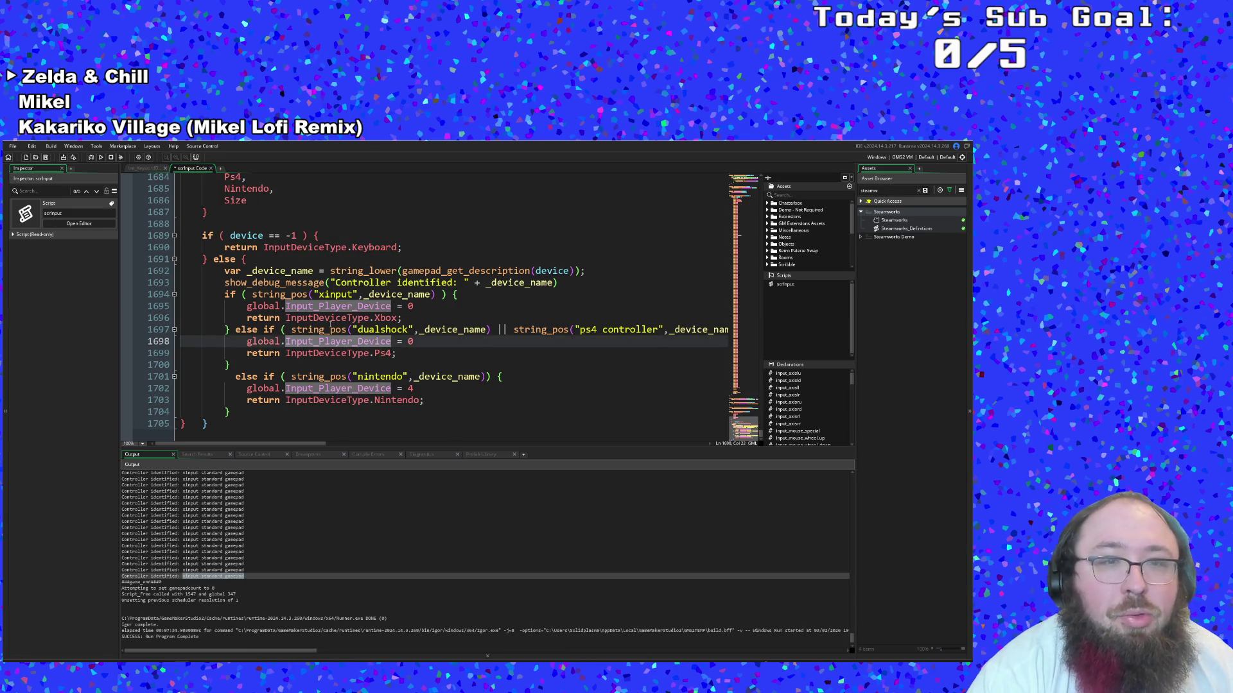
pyautogui.click(330, 330)
pyautogui.click(333, 283)
pyautogui.click(331, 271)
pyautogui.click(335, 273)
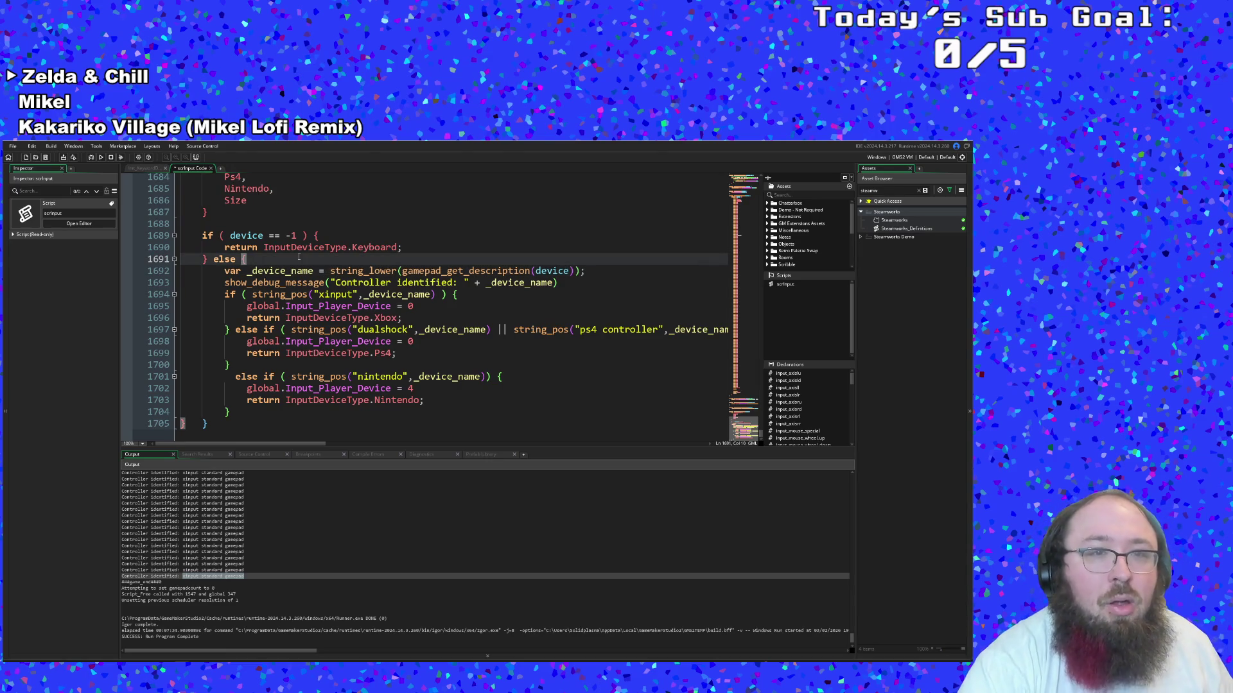
# Add an 'if global.steam_api = true' line with an opening brace and empty line beneath
pyautogui.press('Return')
pyautogui.write('if g')
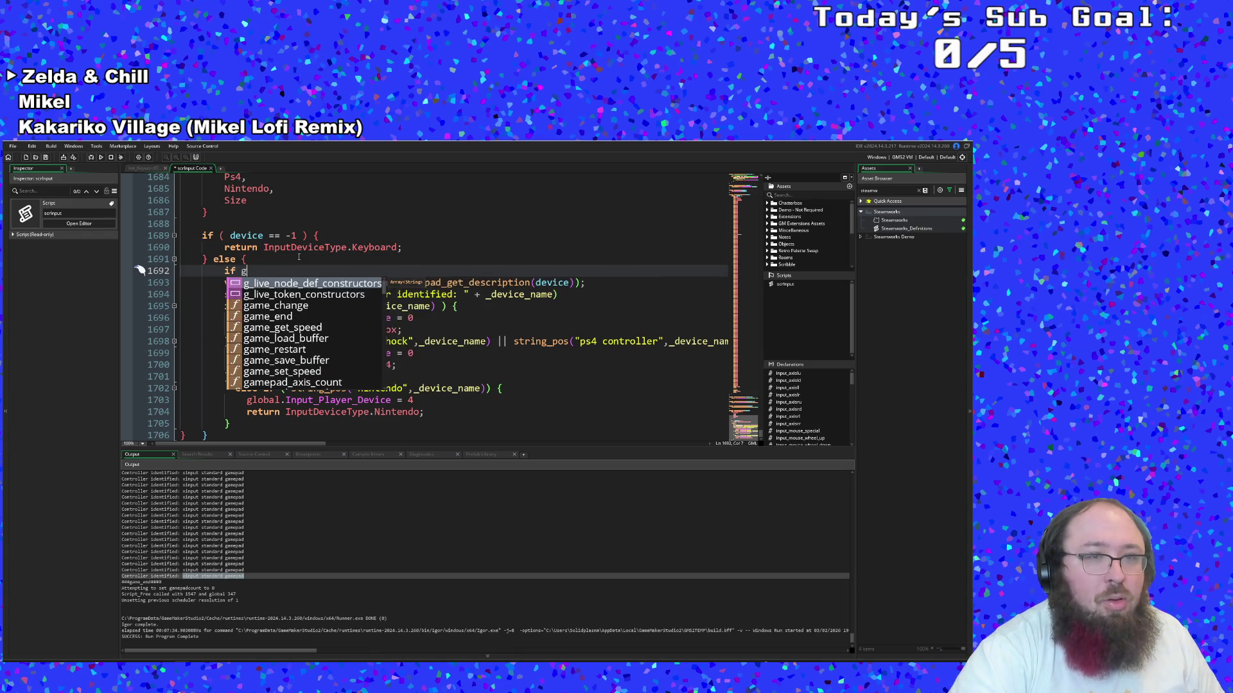
pyautogui.write('lobal.stea')
pyautogui.press('Return')
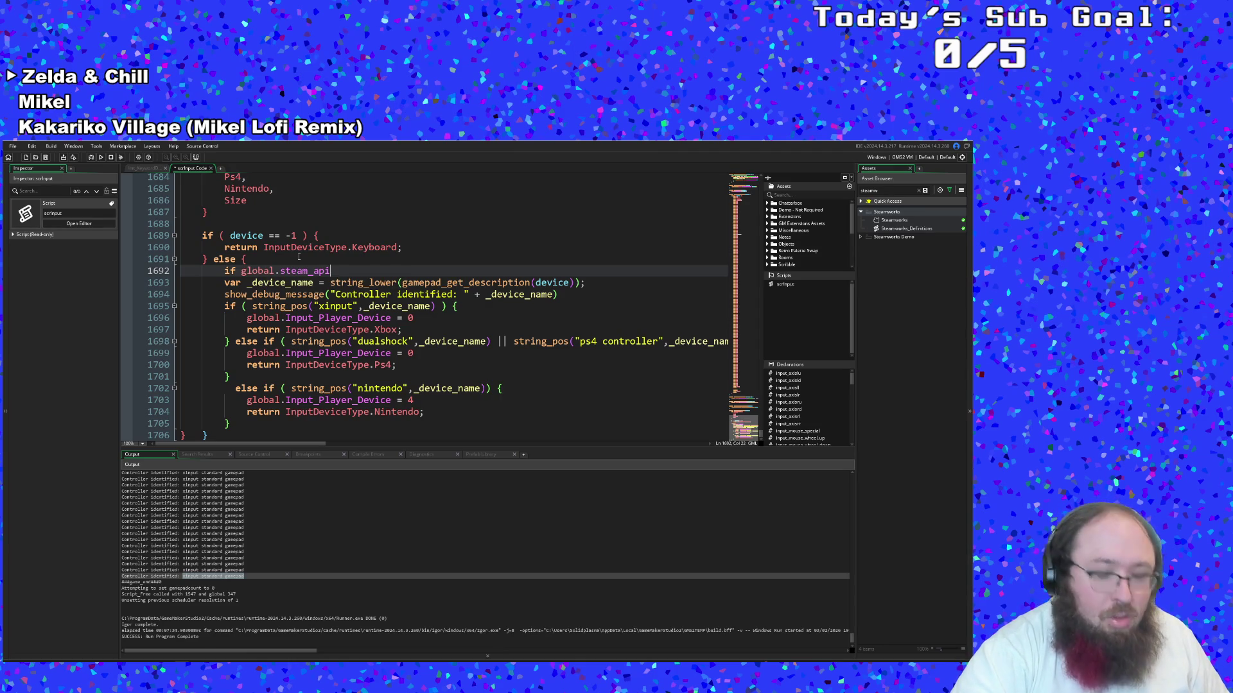
pyautogui.write(' = true')
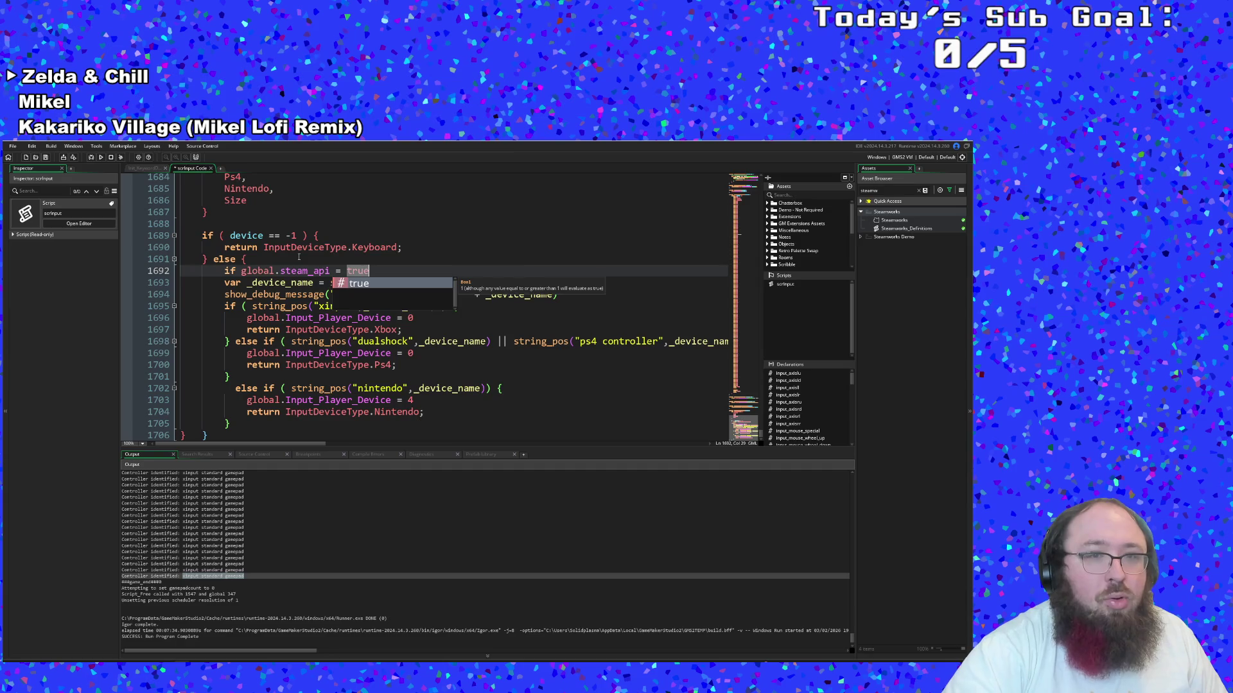
pyautogui.press('Return')
pyautogui.write('{')
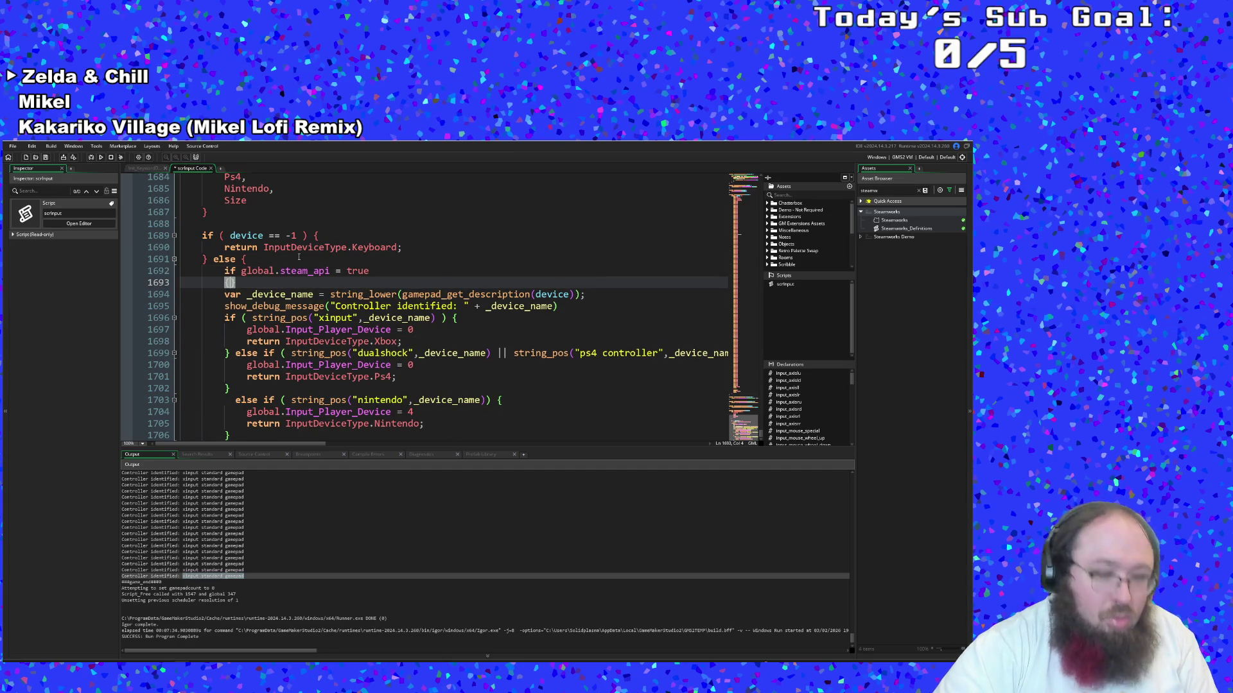
pyautogui.press('Return')
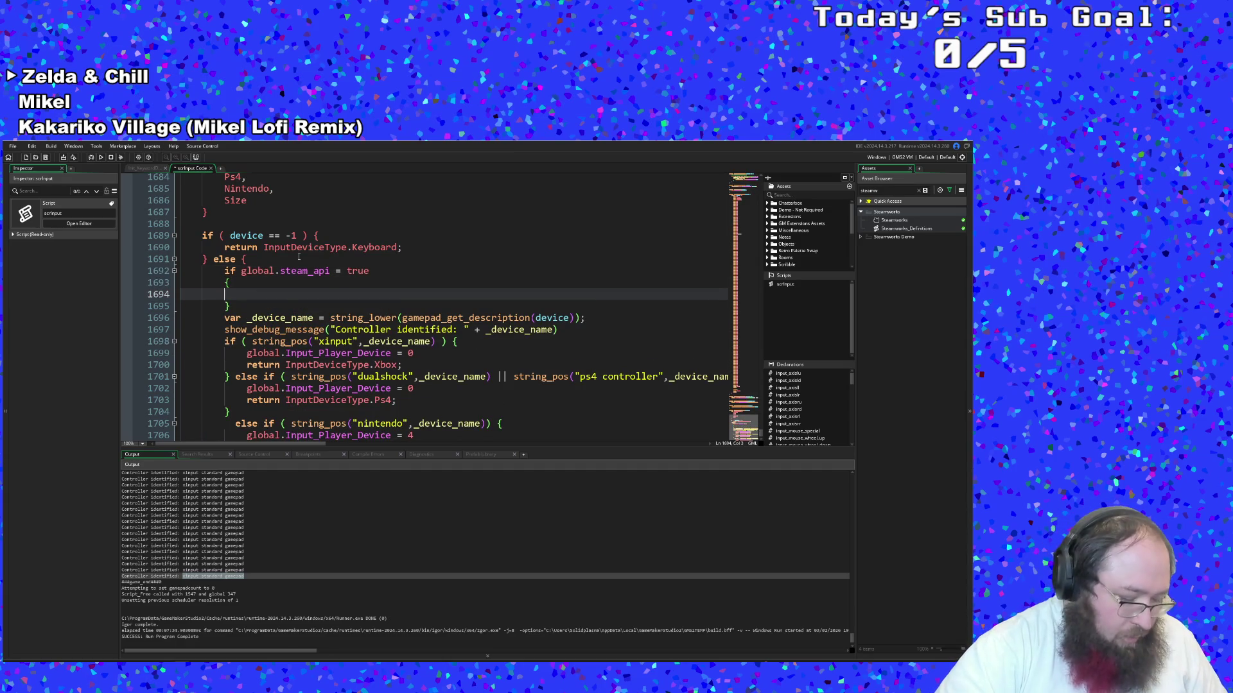
pyautogui.write('v')
pyautogui.press('BackSpace')
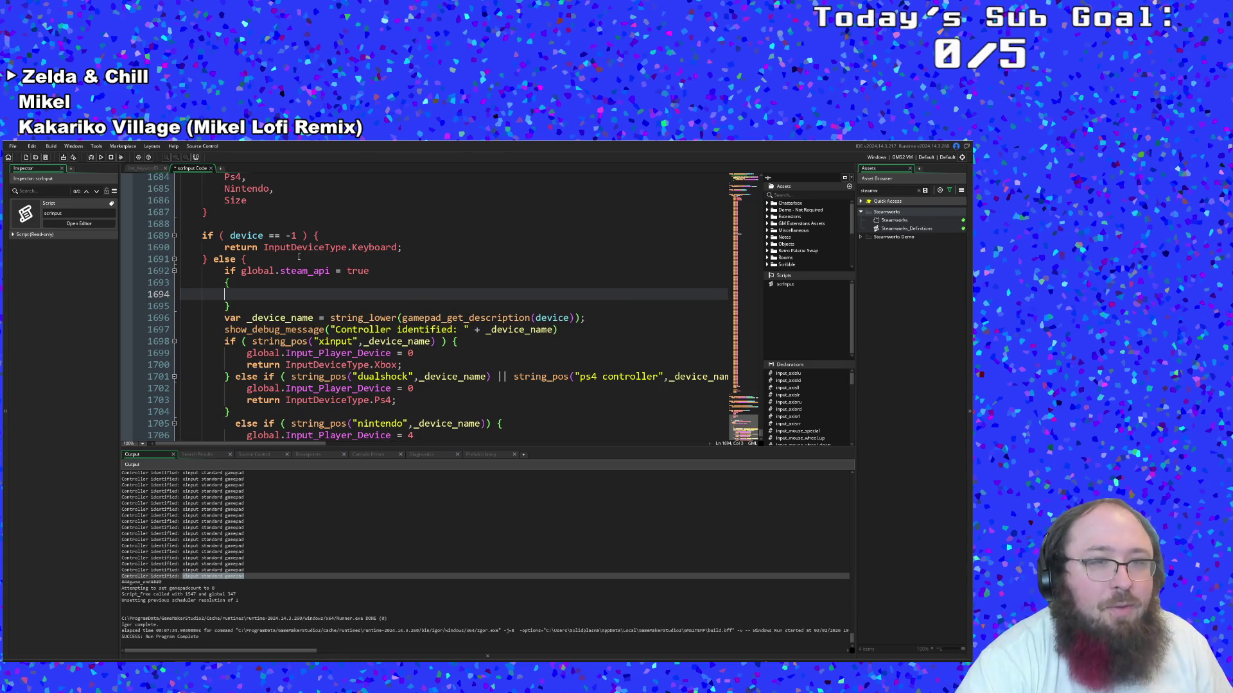
# Type 'steam_get', then 'steam_c', and browse the Steam function suggestions on line 1694
pyautogui.write('s')
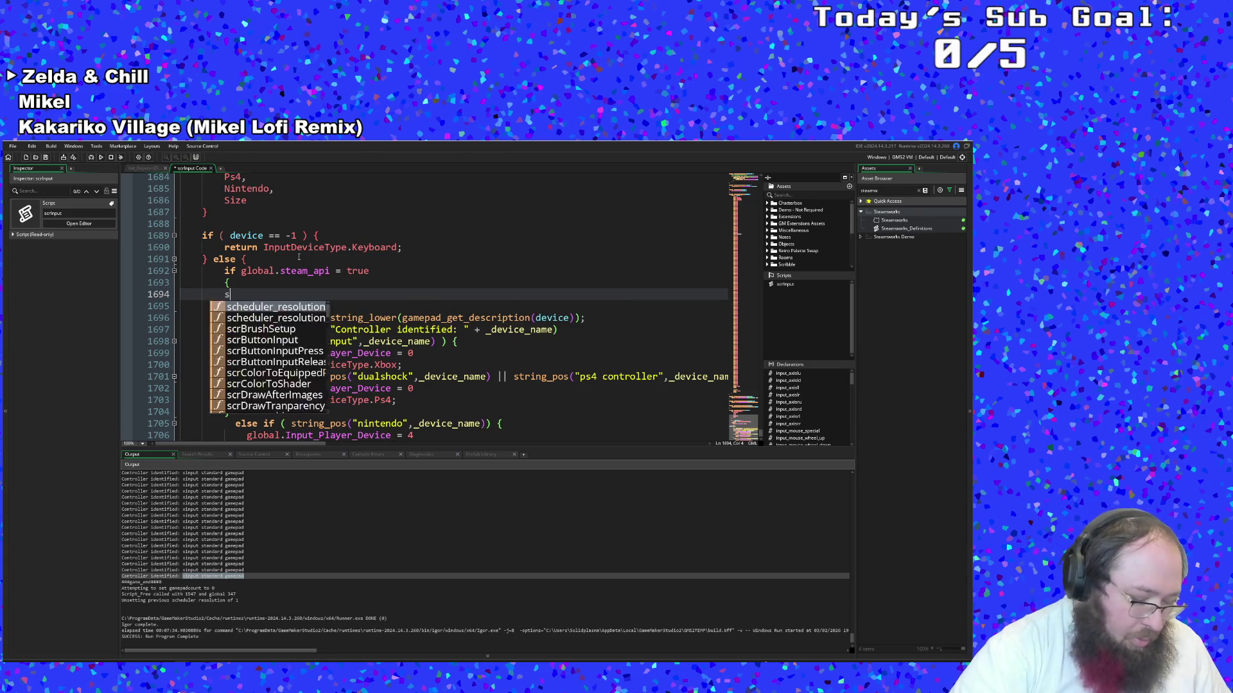
pyautogui.write('team_get')
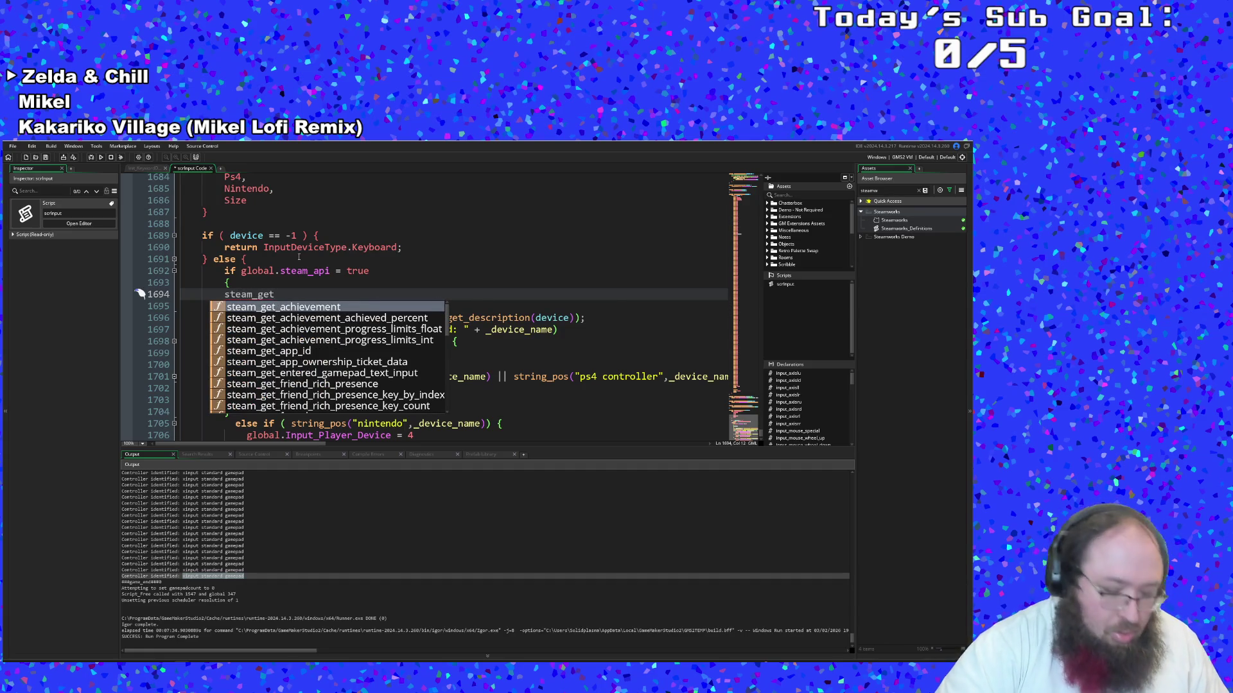
pyautogui.press('BackSpace')
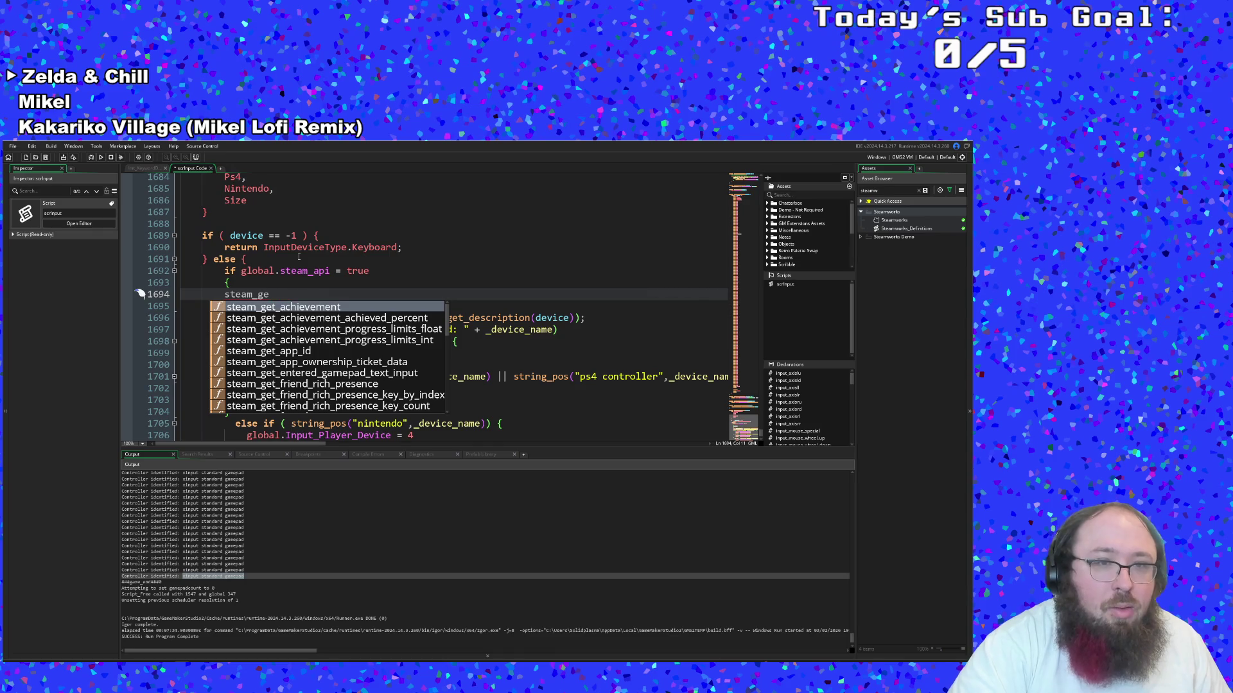
pyautogui.press('BackSpace')
pyautogui.press('BackSpace')
pyautogui.write('c')
pyautogui.press('Down')
pyautogui.press('Down')
pyautogui.press('Down')
pyautogui.press('Up')
pyautogui.press('Up')
pyautogui.press('Up')
pyautogui.press('Down')
pyautogui.press('Down')
pyautogui.press('Down')
pyautogui.press('Down')
pyautogui.press('Down')
pyautogui.press('Down')
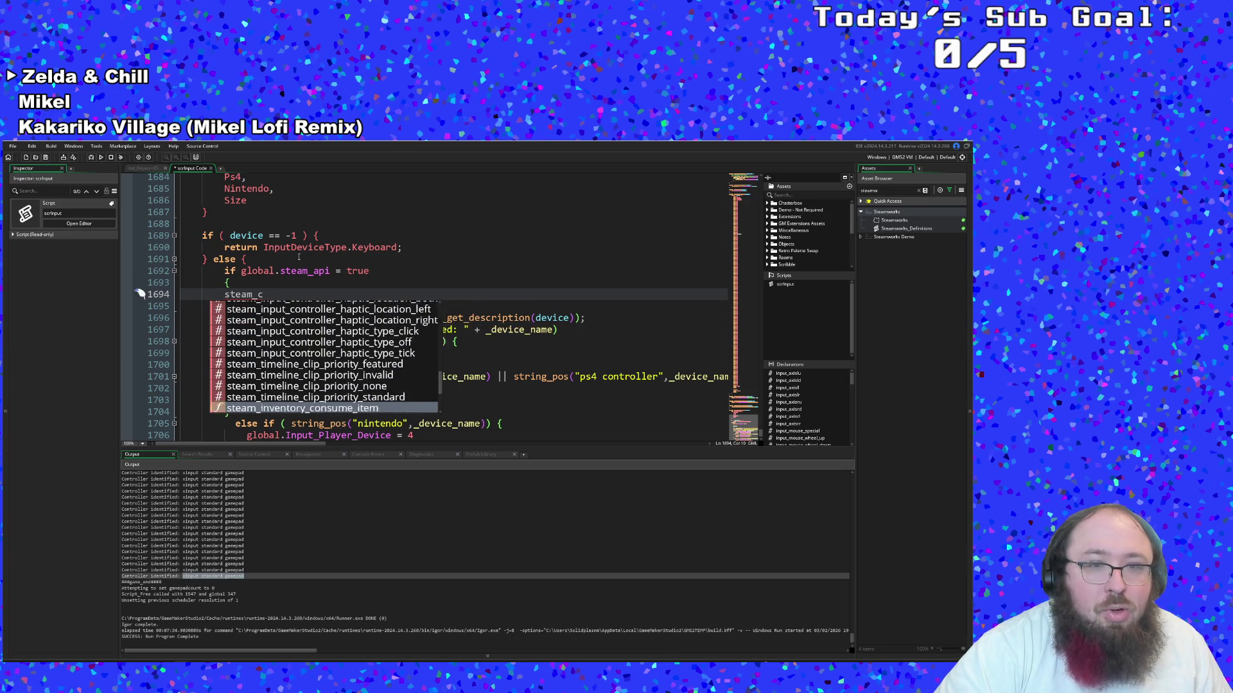
pyautogui.press('BackSpace')
pyautogui.press('Up')
pyautogui.press('Up')
pyautogui.press('Up')
pyautogui.press('Up')
pyautogui.press('Up')
pyautogui.press('Up')
# Browse the steam_input_* suggestions and insert steam_input_get_digital_action_handle() on line 1694
pyautogui.write('input')
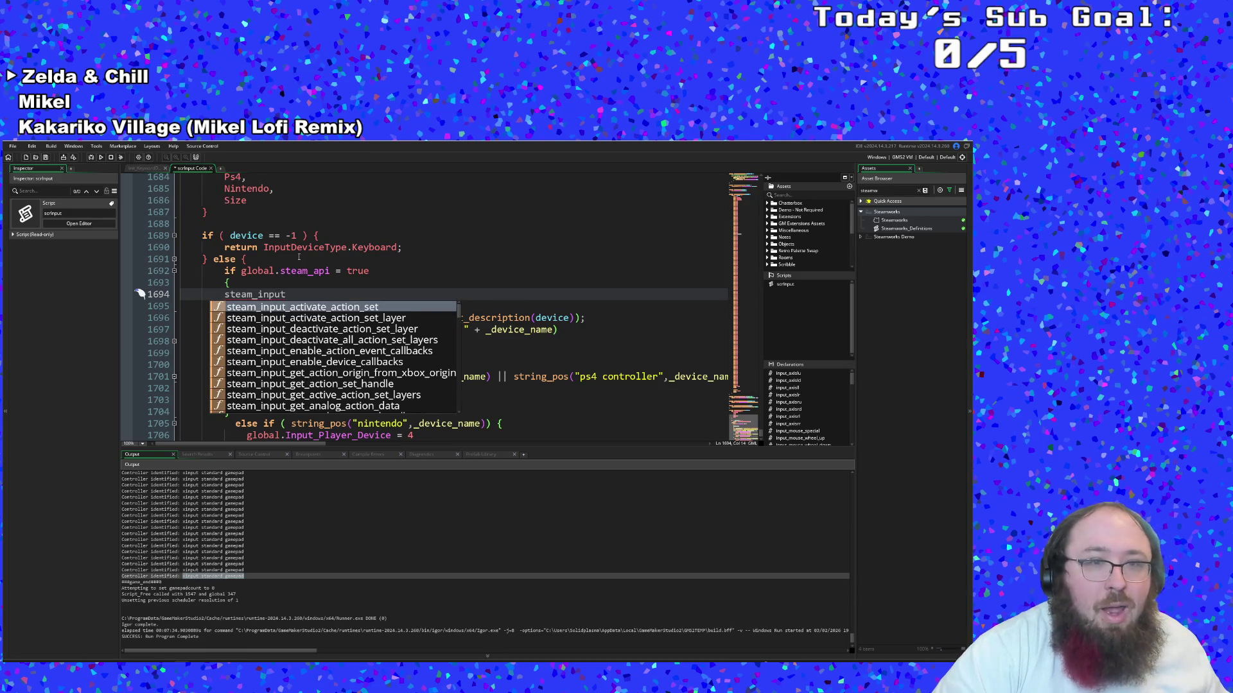
pyautogui.press('Down')
pyautogui.press('Down')
pyautogui.press('Down')
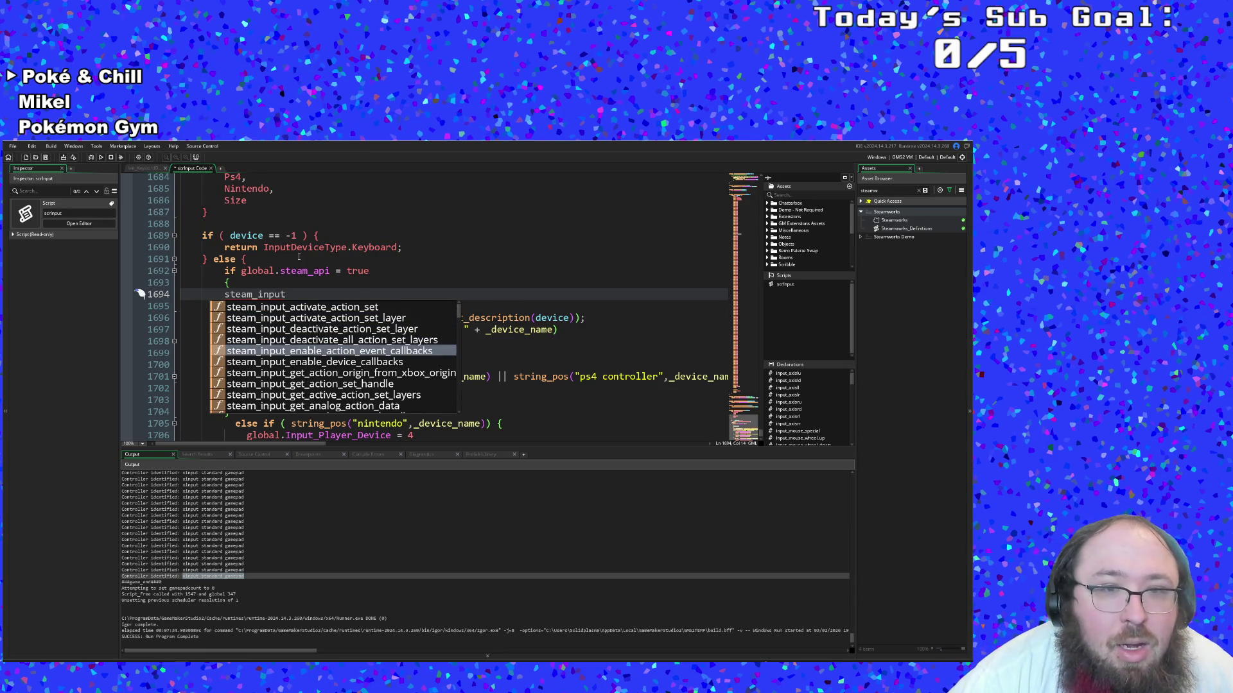
pyautogui.press('Down')
pyautogui.press('Down')
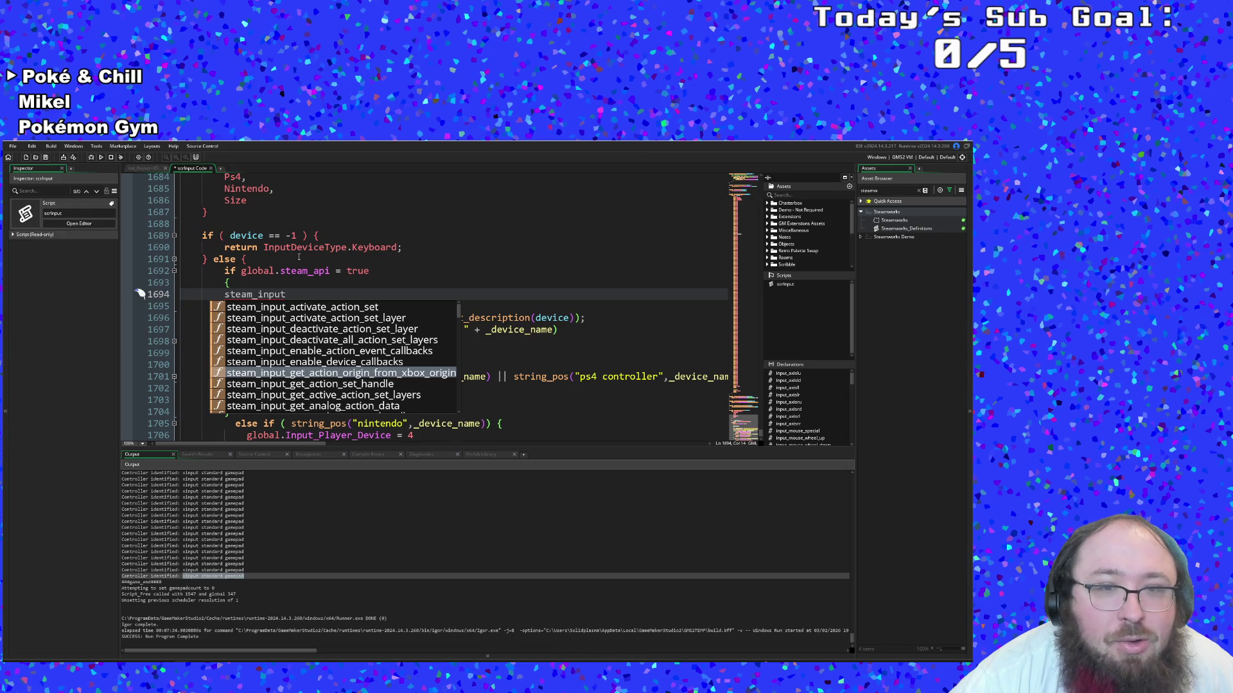
pyautogui.press('Down')
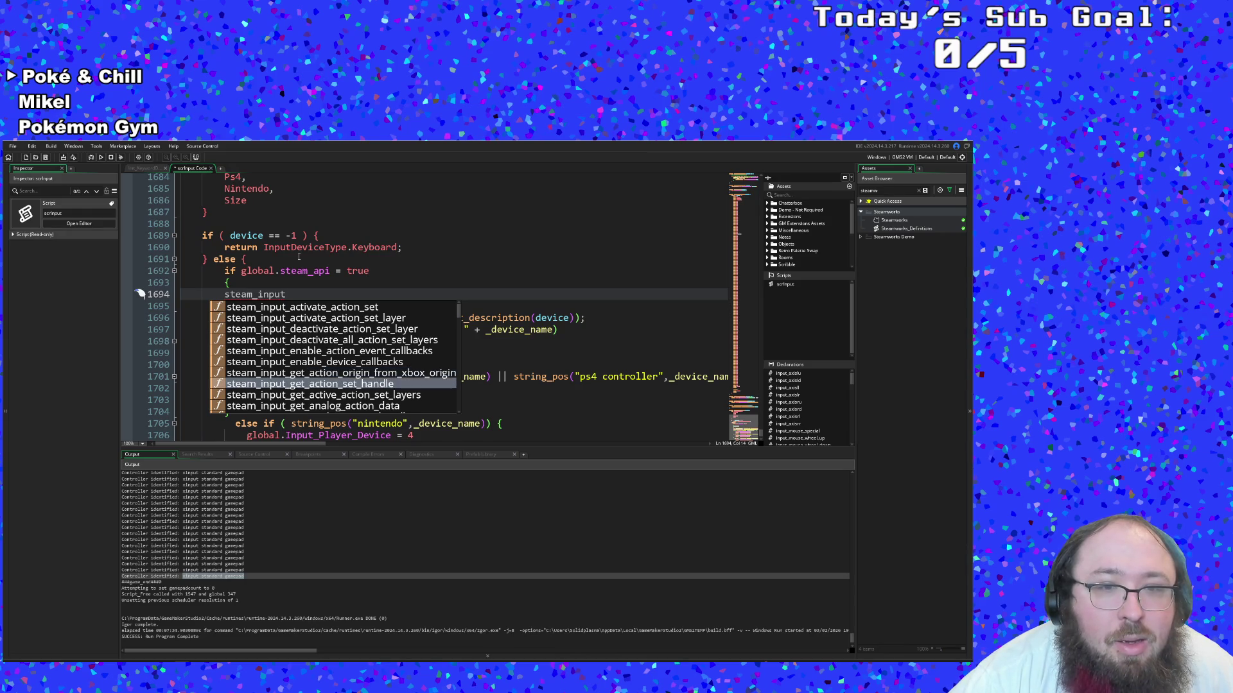
pyautogui.press('Down')
pyautogui.press('Down')
pyautogui.press('Down')
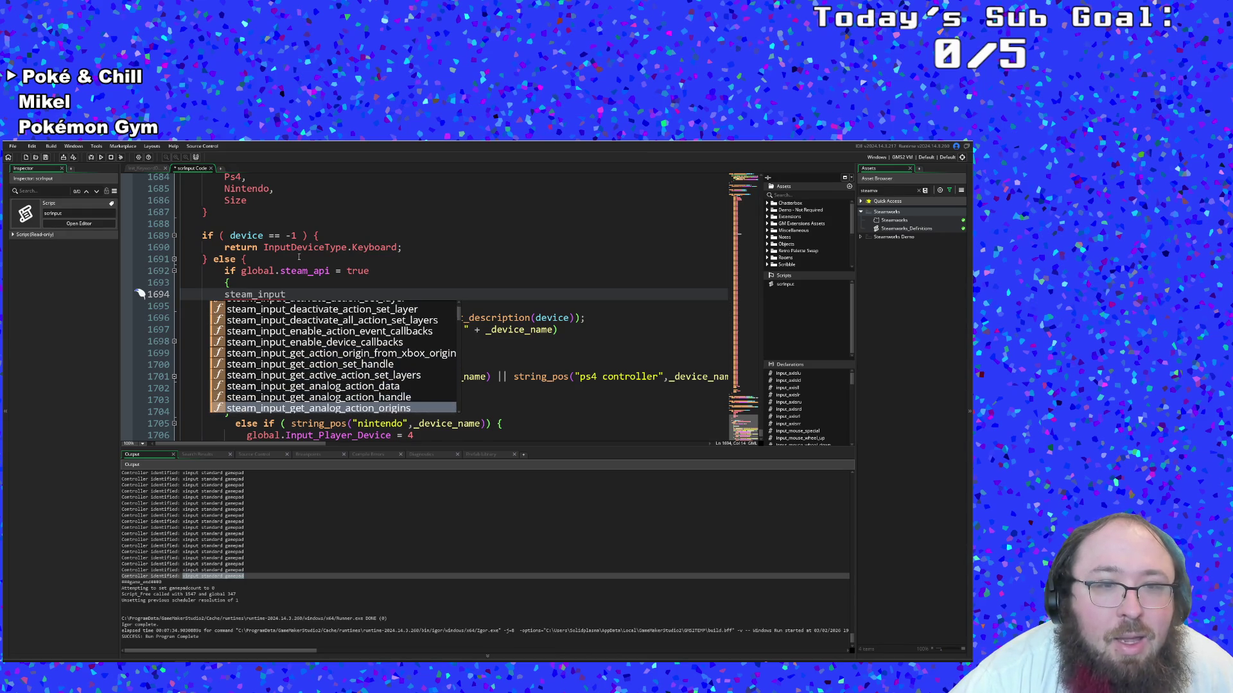
pyautogui.press('Down')
pyautogui.press('Down')
pyautogui.press('Down')
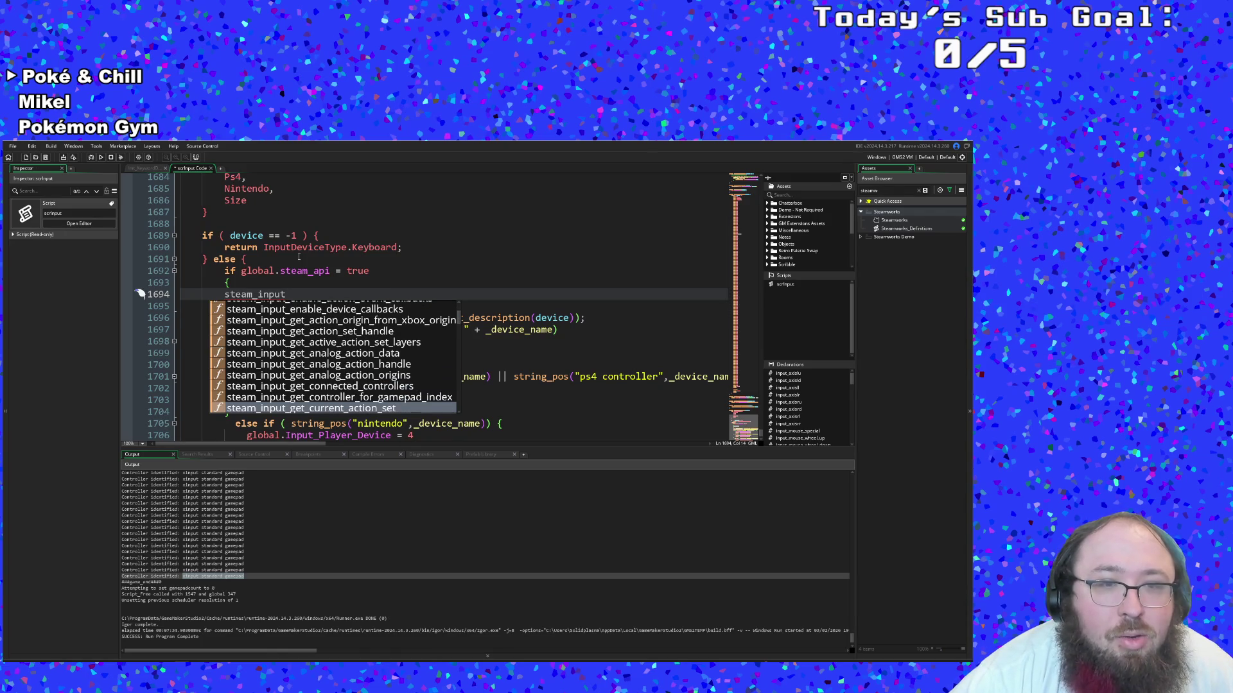
pyautogui.press('Down')
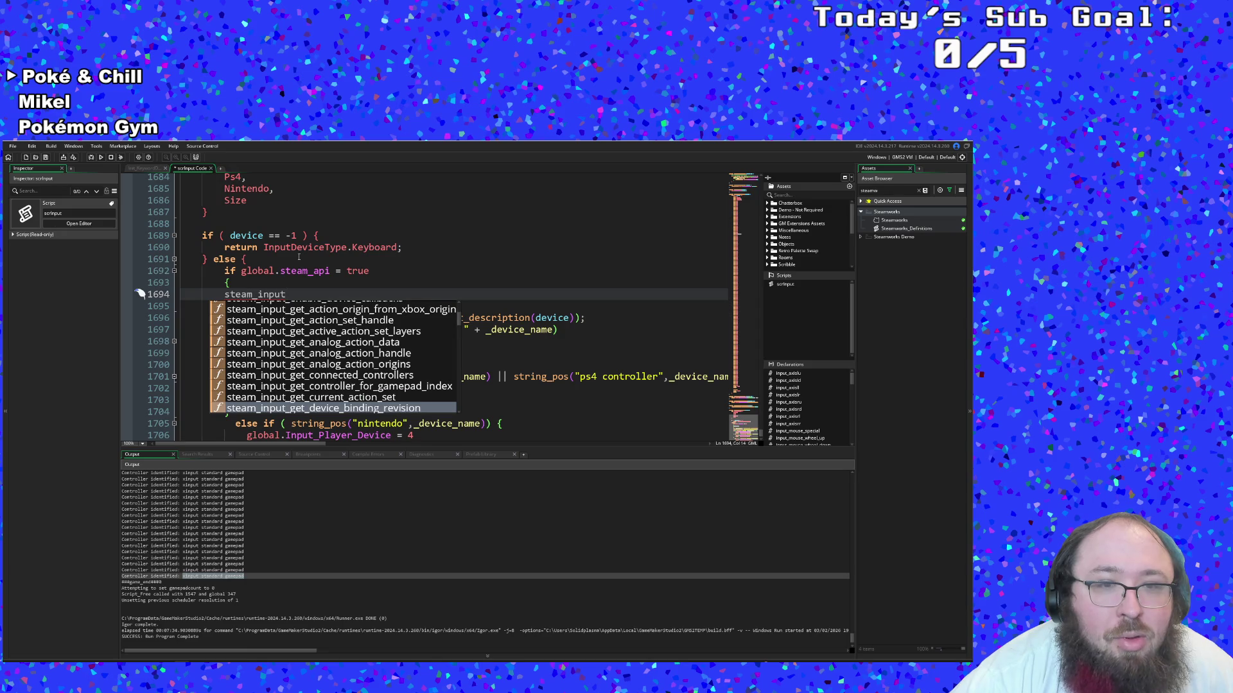
pyautogui.press('Down')
pyautogui.press('Down')
pyautogui.press('Down')
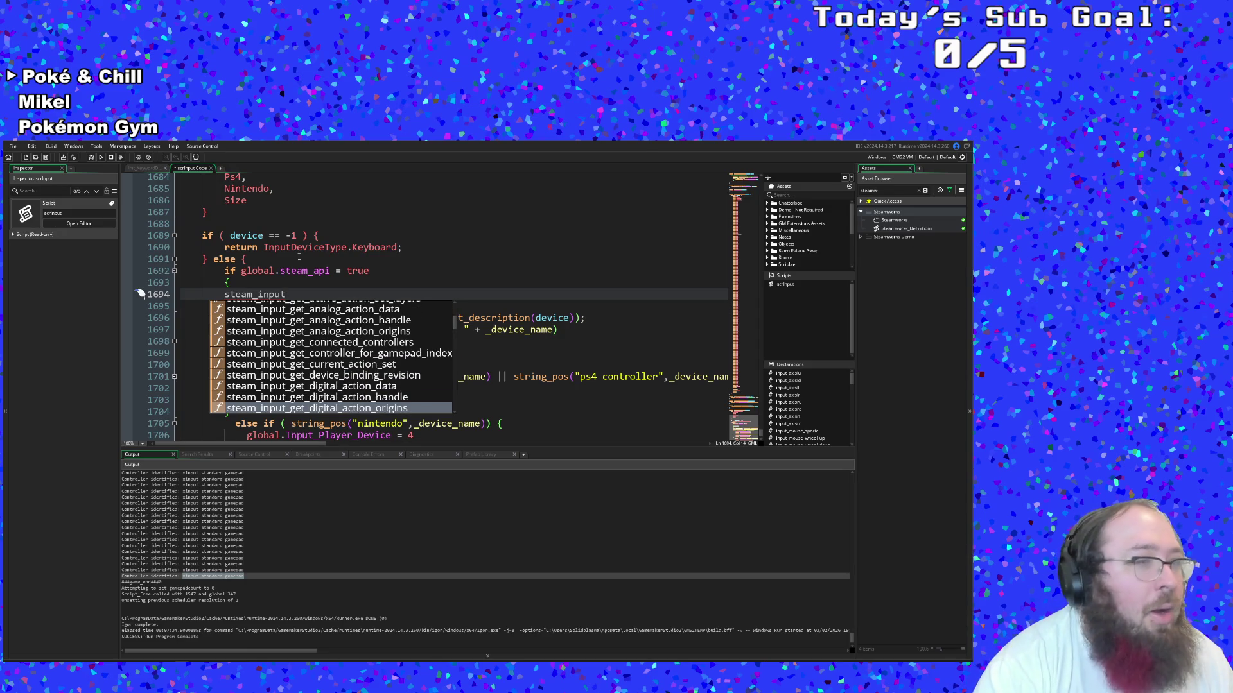
pyautogui.click(399, 399)
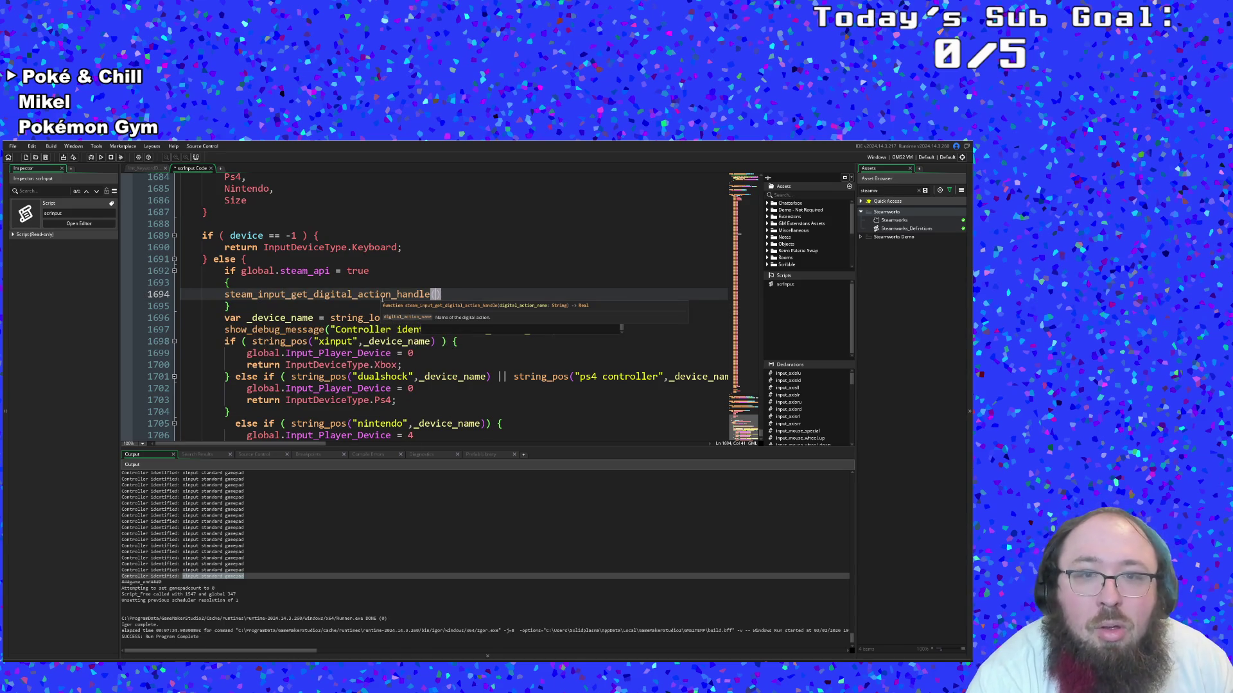
# Replace the function name with steam_input_get_input_type_for_handle via autocomplete
pyautogui.moveTo(445, 294); pyautogui.dragTo(314, 294)
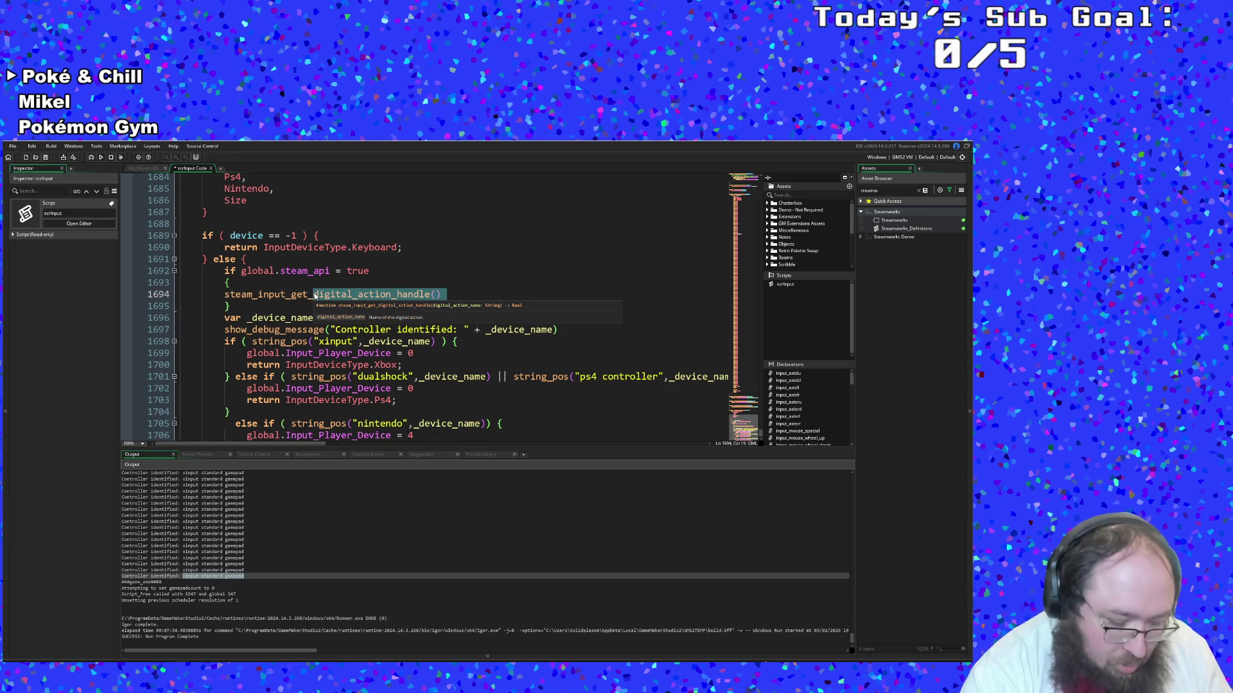
pyautogui.press('BackSpace')
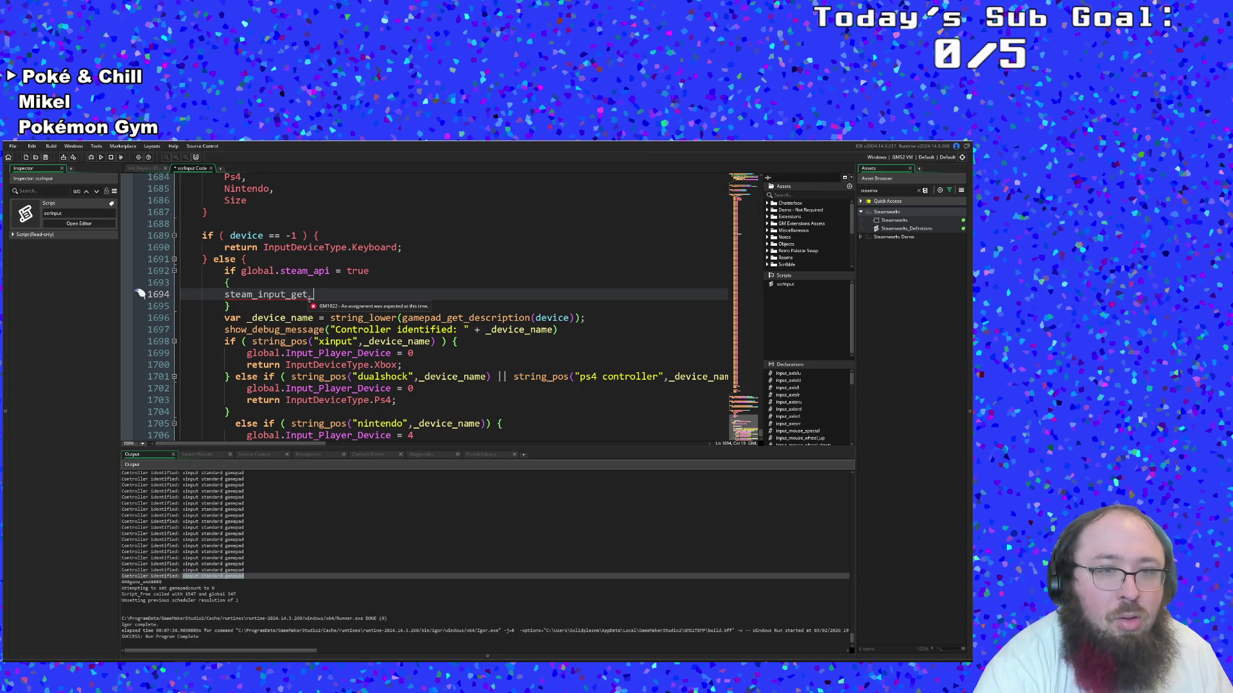
pyautogui.write('contro')
pyautogui.press('Return')
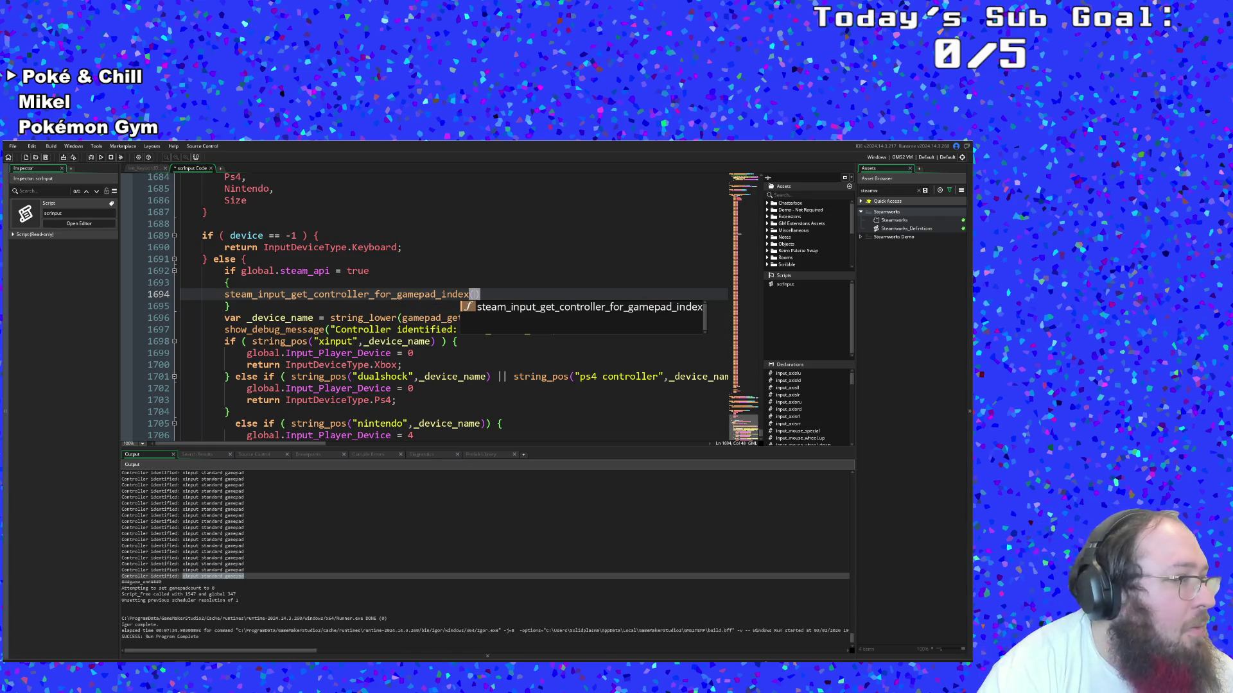
pyautogui.moveTo(480, 294)
pyautogui.mouseDown()
pyautogui.moveTo(192, 294)
pyautogui.moveTo(315, 297)
pyautogui.mouseUp()
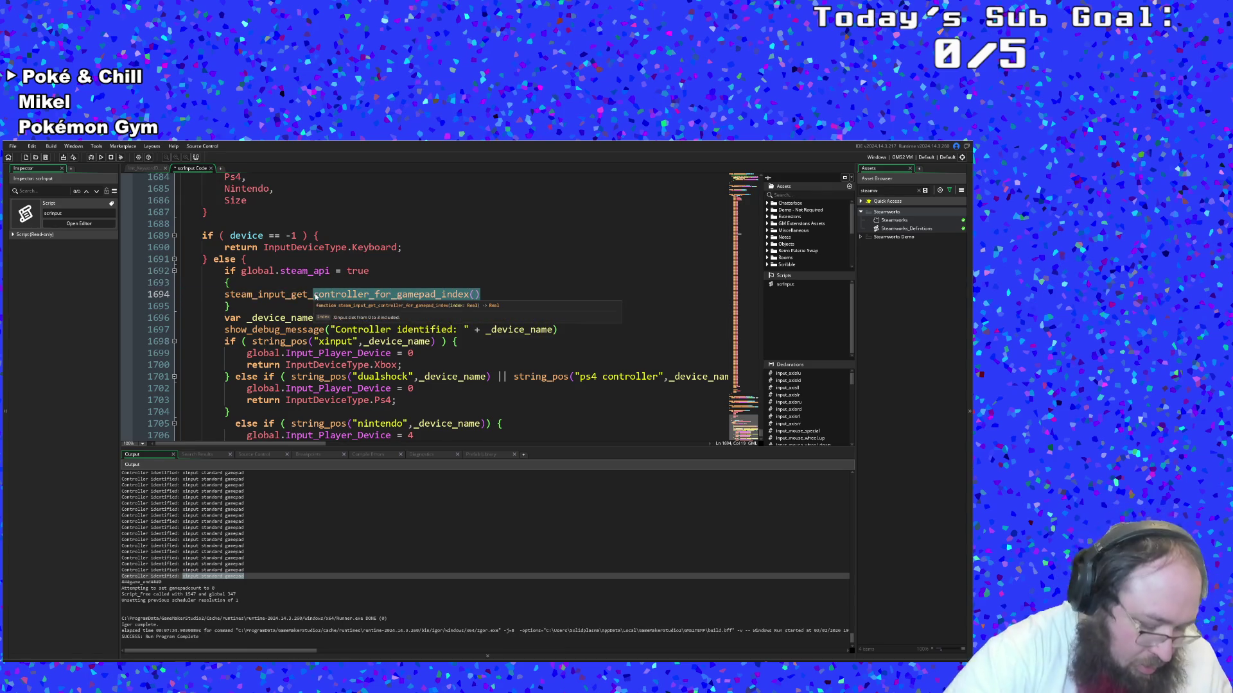
pyautogui.write('input_get_input')
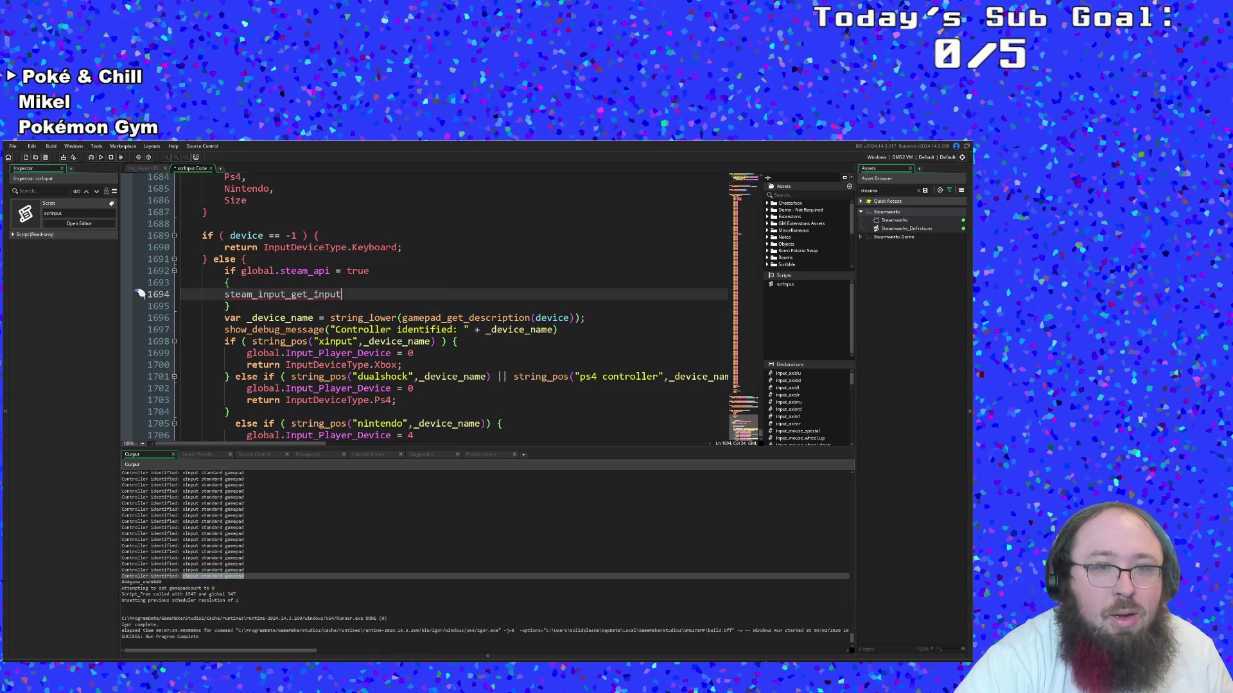
pyautogui.press('Return')
pyautogui.write('-tye')
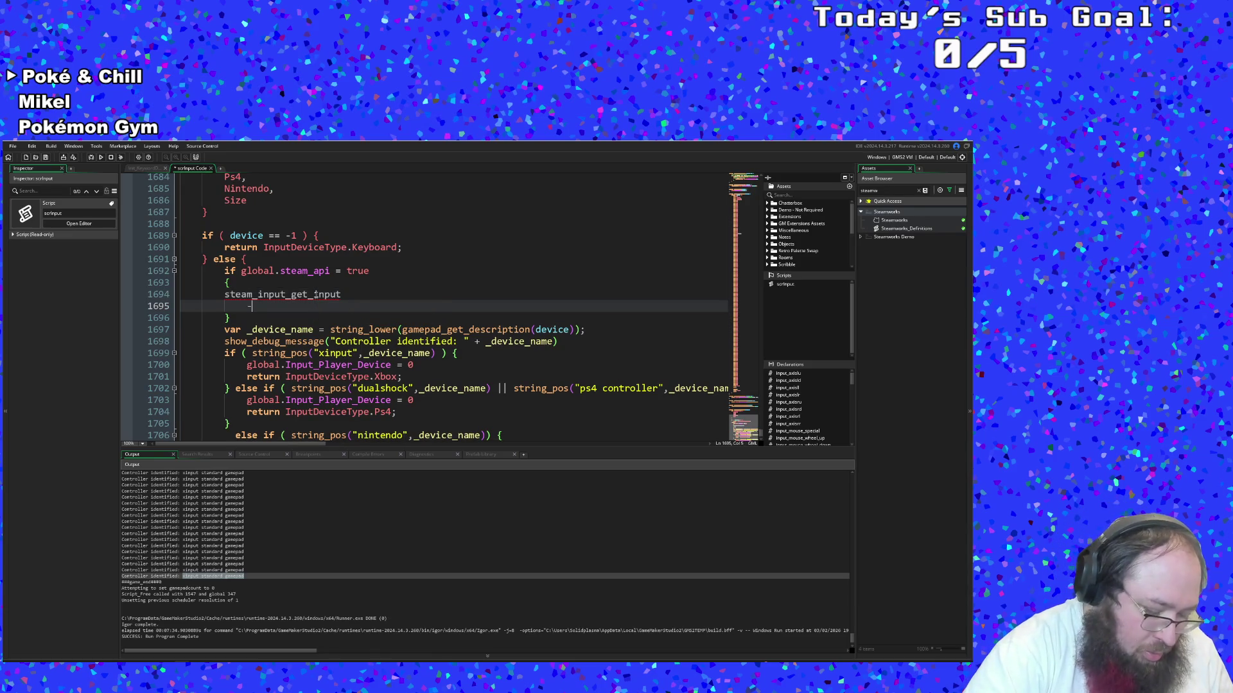
pyautogui.press('BackSpace')
pyautogui.press('BackSpace')
pyautogui.press('BackSpace')
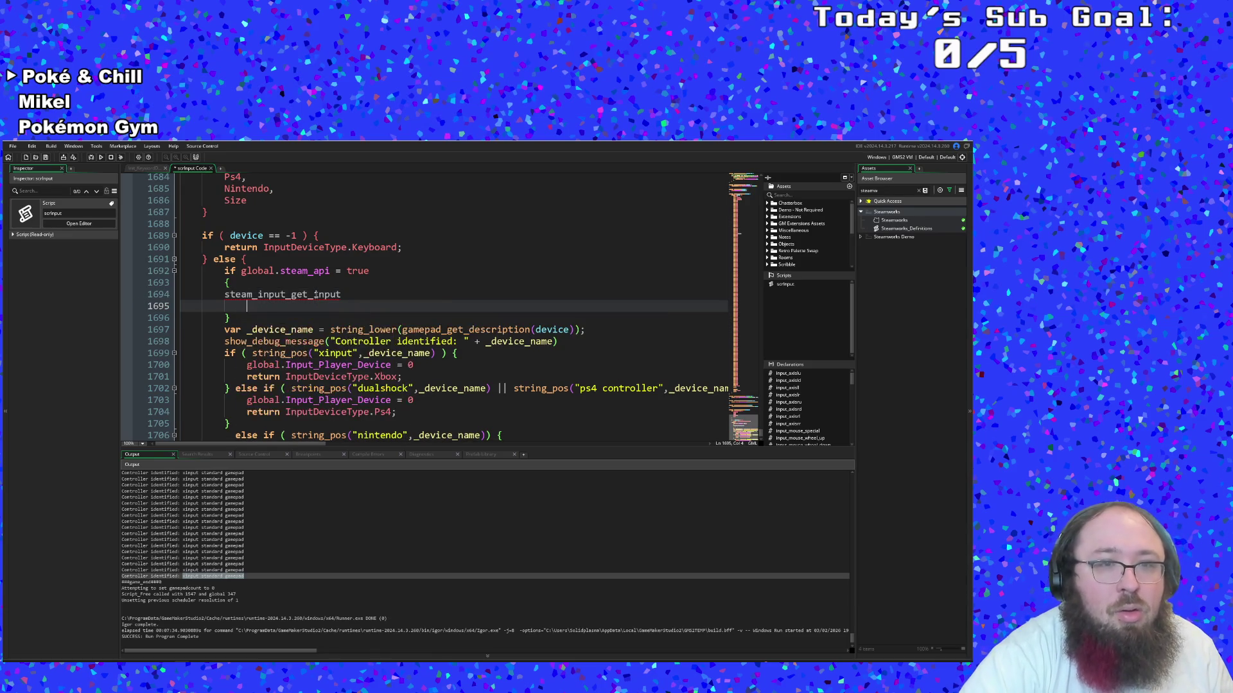
pyautogui.write('t_type')
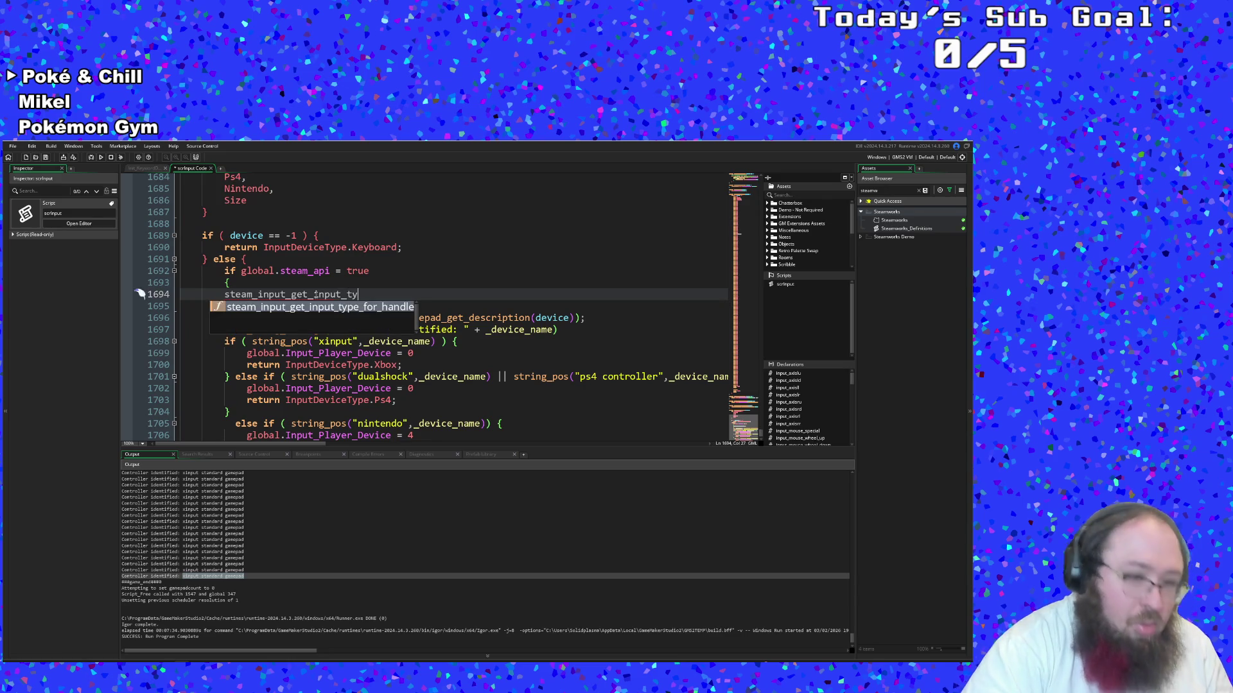
pyautogui.press('Return')
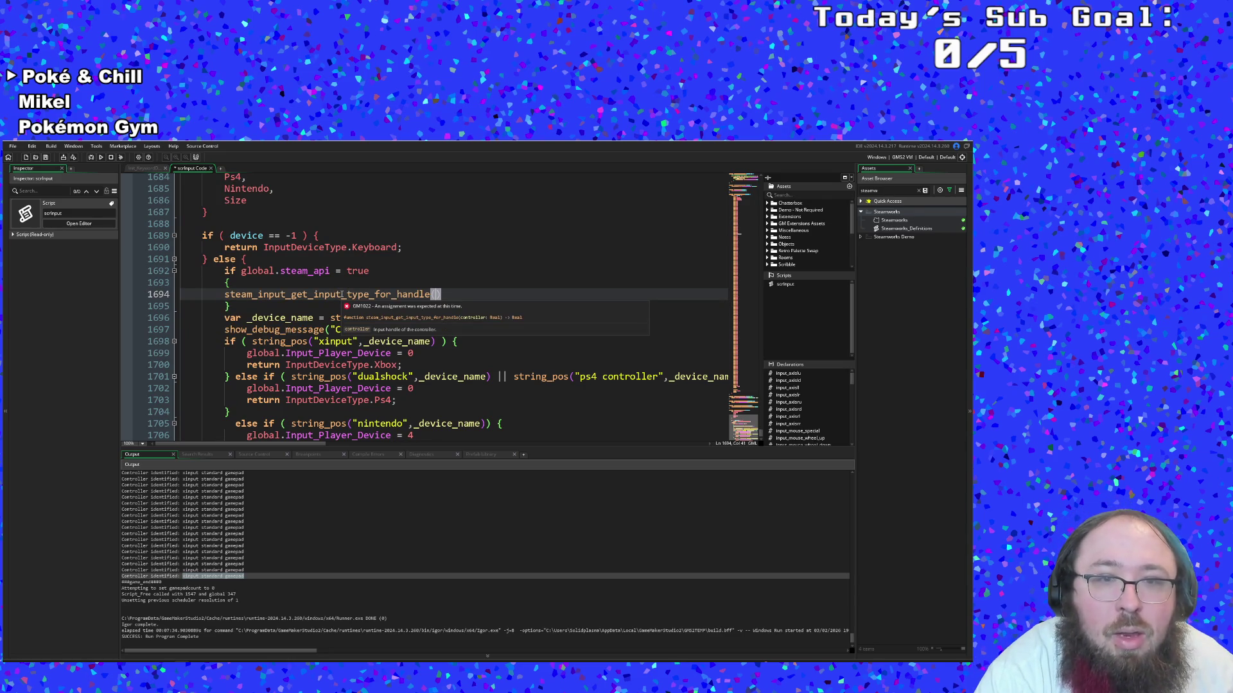
# Pass 'device' as the argument so line 1694 reads steam_input_get_input_type_for_handle(device)
pyautogui.click(342, 294)
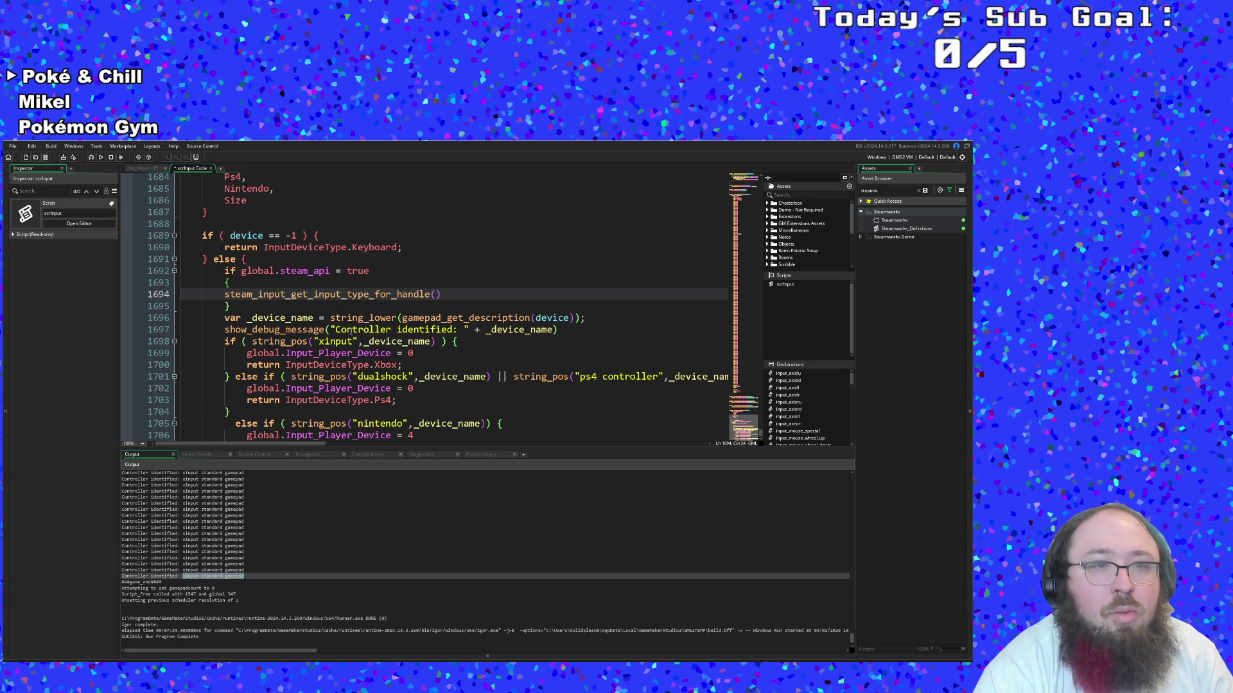
pyautogui.click(366, 318)
pyautogui.click(435, 295)
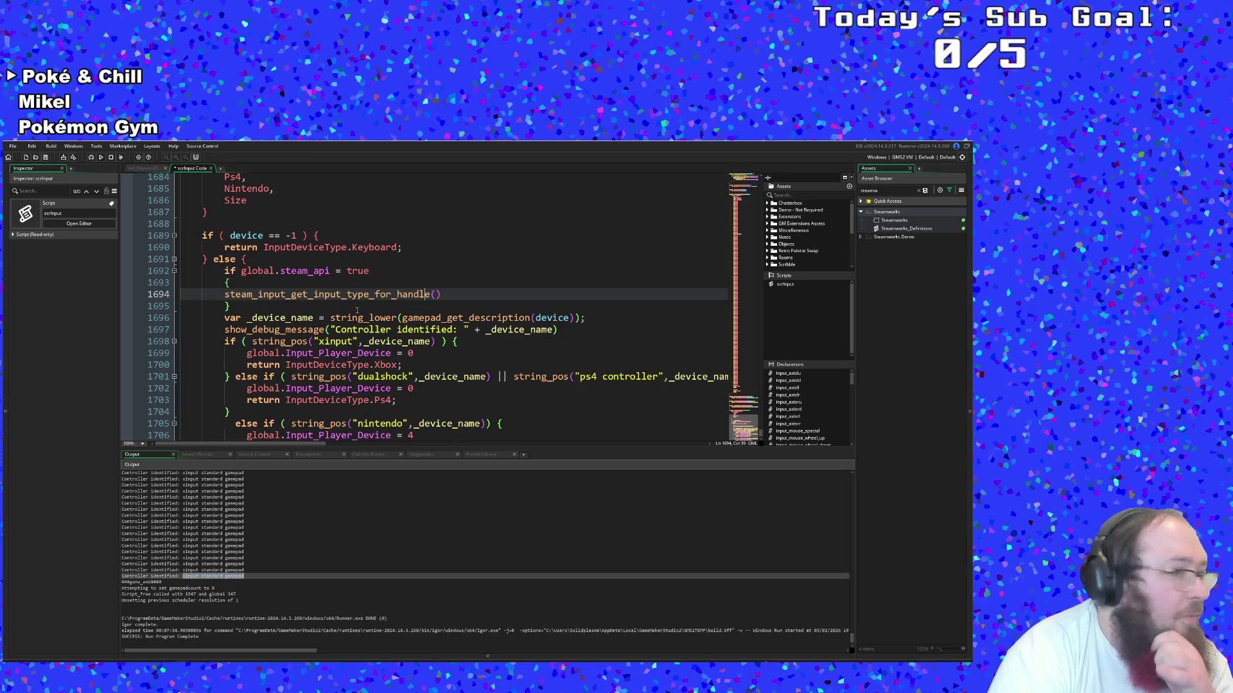
pyautogui.click(443, 297)
pyautogui.write('device')
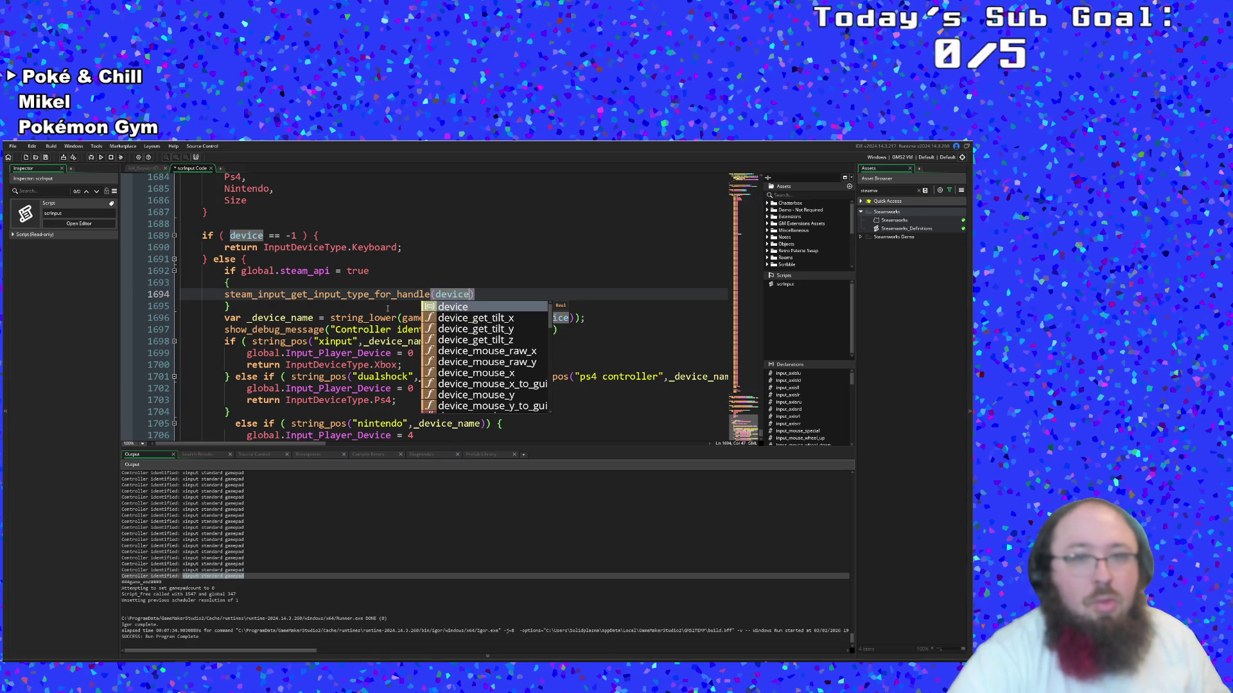
pyautogui.click(246, 297)
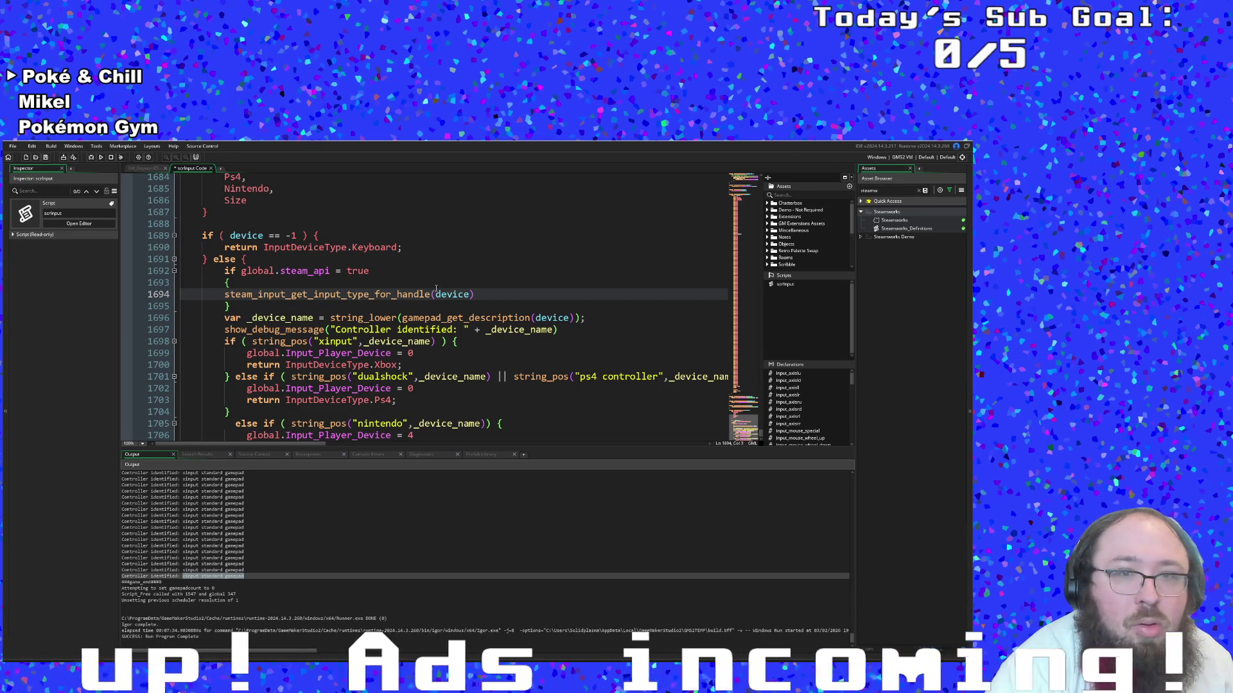
pyautogui.click(477, 293)
# Paste the Steam C++ input-type switch code below and change ESteamInputType to var
pyautogui.press('Return')
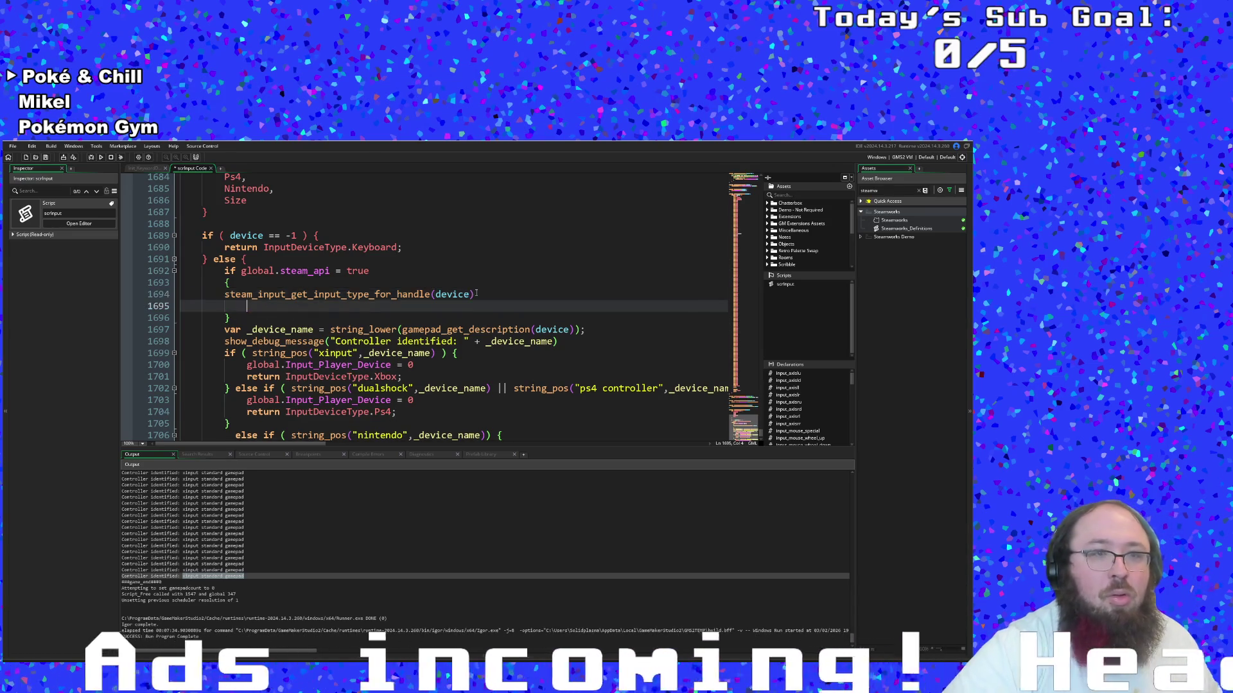
pyautogui.write('ESteamInputType inputType = SteamInput()->GetInputTypeForHandle(controller1Handle); switch(inputType) { \tcase k_ESteamInputType_Unknown: \t\tprintf("unknown!\\n"); break; \tcase k_ESteamInputType_SteamController: \t\tprintf("Steam controller!\\n"); break; \tcase k_ESteamInputType_XBox360Controller: \t\tprintf("XBox 360 controller!\\n"); break; \tcase k_ESteamInputType_XBoxOneController: \t\tprintf("XBox One controller!\\n"); break; \tcase k_ESteamInputType_GenericXInput: \t\tprintf("Generic XInput!\\n"); break; \tcase k_ESteamInputType_PS4Controller: \t\tprintf("PS4 controller!\\n"); break; }')
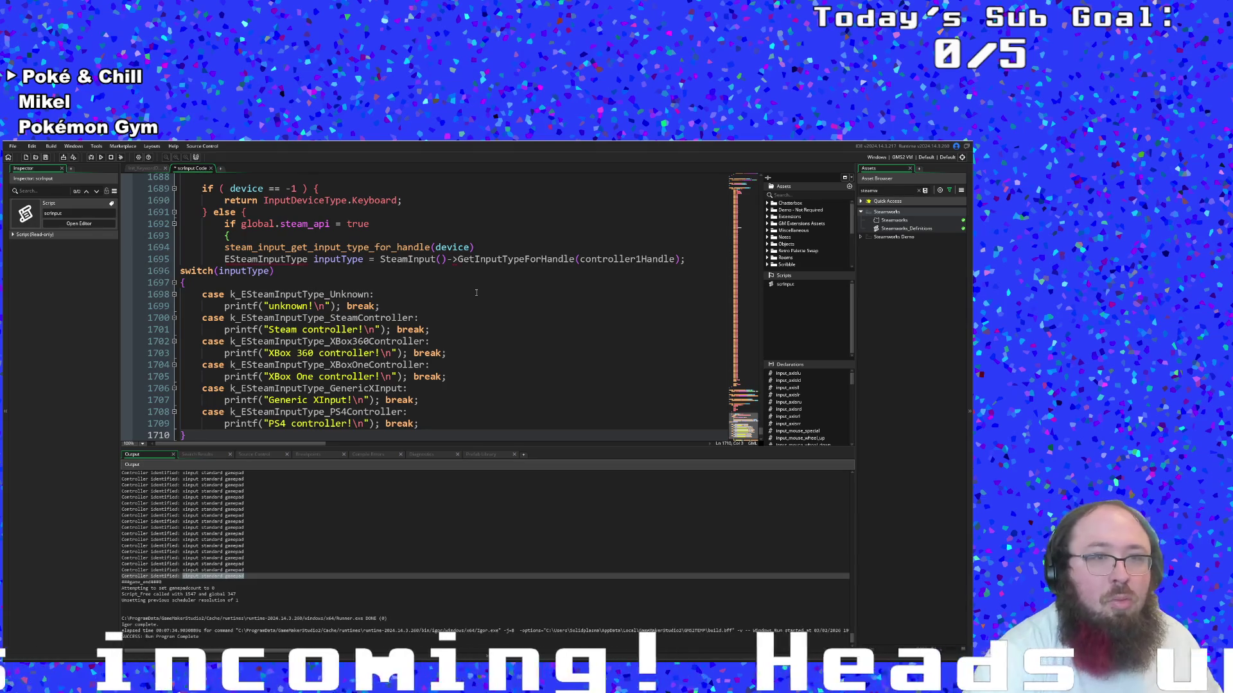
pyautogui.hotkey('ctrl', 'z')
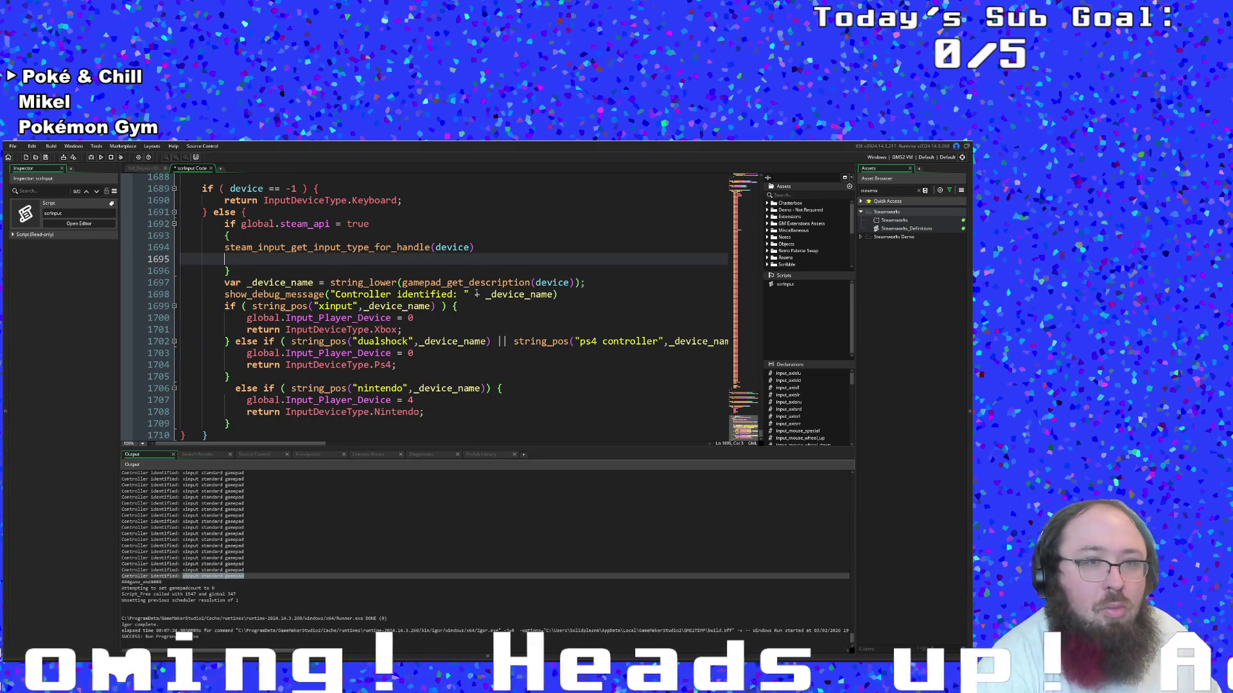
pyautogui.write('ESteamInputType inputType = SteamInput()->GetInputTypeForHandle(controller1Handle); switch(inputType) { \tcase k_ESteamInputType_Unknown: \t\tprintf("unknown!\\n"); break; \tcase k_ESteamInputType_SteamController: \t\tprintf("Steam controller!\\n"); break; \tcase k_ESteamInputType_XBox360Controller: \t\tprintf("XBox 360 controller!\\n"); break; \tcase k_ESteamInputType_XBoxOneController: \t\tprintf("XBox One controller!\\n"); break; \tcase k_ESteamInputType_GenericXInput: \t\tprintf("Generic XInput!\\n"); break; \tcase k_ESteamInputType_PS4Controller: \t\tprintf("PS4 controller!\\n"); break; }')
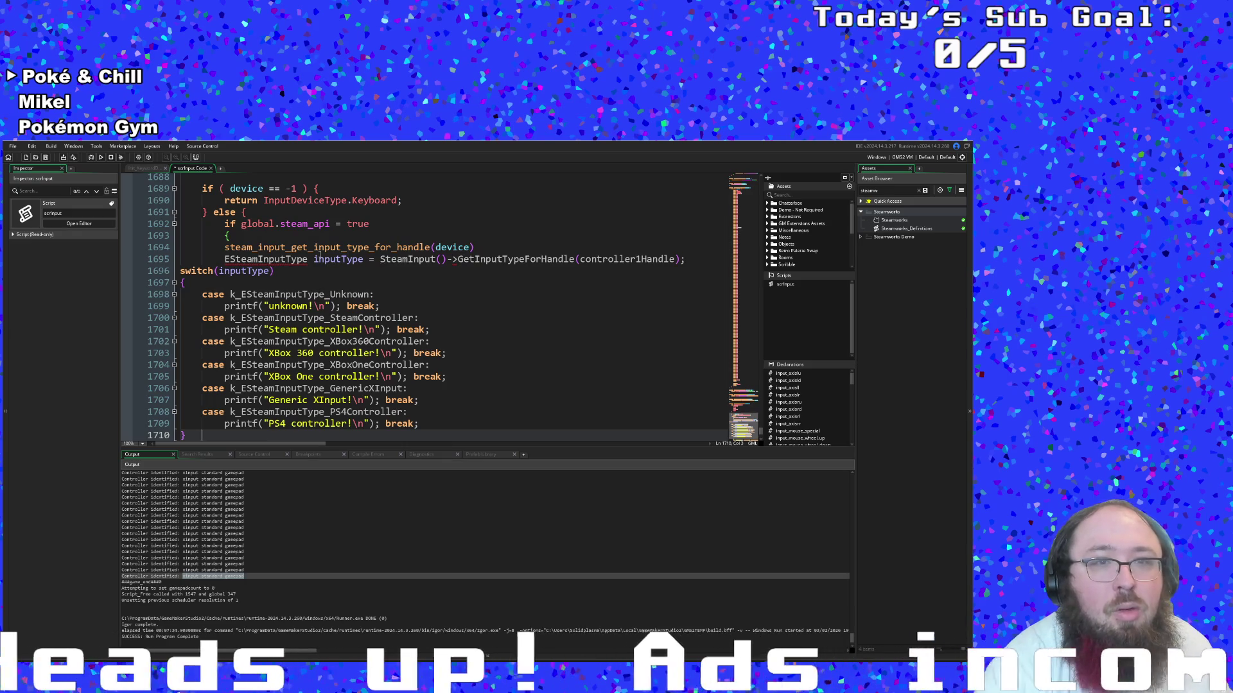
pyautogui.click(138, 258)
pyautogui.hotkey('ctrl', 'shift', 'Right')
pyautogui.write('var')
pyautogui.click(374, 259)
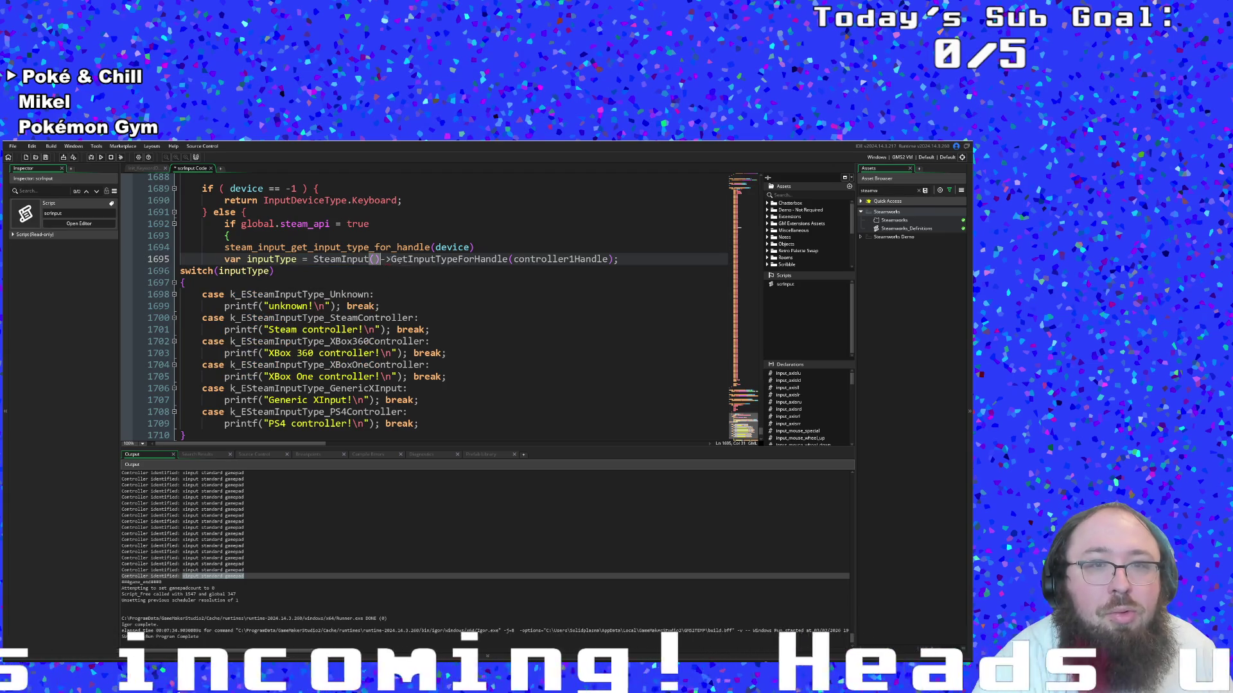
# Cut the steam_input_get_input_type_for_handle(device) call and paste it over SteamInput()->GetInputTypeForHandle(...)
pyautogui.moveTo(222, 247)
pyautogui.mouseDown()
pyautogui.moveTo(137, 256)
pyautogui.moveTo(483, 250)
pyautogui.mouseUp()
pyautogui.hotkey('ctrl', 'c')
pyautogui.rightClick(468, 250)
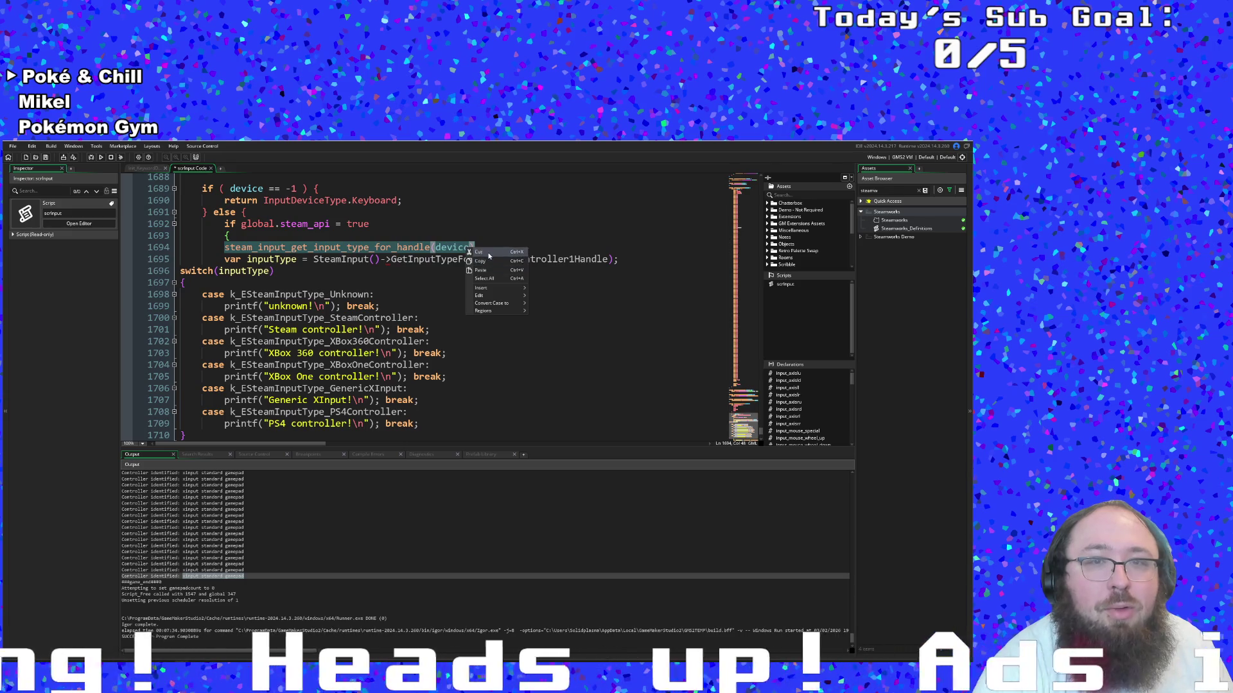
pyautogui.click(494, 254)
pyautogui.moveTo(314, 258); pyautogui.dragTo(642, 259)
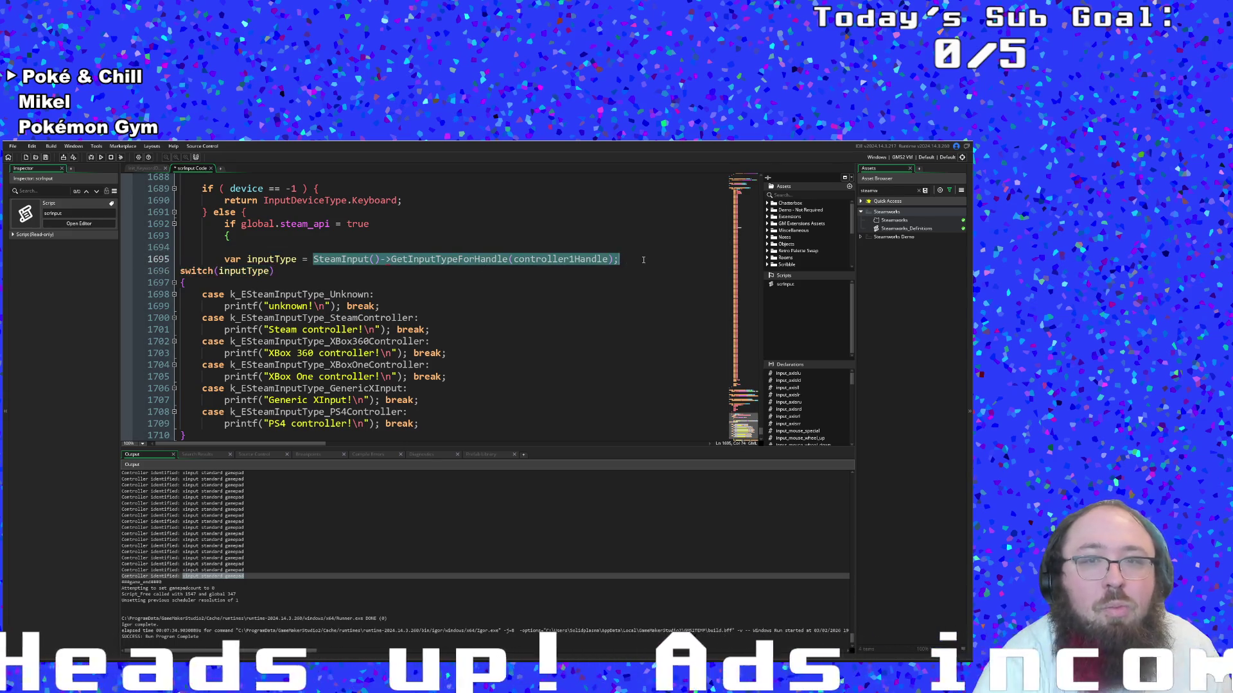
pyautogui.hotkey('ctrl', 'v')
pyautogui.press('Up')
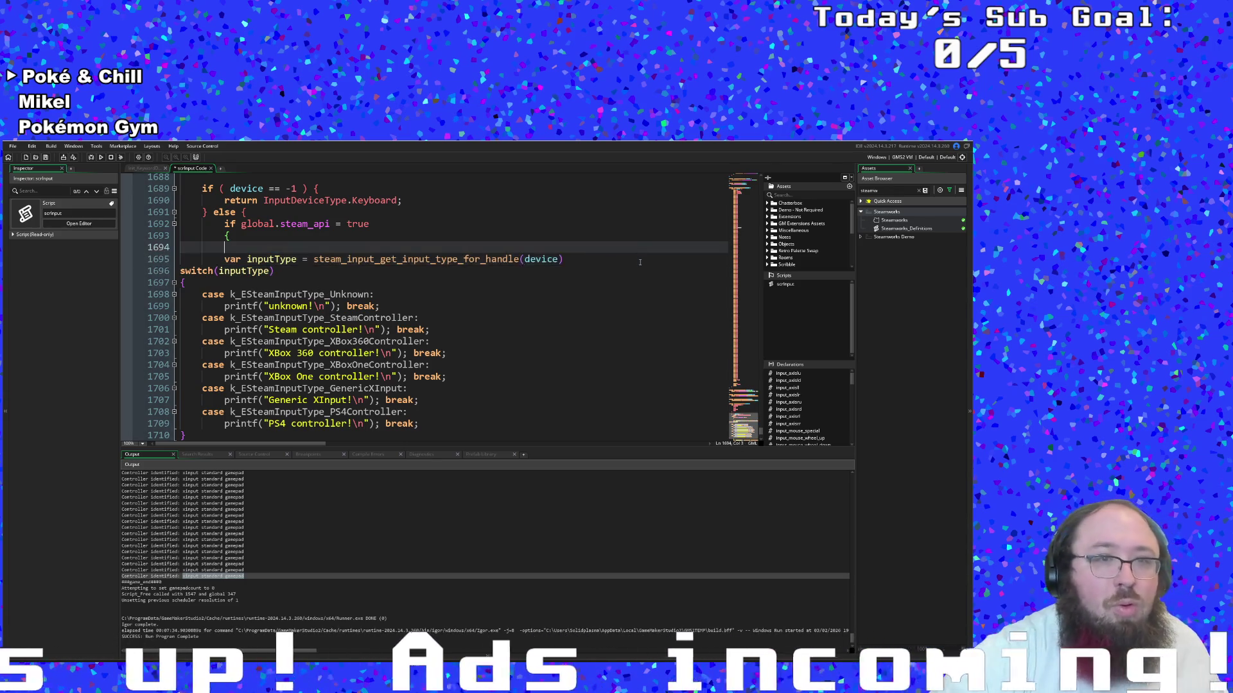